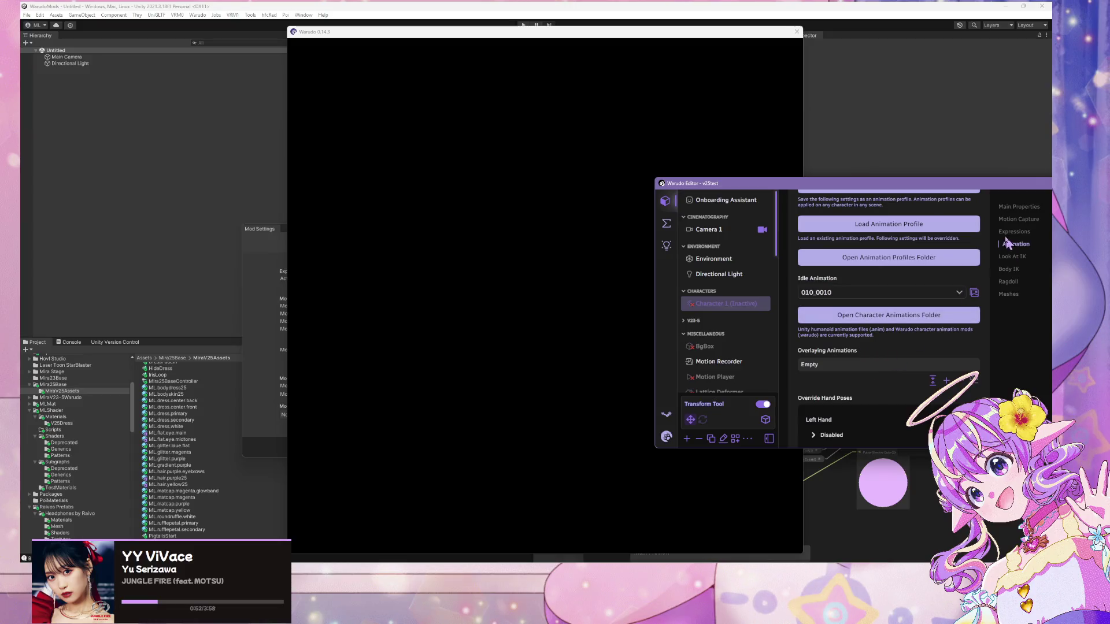
# - Load the Mira V25 Dress character and fire the ToggleDress trigger to show the dress
pyautogui.click(1014, 209)
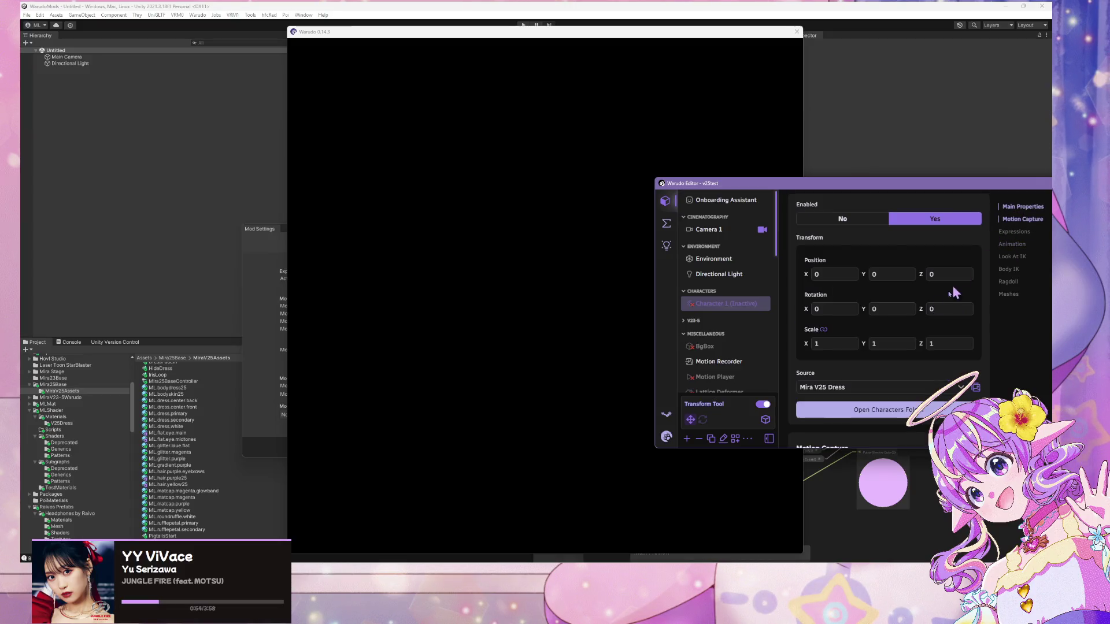
pyautogui.click(605, 307)
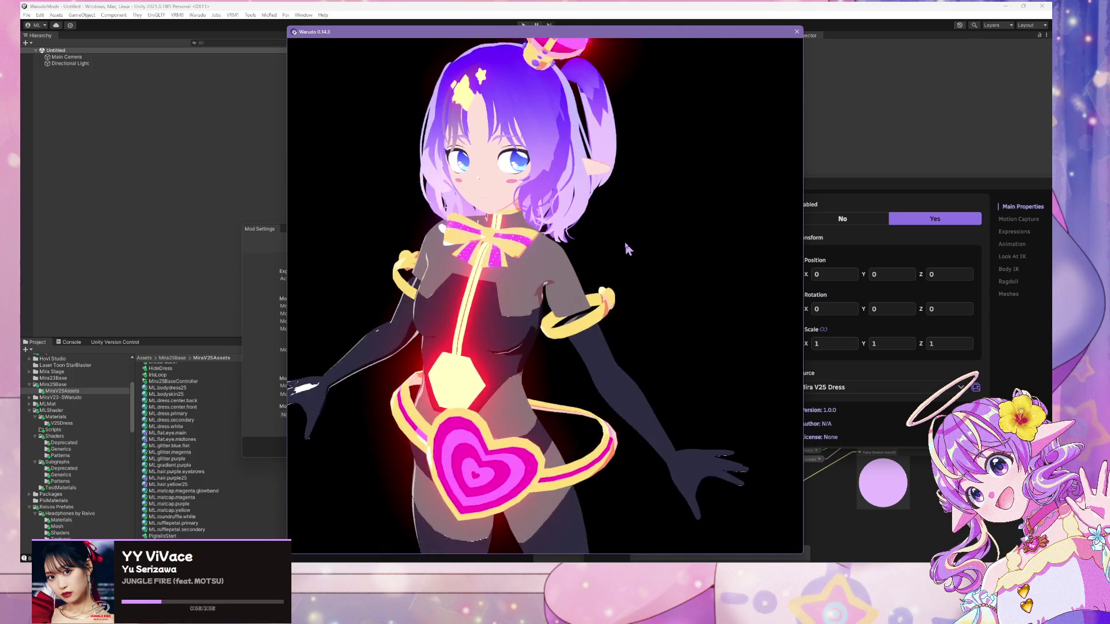
pyautogui.hotkey('alt', 'Tab')
pyautogui.click(675, 224)
pyautogui.click(801, 299)
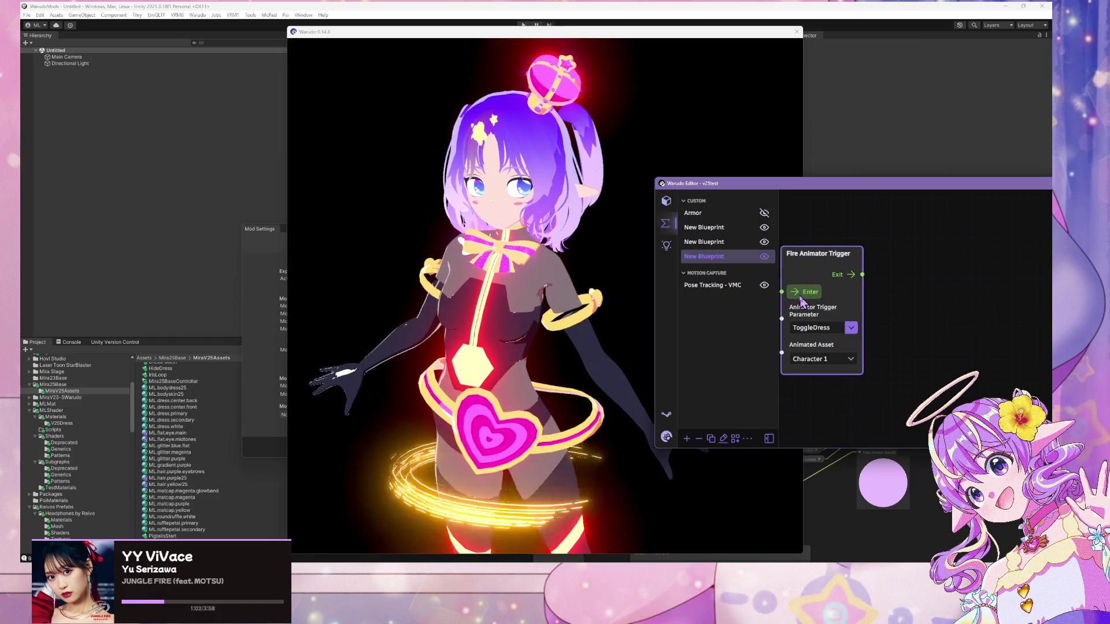
# - Browse the character's property sections and mesh settings, then fire ToggleDress again to hide the dress
pyautogui.click(666, 200)
pyautogui.click(717, 305)
pyautogui.scroll(-3, 718, 282)
pyautogui.scroll(-15, 888, 326)
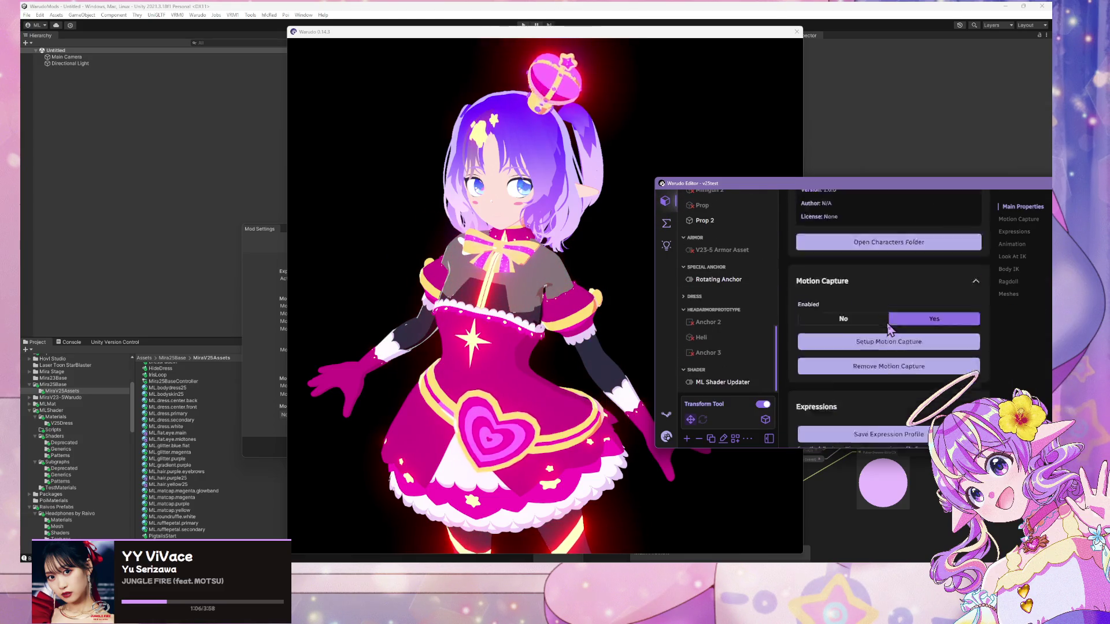
pyautogui.scroll(-10, 888, 327)
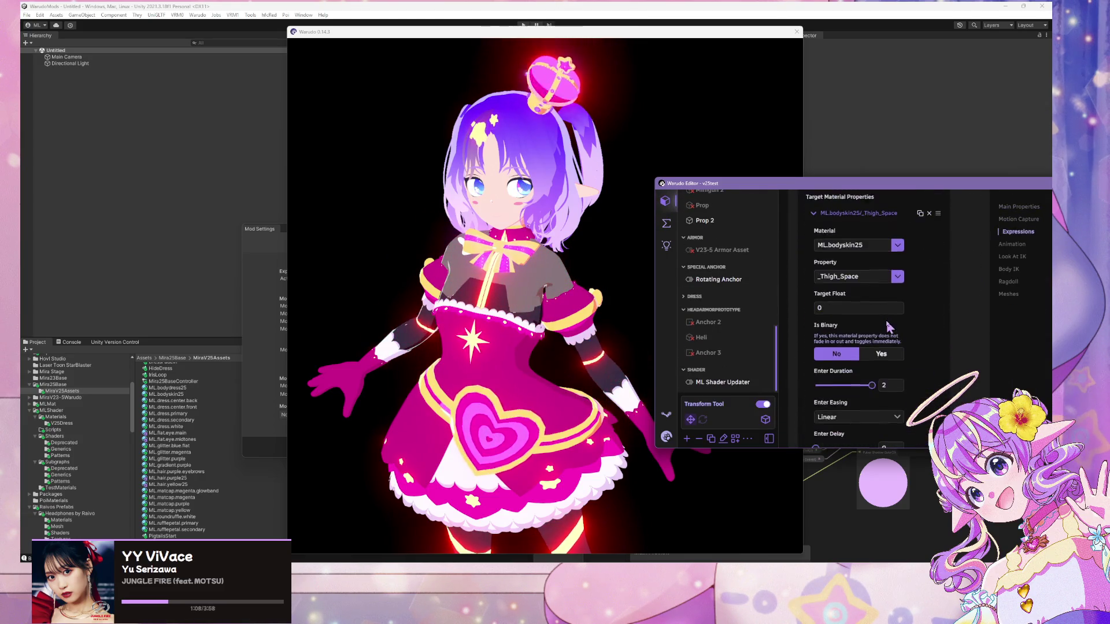
pyautogui.scroll(-5, 1017, 270)
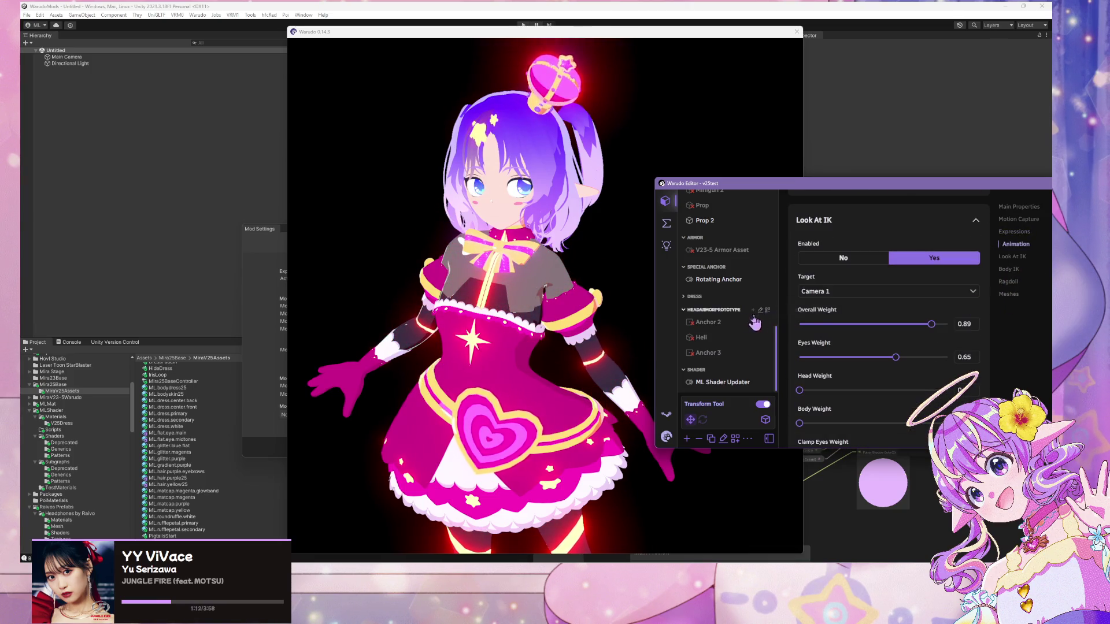
pyautogui.scroll(5, 720, 370)
pyautogui.scroll(4, 729, 347)
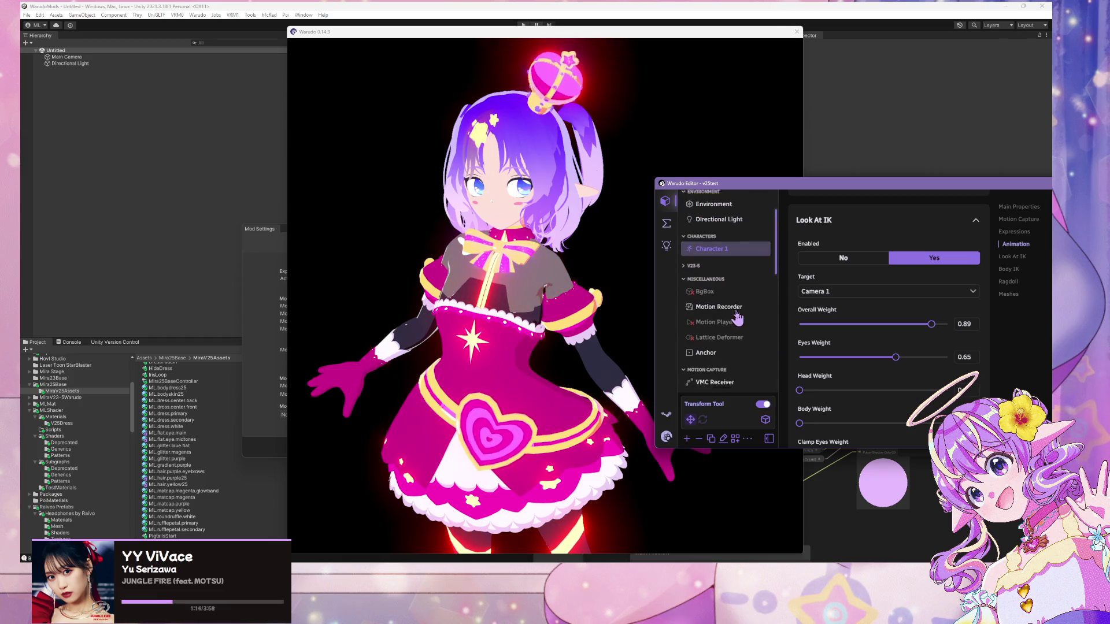
pyautogui.click(1009, 304)
pyautogui.scroll(5, 872, 335)
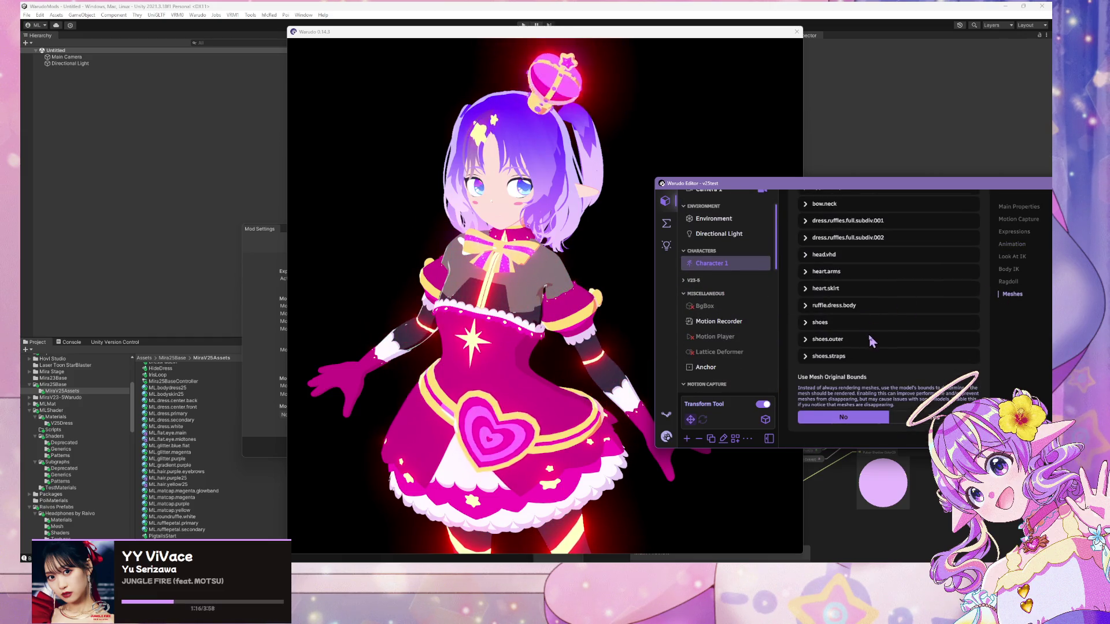
pyautogui.scroll(5, 871, 344)
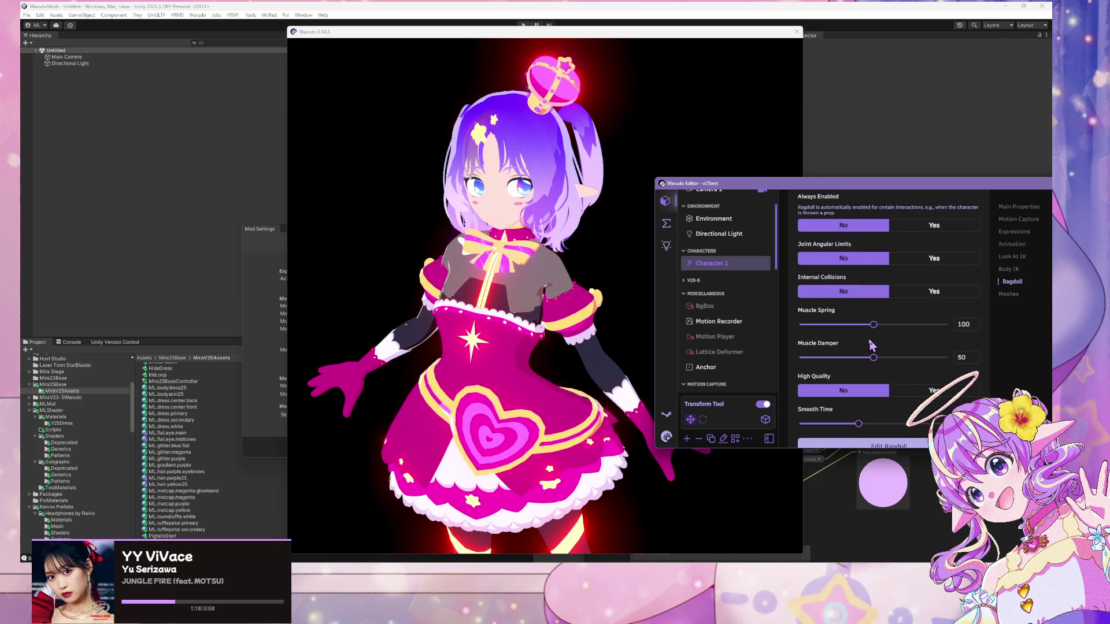
pyautogui.scroll(5, 870, 346)
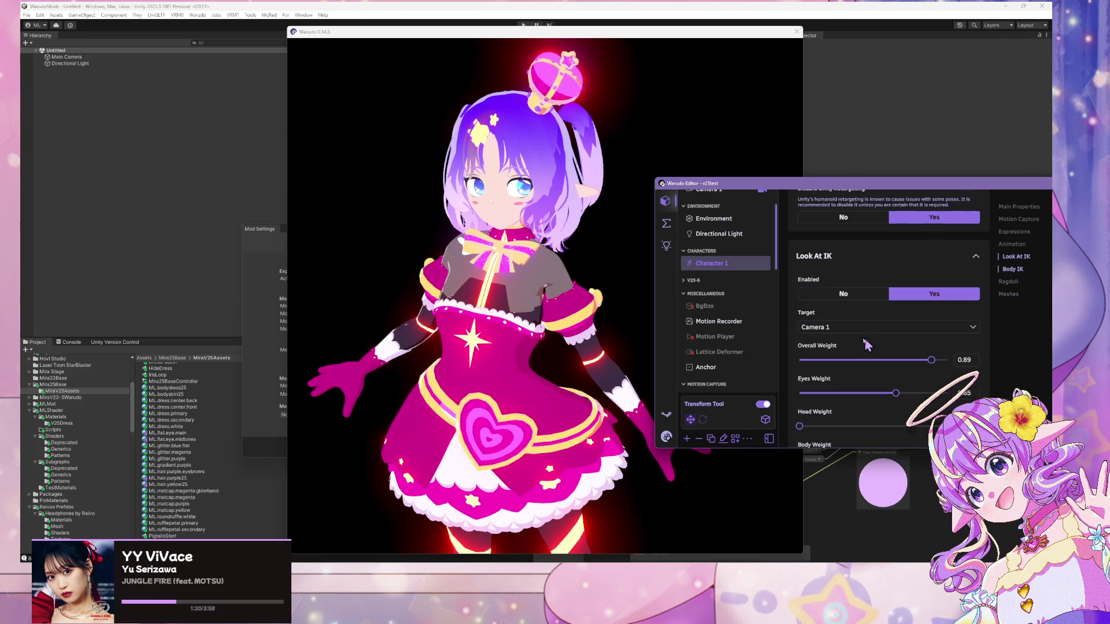
pyautogui.click(665, 226)
pyautogui.click(807, 292)
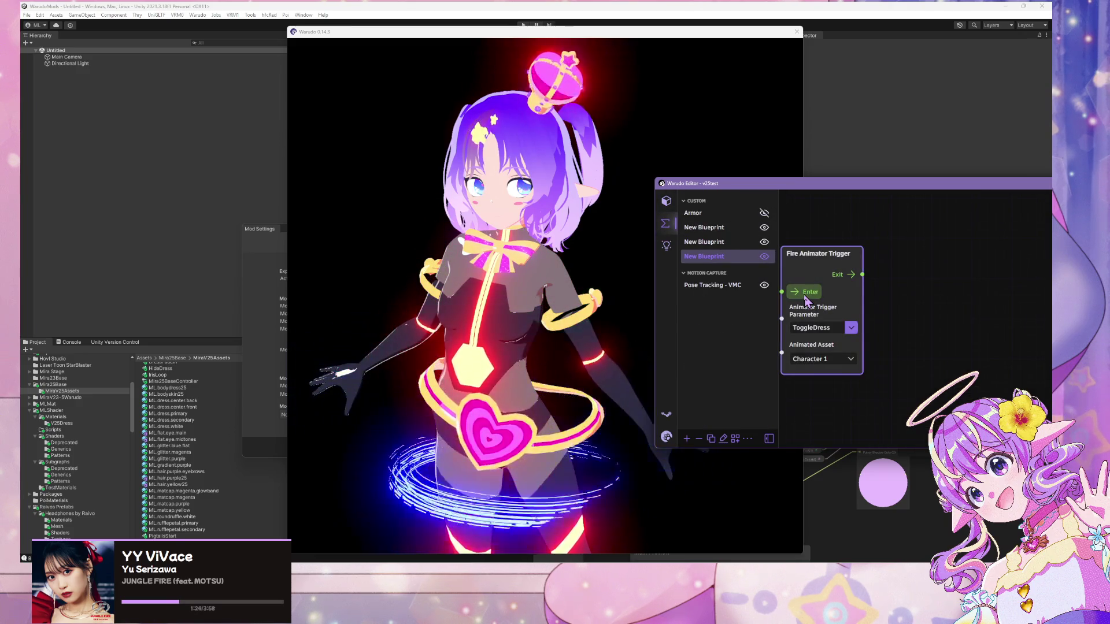
# - Fire the ToggleDress trigger repeatedly to watch the dress fade on and off, then go to Unity
pyautogui.click(807, 292)
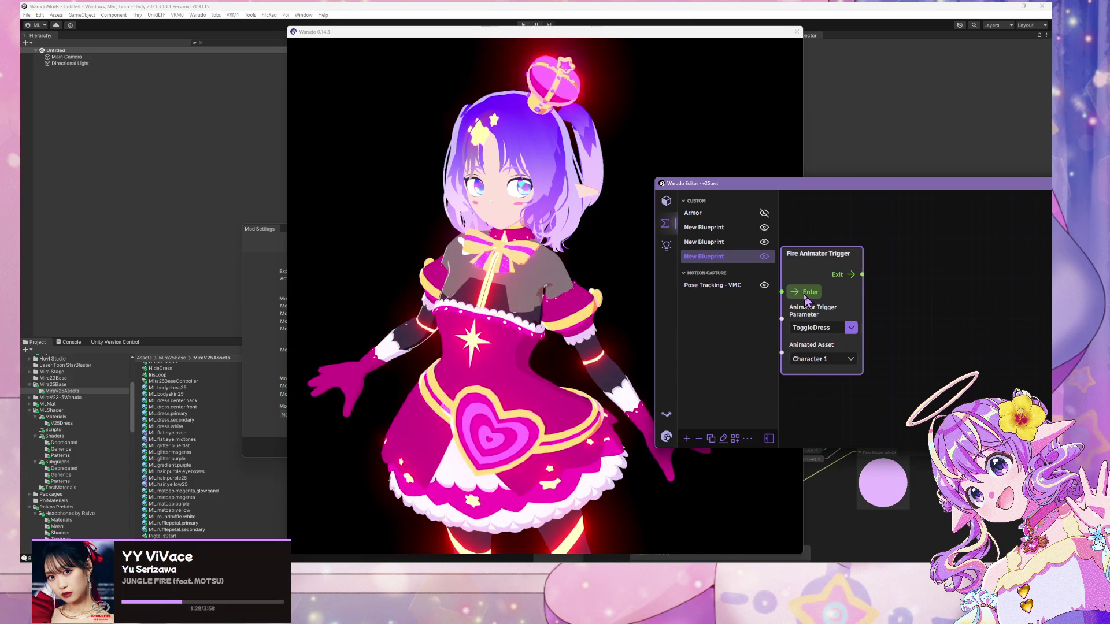
pyautogui.click(806, 297)
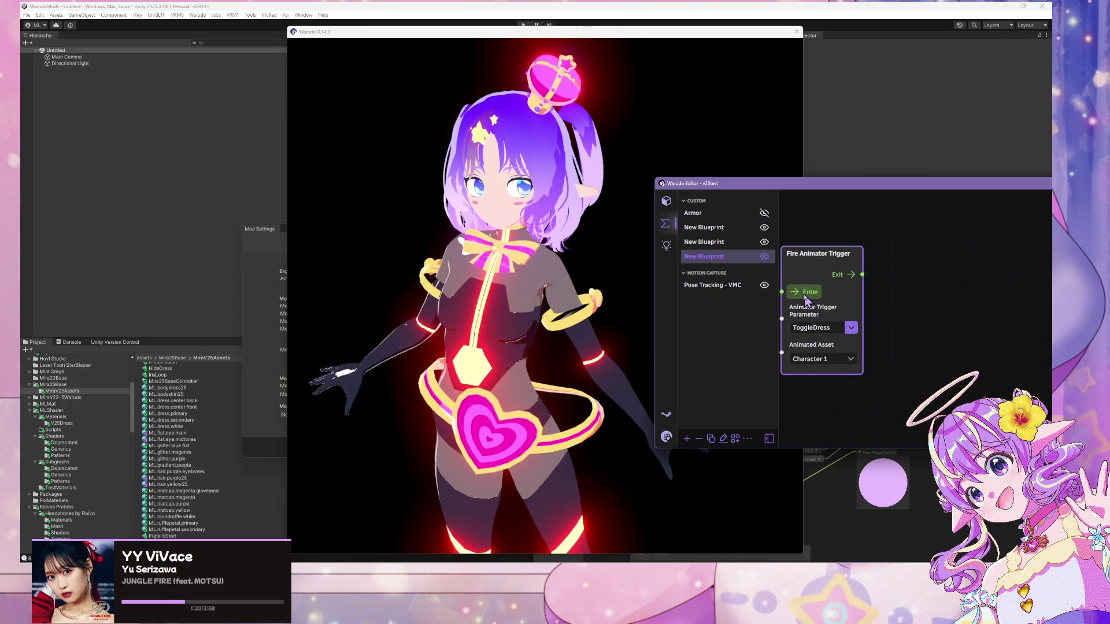
pyautogui.click(806, 297)
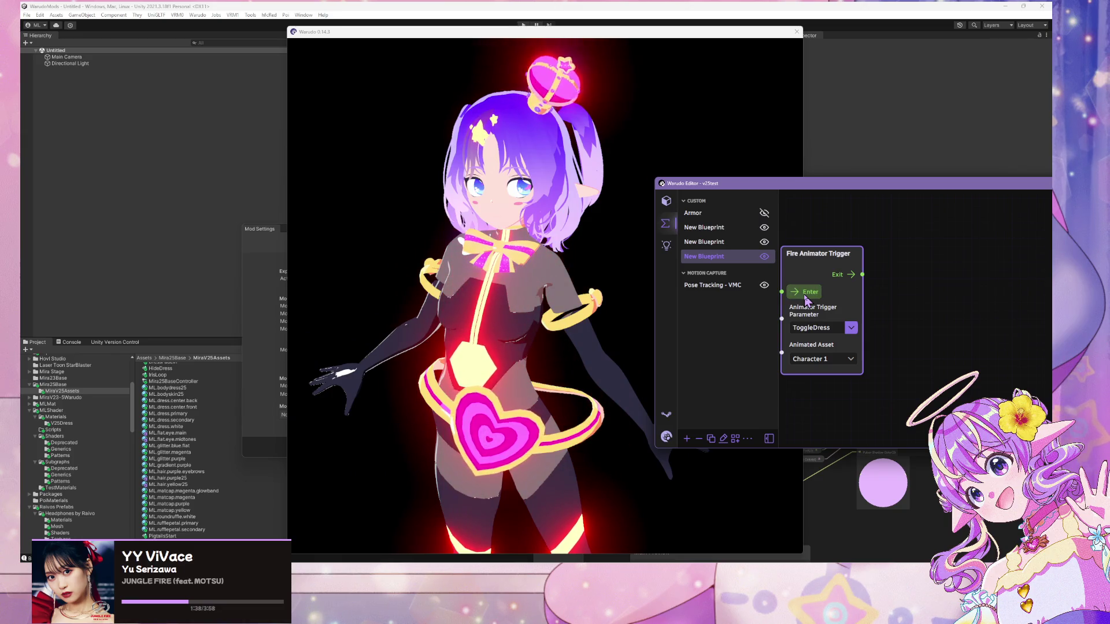
pyautogui.click(808, 298)
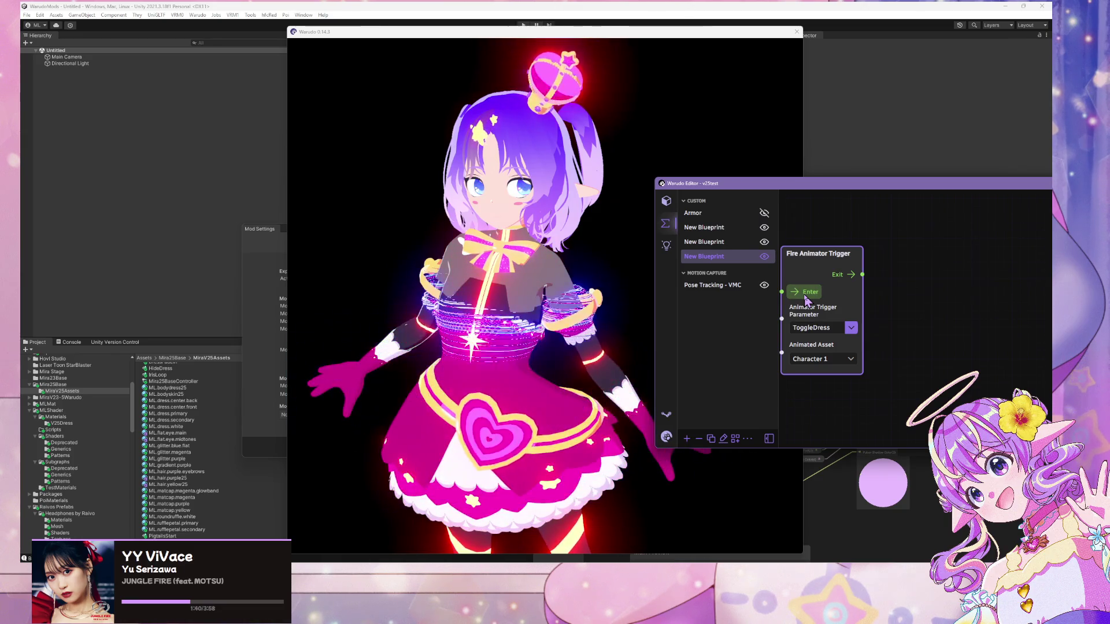
pyautogui.click(636, 281)
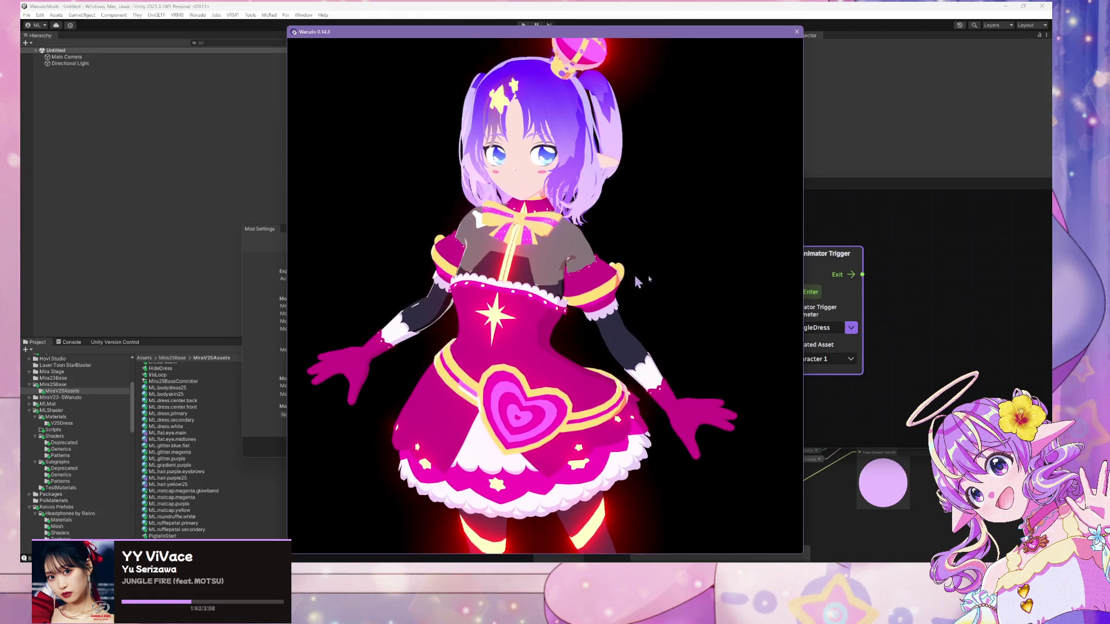
pyautogui.click(808, 299)
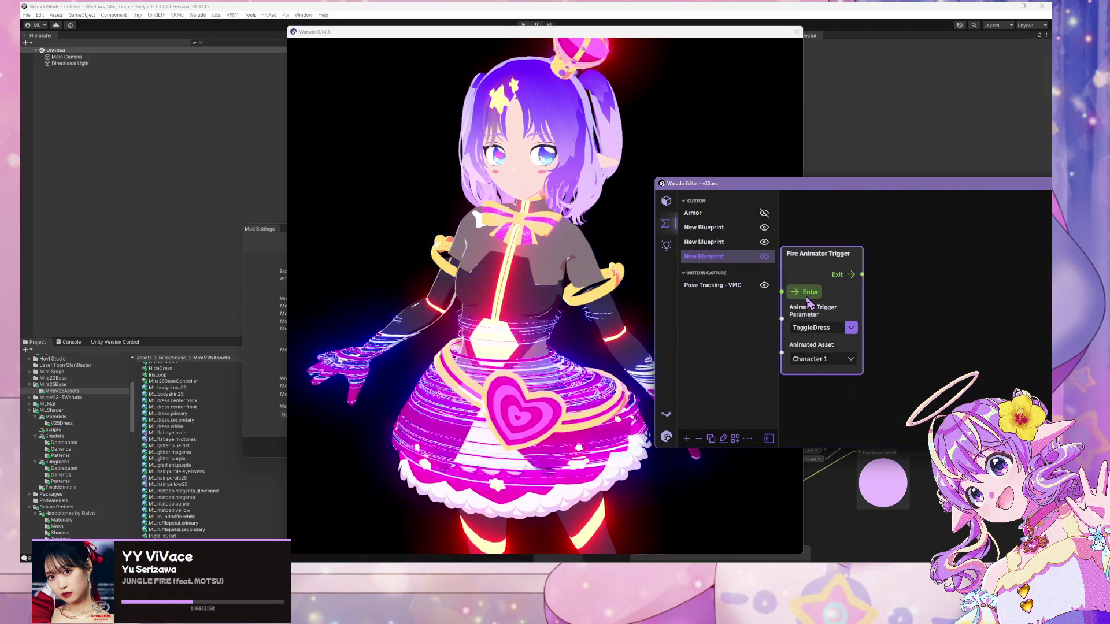
pyautogui.click(133, 238)
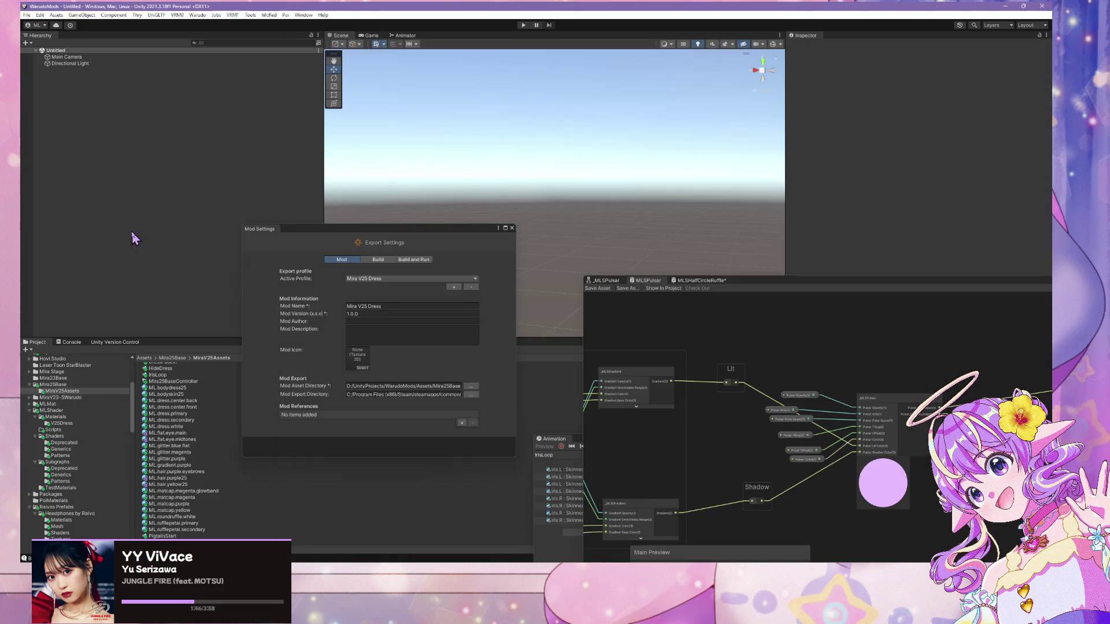
# - Add the Character prefab from the Mira25Base folder to the scene and frame it
pyautogui.moveTo(333, 229); pyautogui.dragTo(579, 303)
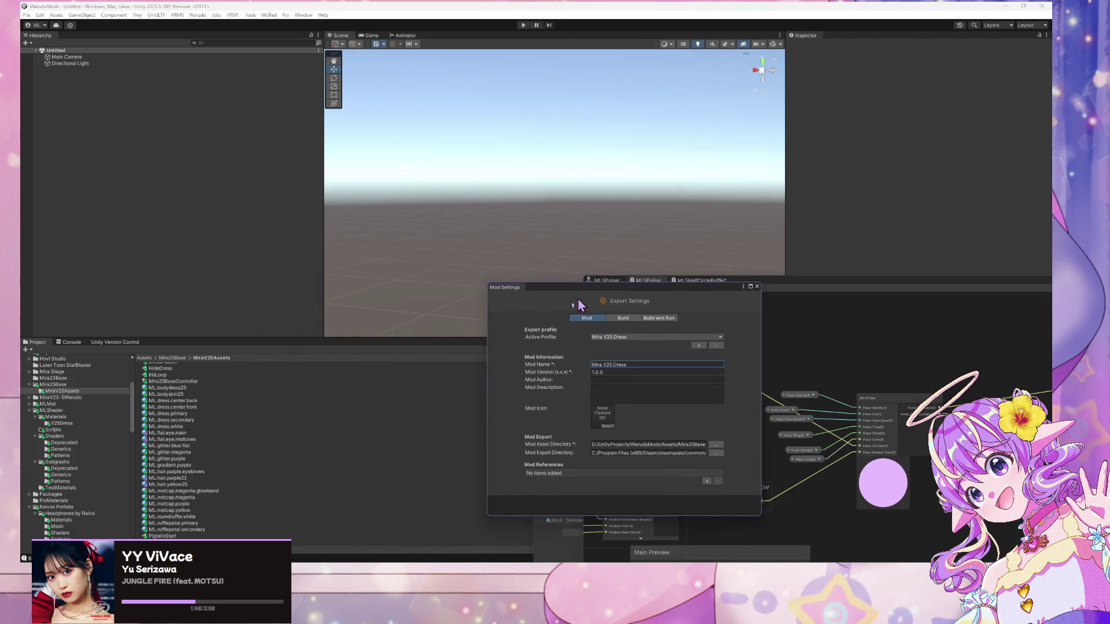
pyautogui.click(60, 385)
pyautogui.moveTo(167, 375)
pyautogui.mouseDown()
pyautogui.moveTo(137, 264)
pyautogui.moveTo(321, 228)
pyautogui.mouseUp()
pyautogui.press('f')
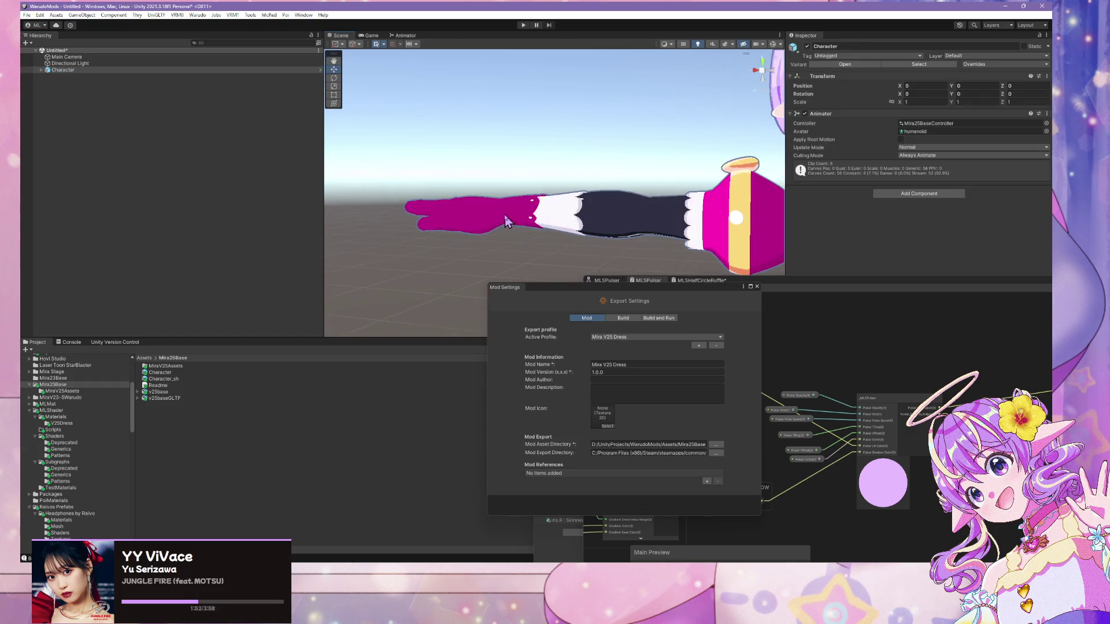
pyautogui.scroll(5, 731, 153)
# - Open Mira25BaseController in a floating, widened Animator window beside the character
pyautogui.doubleClick(929, 123)
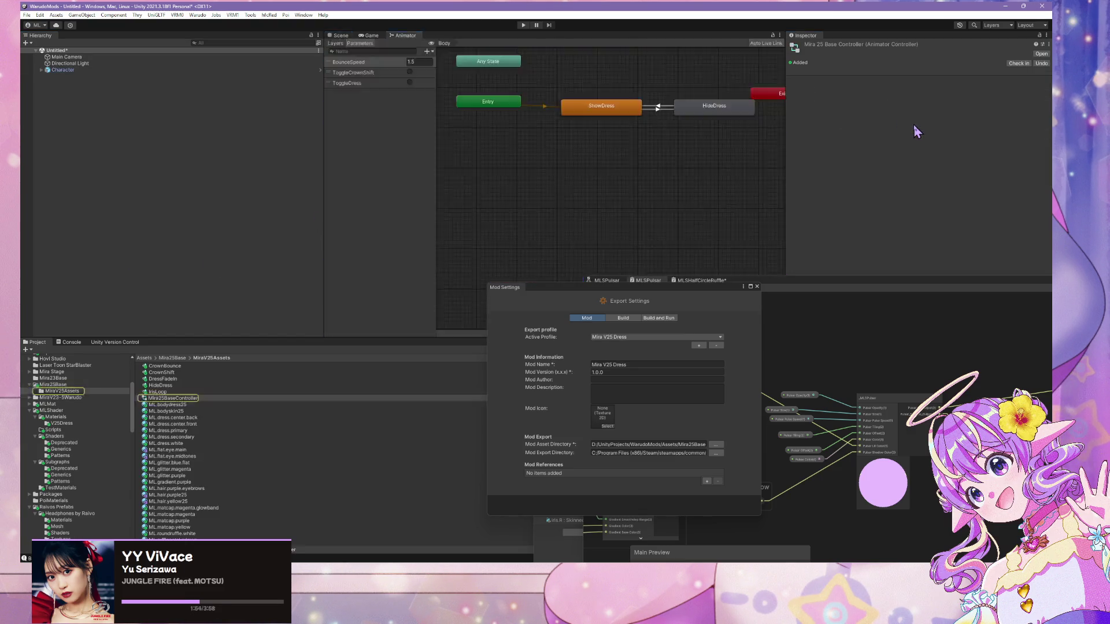
pyautogui.moveTo(418, 35)
pyautogui.mouseDown()
pyautogui.moveTo(655, 261)
pyautogui.moveTo(667, 145)
pyautogui.mouseUp()
pyautogui.moveTo(655, 42)
pyautogui.mouseDown()
pyautogui.moveTo(578, 173)
pyautogui.moveTo(525, 178)
pyautogui.mouseUp()
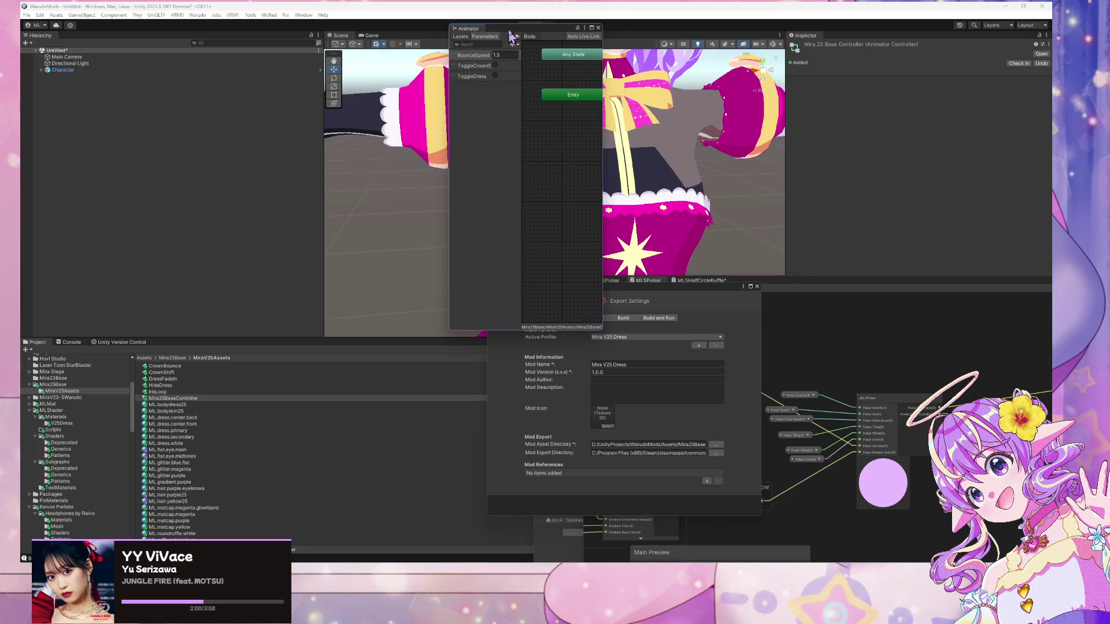
pyautogui.moveTo(511, 36); pyautogui.dragTo(774, 260)
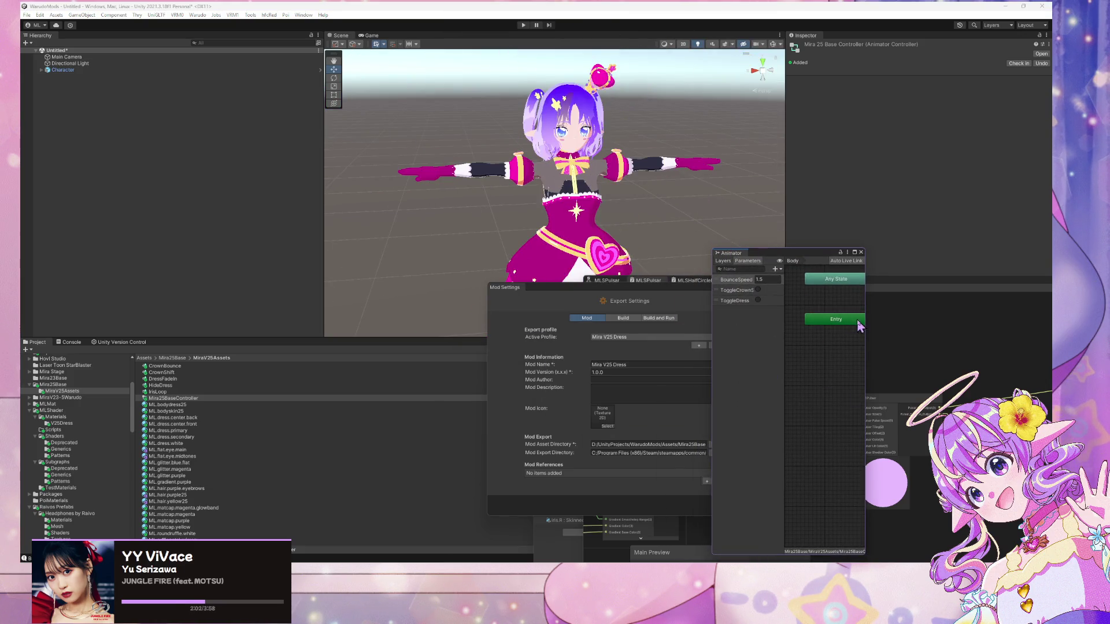
pyautogui.moveTo(865, 317); pyautogui.dragTo(1049, 317)
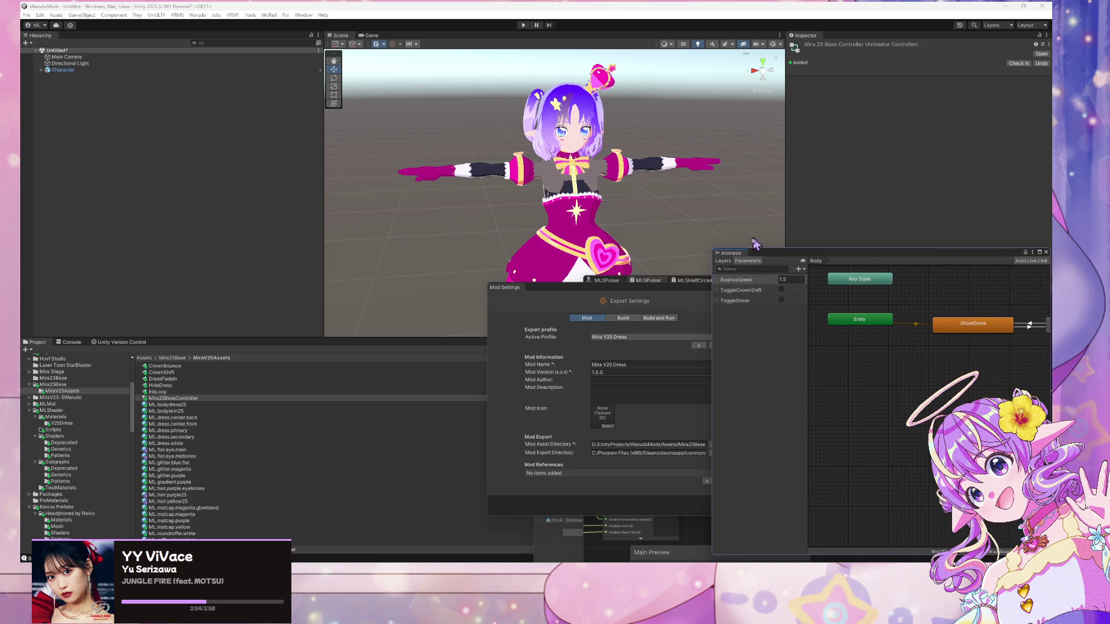
# - Select the Dress layer's DressFadeIn state and open its animation clip
pyautogui.click(723, 260)
pyautogui.click(744, 366)
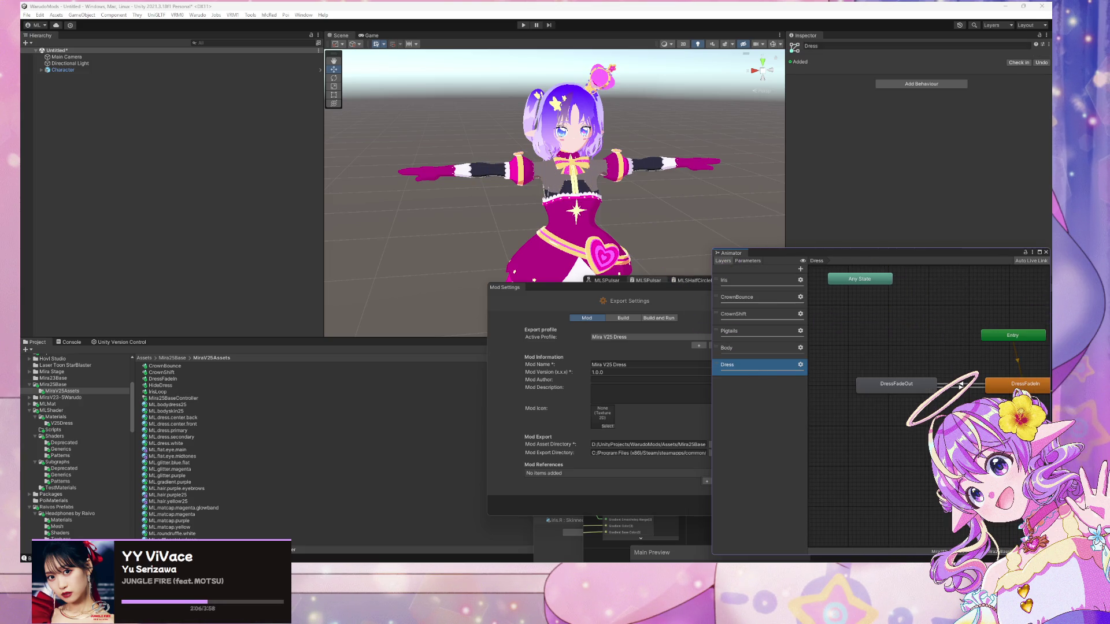
pyautogui.click(1025, 384)
pyautogui.doubleClick(918, 80)
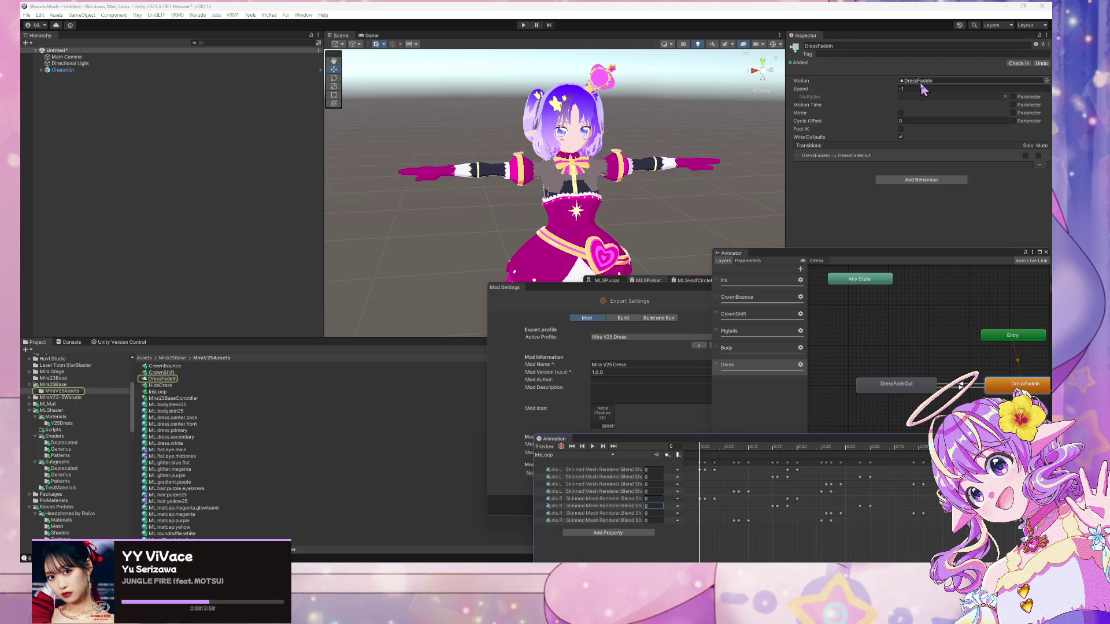
# - Reposition the Animation window and bring the scene camera up to the character's torso
pyautogui.moveTo(775, 433)
pyautogui.mouseDown()
pyautogui.moveTo(632, 225)
pyautogui.moveTo(642, 292)
pyautogui.mouseUp()
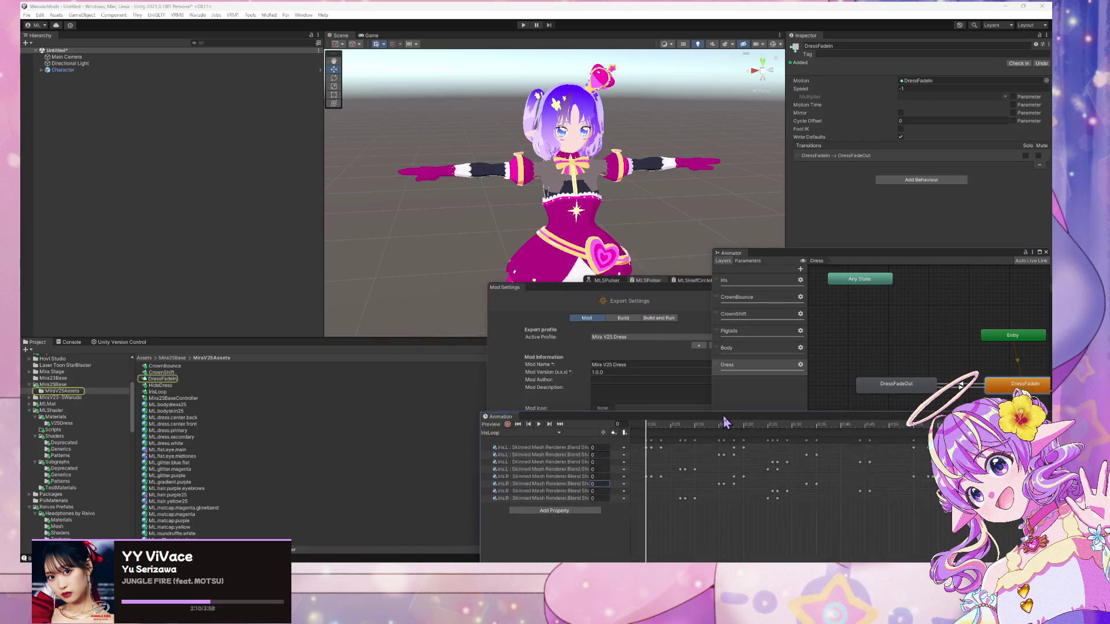
pyautogui.scroll(3, 651, 278)
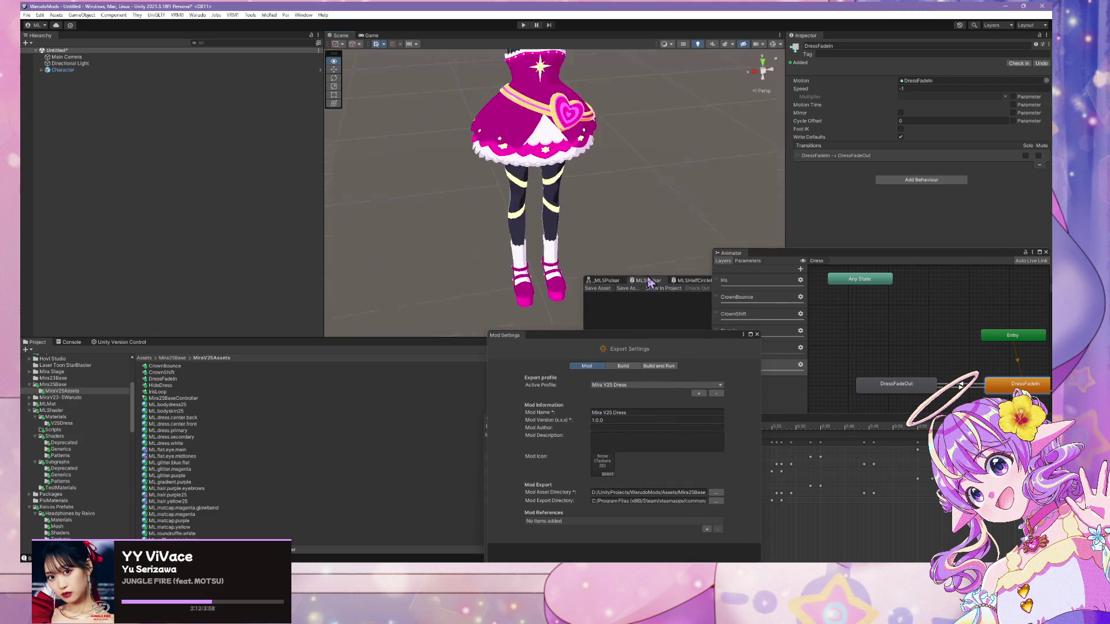
pyautogui.scroll(-3, 641, 249)
pyautogui.moveTo(626, 216)
pyautogui.mouseDown()
pyautogui.moveTo(636, 168)
pyautogui.moveTo(610, 223)
pyautogui.mouseUp()
pyautogui.moveTo(804, 416); pyautogui.dragTo(805, 277)
# - Switch the Animation window to the DressFadeIn clip and play its preview
pyautogui.click(526, 295)
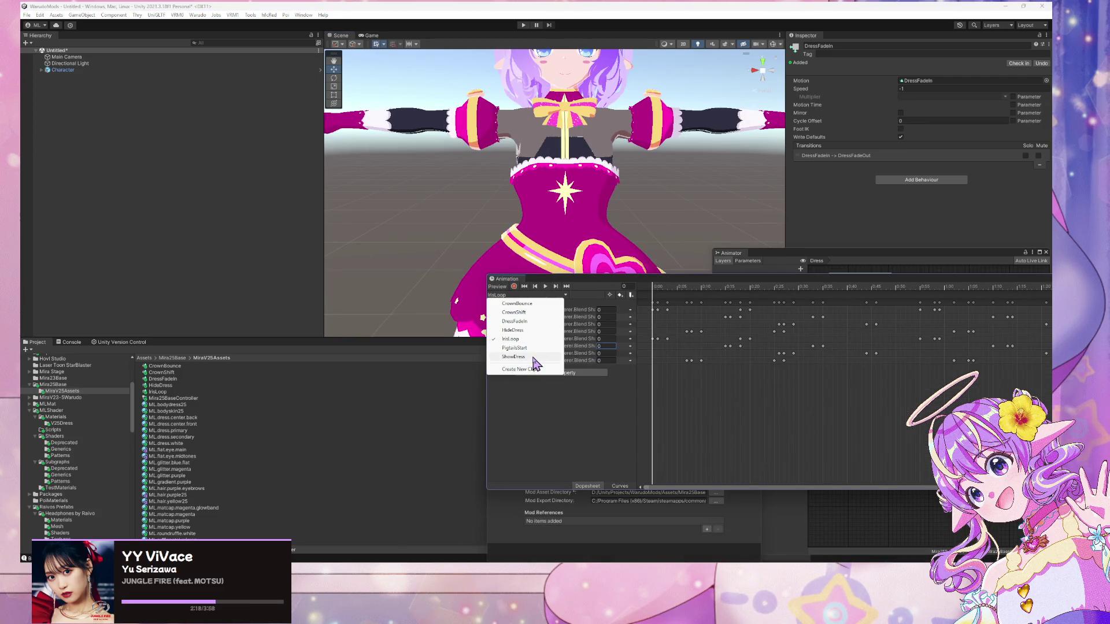
pyautogui.click(516, 321)
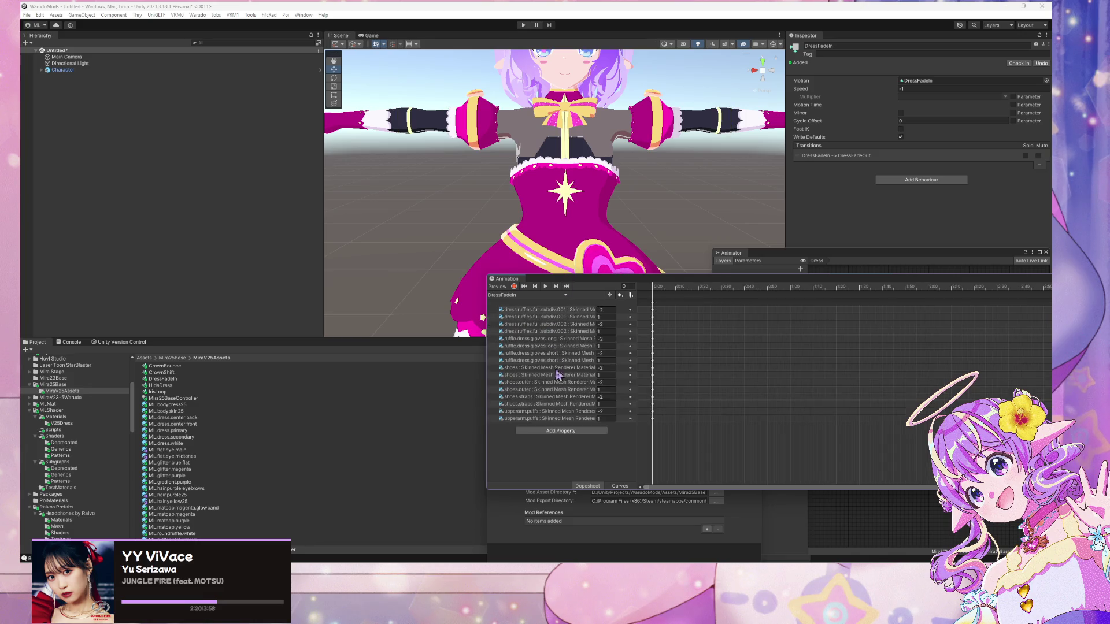
pyautogui.scroll(-4, 735, 385)
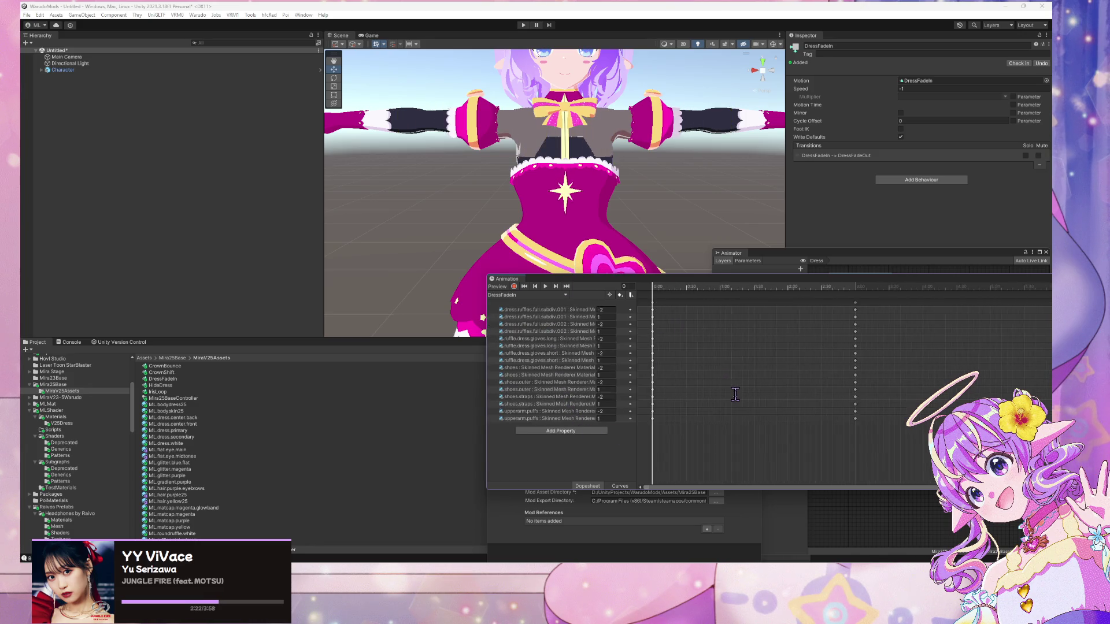
pyautogui.click(545, 286)
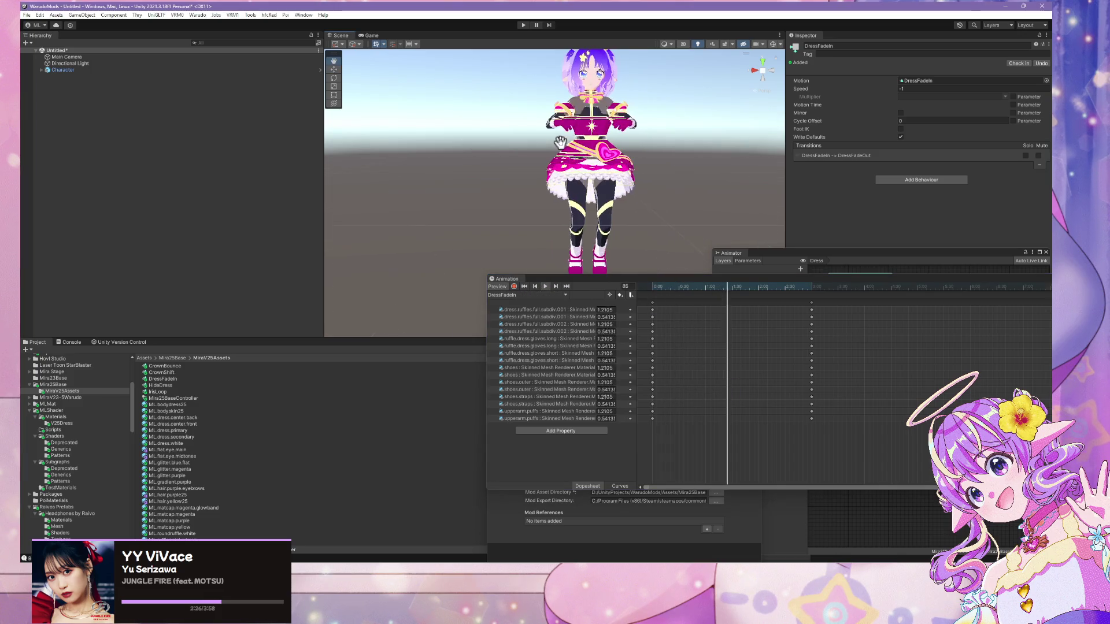
pyautogui.press('w')
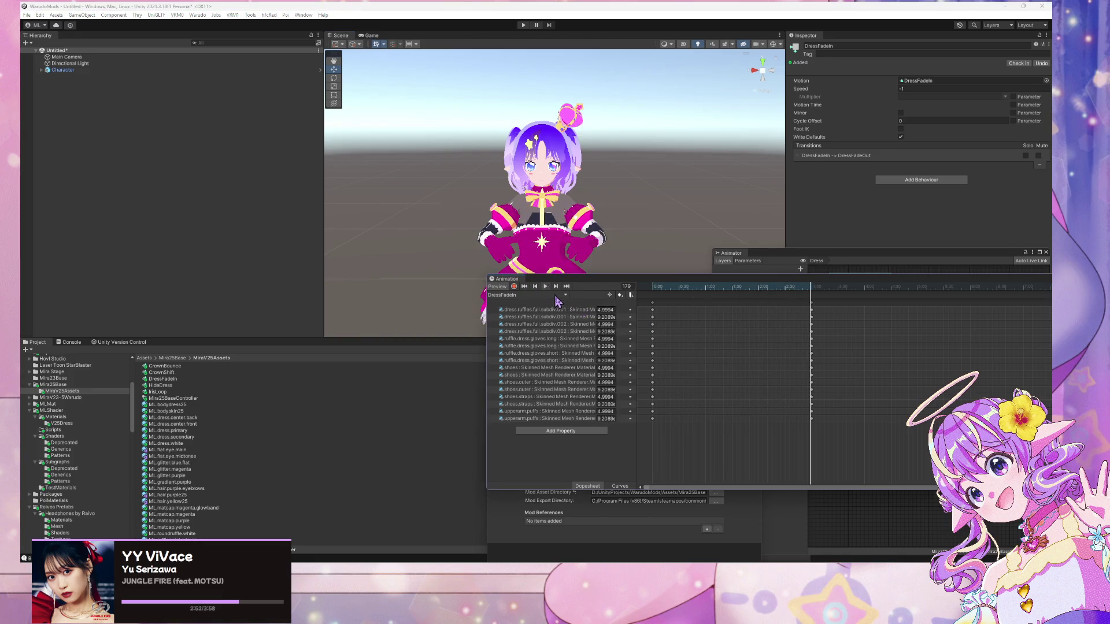
# - Fire Warudo's ToggleDress trigger to test the glowing dress fade-in, then return to Unity
pyautogui.hotkey('alt', 'Tab')
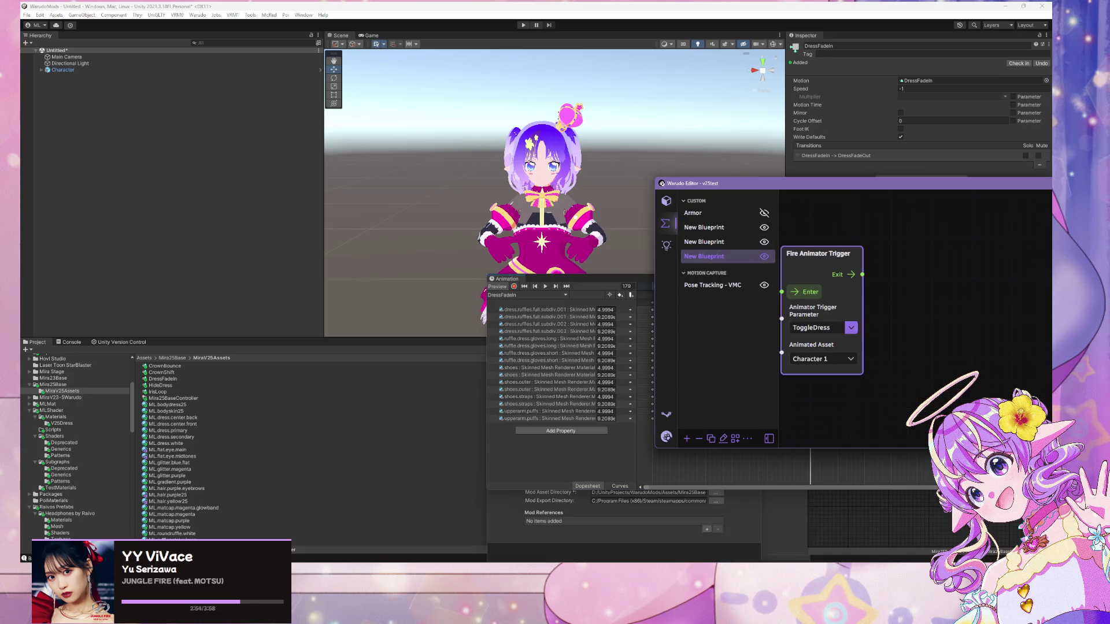
pyautogui.hotkey('alt', 'Tab')
pyautogui.click(811, 292)
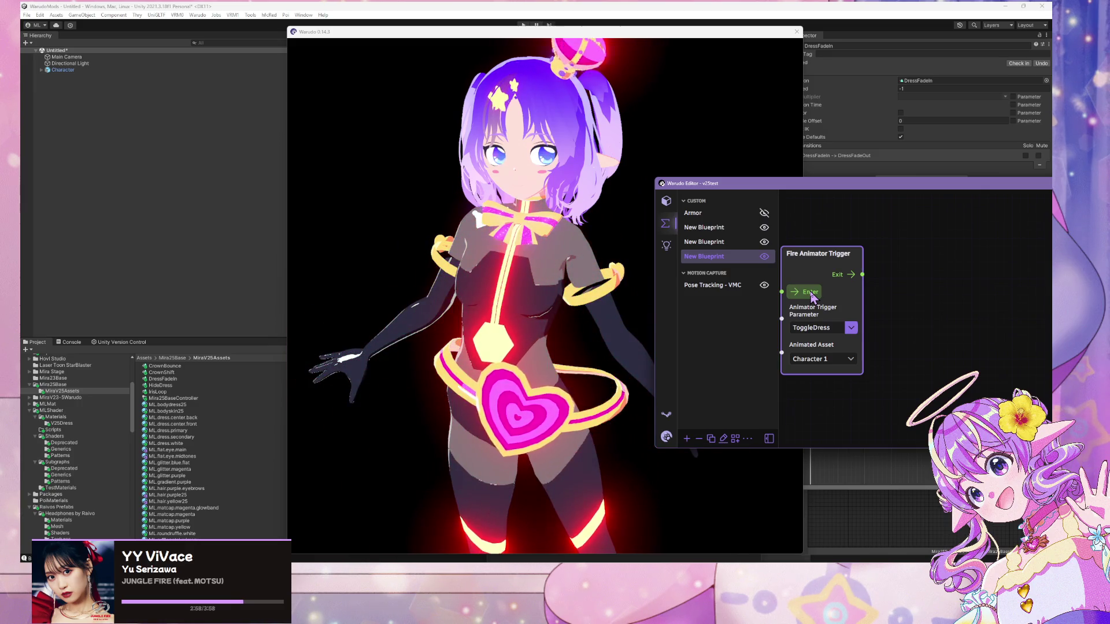
pyautogui.click(810, 293)
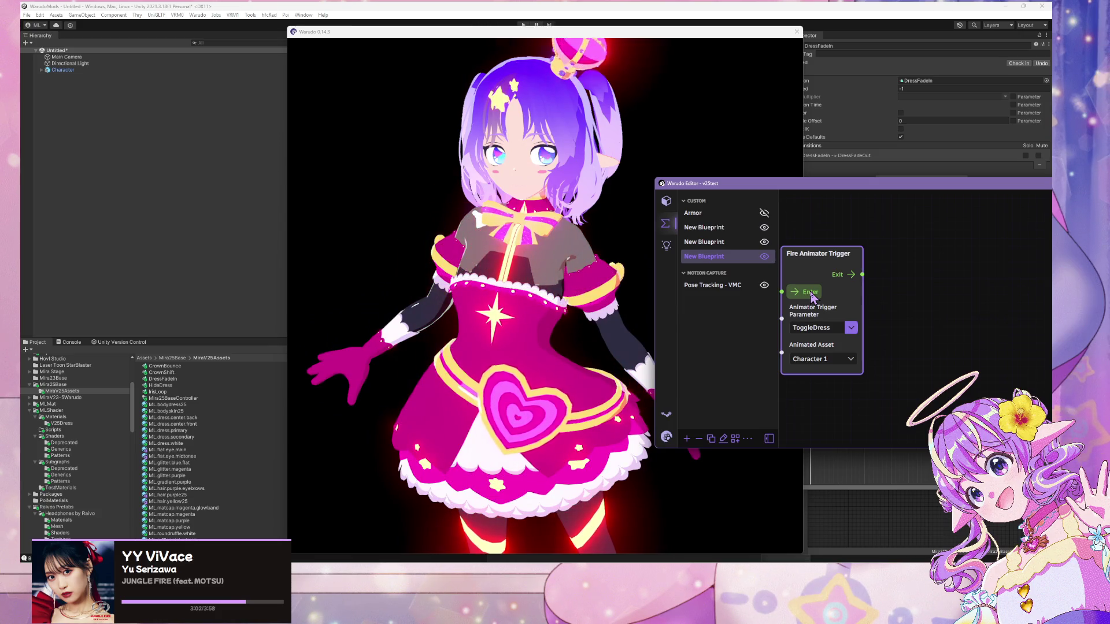
pyautogui.click(306, 7)
pyautogui.scroll(1, 779, 424)
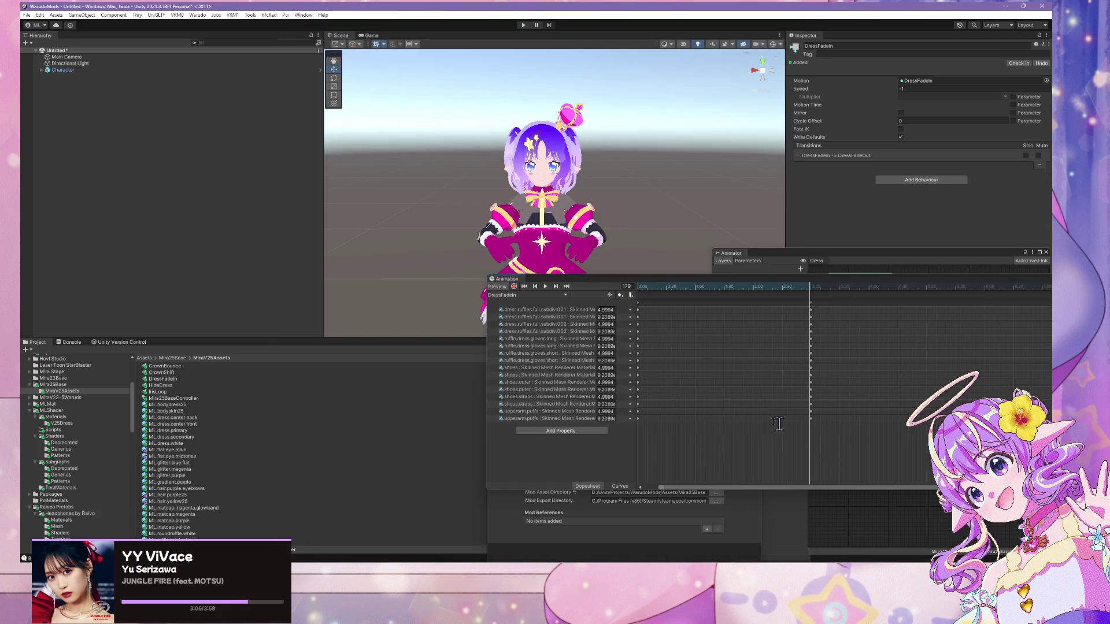
# - Step the preview to the final frame and select the dress.ruffles.full.subdiv.001 ruffle piece
pyautogui.click(556, 287)
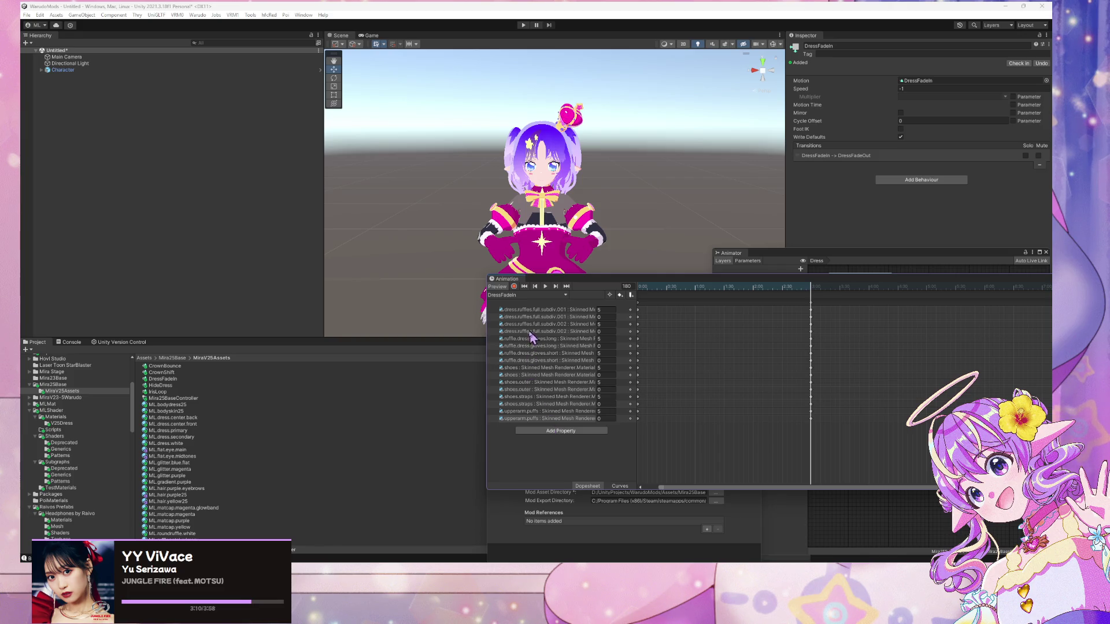
pyautogui.scroll(5, 551, 231)
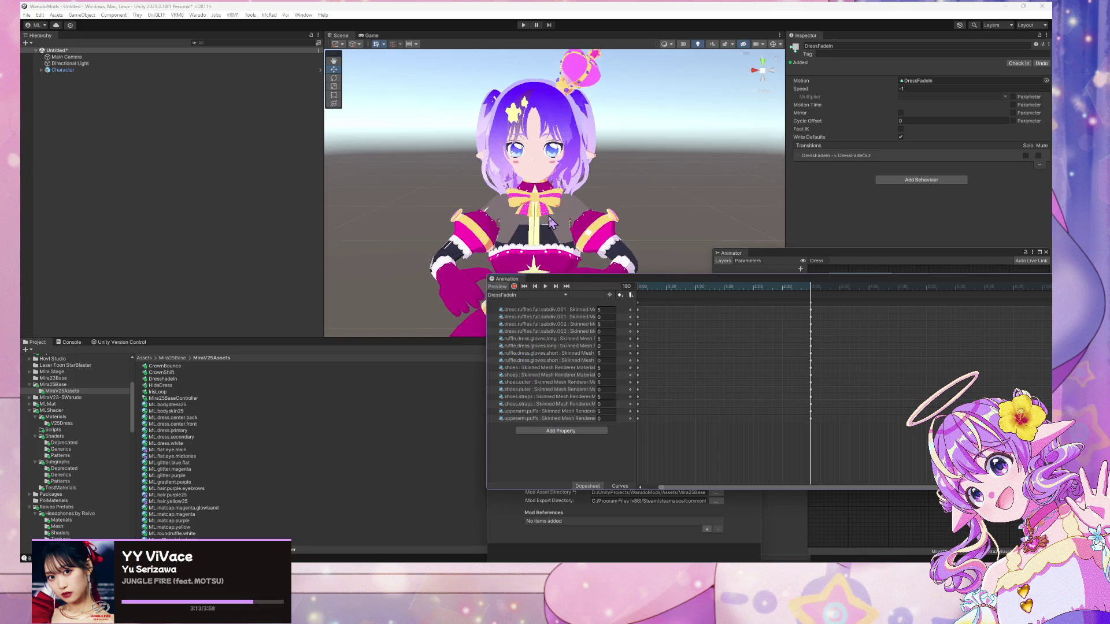
pyautogui.click(532, 186)
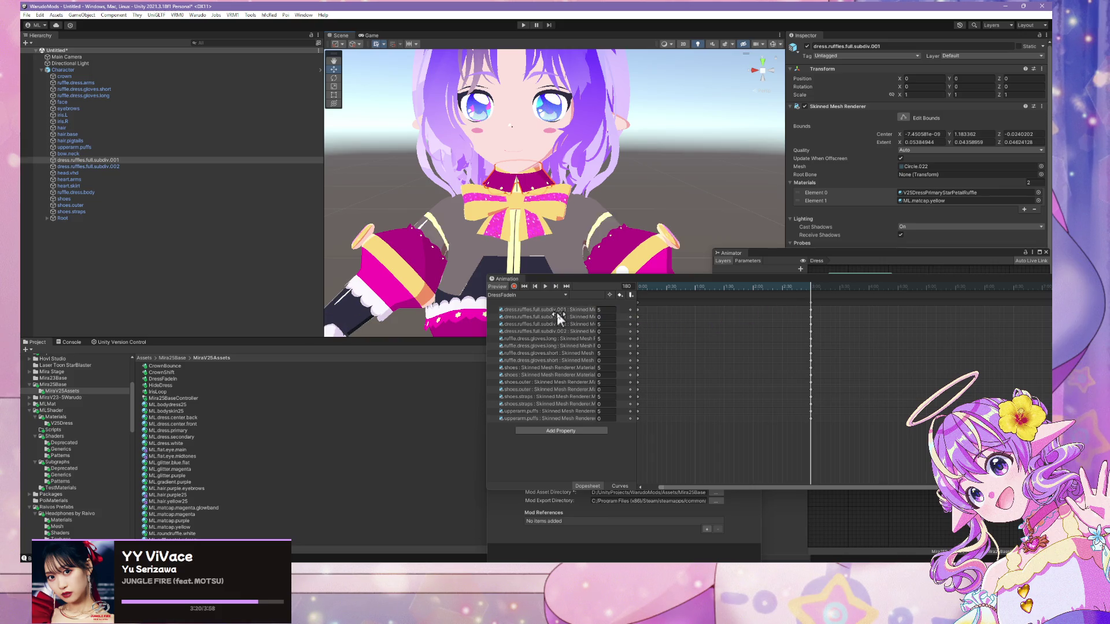
# - Select the start keys of the ruffle, glove, shoe and upperarm puff tracks and shift them so value-1 keys sit at 0:00
pyautogui.click(524, 287)
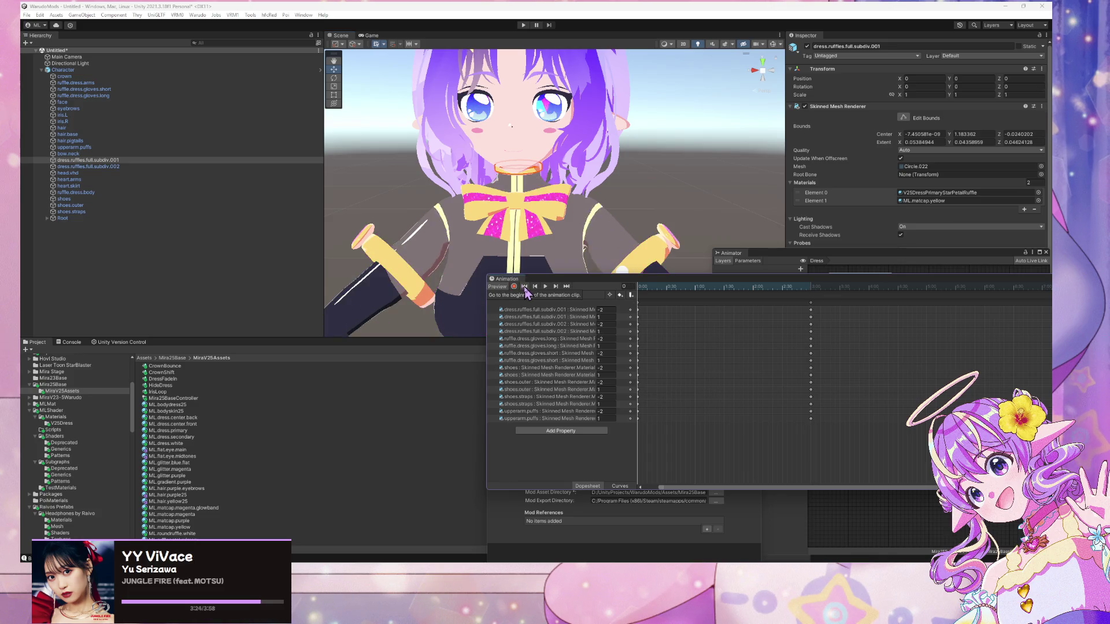
pyautogui.scroll(-5, 655, 338)
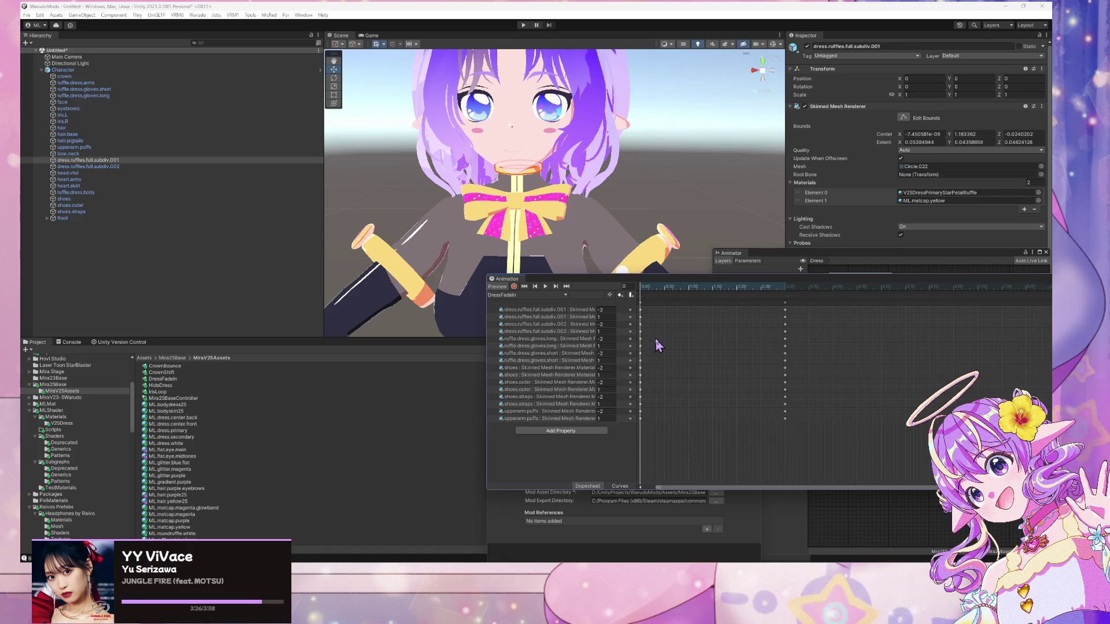
pyautogui.click(646, 317)
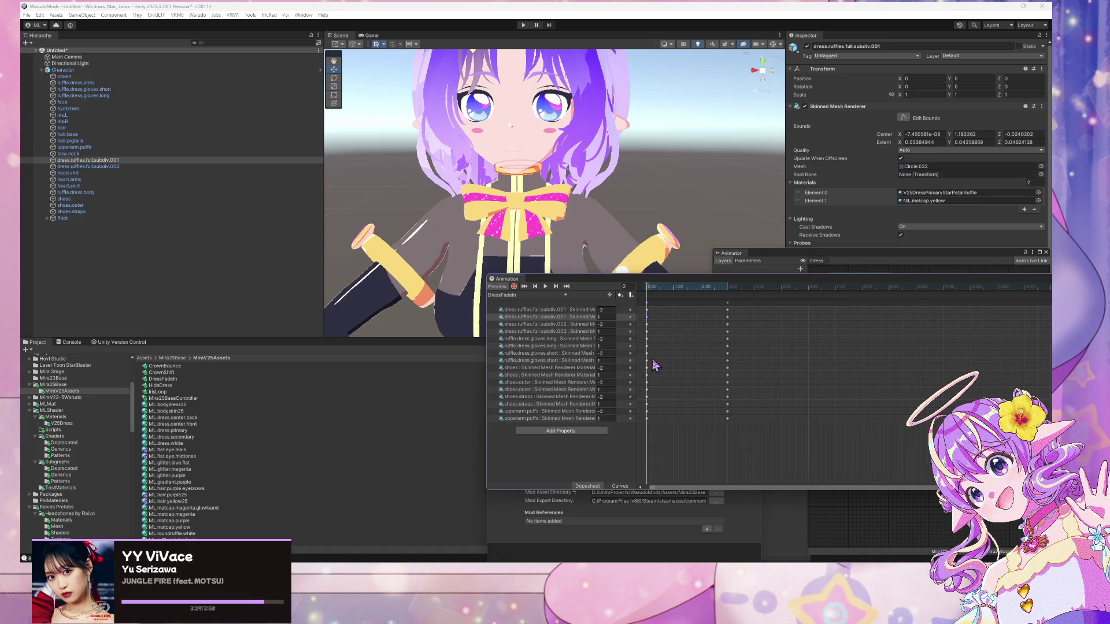
pyautogui.keyDown('ctrl'); pyautogui.click(557, 332); pyautogui.keyUp('ctrl')
pyautogui.keyDown('ctrl'); pyautogui.click(549, 346); pyautogui.keyUp('ctrl')
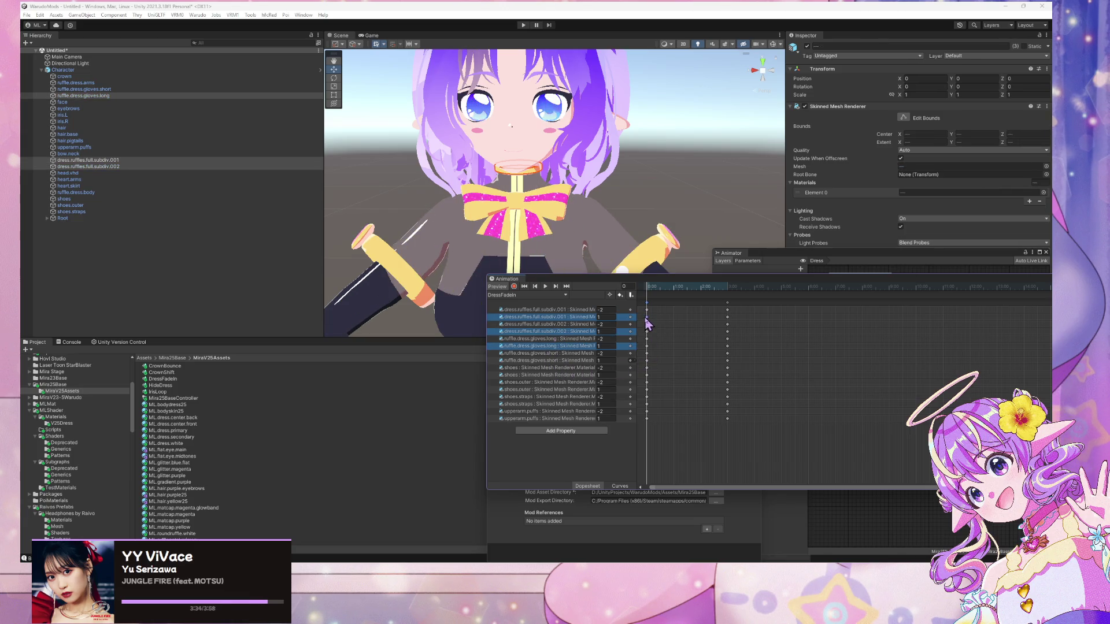
pyautogui.keyDown('ctrl'); pyautogui.click(647, 360); pyautogui.keyUp('ctrl')
pyautogui.keyDown('ctrl'); pyautogui.click(647, 374); pyautogui.keyUp('ctrl')
pyautogui.keyDown('ctrl'); pyautogui.click(647, 389); pyautogui.keyUp('ctrl')
pyautogui.keyDown('ctrl'); pyautogui.click(647, 404); pyautogui.keyUp('ctrl')
pyautogui.keyDown('ctrl'); pyautogui.click(648, 419); pyautogui.keyUp('ctrl')
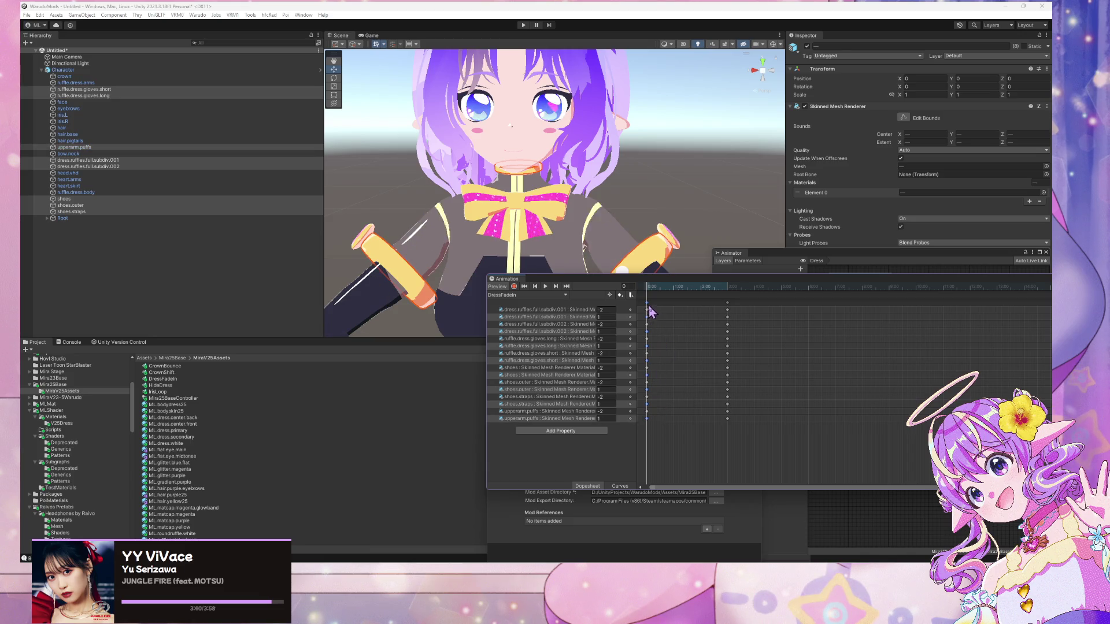
pyautogui.moveTo(664, 310); pyautogui.dragTo(667, 310)
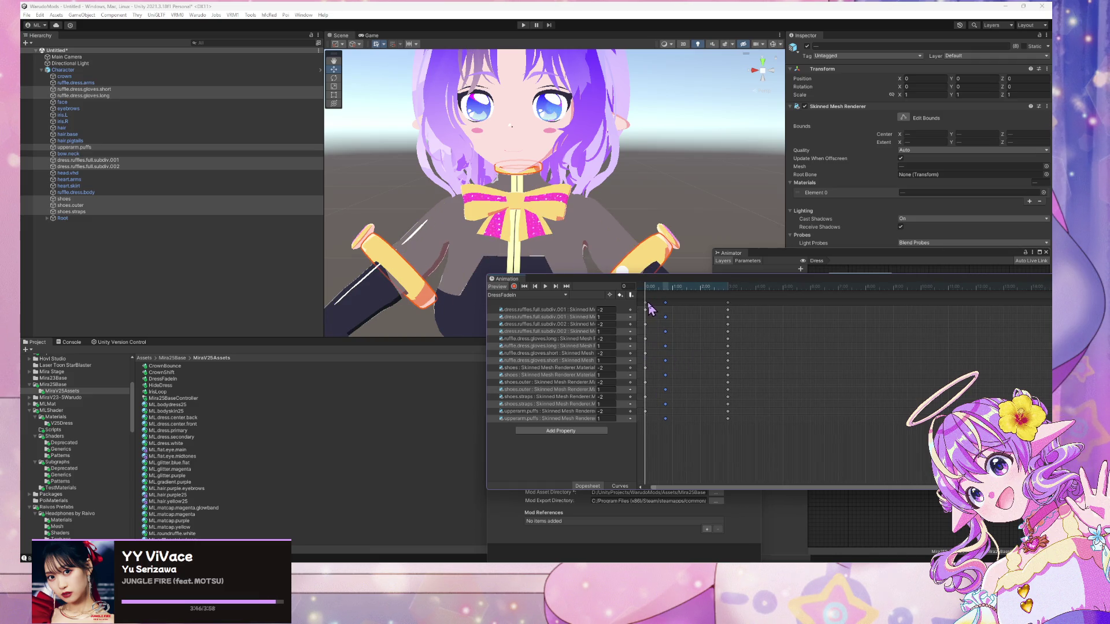
pyautogui.moveTo(646, 310)
pyautogui.mouseDown()
pyautogui.moveTo(691, 311)
pyautogui.moveTo(659, 308)
pyautogui.mouseUp()
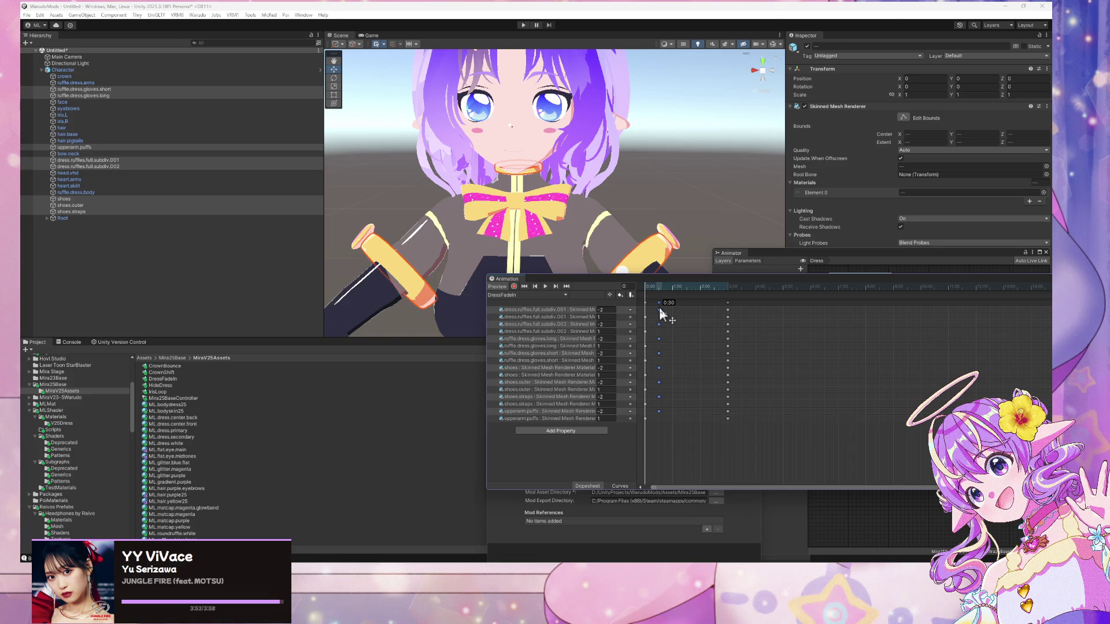
# - Select the subdiv.001 and subdiv.002 end keys plus the early keyframe column and move them
pyautogui.click(727, 310)
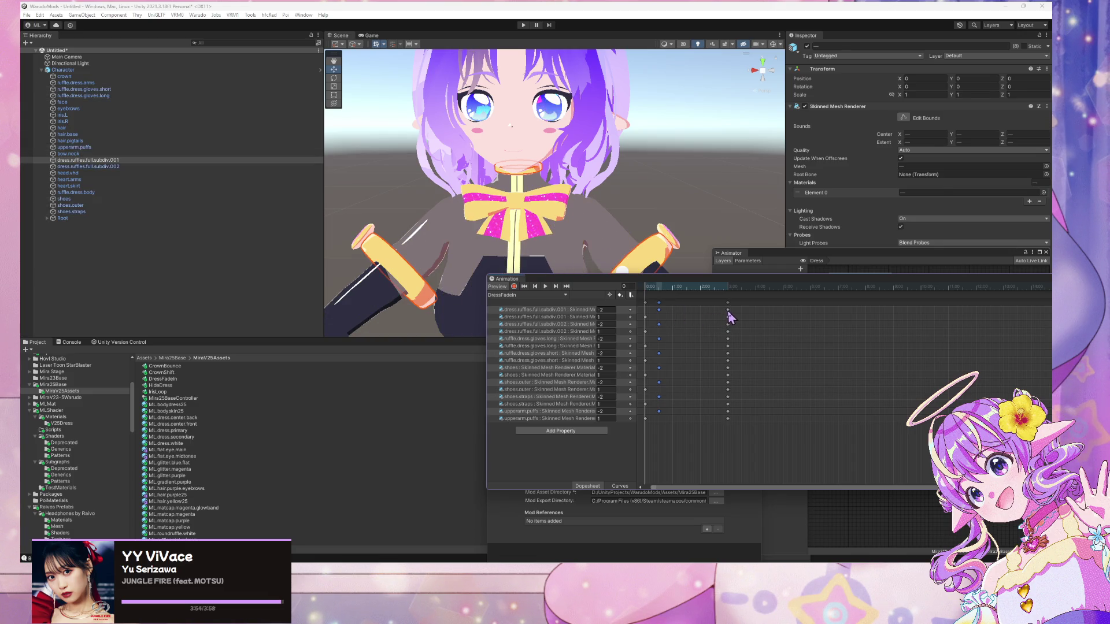
pyautogui.keyDown('shift'); pyautogui.click(728, 325); pyautogui.keyUp('shift')
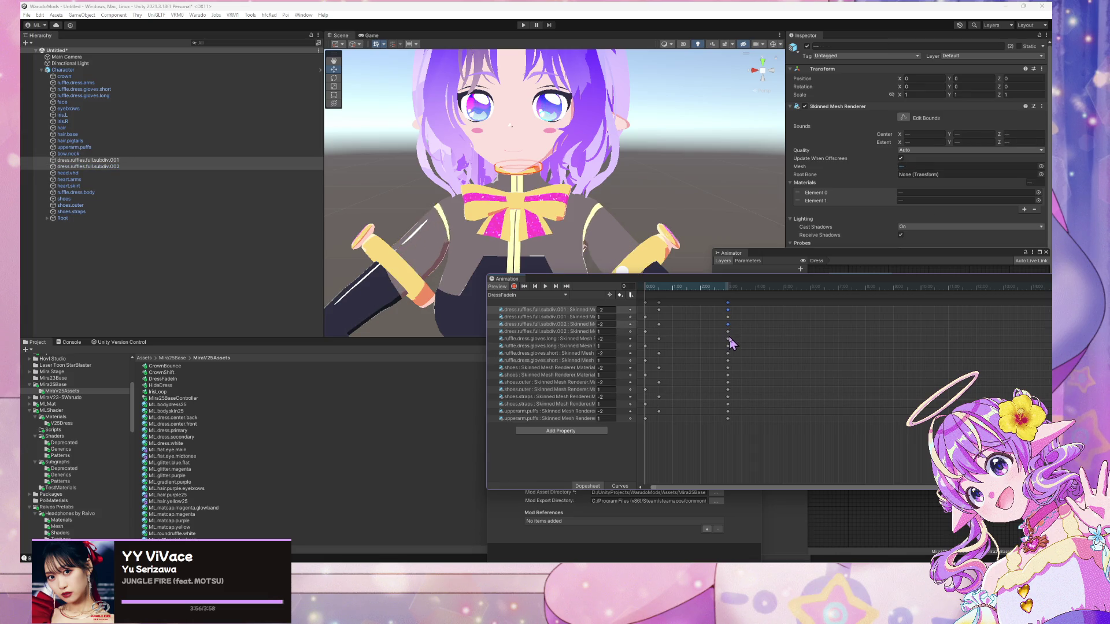
pyautogui.scroll(1, 668, 326)
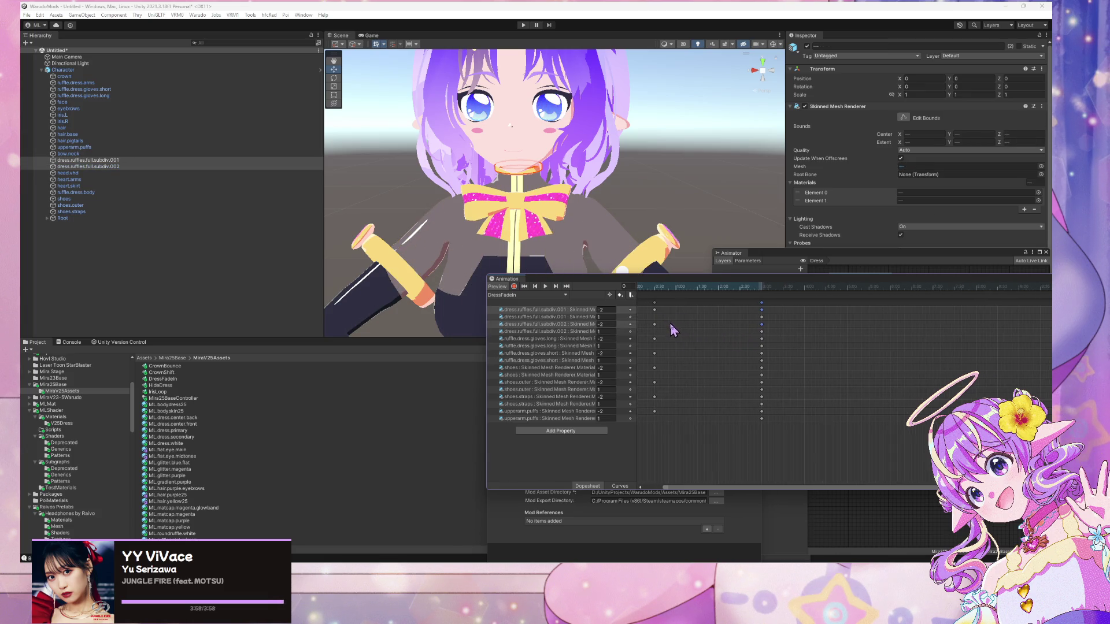
pyautogui.scroll(-2, 679, 432)
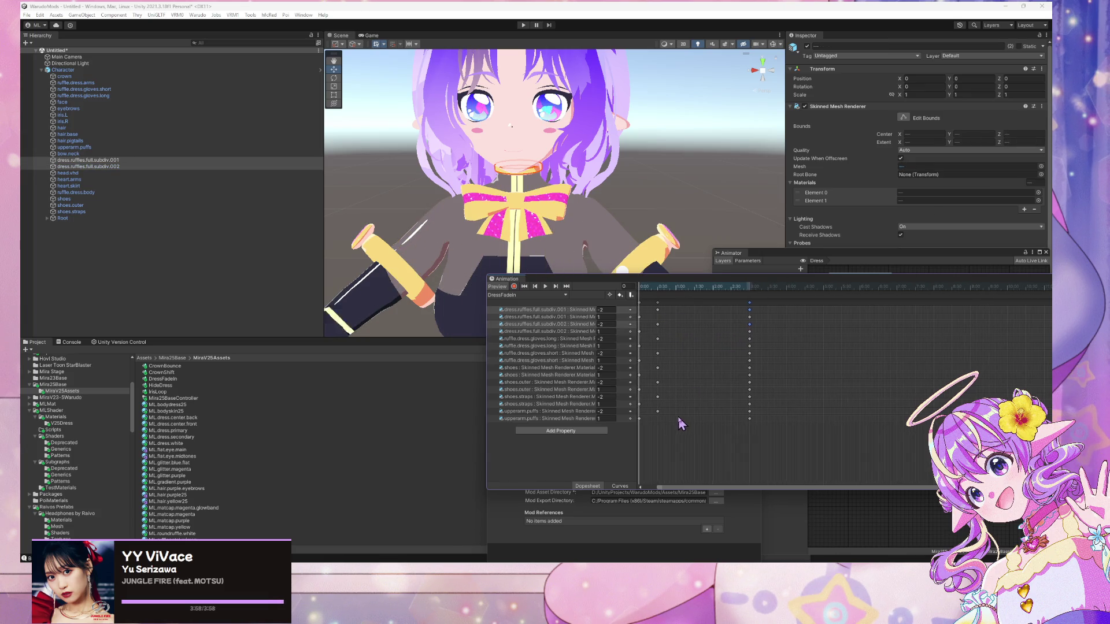
pyautogui.click(644, 303)
pyautogui.moveTo(667, 310); pyautogui.dragTo(647, 309)
pyautogui.keyDown('shift'); pyautogui.click(661, 308); pyautogui.keyUp('shift')
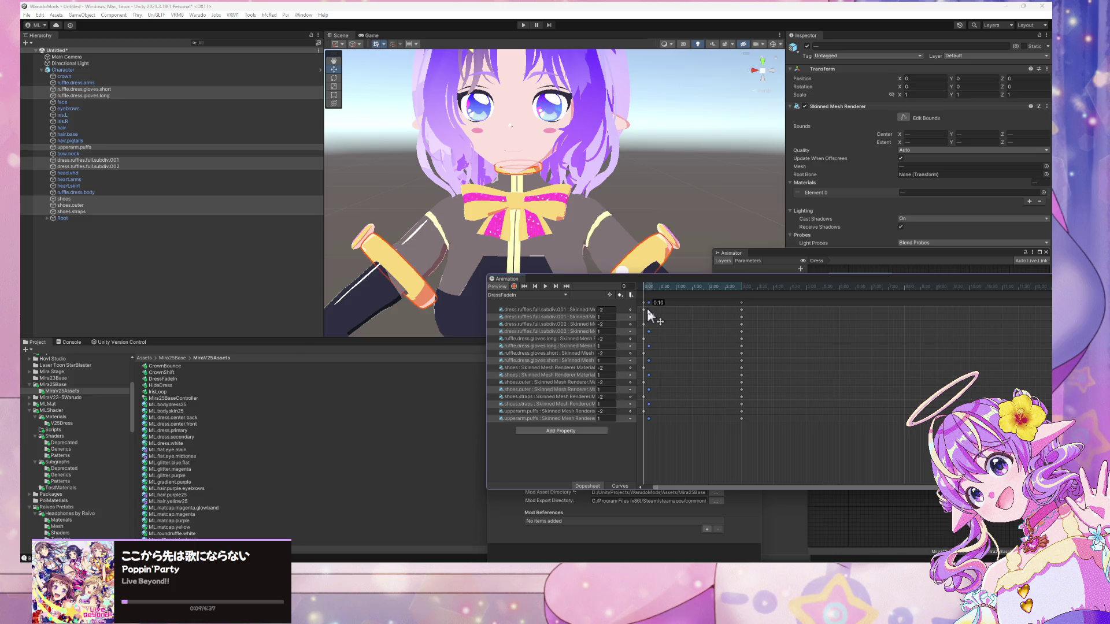
# - Move the end keys of all eight dress-part tracks from 2:57 to 2:59
pyautogui.click(741, 317)
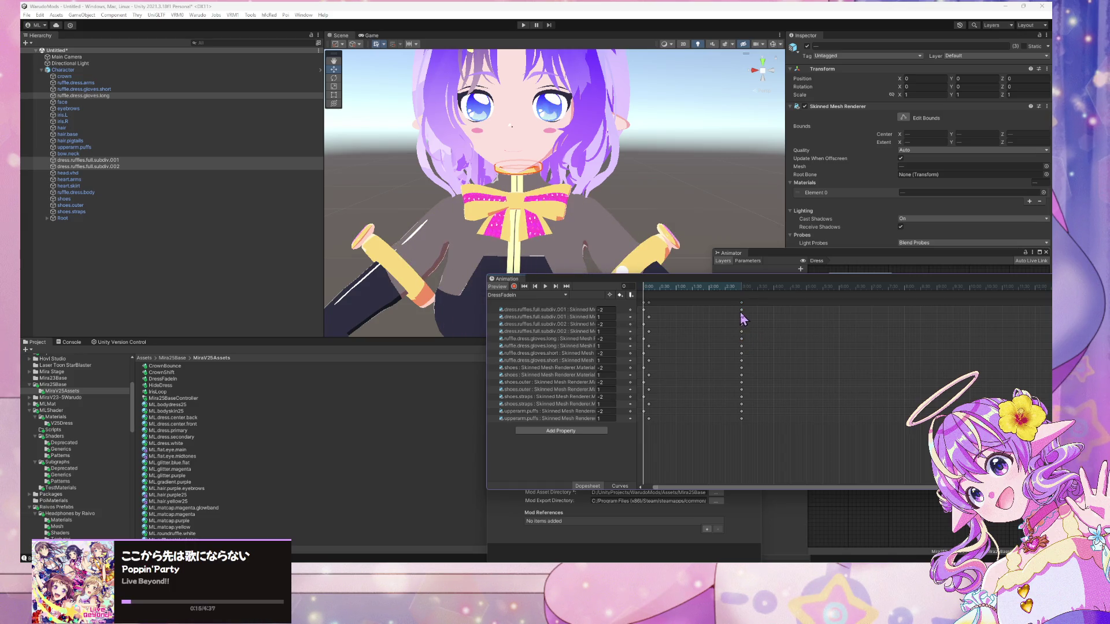
pyautogui.click(742, 317)
pyautogui.keyDown('shift'); pyautogui.click(741, 332); pyautogui.keyUp('shift')
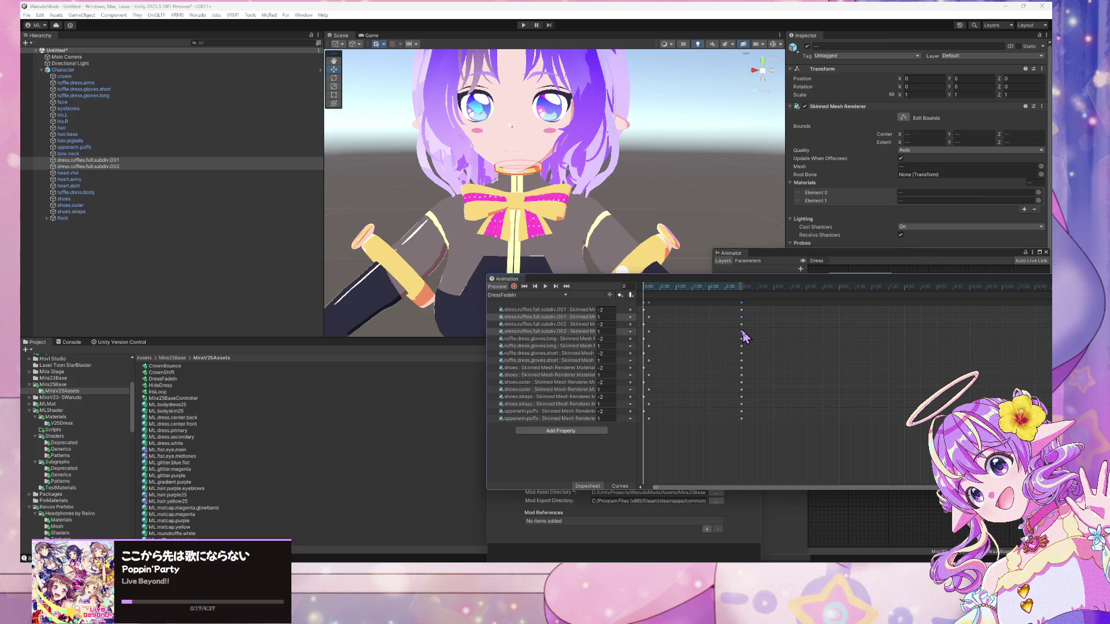
pyautogui.keyDown('shift'); pyautogui.click(742, 346); pyautogui.keyUp('shift')
pyautogui.keyDown('shift'); pyautogui.click(742, 360); pyautogui.keyUp('shift')
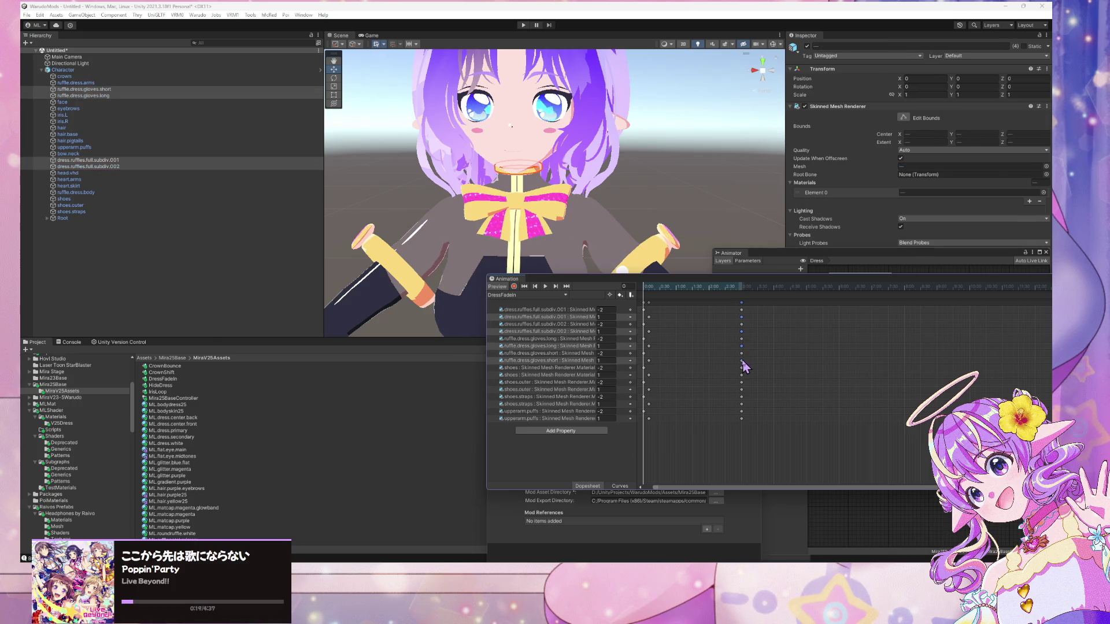
pyautogui.keyDown('shift'); pyautogui.click(742, 375); pyautogui.keyUp('shift')
pyautogui.keyDown('shift'); pyautogui.click(741, 389); pyautogui.keyUp('shift')
pyautogui.keyDown('shift'); pyautogui.click(742, 404); pyautogui.keyUp('shift')
pyautogui.keyDown('shift'); pyautogui.click(742, 419); pyautogui.keyUp('shift')
pyautogui.moveTo(739, 419); pyautogui.dragTo(748, 419)
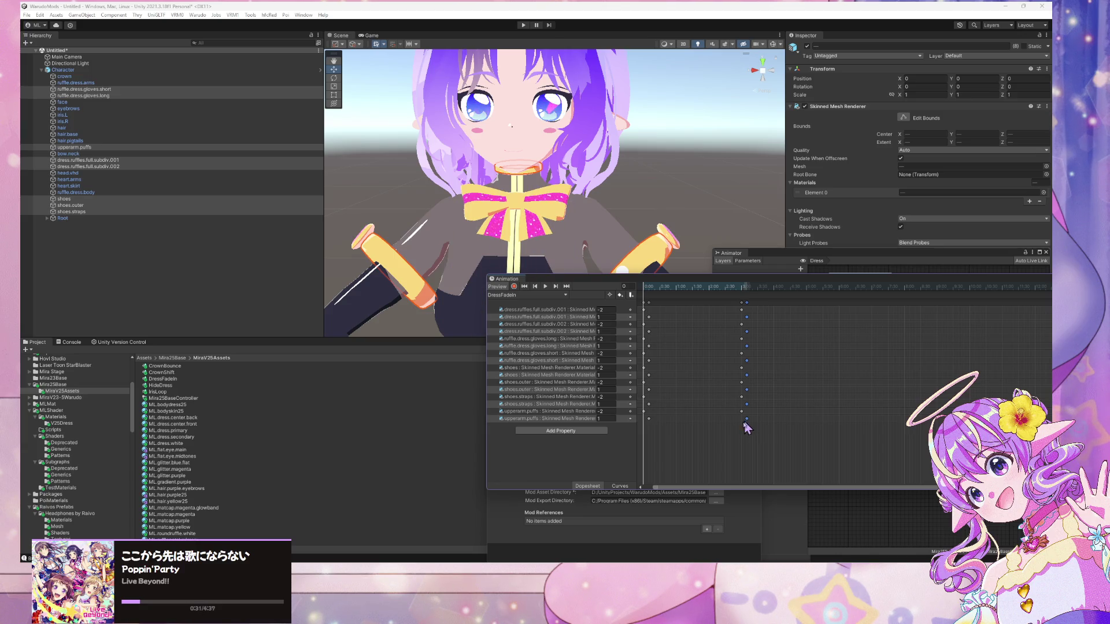
# - Move the keyframe column near 0:30 earlier to 0:10, undoing a trial move
pyautogui.click(553, 313)
pyautogui.click(553, 311)
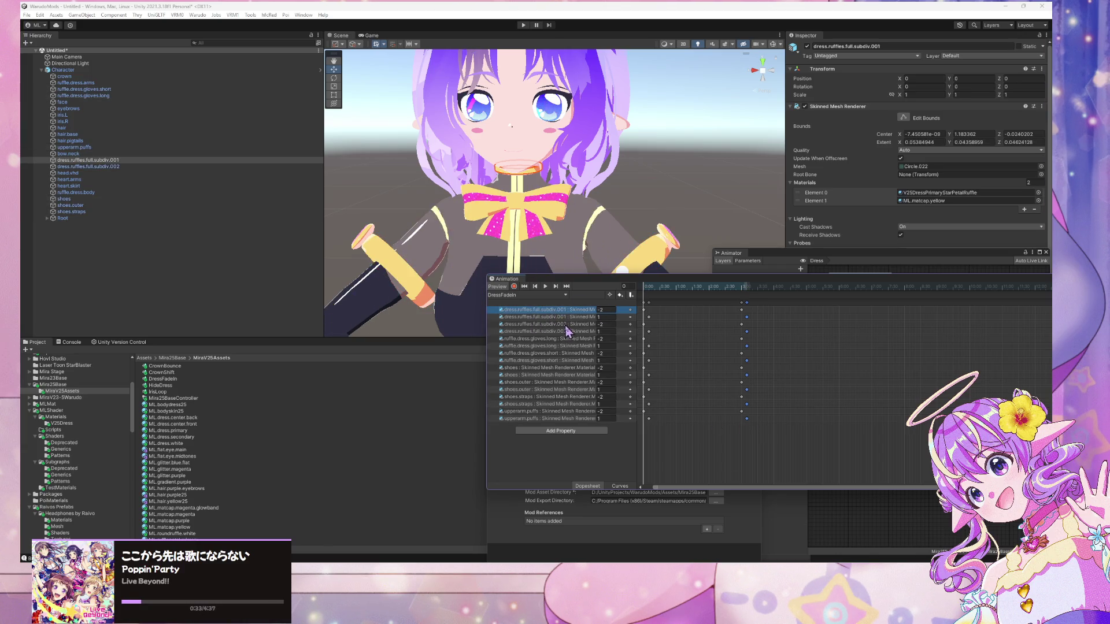
pyautogui.click(564, 331)
pyautogui.click(568, 318)
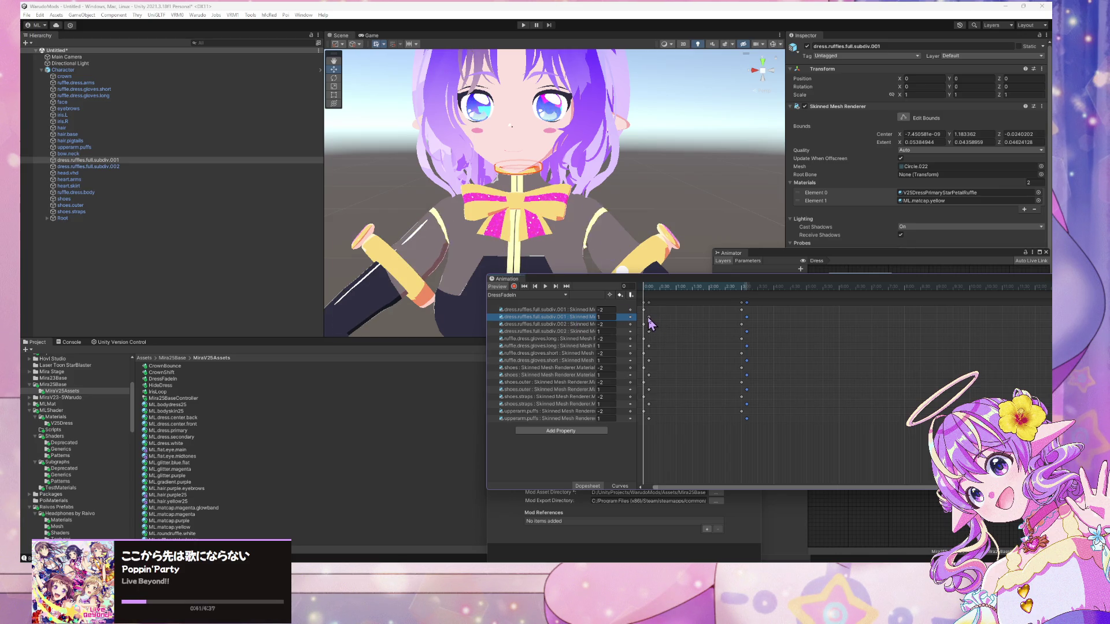
pyautogui.click(568, 335)
pyautogui.moveTo(644, 311); pyautogui.dragTo(663, 310)
pyautogui.hotkey('ctrl', 'z')
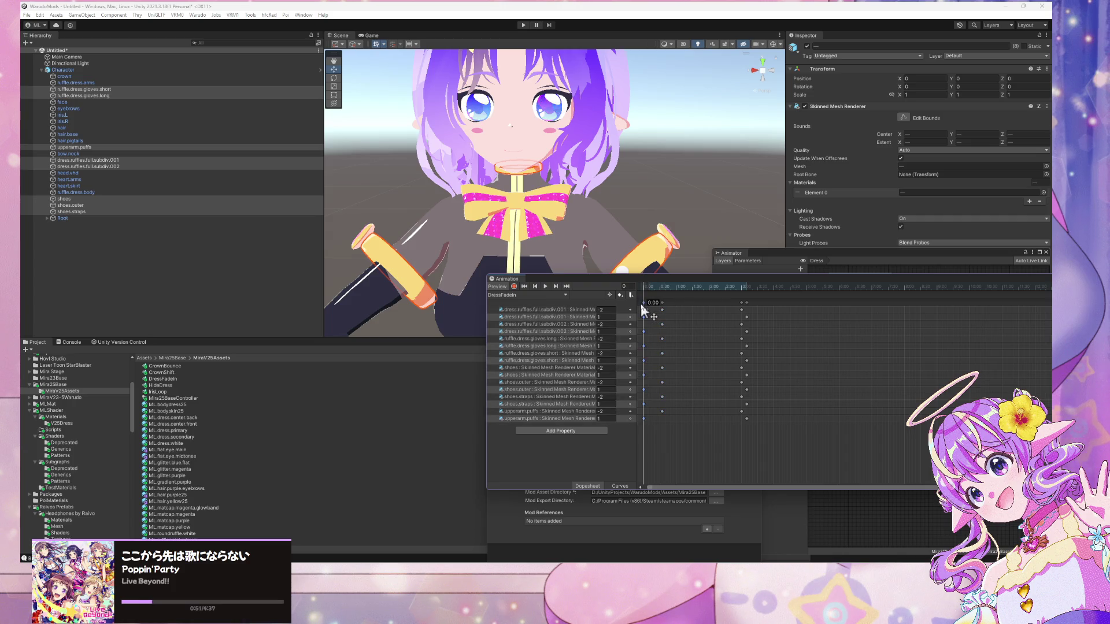
pyautogui.click(662, 304)
pyautogui.moveTo(659, 309); pyautogui.dragTo(648, 310)
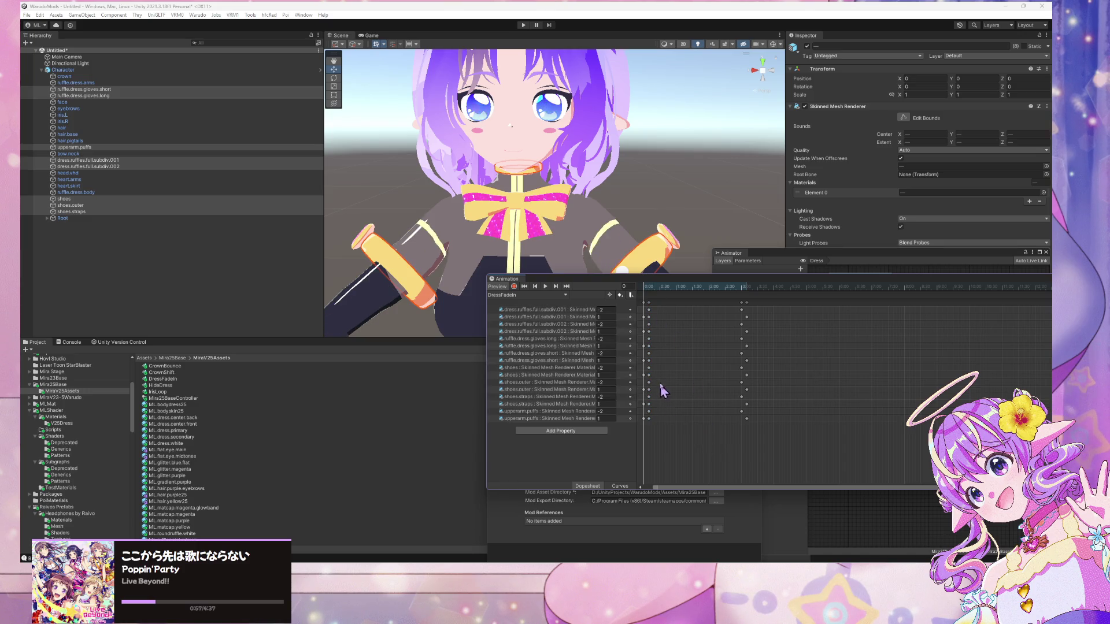
# - Select the subdiv.001/.002, both glove, three shoe and upperarm.puffs tracks and show them as curves
pyautogui.click(556, 316)
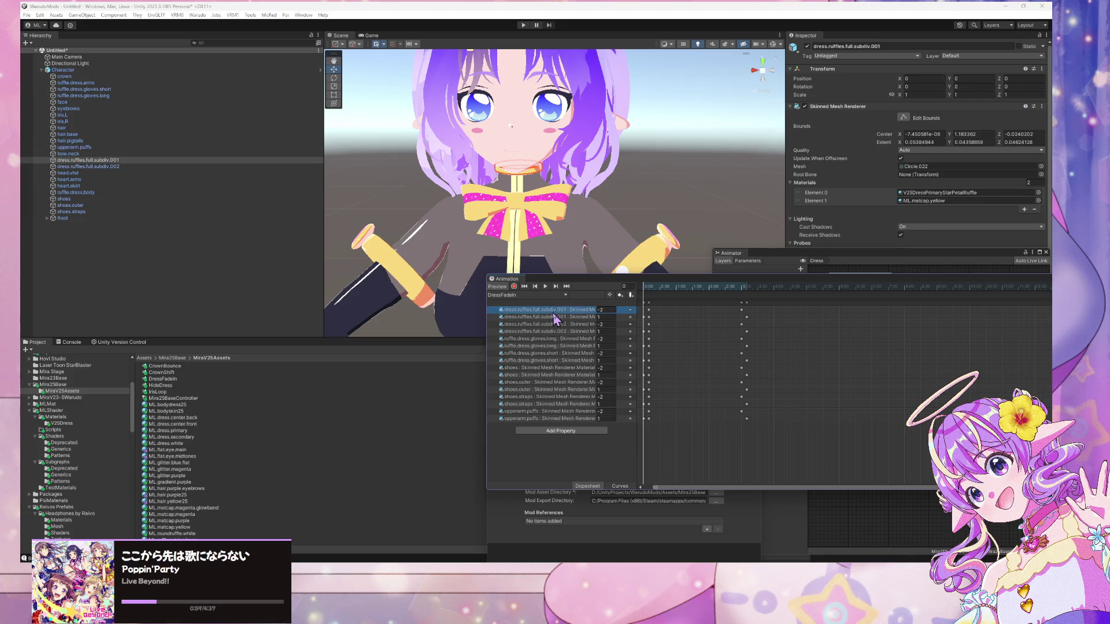
pyautogui.keyDown('ctrl'); pyautogui.click(558, 331); pyautogui.keyUp('ctrl')
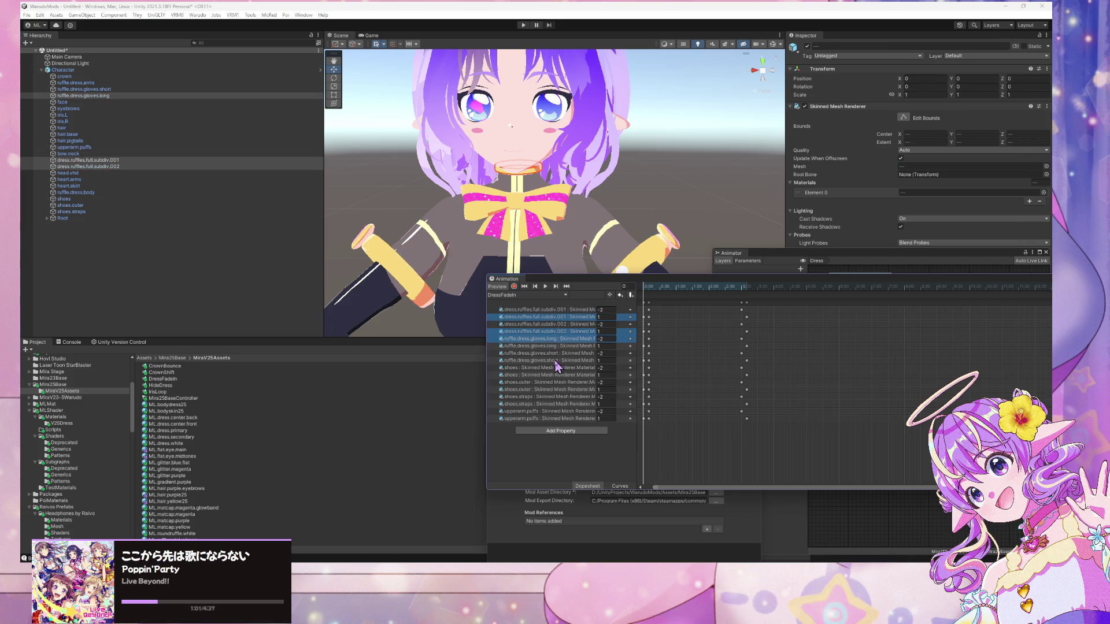
pyautogui.keyDown('ctrl'); pyautogui.click(570, 345); pyautogui.keyUp('ctrl')
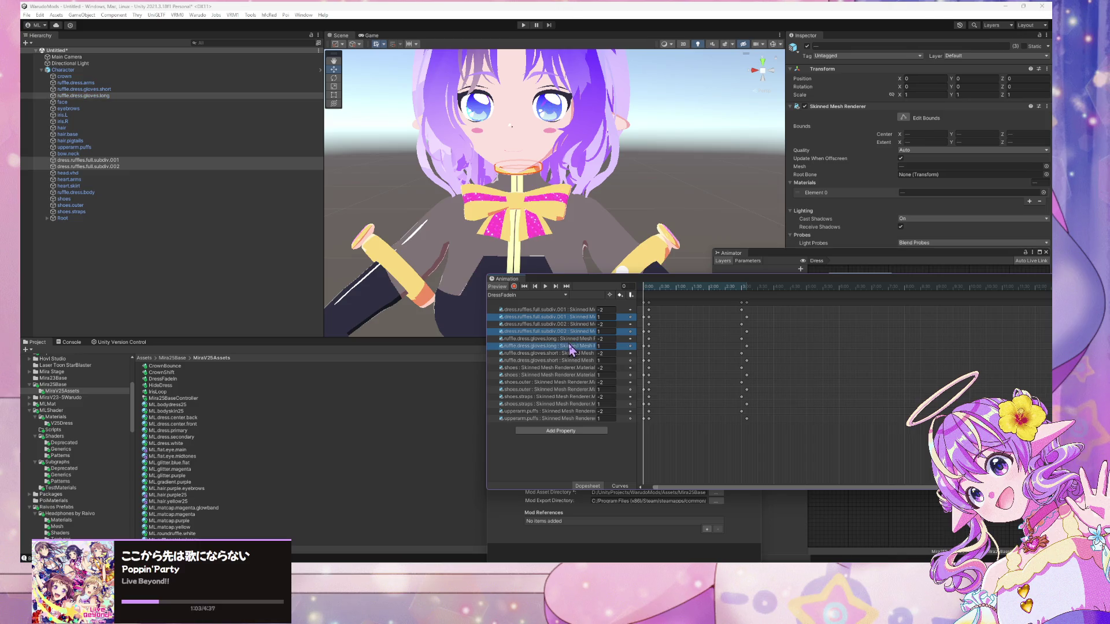
pyautogui.keyDown('ctrl'); pyautogui.click(572, 360); pyautogui.keyUp('ctrl')
pyautogui.keyDown('ctrl'); pyautogui.click(578, 368); pyautogui.keyUp('ctrl')
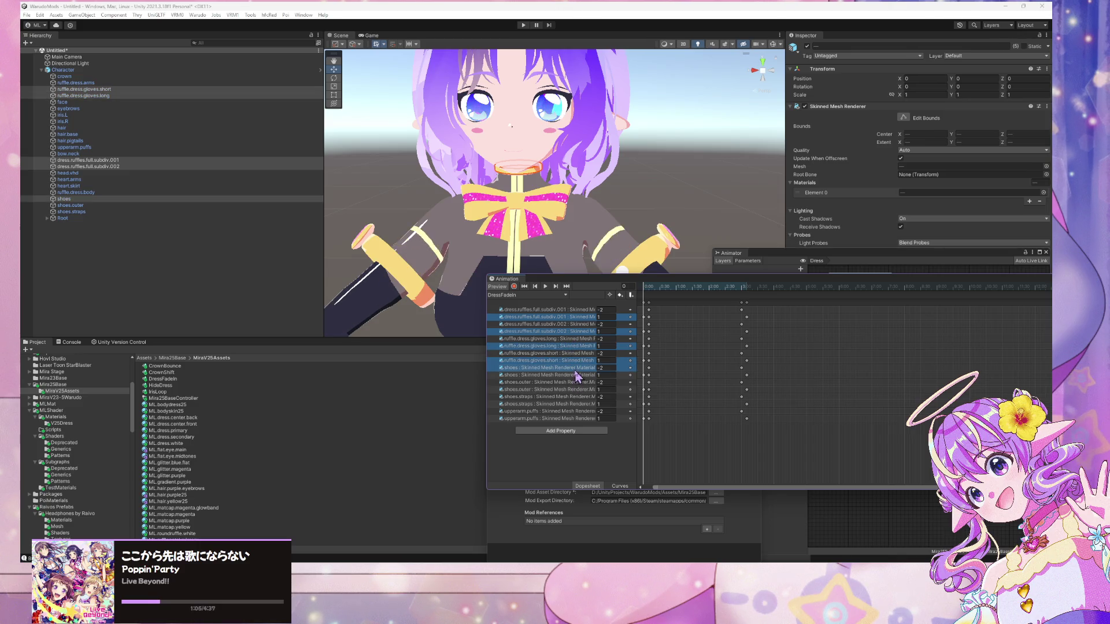
pyautogui.click(579, 370)
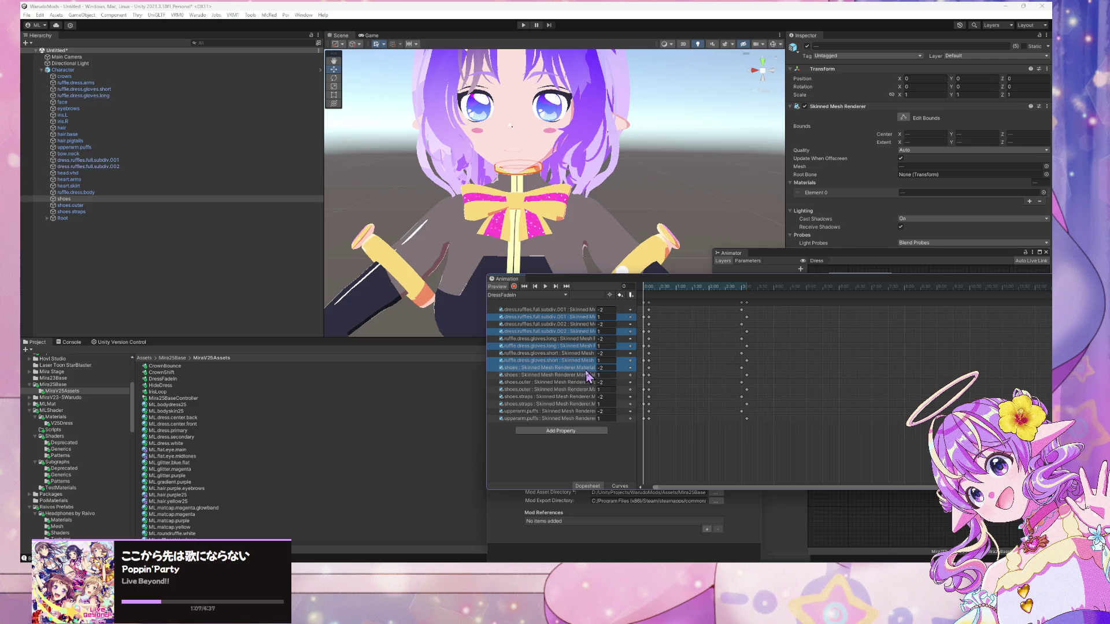
pyautogui.click(583, 317)
pyautogui.keyDown('ctrl'); pyautogui.click(587, 331); pyautogui.keyUp('ctrl')
pyautogui.keyDown('ctrl'); pyautogui.click(588, 346); pyautogui.keyUp('ctrl')
pyautogui.keyDown('ctrl'); pyautogui.click(586, 360); pyautogui.keyUp('ctrl')
pyautogui.keyDown('ctrl'); pyautogui.click(586, 375); pyautogui.keyUp('ctrl')
pyautogui.keyDown('ctrl'); pyautogui.click(580, 390); pyautogui.keyUp('ctrl')
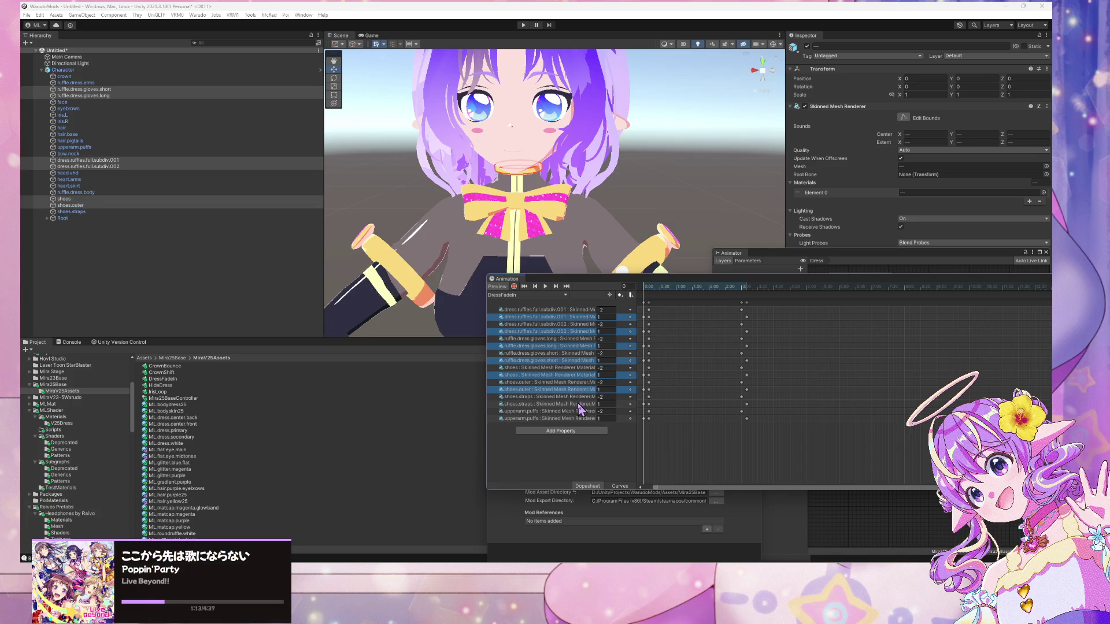
pyautogui.keyDown('ctrl'); pyautogui.click(583, 403); pyautogui.keyUp('ctrl')
pyautogui.keyDown('ctrl'); pyautogui.click(584, 418); pyautogui.keyUp('ctrl')
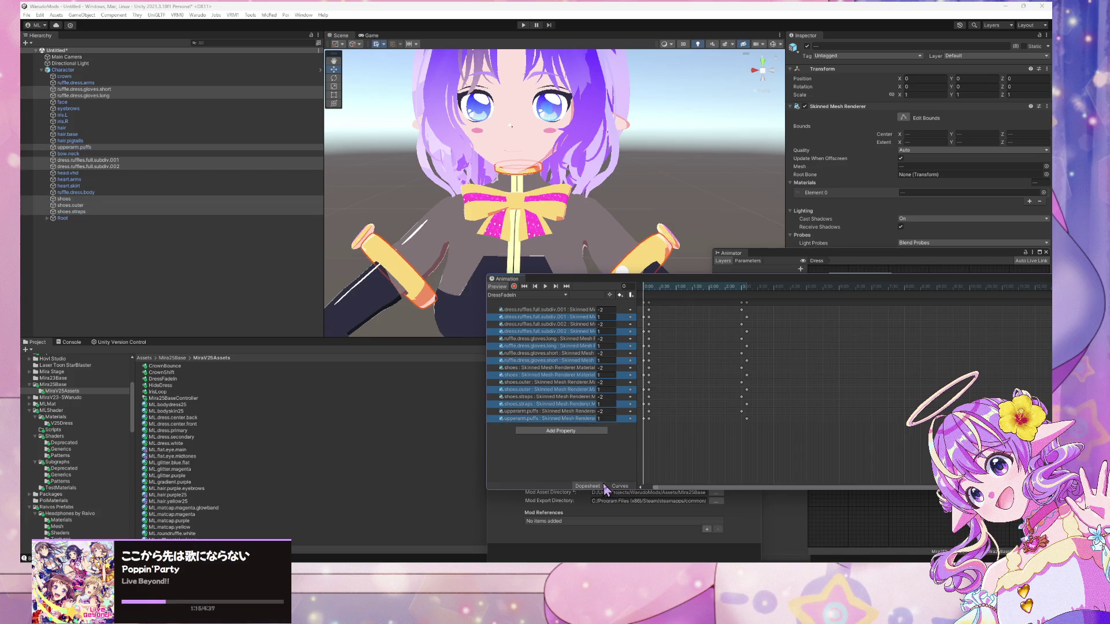
pyautogui.click(619, 487)
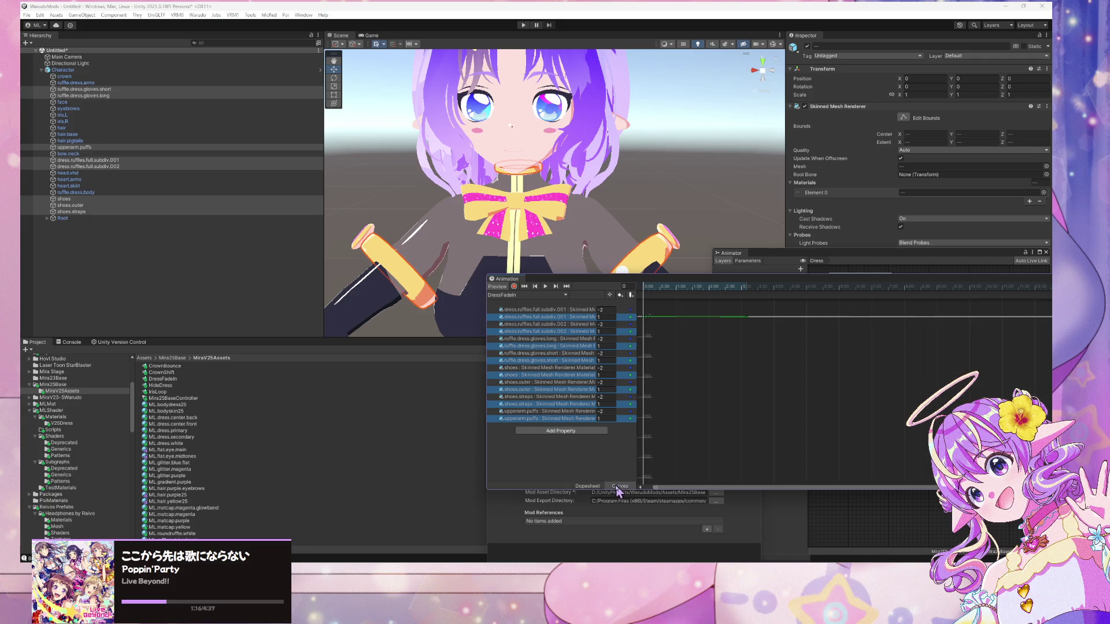
# - Set the key's Both Tangents to Constant, then replay the fade-in preview and stop at frame 0
pyautogui.rightClick(649, 318)
pyautogui.moveTo(684, 410)
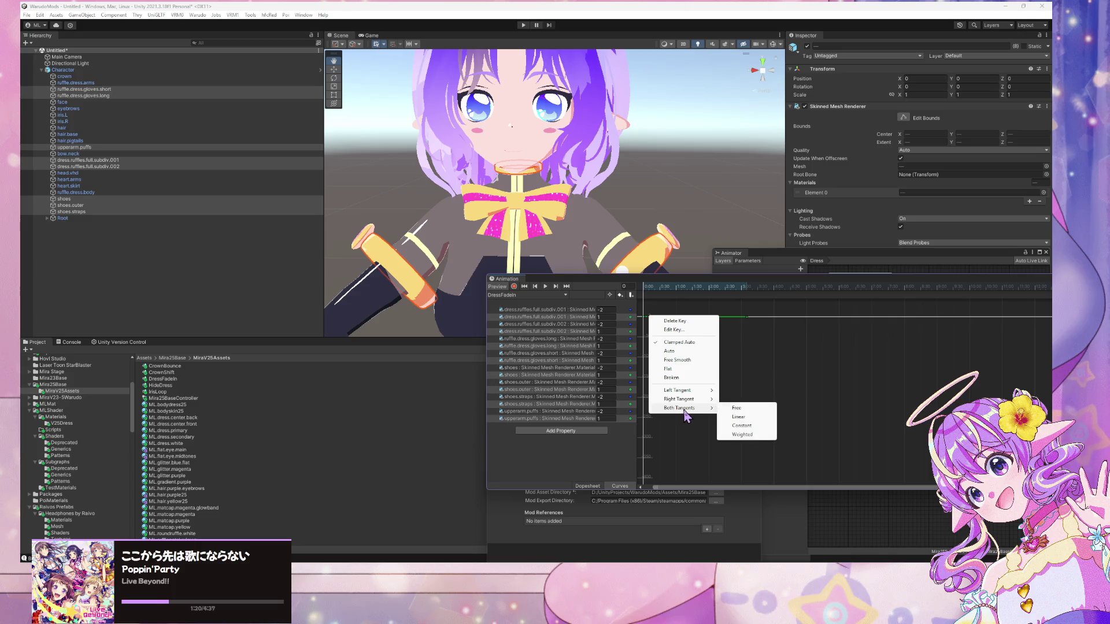
pyautogui.click(749, 426)
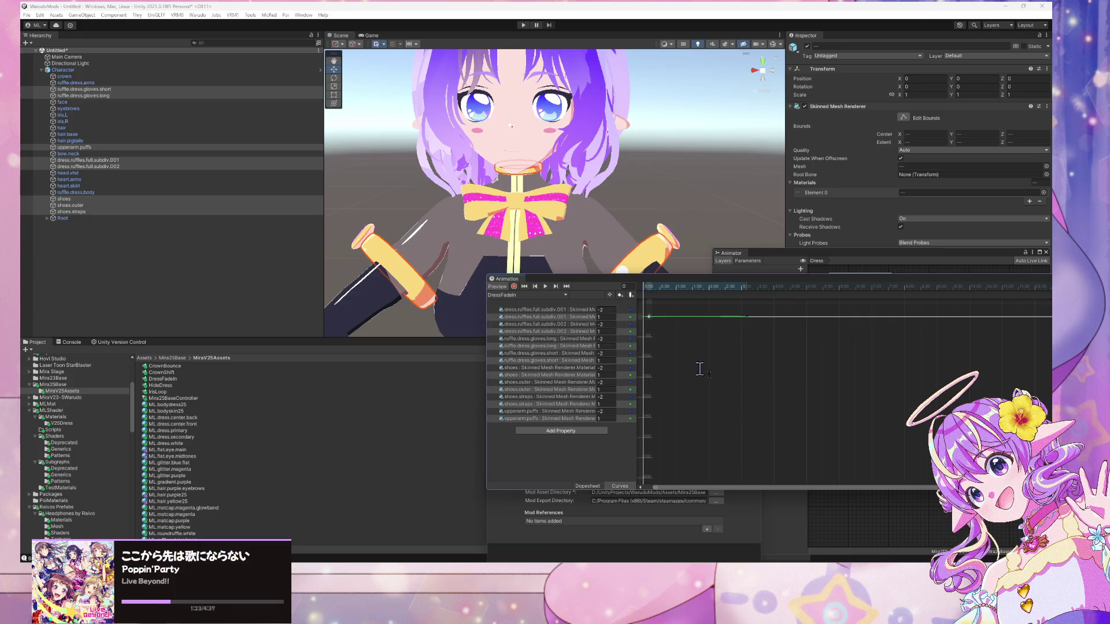
pyautogui.click(587, 486)
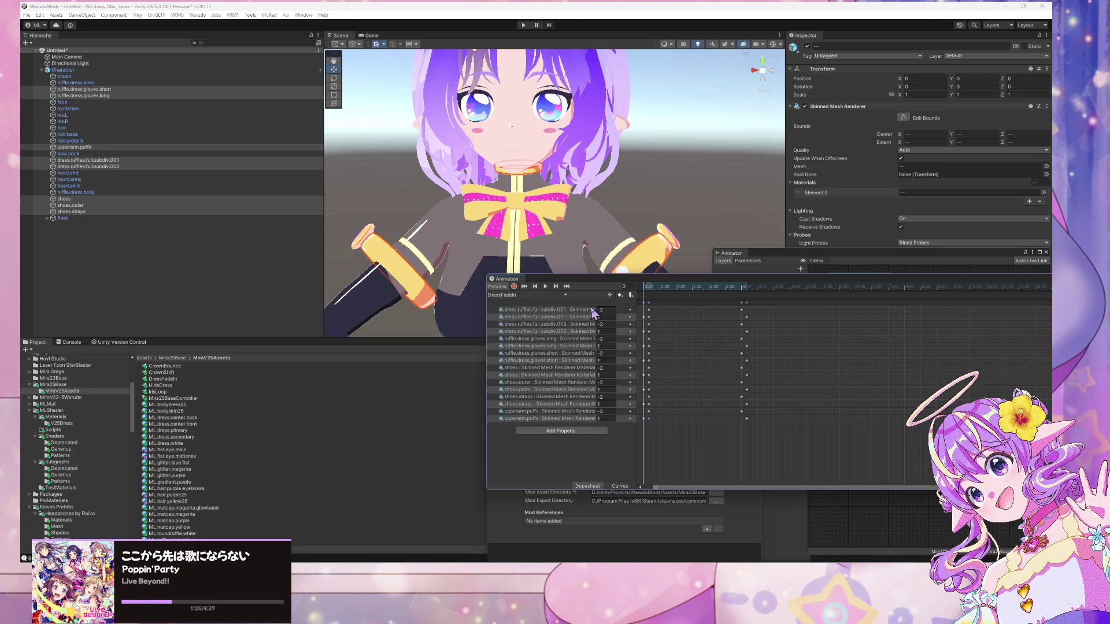
pyautogui.click(546, 286)
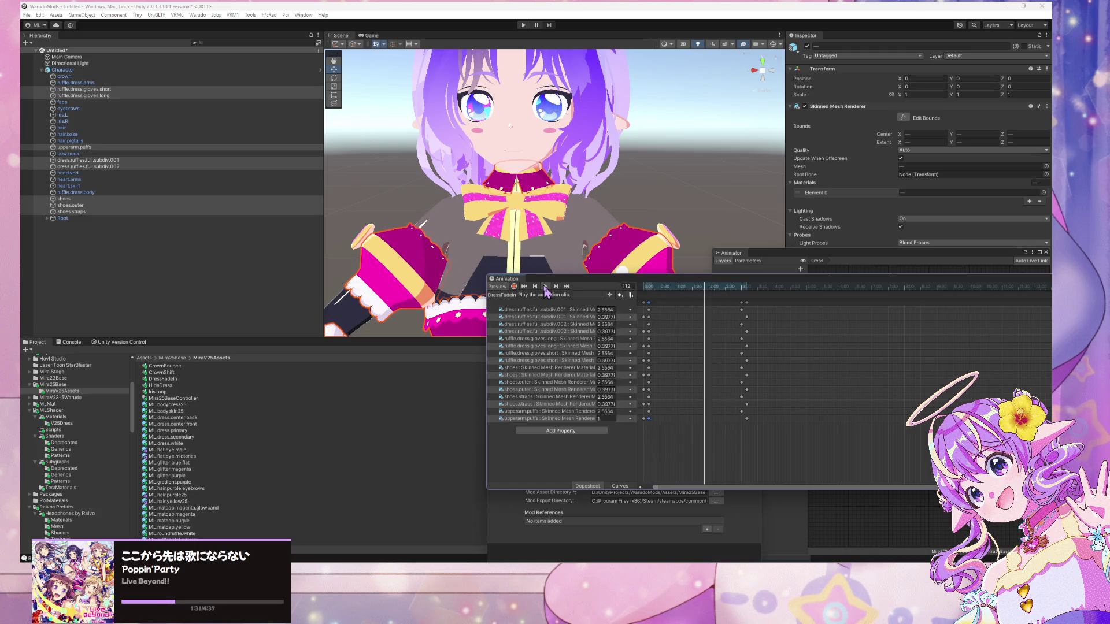
pyautogui.click(544, 287)
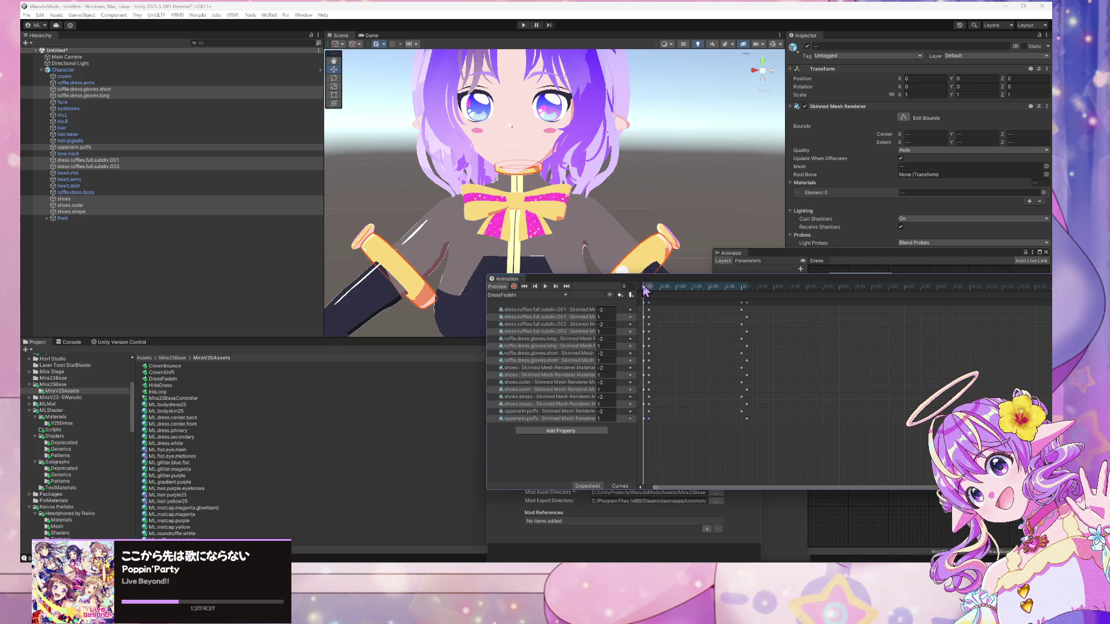
# - Scrub the clip, select keys on all eight dress-part tracks from subdiv.001 to upperarm.puffs, and view their curves
pyautogui.click(677, 295)
pyautogui.moveTo(681, 301)
pyautogui.mouseDown()
pyautogui.moveTo(768, 304)
pyautogui.moveTo(622, 298)
pyautogui.mouseUp()
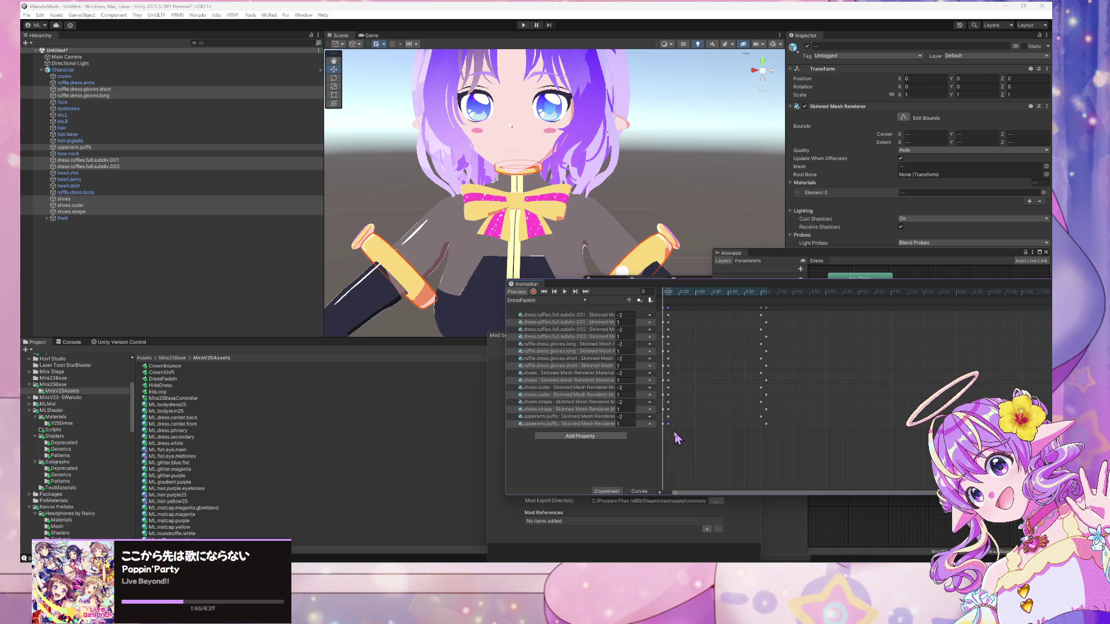
pyautogui.click(669, 322)
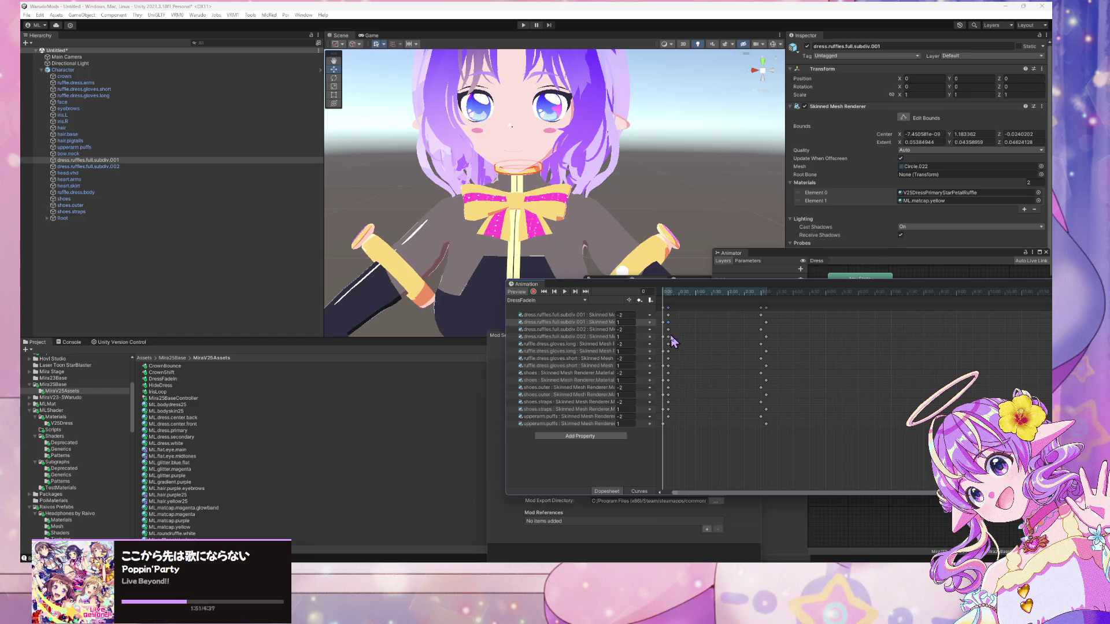
pyautogui.keyDown('shift'); pyautogui.click(669, 336); pyautogui.keyUp('shift')
pyautogui.keyDown('shift'); pyautogui.click(669, 351); pyautogui.keyUp('shift')
pyautogui.keyDown('shift'); pyautogui.click(668, 365); pyautogui.keyUp('shift')
pyautogui.keyDown('shift'); pyautogui.click(669, 380); pyautogui.keyUp('shift')
pyautogui.keyDown('shift'); pyautogui.click(668, 395); pyautogui.keyUp('shift')
pyautogui.keyDown('shift'); pyautogui.click(668, 408); pyautogui.keyUp('shift')
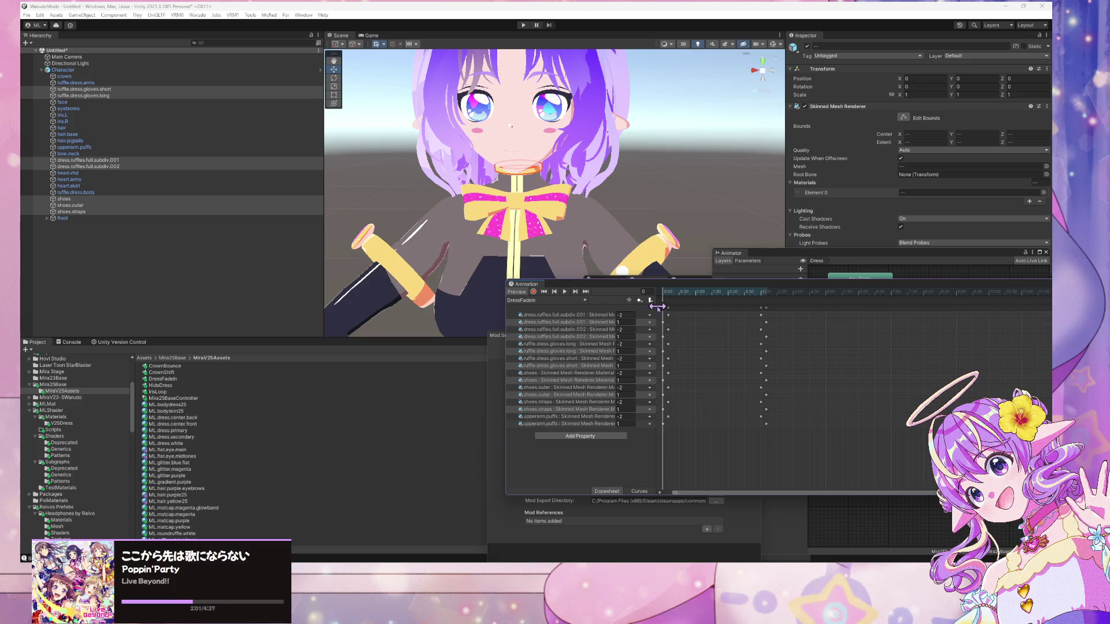
pyautogui.keyDown('shift'); pyautogui.click(668, 423); pyautogui.keyUp('shift')
pyautogui.click(639, 492)
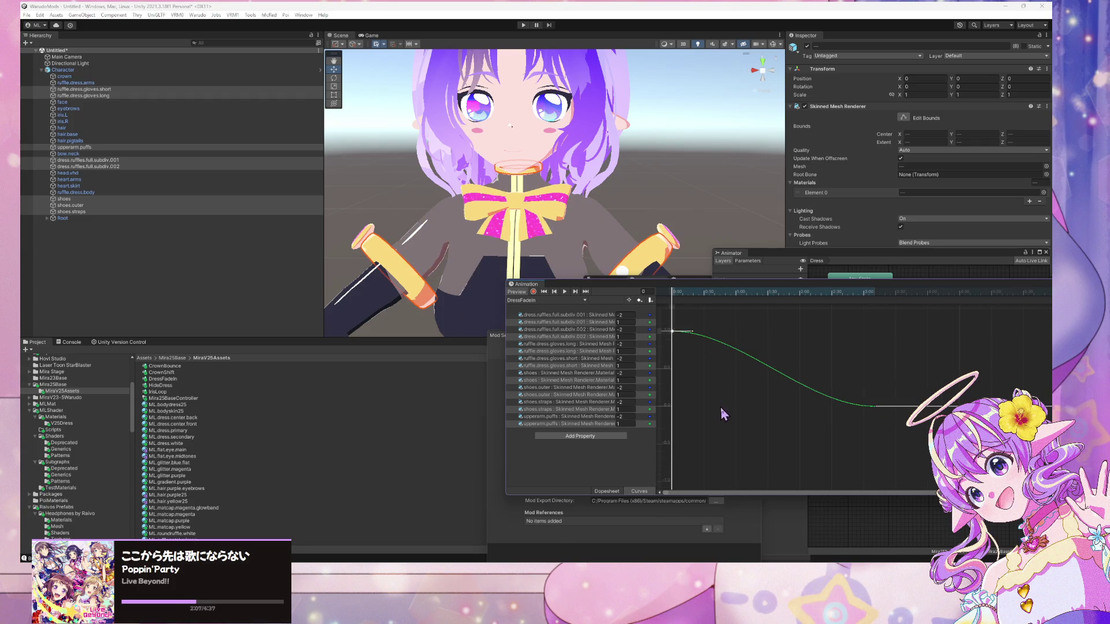
# - Flatten both dress-fade curve keys, set both tangents to Constant, then preview DressFadeIn
pyautogui.moveTo(881, 458)
pyautogui.mouseDown()
pyautogui.moveTo(691, 292)
pyautogui.moveTo(662, 305)
pyautogui.mouseUp()
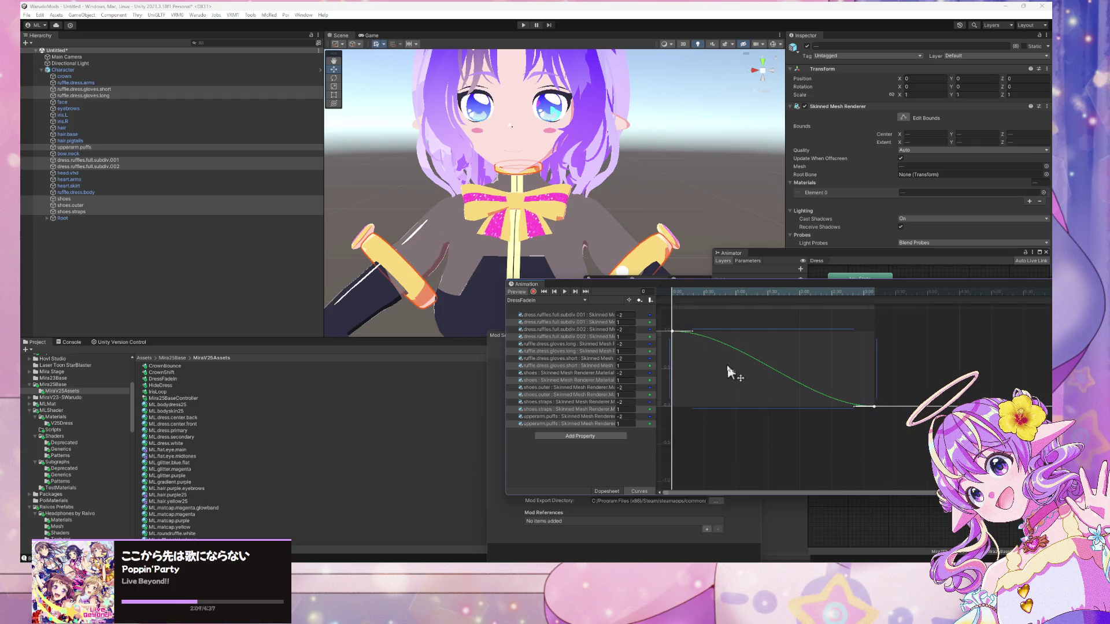
pyautogui.rightClick(671, 333)
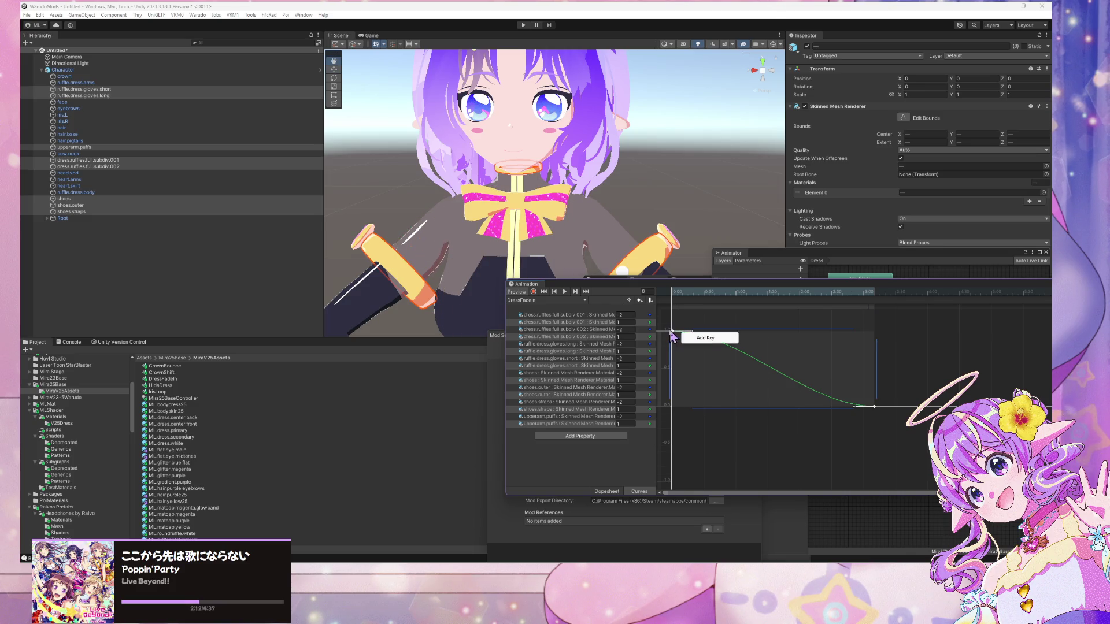
pyautogui.rightClick(874, 409)
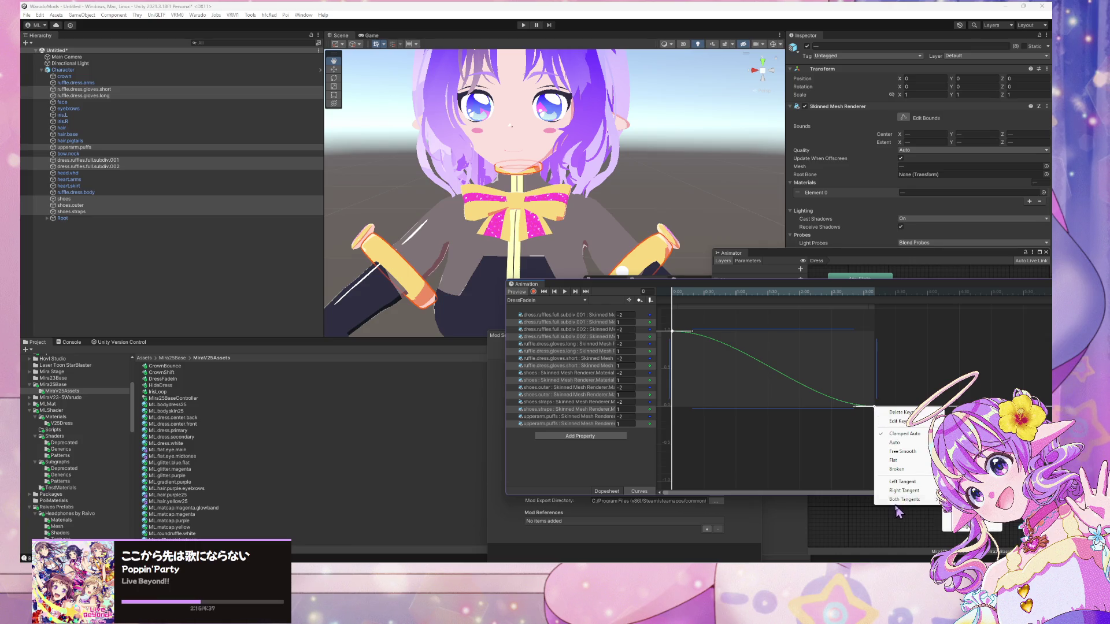
pyautogui.click(893, 460)
pyautogui.rightClick(873, 407)
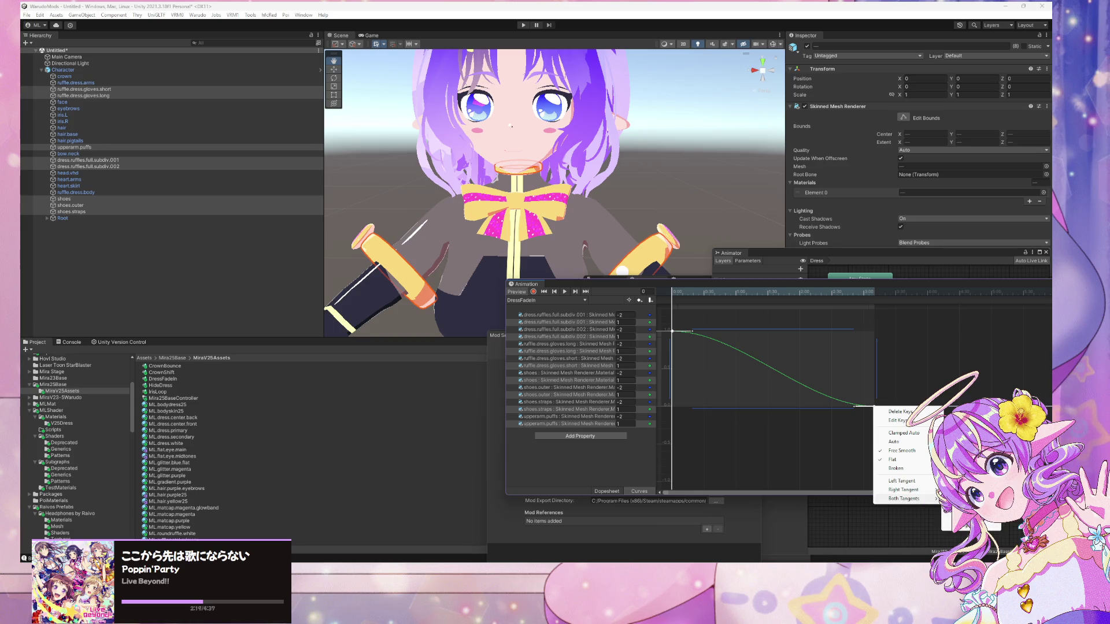
pyautogui.click(963, 516)
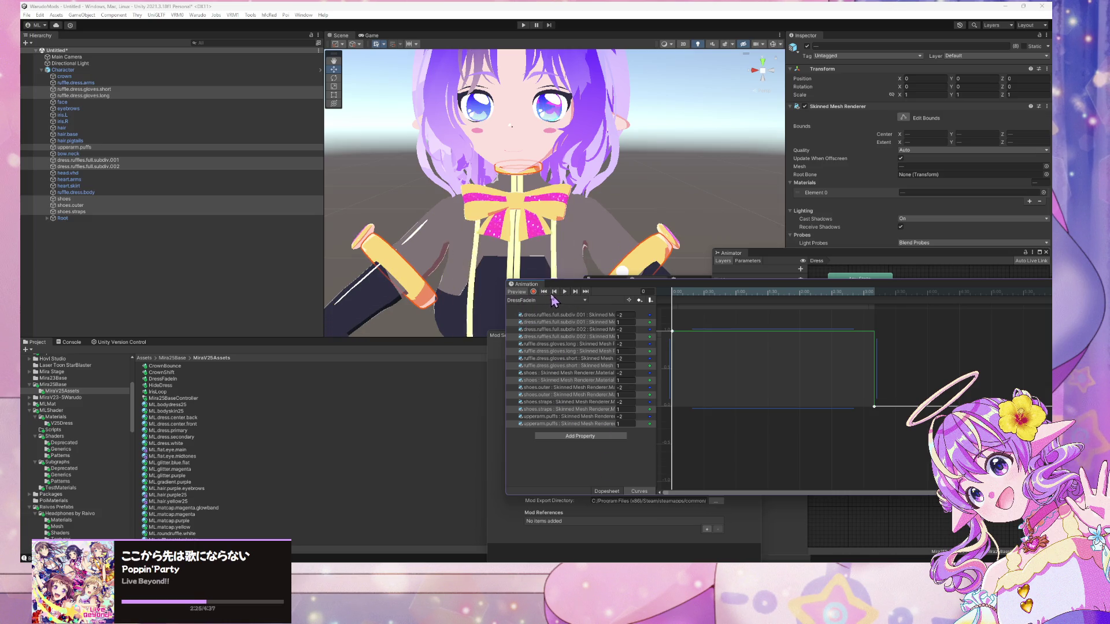
pyautogui.click(564, 292)
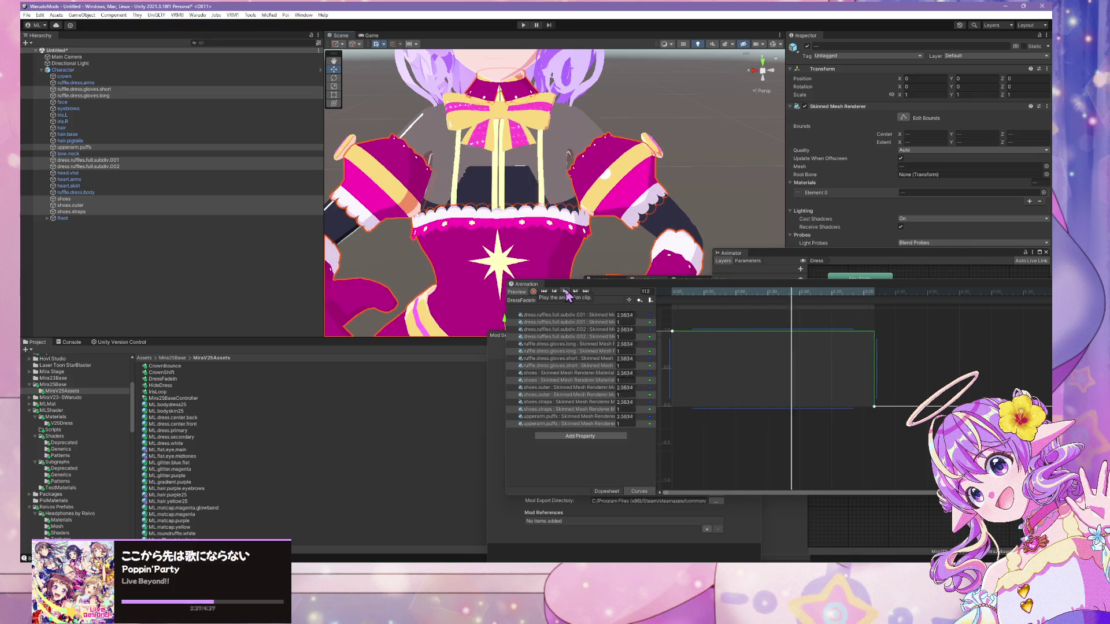
# - Watch the DressFadeIn preview on the character, then stop it at frame 0 with the dress hidden
pyautogui.scroll(-10, 582, 177)
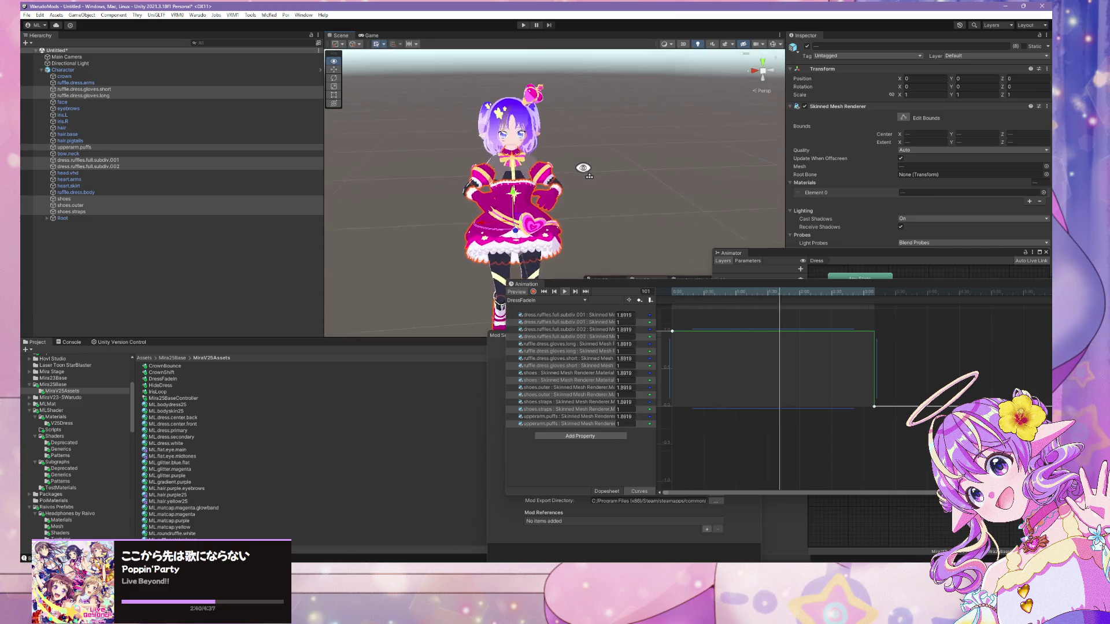
pyautogui.scroll(10, 584, 173)
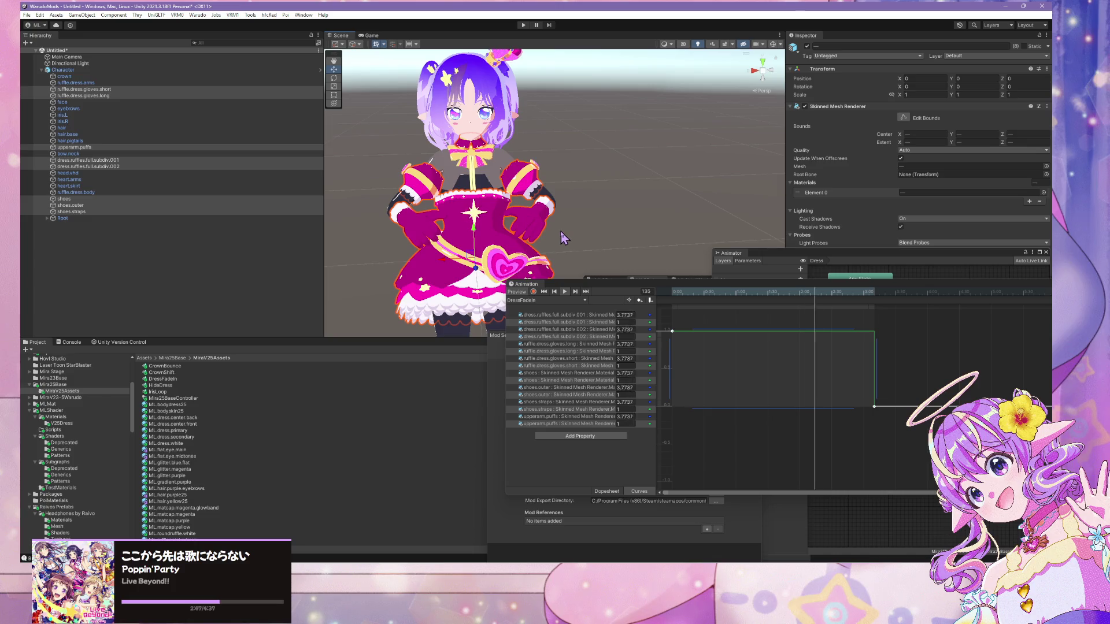
pyautogui.moveTo(561, 231); pyautogui.dragTo(550, 233)
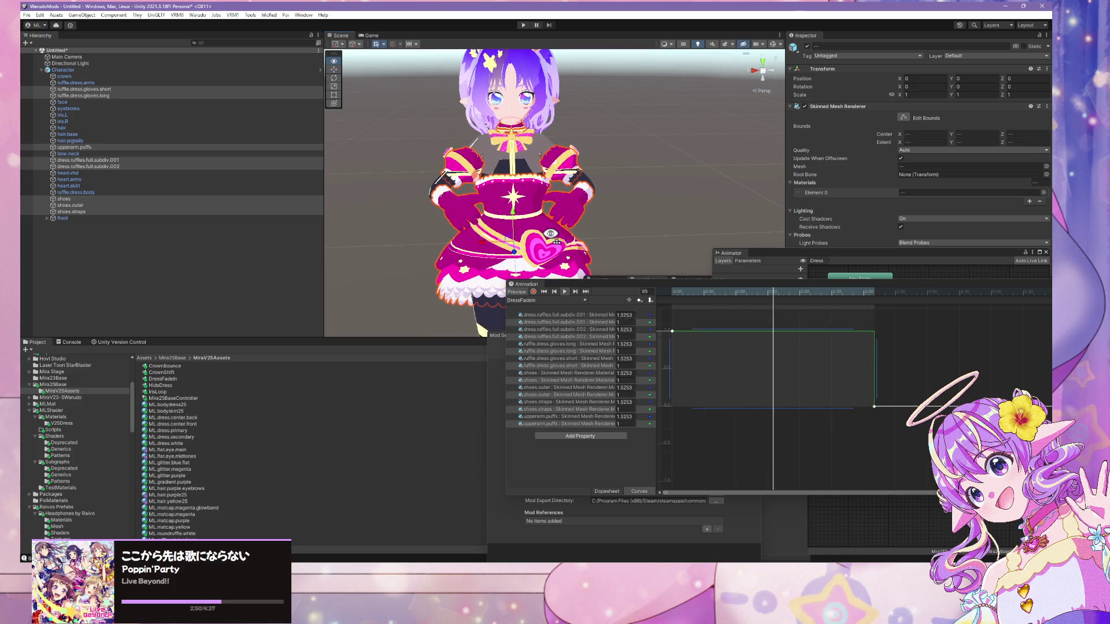
pyautogui.click(544, 292)
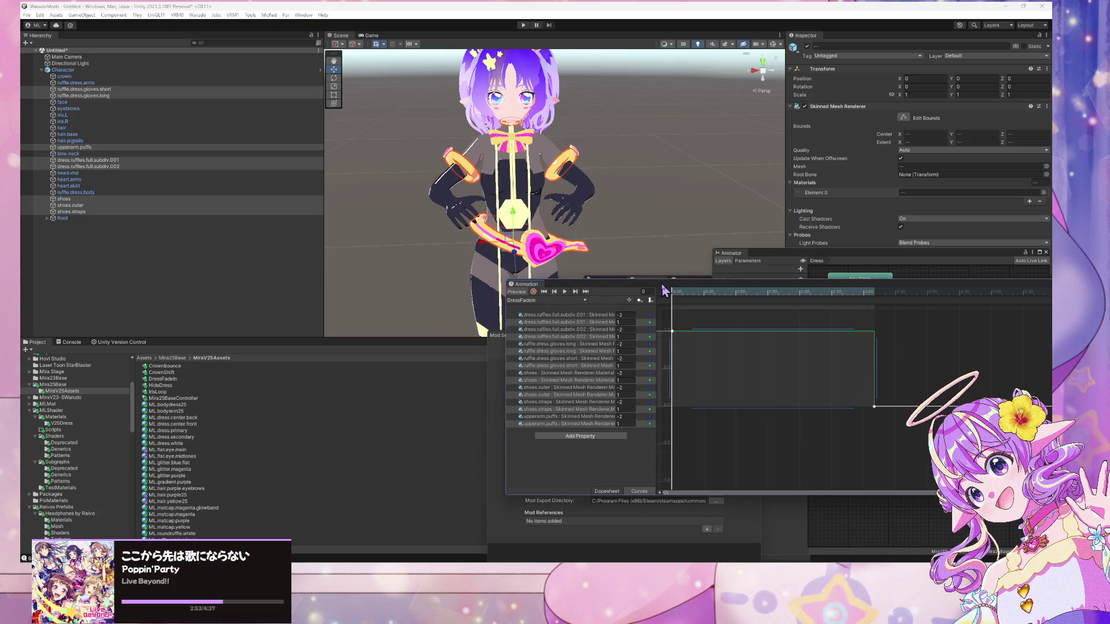
pyautogui.moveTo(526, 284); pyautogui.dragTo(641, 333)
pyautogui.click(626, 192)
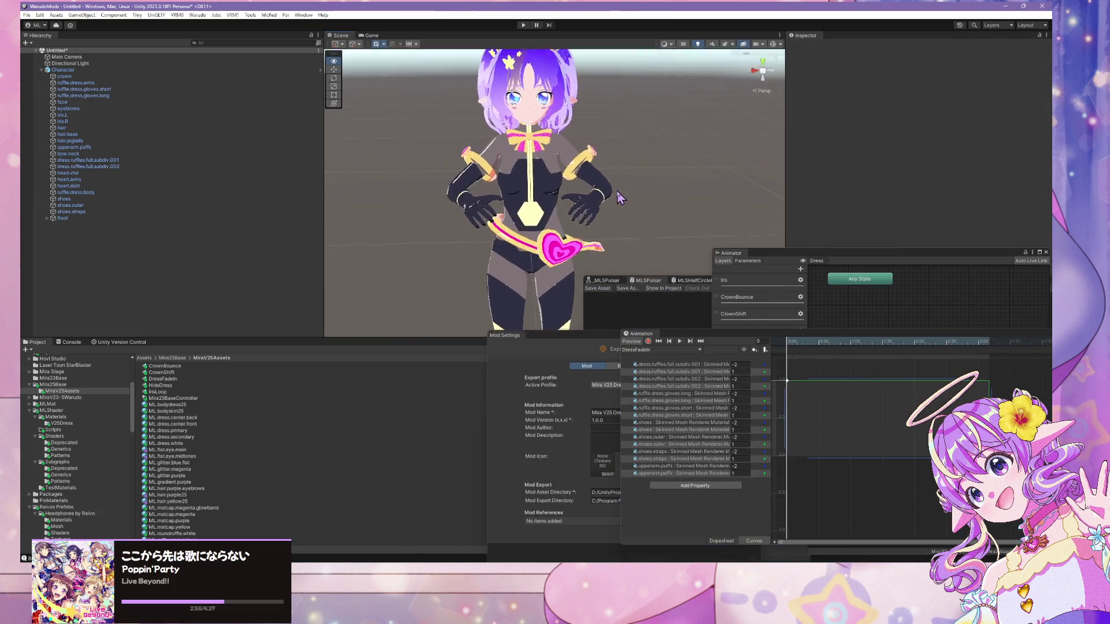
# - Move the MLSHalfCircleRuffle shader graph aside and show the enlarged Animation window as a Dopesheet
pyautogui.moveTo(529, 327)
pyautogui.mouseDown()
pyautogui.moveTo(594, 107)
pyautogui.moveTo(575, 236)
pyautogui.moveTo(601, 254)
pyautogui.mouseUp()
pyautogui.scroll(-5, 613, 263)
pyautogui.scroll(5, 620, 267)
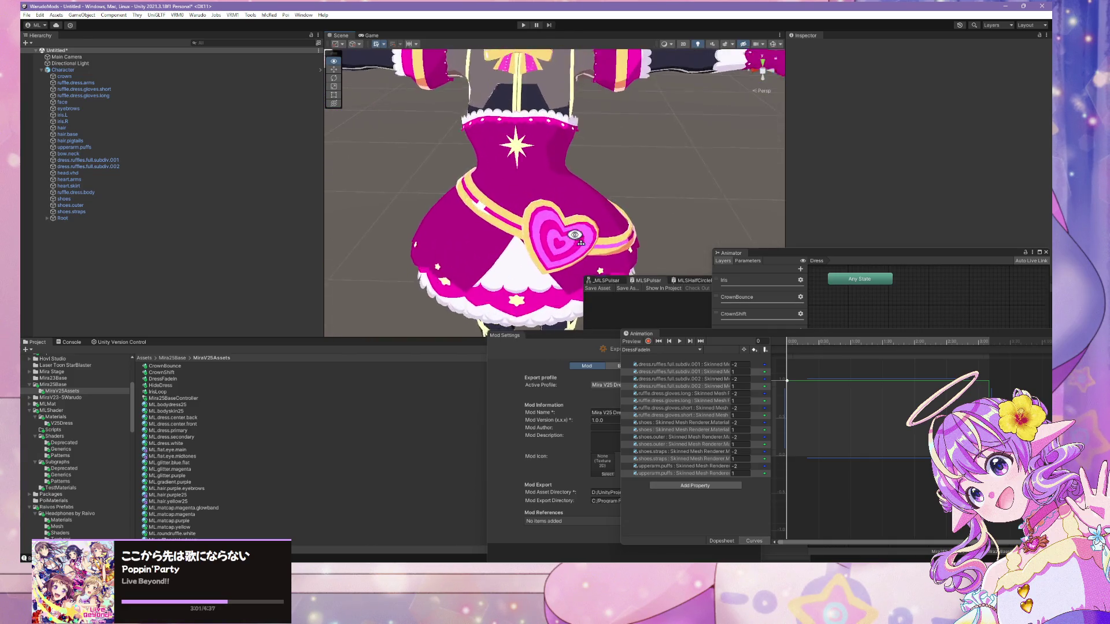
pyautogui.click(668, 309)
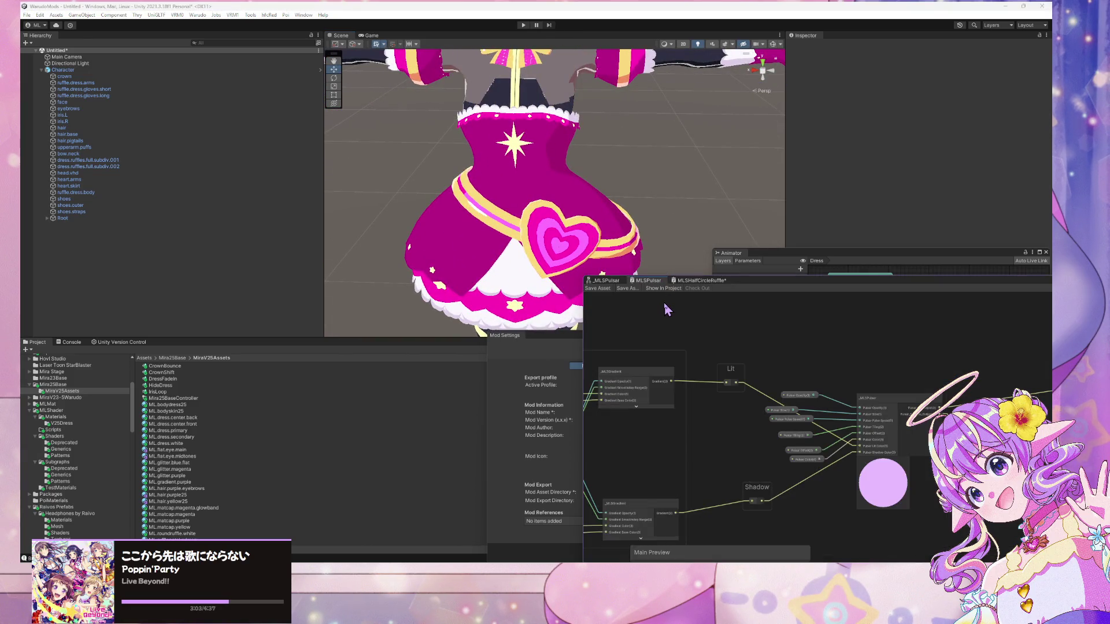
pyautogui.moveTo(750, 294); pyautogui.dragTo(764, 400)
pyautogui.moveTo(713, 344); pyautogui.dragTo(731, 179)
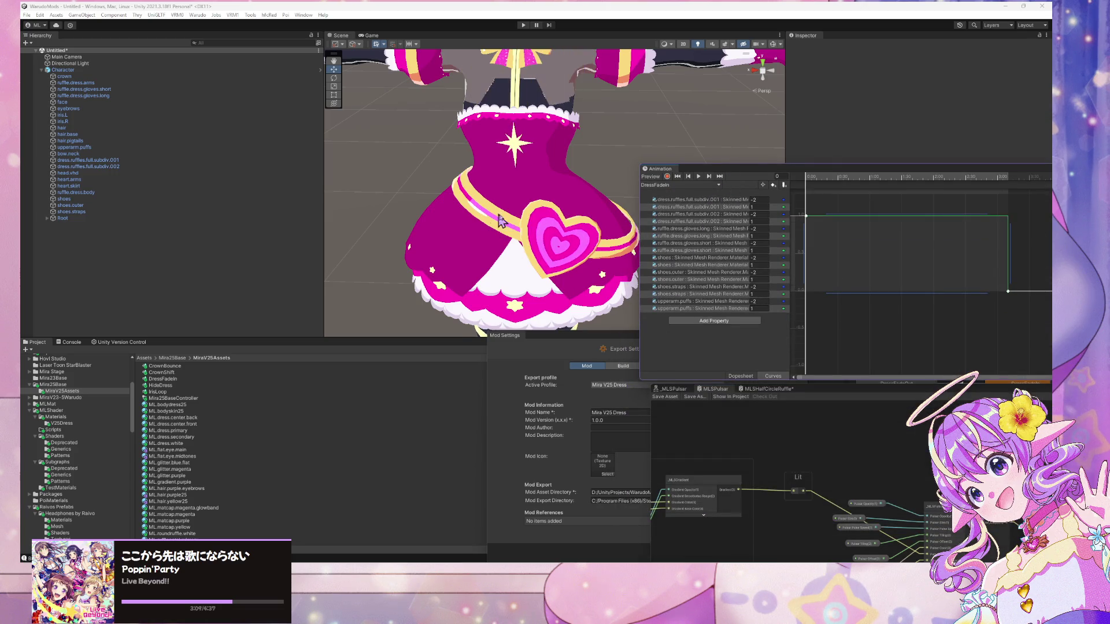
pyautogui.click(740, 375)
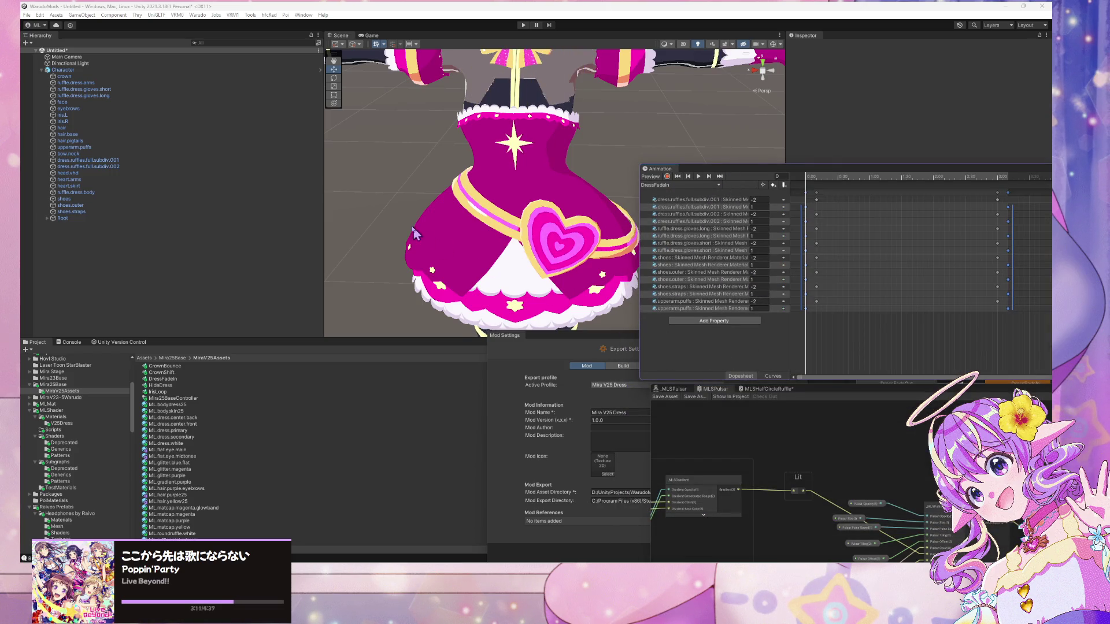
pyautogui.click(583, 259)
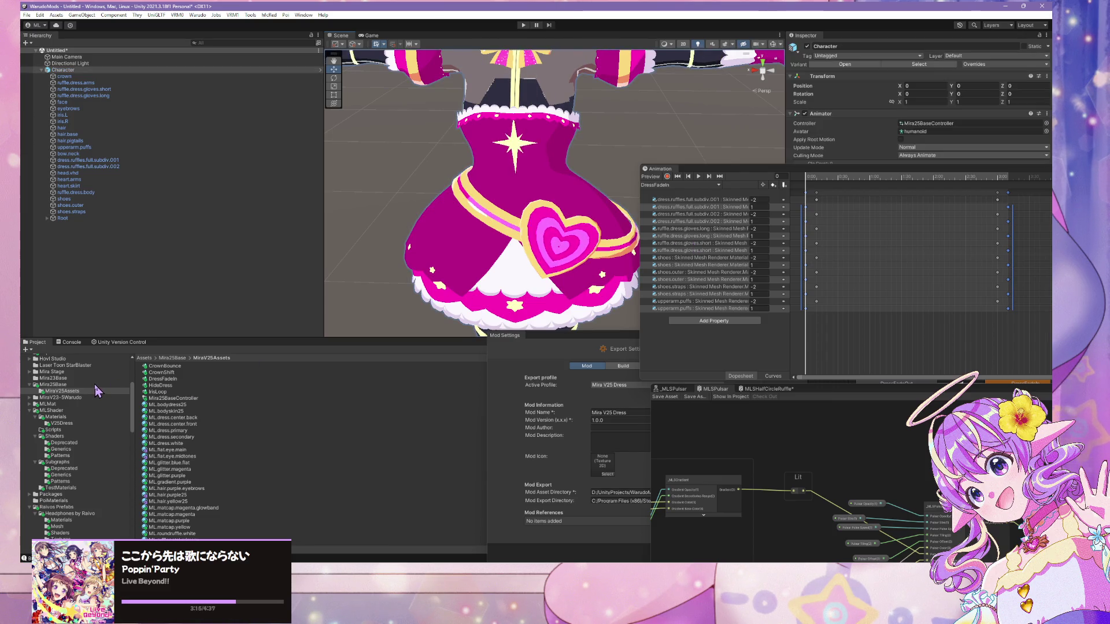
pyautogui.click(825, 168)
pyautogui.moveTo(858, 248); pyautogui.dragTo(858, 409)
# - Select the dress ruffles mesh and review its materials, collapsing the Secondary Star Petal Ruffle settings
pyautogui.click(572, 255)
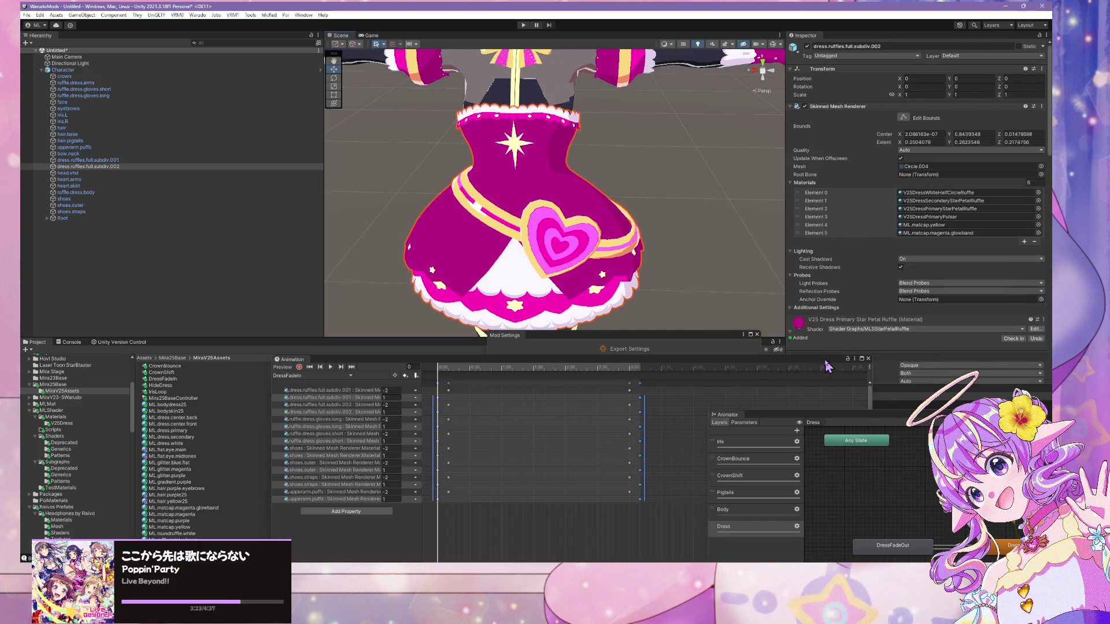
pyautogui.moveTo(826, 362); pyautogui.dragTo(635, 282)
pyautogui.scroll(-5, 787, 199)
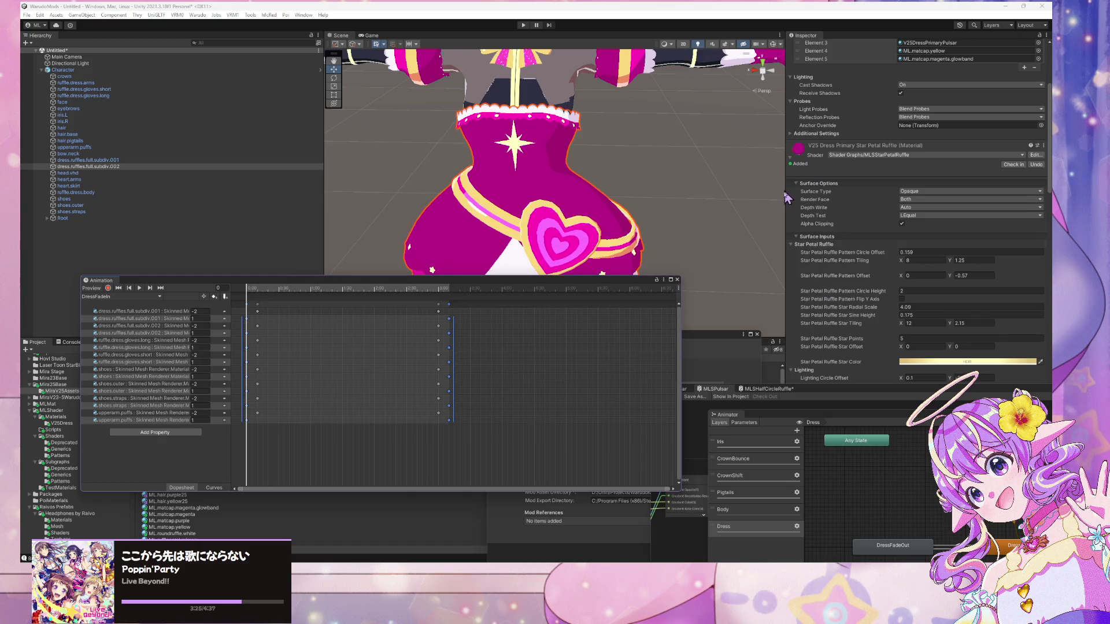
pyautogui.scroll(-15, 816, 212)
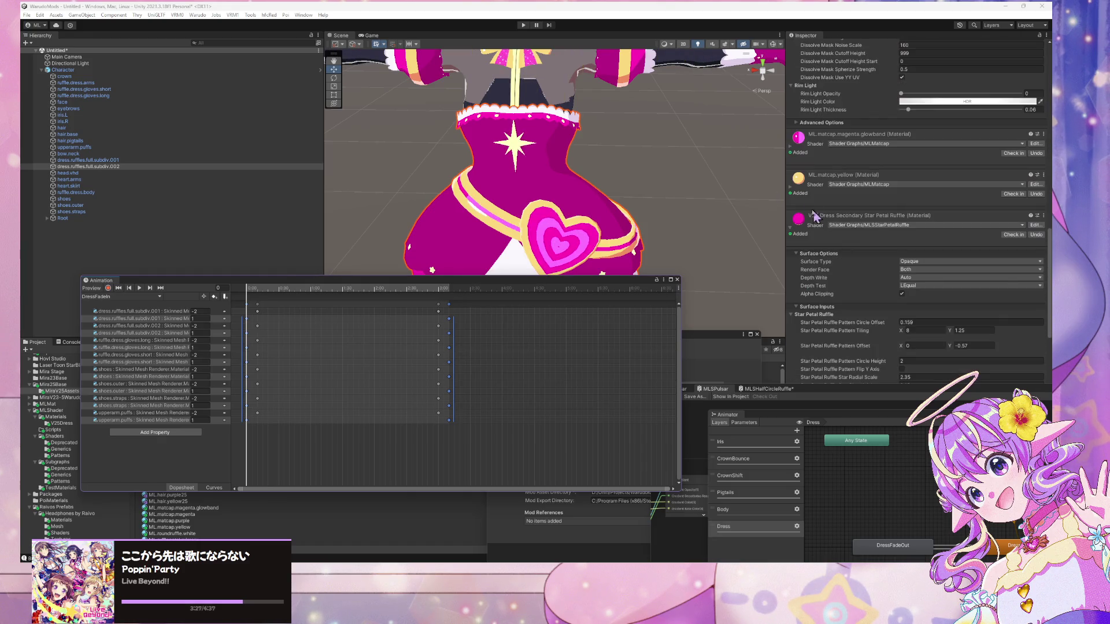
pyautogui.click(798, 153)
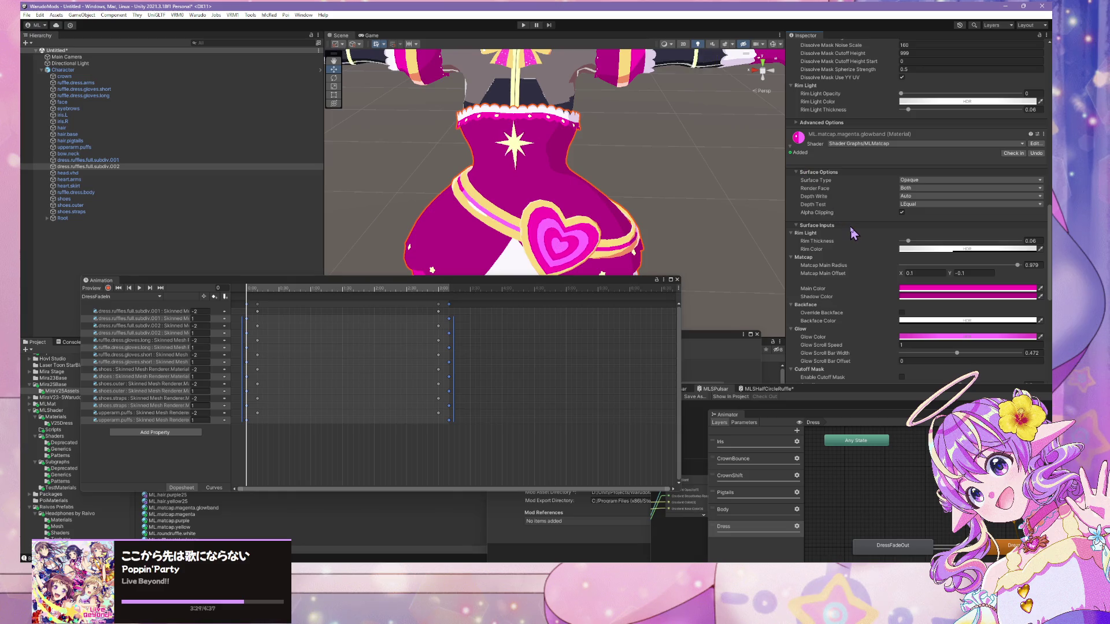
pyautogui.scroll(-4, 850, 227)
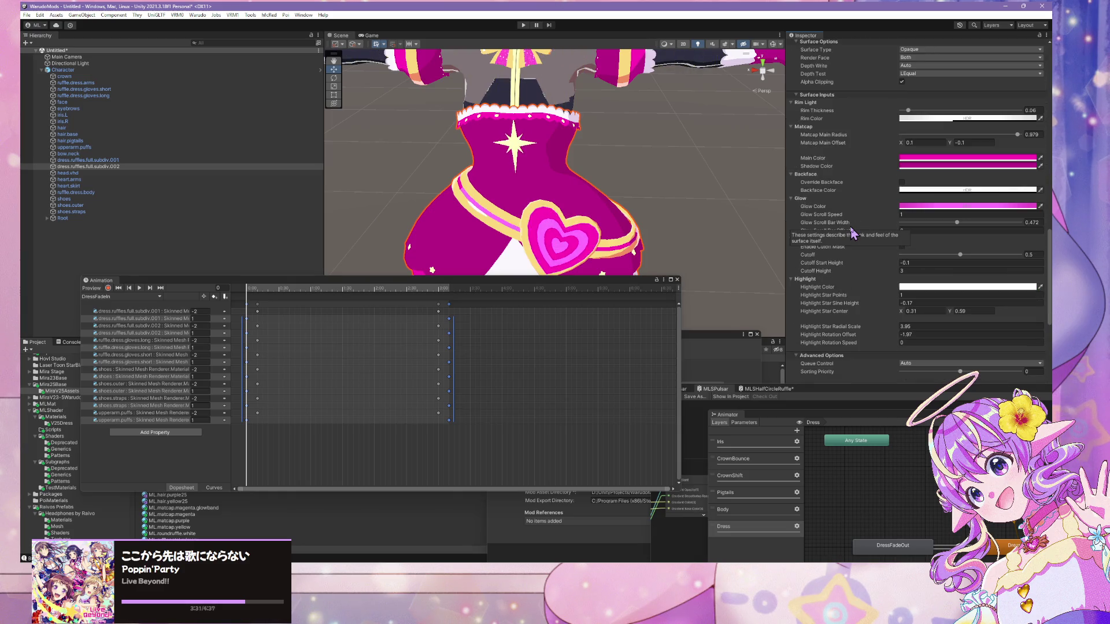
pyautogui.scroll(2, 854, 235)
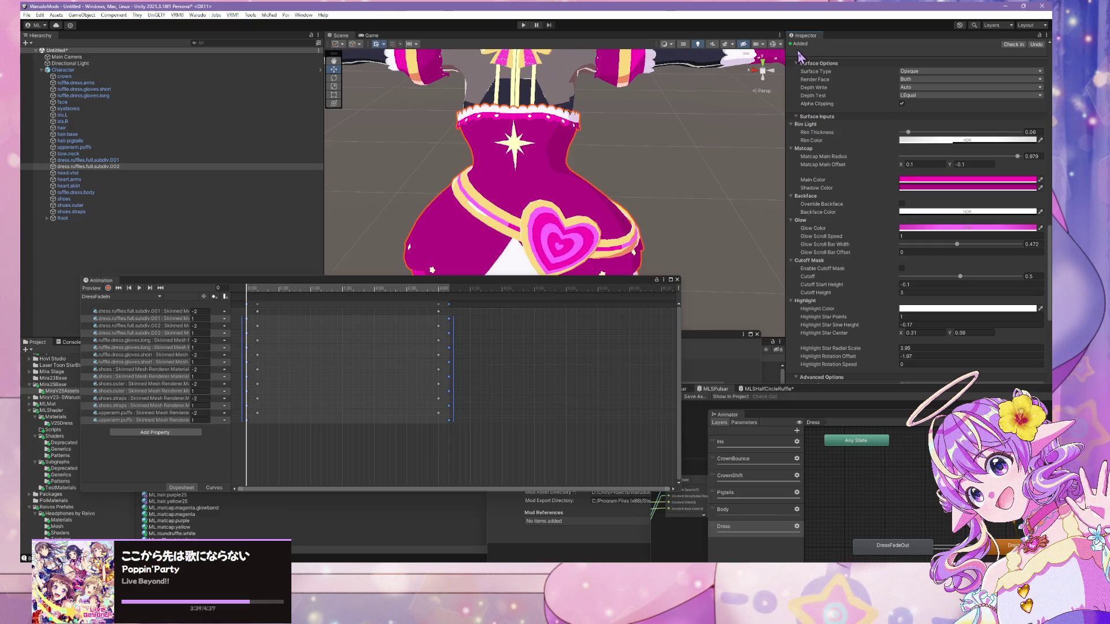
# - Screenshot the glowband material settings and move the Animation timeline to the lower right
pyautogui.press('super+shift+s')
pyautogui.moveTo(786, 52); pyautogui.dragTo(892, 171)
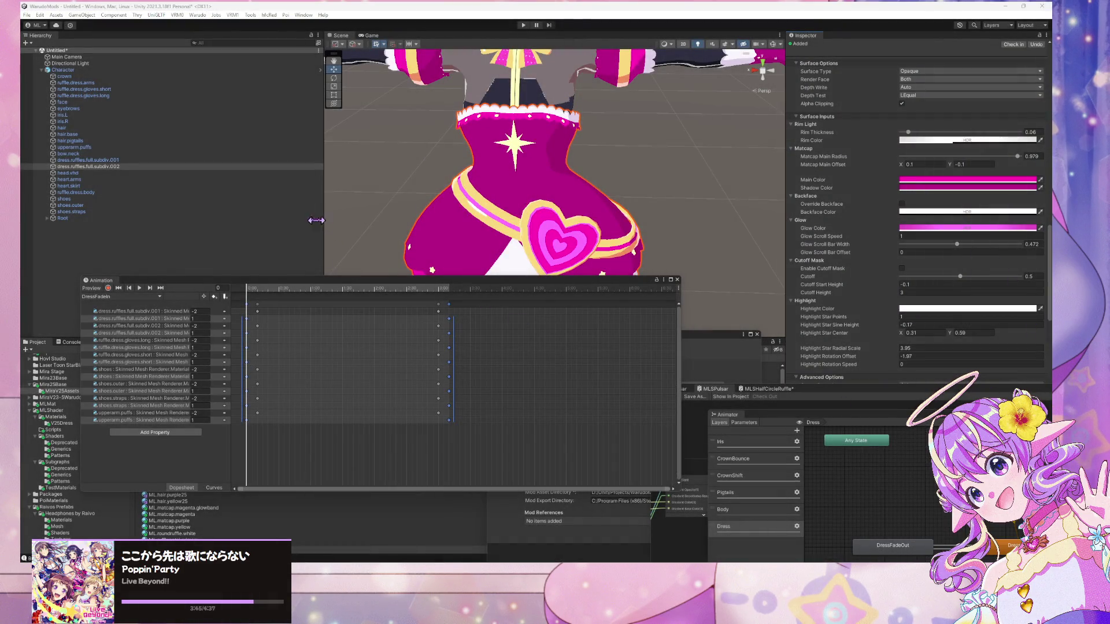
pyautogui.moveTo(321, 289)
pyautogui.mouseDown()
pyautogui.moveTo(436, 298)
pyautogui.moveTo(708, 360)
pyautogui.moveTo(677, 355)
pyautogui.mouseUp()
pyautogui.scroll(-10, 844, 173)
pyautogui.scroll(15, 832, 176)
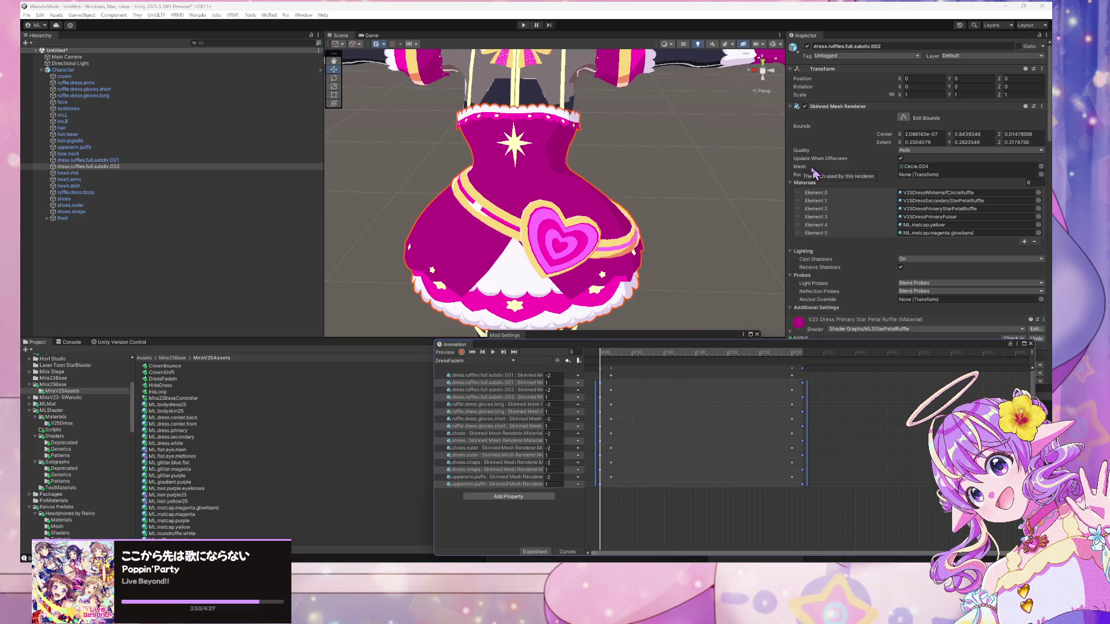
# - Collapse the Primary Star Petal Ruffle settings and open the V25Dress materials folder
pyautogui.scroll(-5, 833, 191)
pyautogui.click(792, 200)
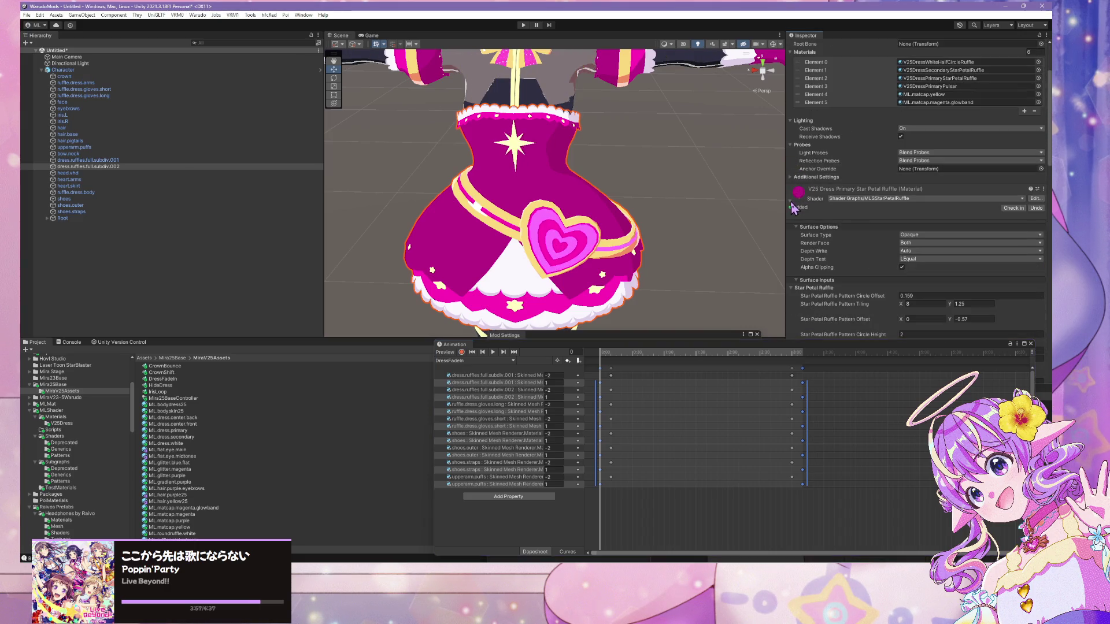
pyautogui.click(581, 337)
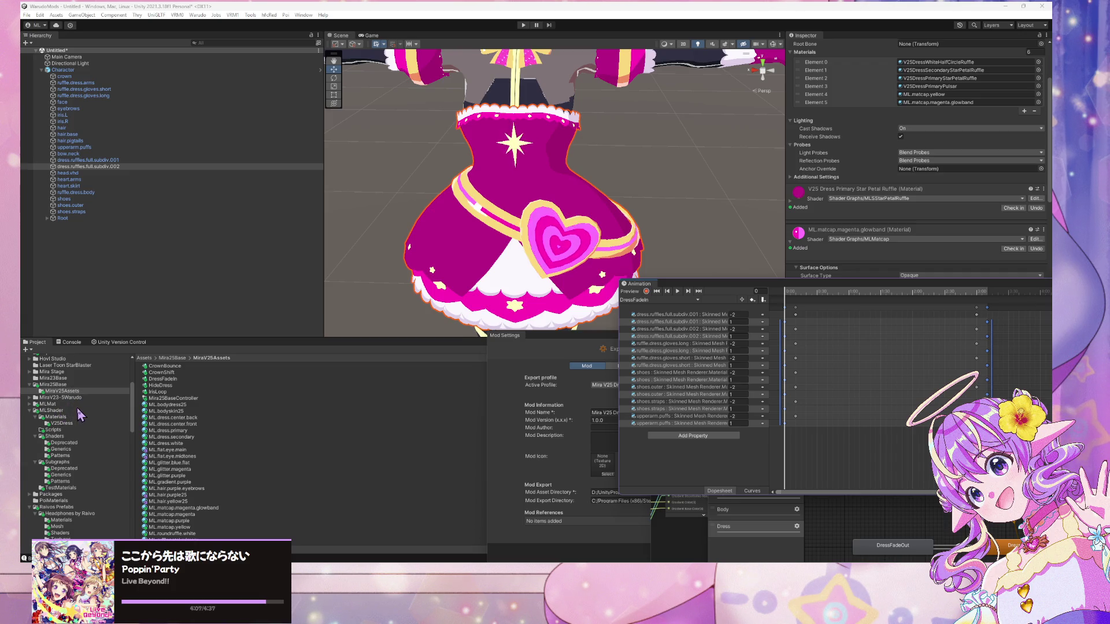
pyautogui.scroll(-5, 84, 399)
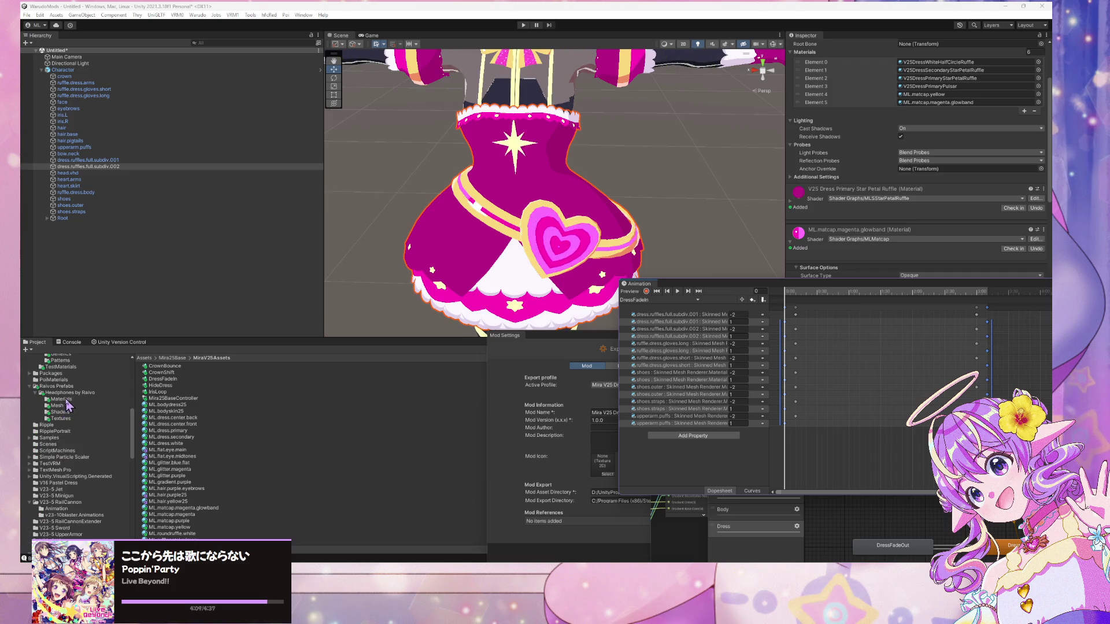
pyautogui.scroll(2, 80, 409)
pyautogui.scroll(2, 75, 396)
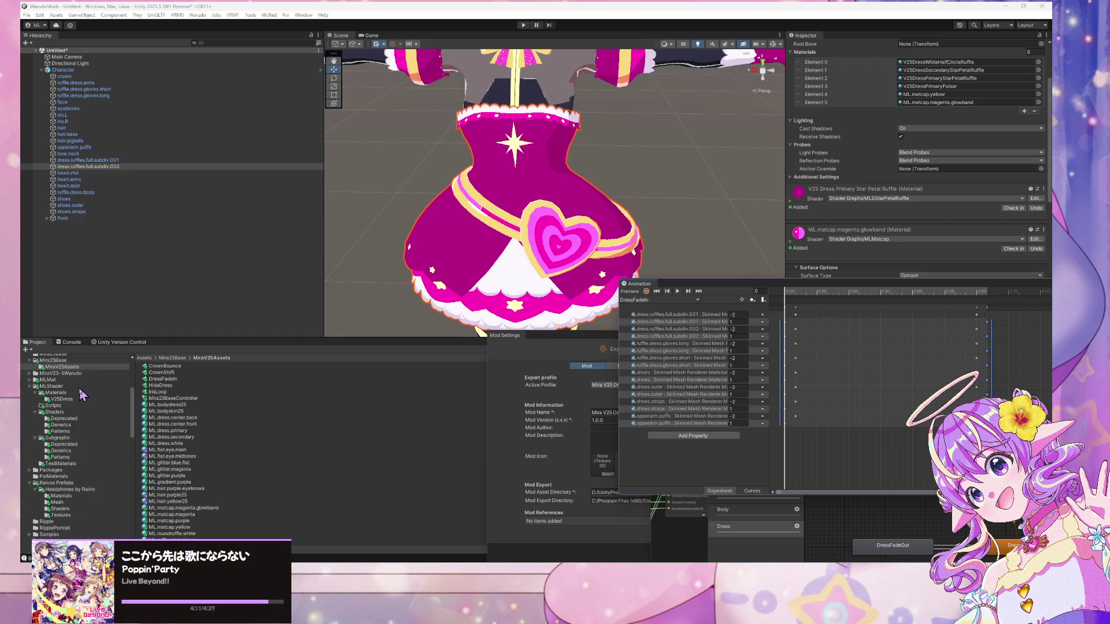
pyautogui.click(64, 399)
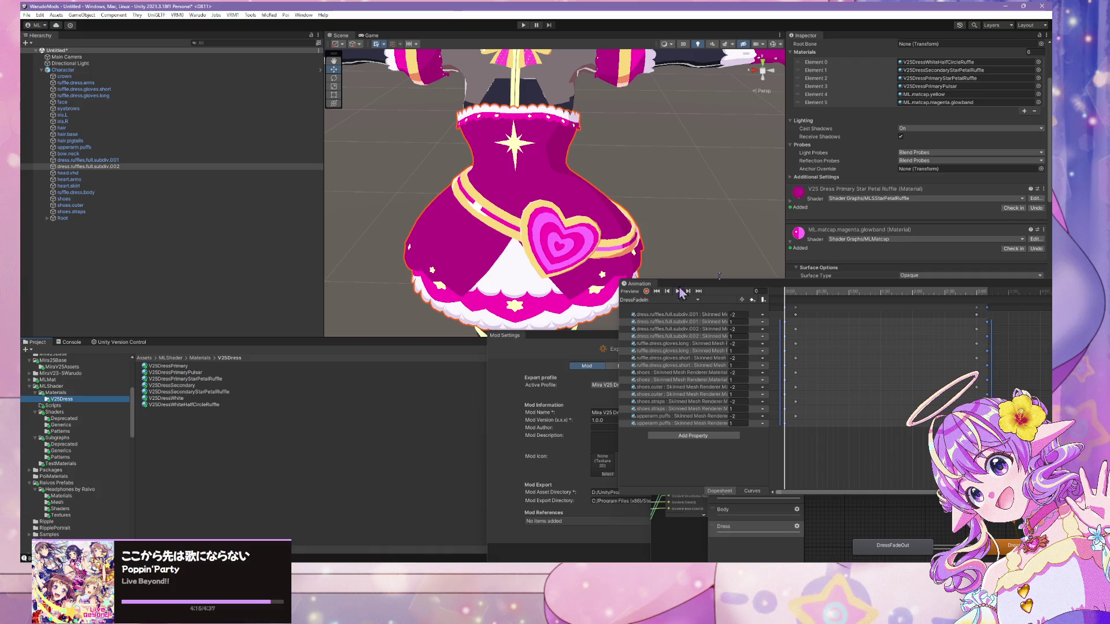
# - Check the glowband main colour picker, then select the V25DressSecondary material
pyautogui.click(893, 273)
pyautogui.scroll(-5, 925, 266)
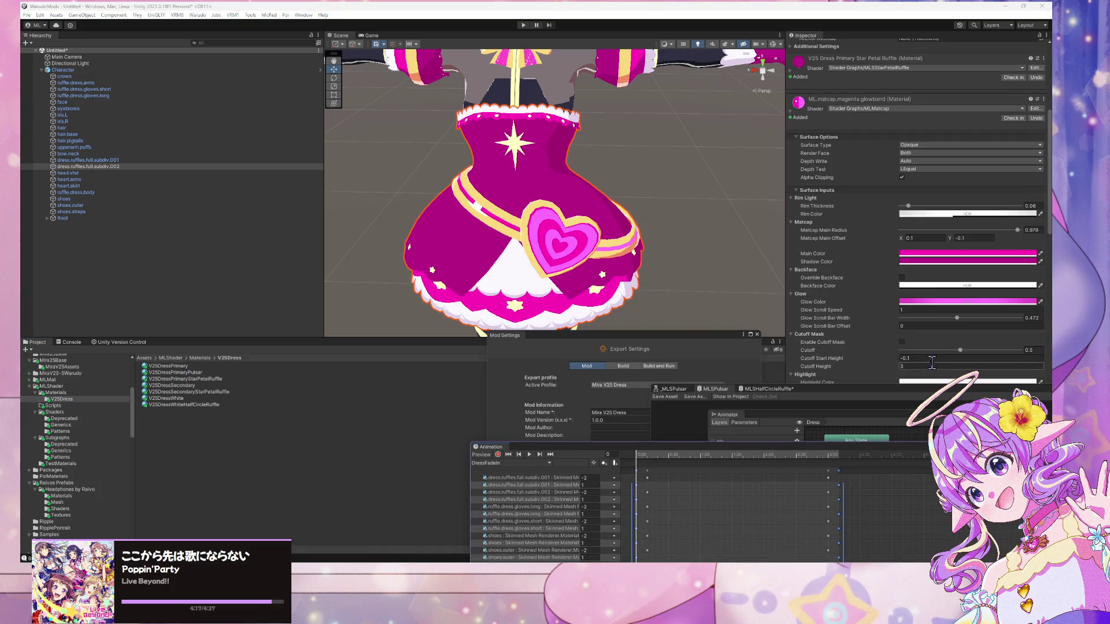
pyautogui.click(931, 254)
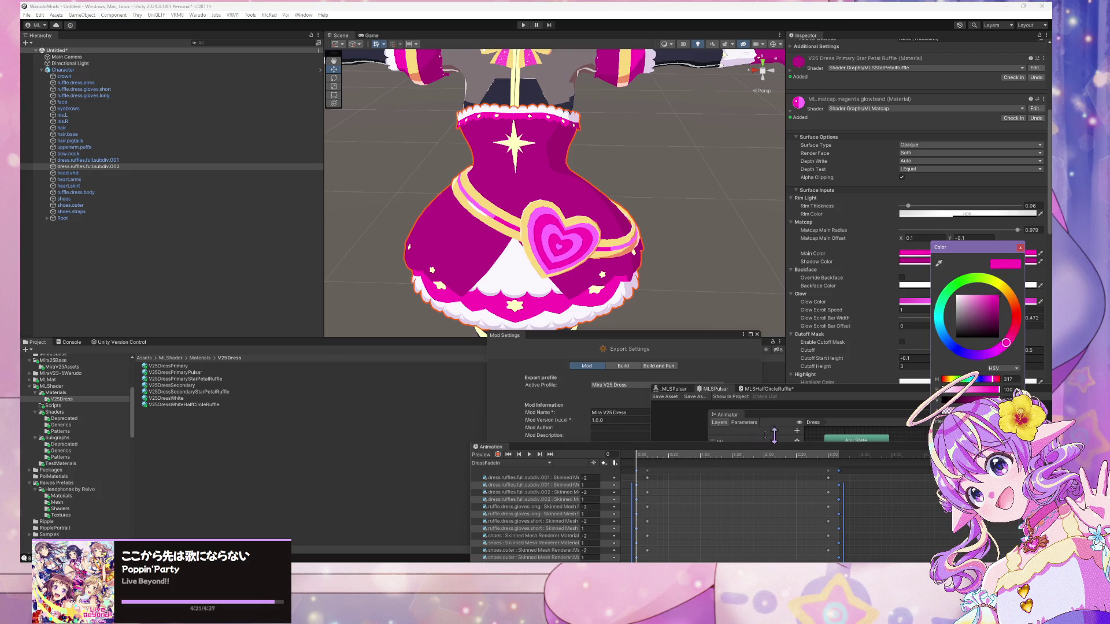
pyautogui.click(180, 386)
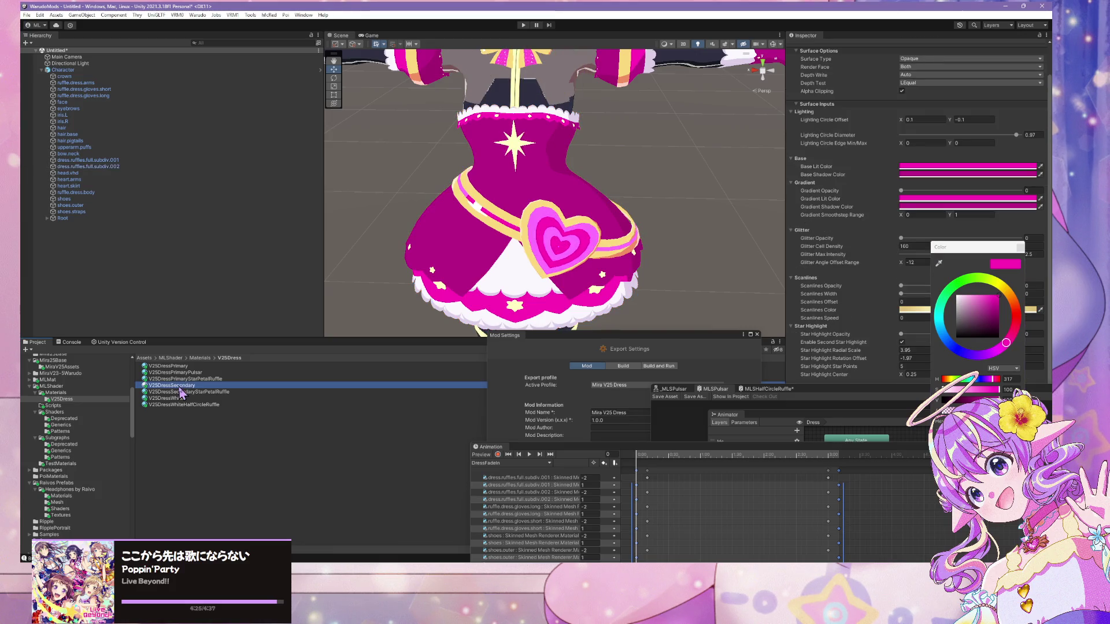
# - Duplicate V25DressSecondary with Ctrl+D and rename the copy V25DressSecondaryScanlines
pyautogui.rightClick(179, 388)
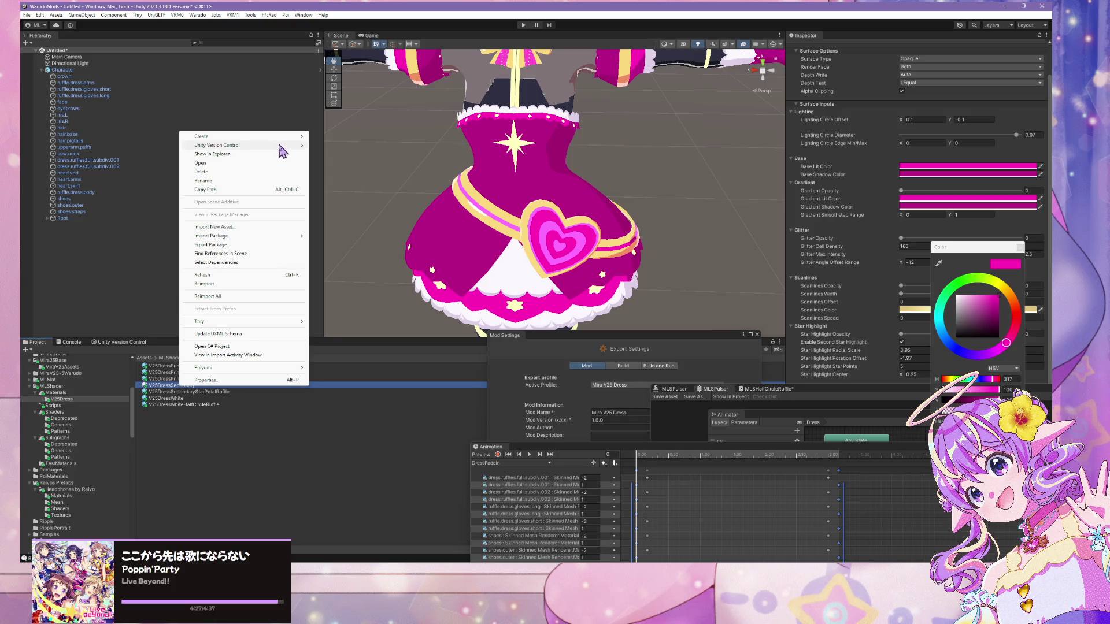
pyautogui.moveTo(277, 139)
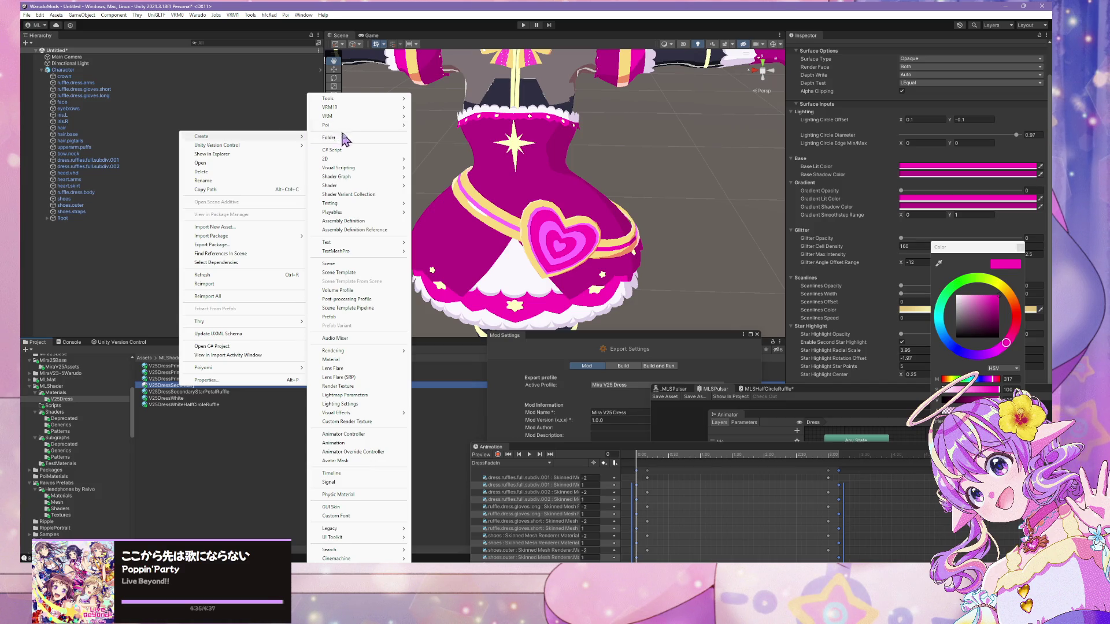
pyautogui.click(174, 404)
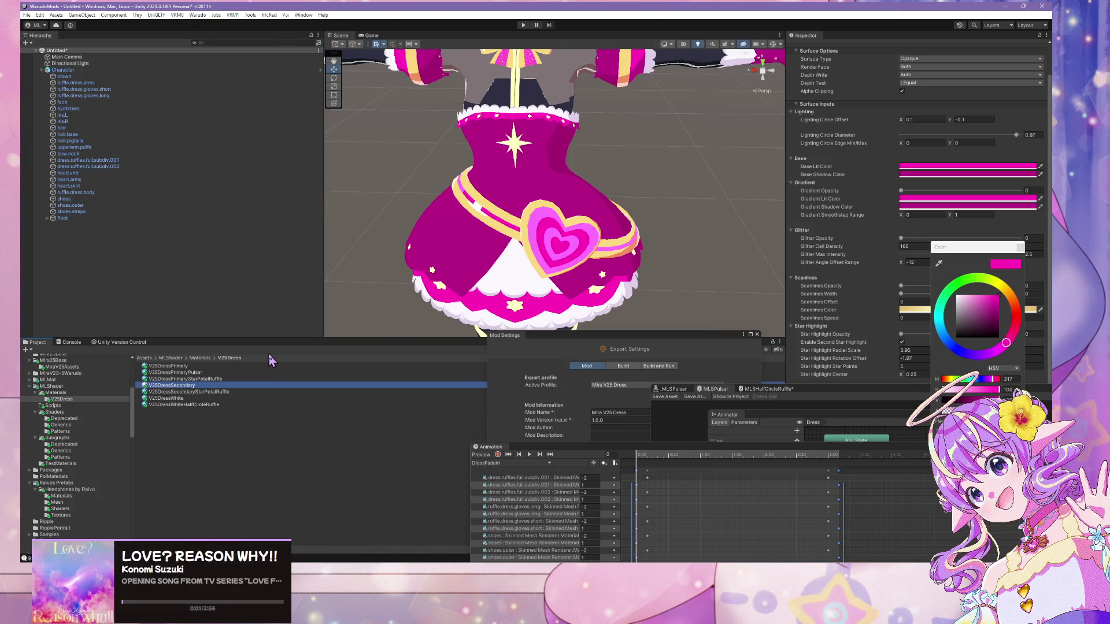
pyautogui.hotkey('ctrl', 'd')
pyautogui.press('F2')
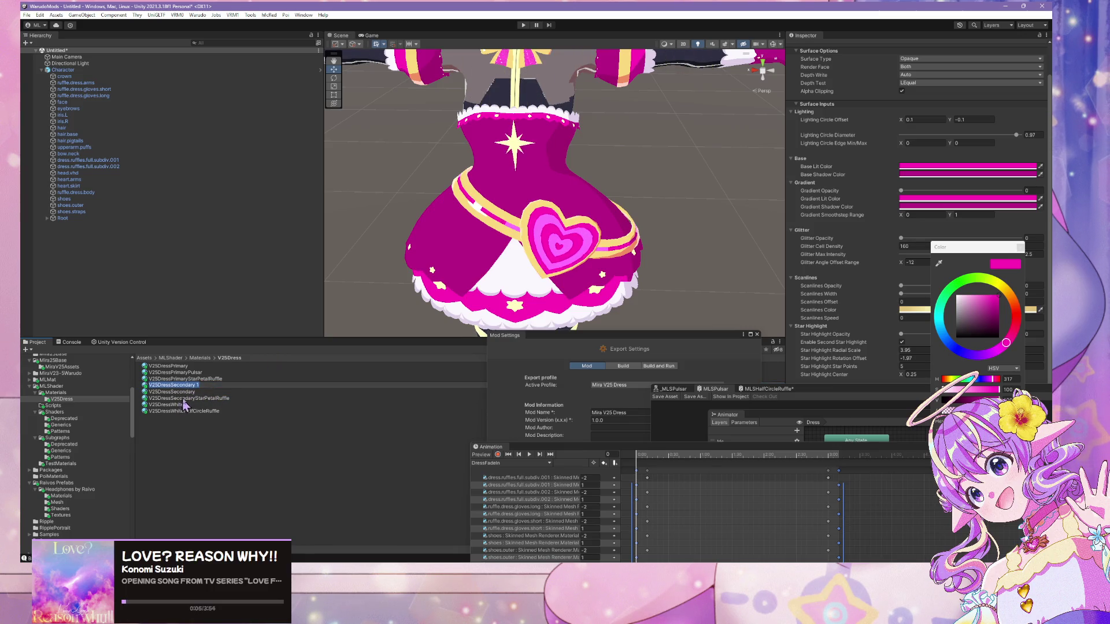
pyautogui.write('V25DressSeco')
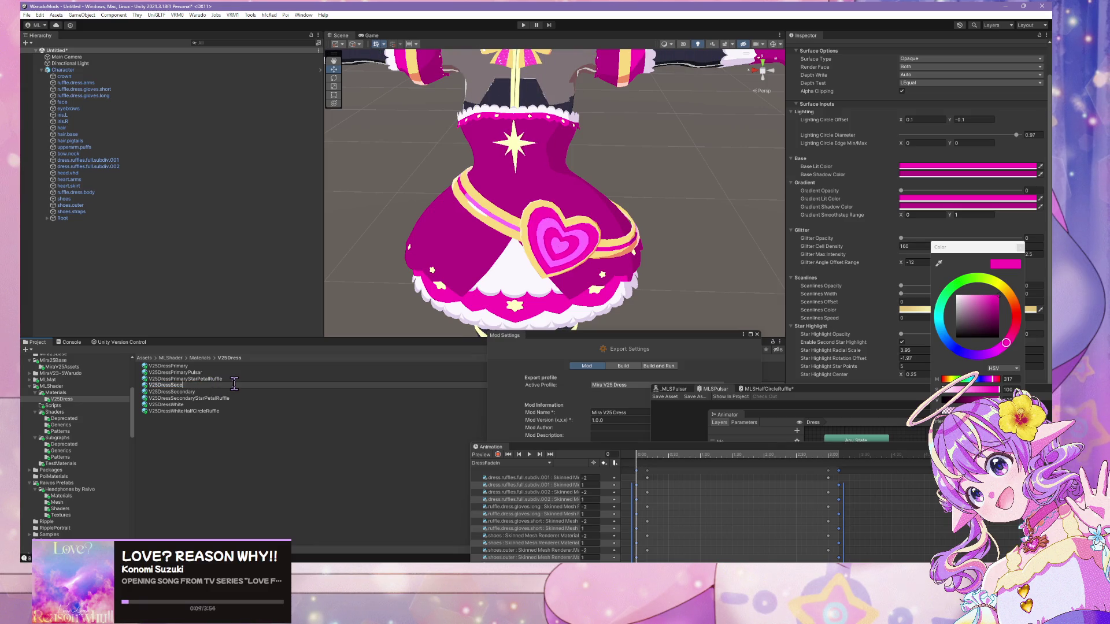
pyautogui.write('ndary')
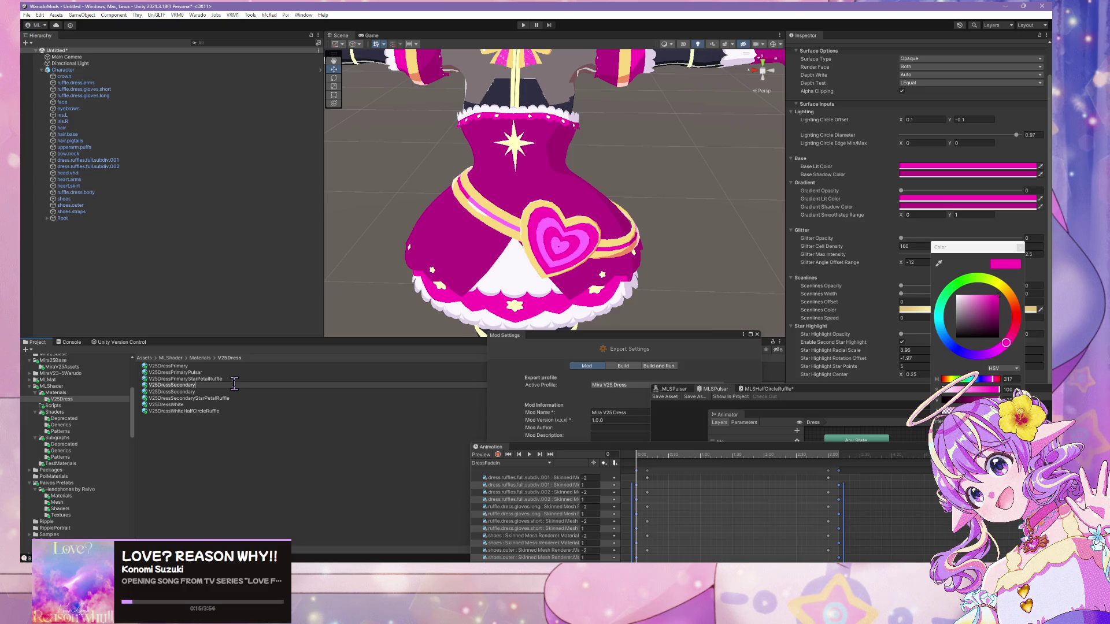
pyautogui.write('Scanlines')
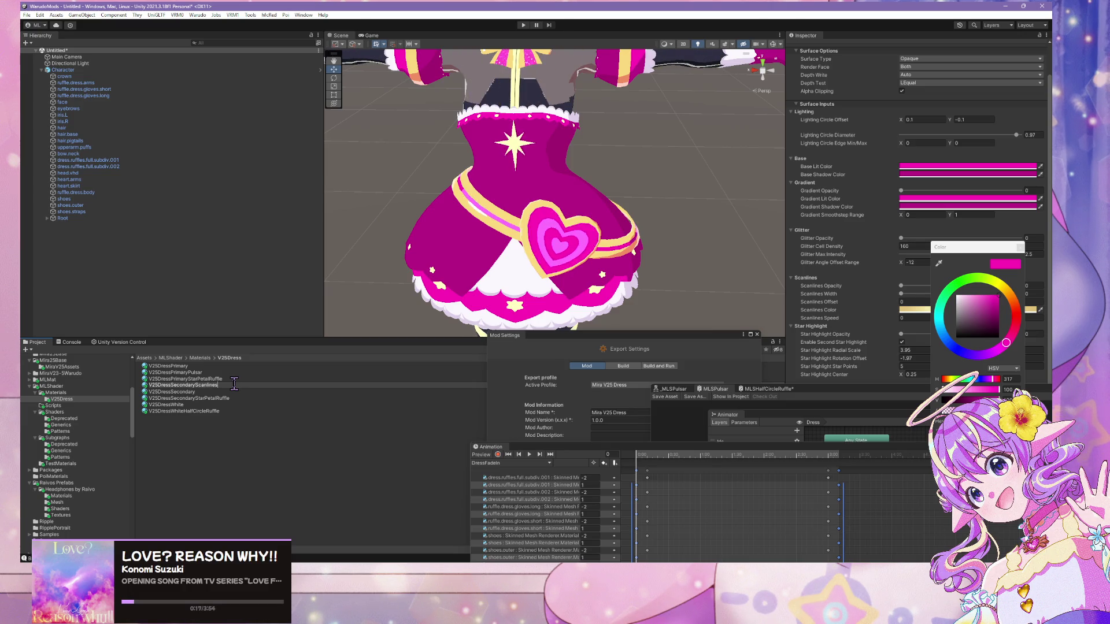
pyautogui.press('Return')
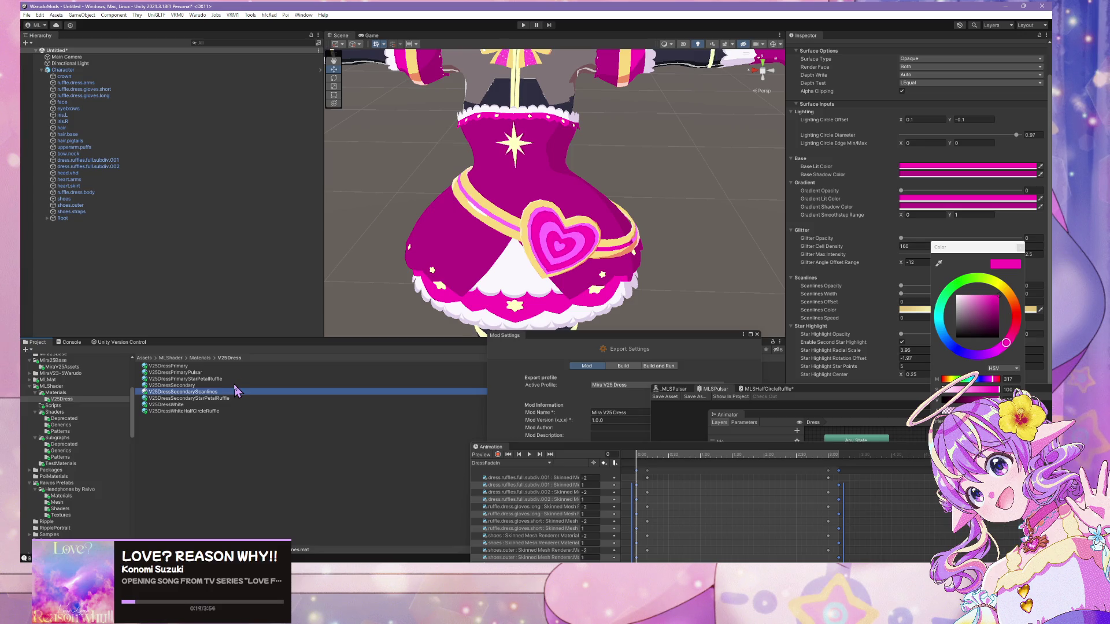
pyautogui.moveTo(627, 450)
pyautogui.mouseDown()
pyautogui.moveTo(330, 243)
pyautogui.moveTo(415, 386)
pyautogui.moveTo(453, 313)
pyautogui.moveTo(429, 444)
pyautogui.moveTo(400, 437)
pyautogui.mouseUp()
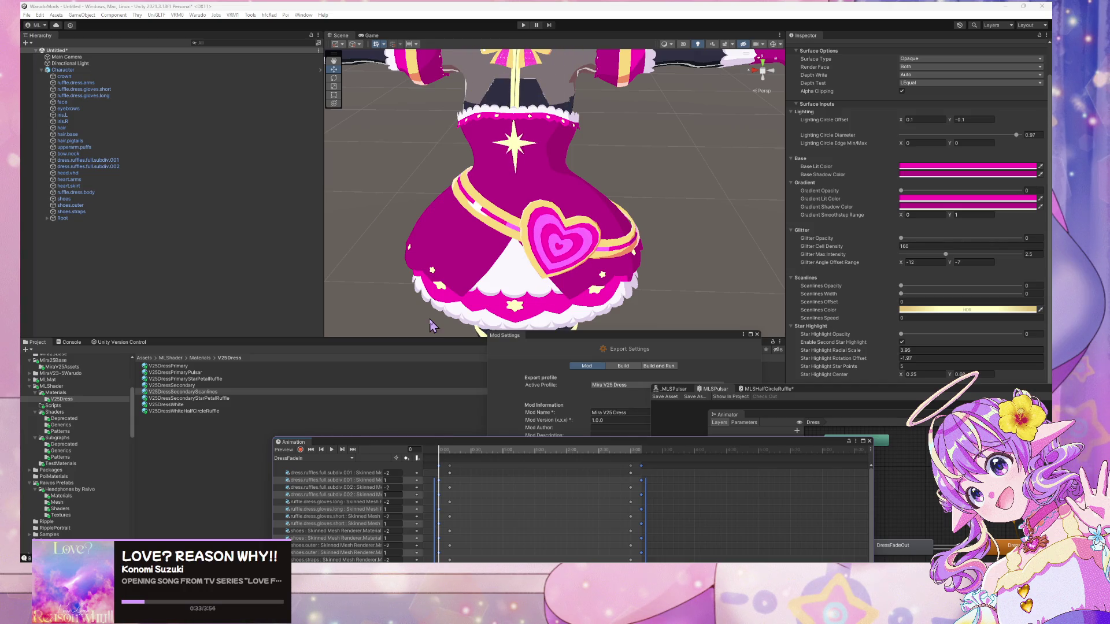
# - Select V25DressSecondaryScanlines and briefly try dragging it onto the dress, then cancel
pyautogui.click(199, 392)
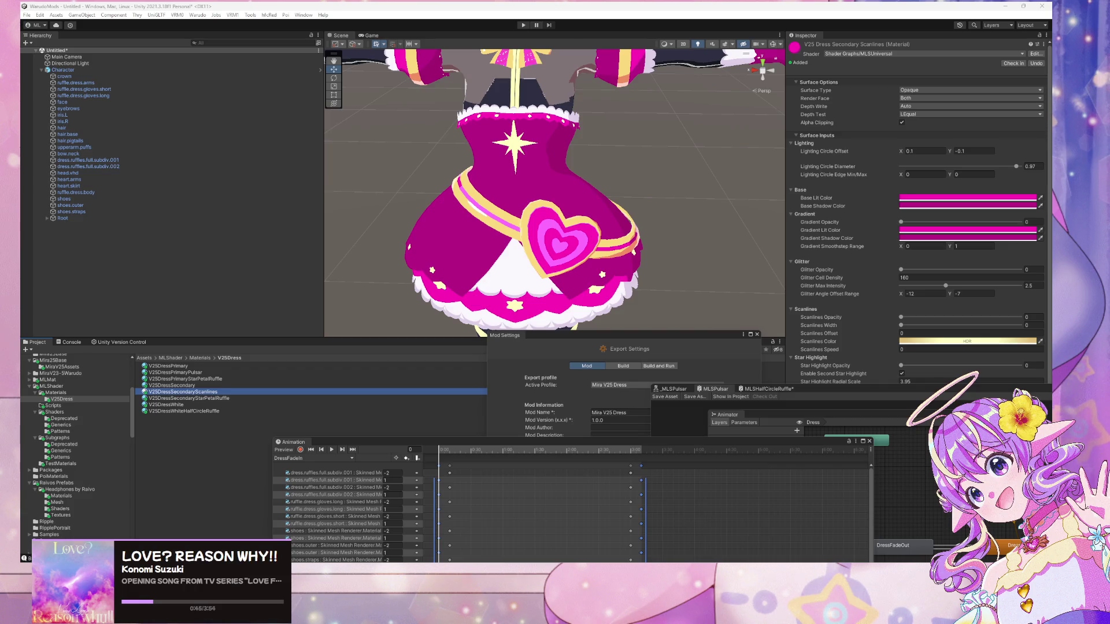
pyautogui.scroll(-3, 834, 302)
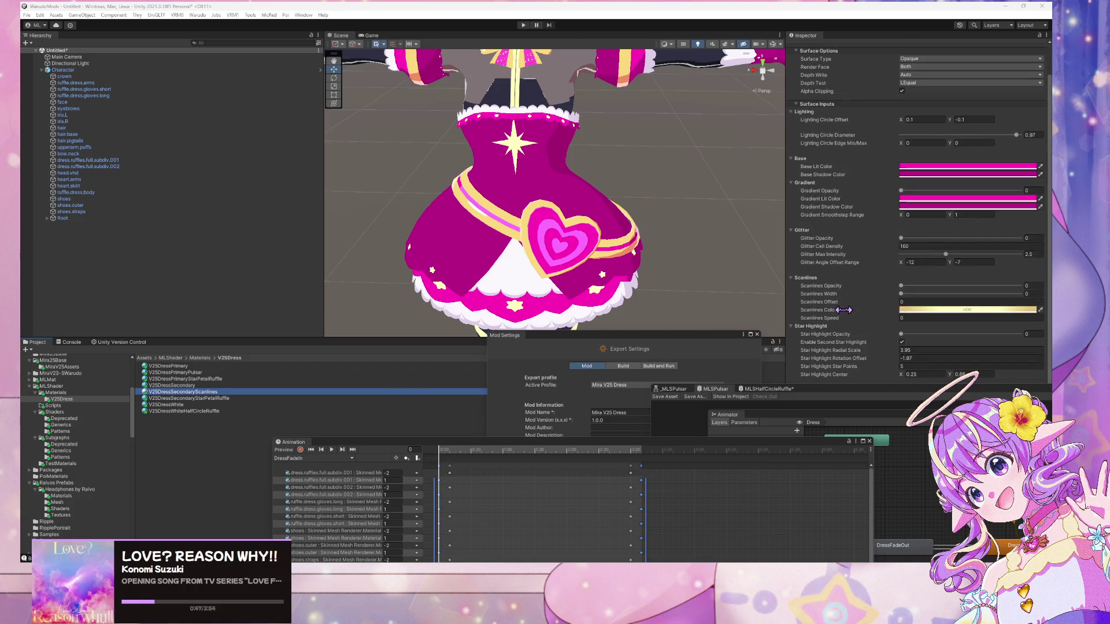
pyautogui.moveTo(185, 399)
pyautogui.mouseDown()
pyautogui.moveTo(451, 254)
pyautogui.moveTo(588, 246)
pyautogui.mouseUp()
pyautogui.moveTo(546, 284)
pyautogui.mouseDown()
pyautogui.moveTo(463, 300)
pyautogui.moveTo(445, 289)
pyautogui.moveTo(451, 248)
pyautogui.moveTo(296, 389)
pyautogui.mouseUp()
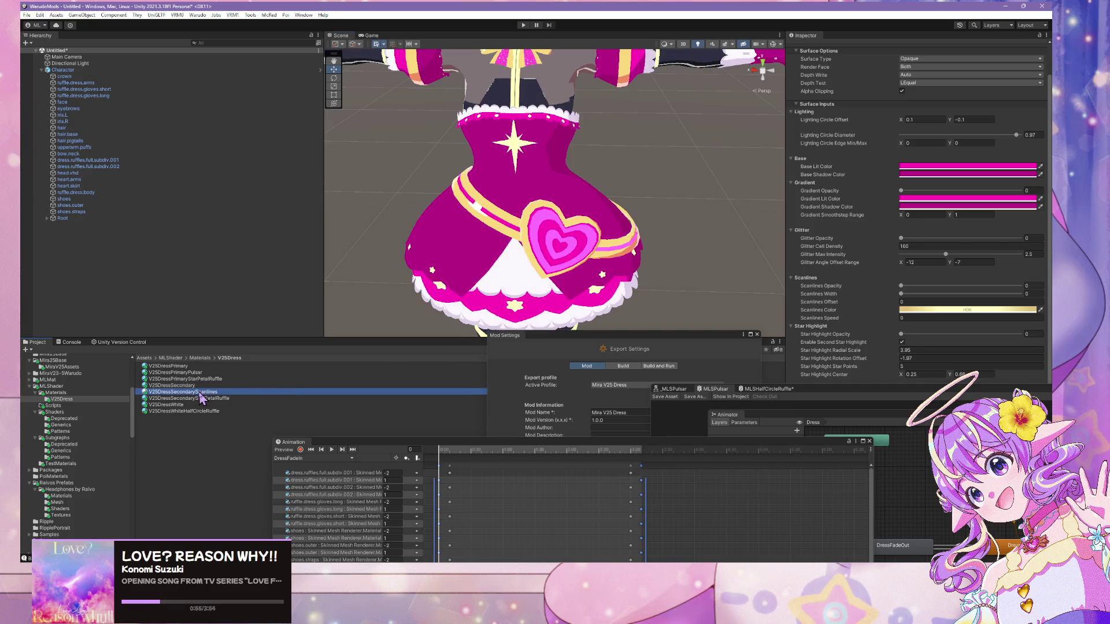
# - Eyedrop the magenta base colour as the scanline colour and set Scanlines Opacity to 1
pyautogui.click(913, 311)
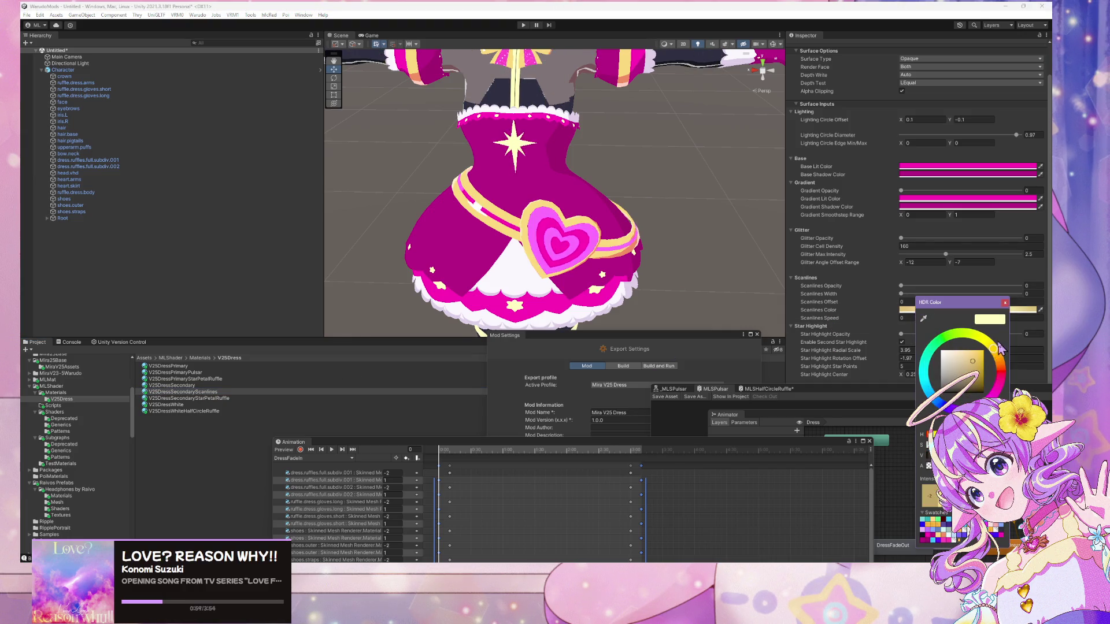
pyautogui.click(924, 318)
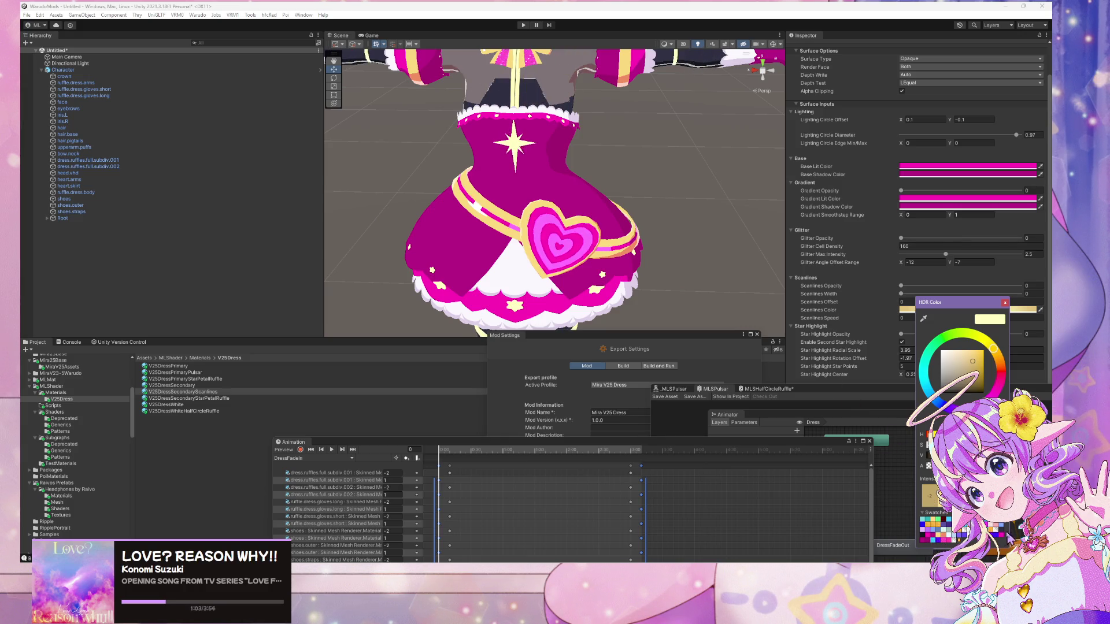
pyautogui.click(968, 167)
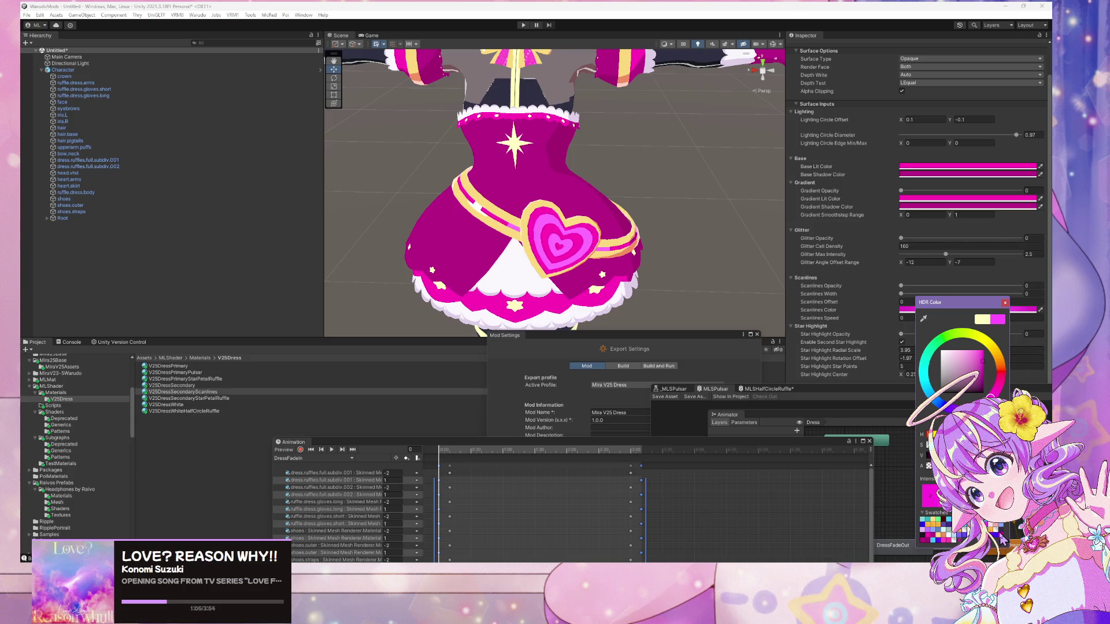
pyautogui.click(1005, 303)
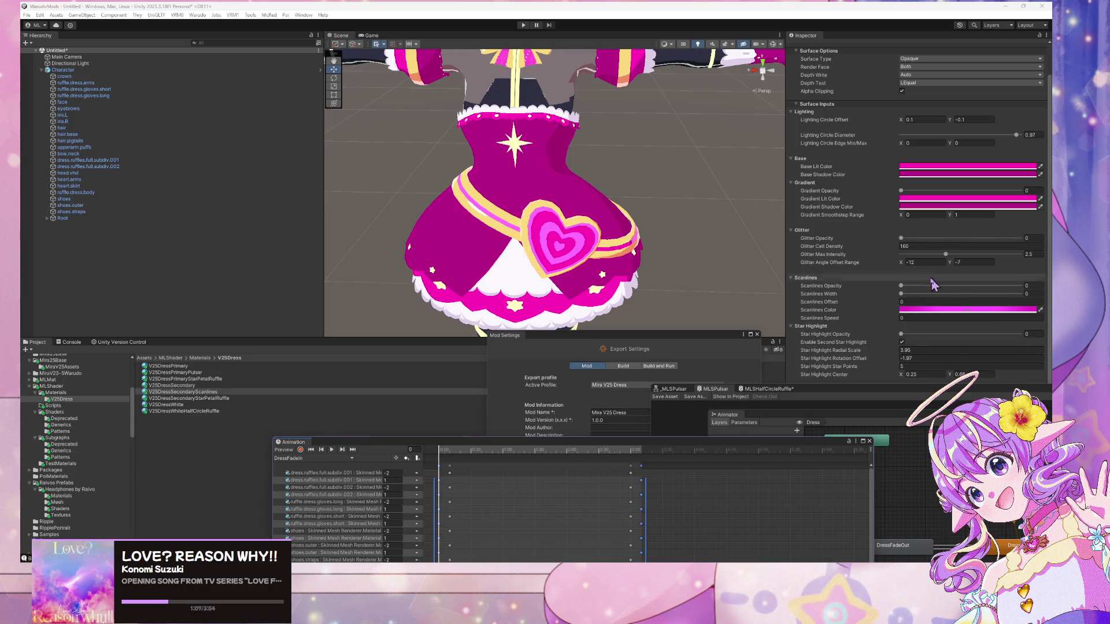
pyautogui.moveTo(901, 286); pyautogui.dragTo(1022, 287)
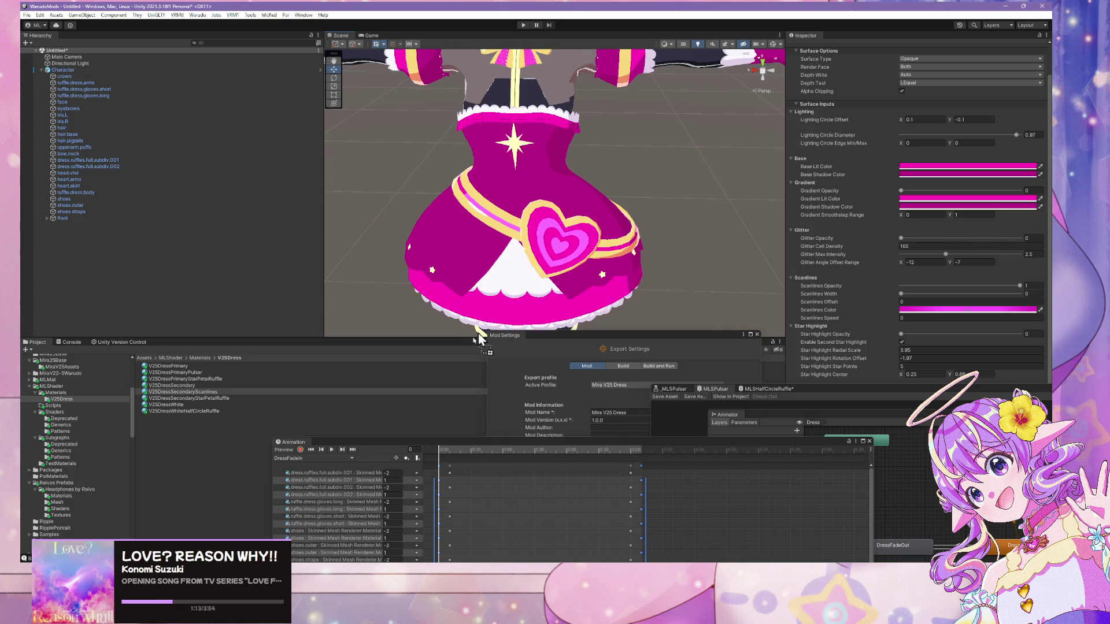
pyautogui.click(232, 392)
pyautogui.scroll(2, 801, 238)
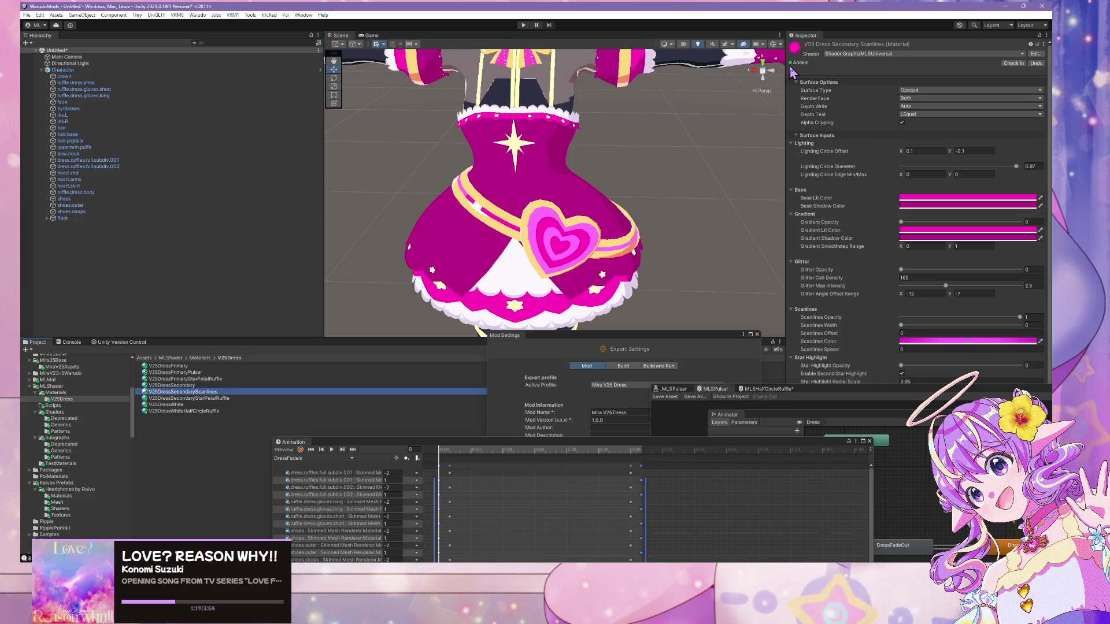
# - Assign V25DressSecondaryScanlines to heart.skirt's Element 0 slot via a 'scanlin' search
pyautogui.click(520, 203)
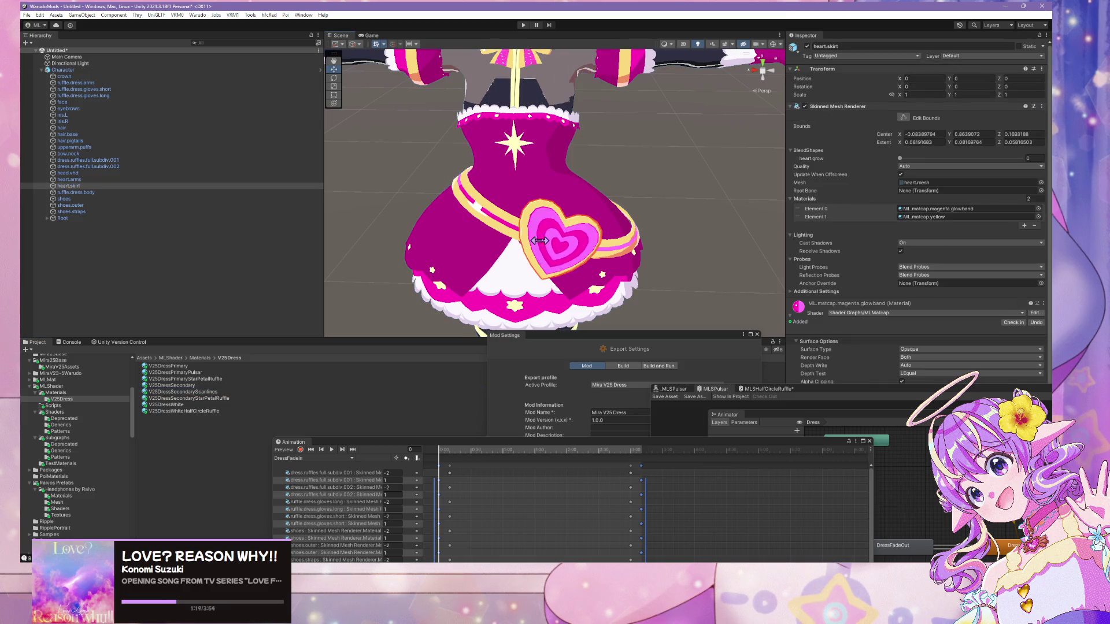
pyautogui.scroll(-3, 970, 294)
pyautogui.scroll(4, 970, 295)
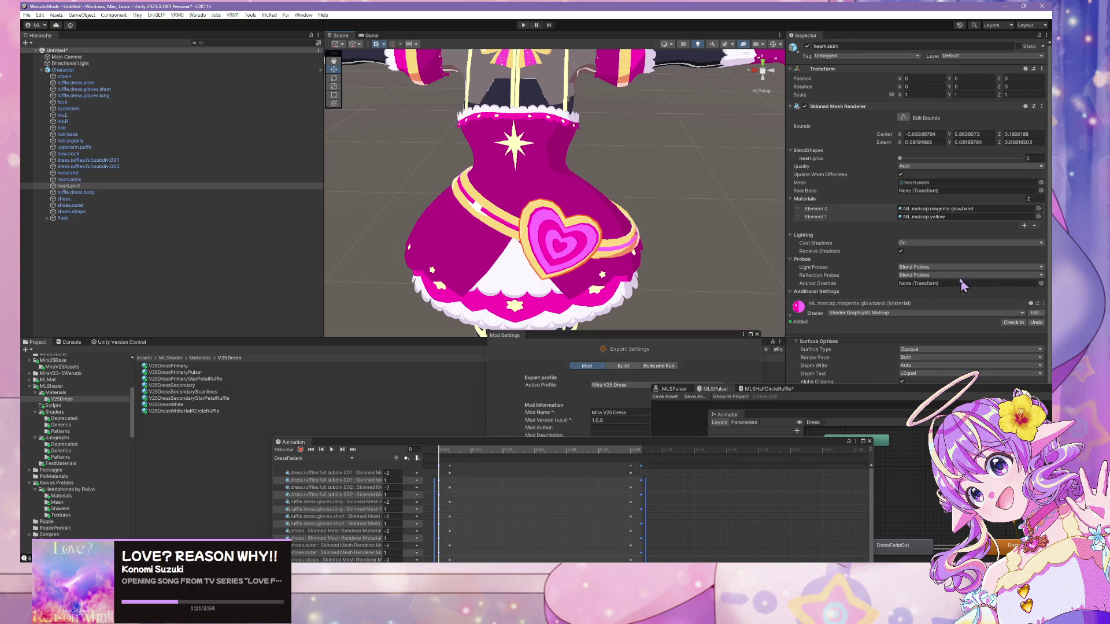
pyautogui.click(1038, 208)
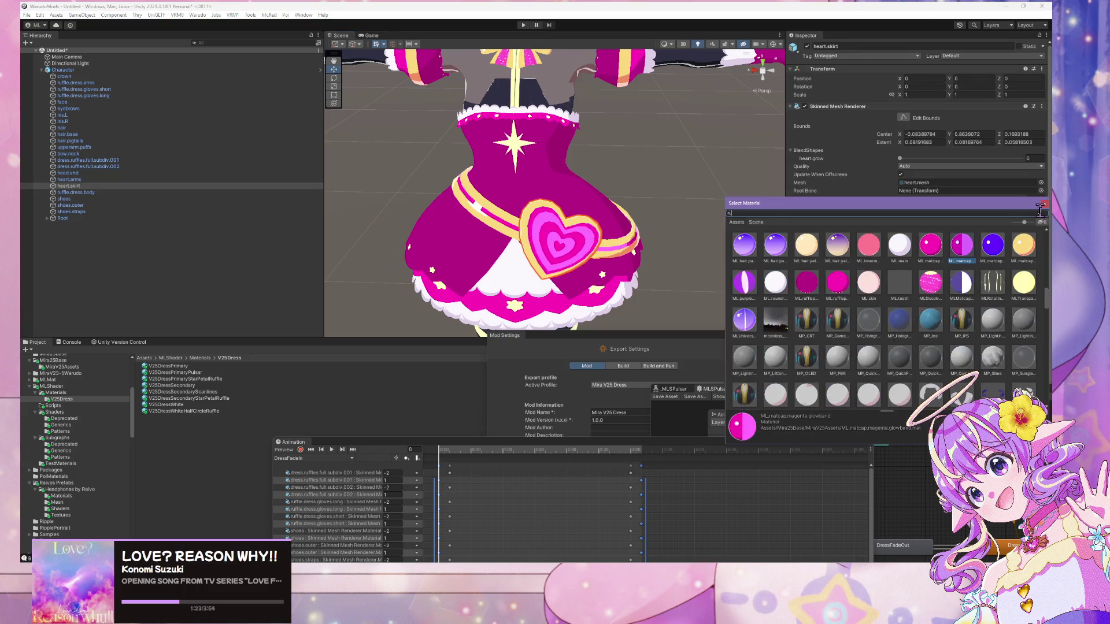
pyautogui.write('scanlin')
pyautogui.click(815, 250)
pyautogui.doubleClick(814, 255)
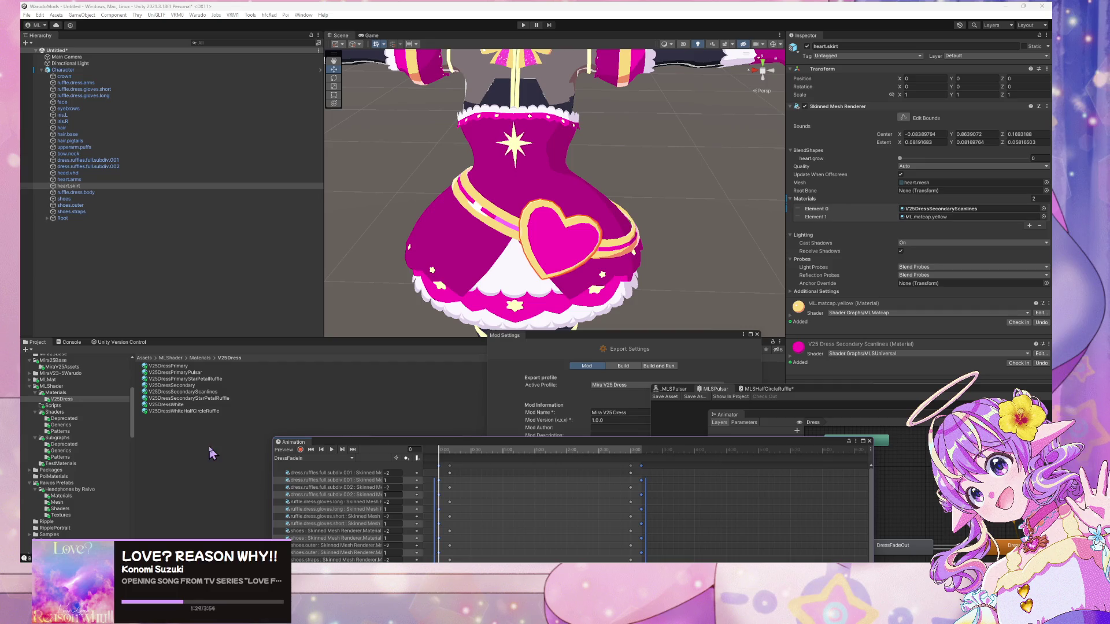
pyautogui.click(174, 392)
pyautogui.scroll(-1, 873, 315)
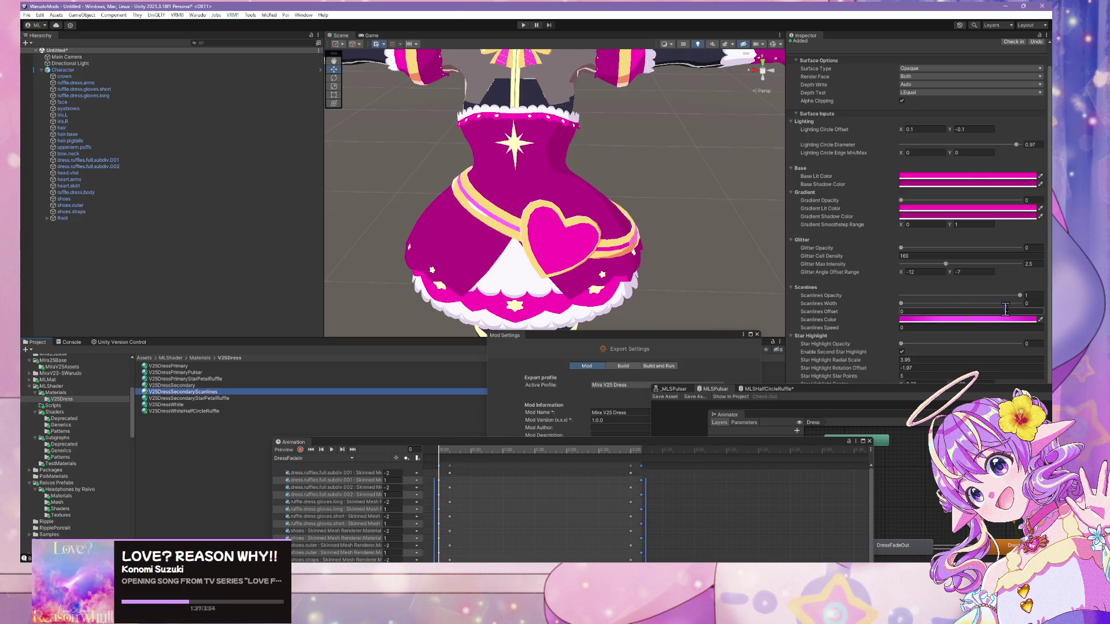
# - Set Scanlines Width to 0.472 and Scanlines Speed to 1
pyautogui.click(1034, 303)
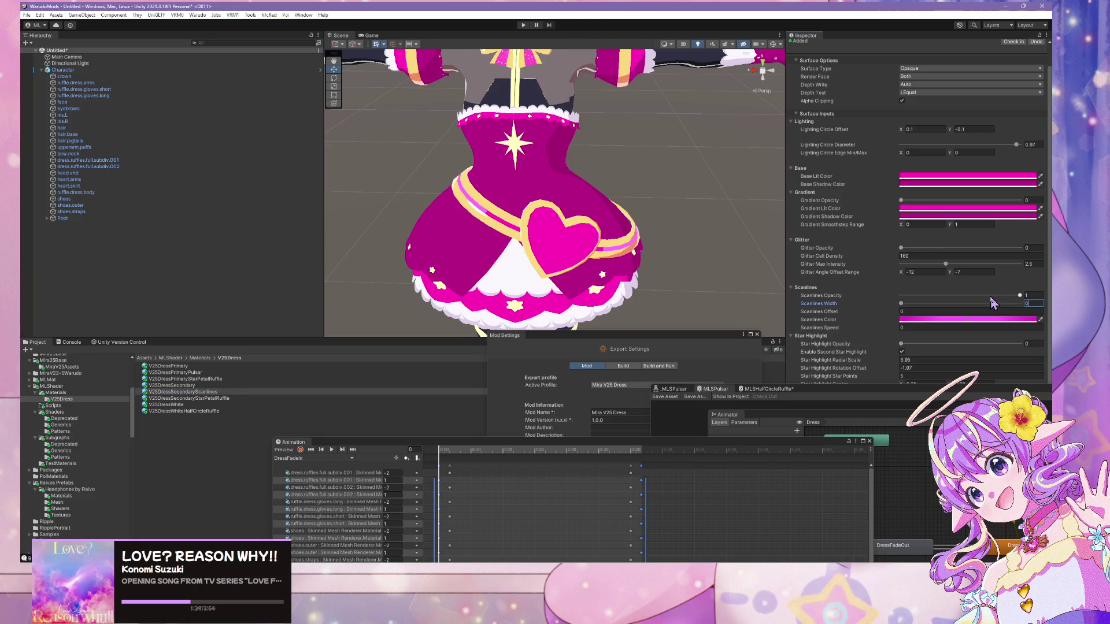
pyautogui.write('.472')
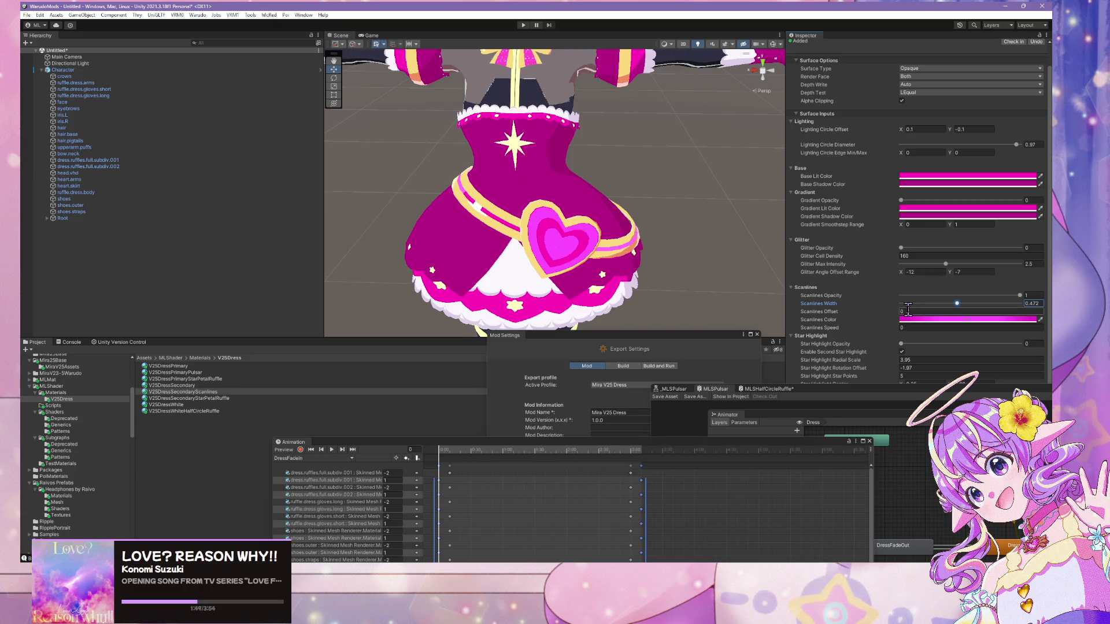
pyautogui.click(913, 327)
pyautogui.write('1')
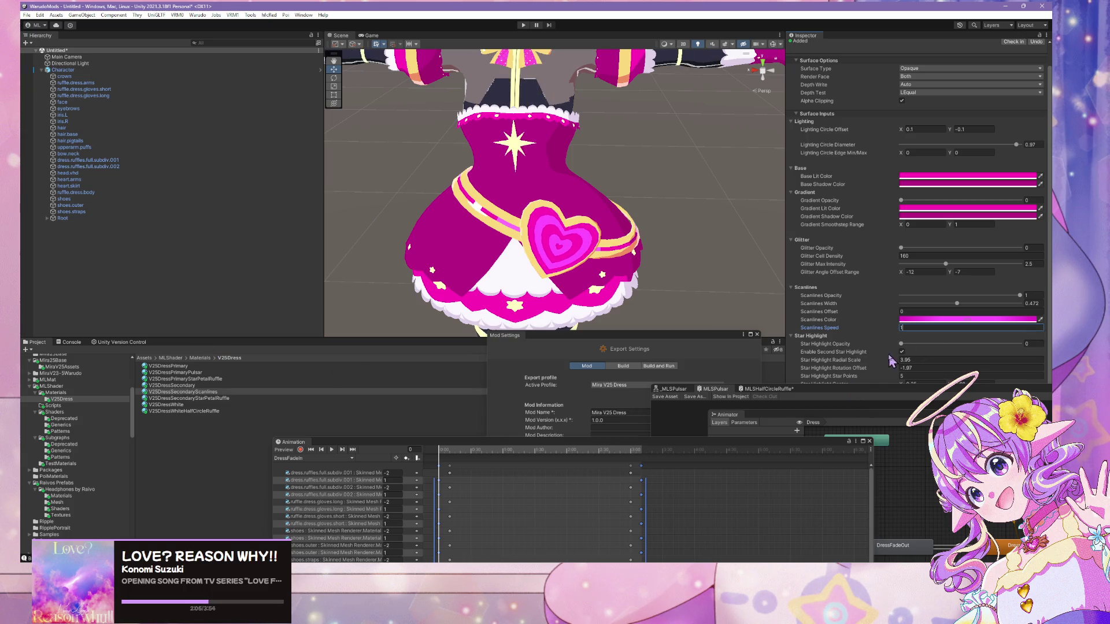
# - Raise the star highlight opacity and centre it at X 0.31, Y 0.55
pyautogui.scroll(-1, 946, 343)
pyautogui.moveTo(906, 339); pyautogui.dragTo(976, 341)
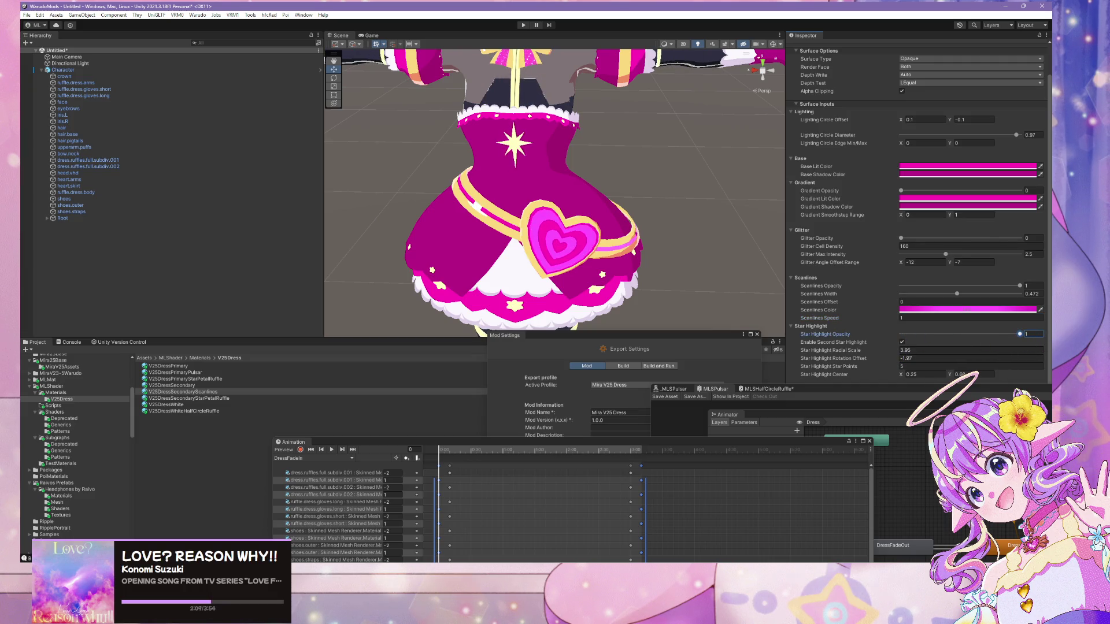
pyautogui.click(902, 343)
pyautogui.press('Tab')
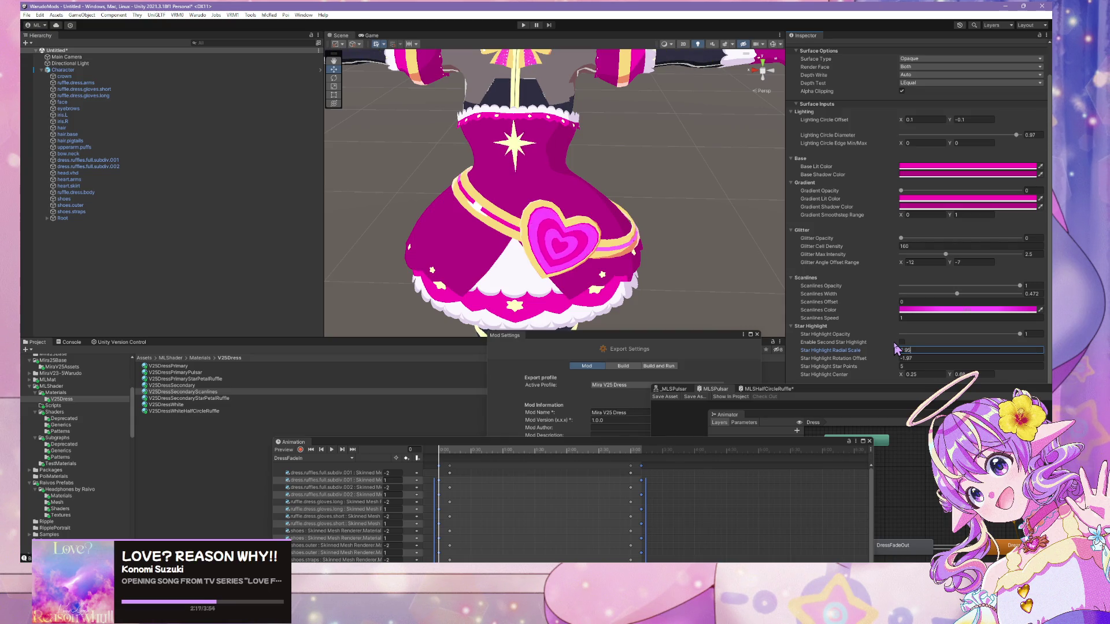
pyautogui.click(927, 359)
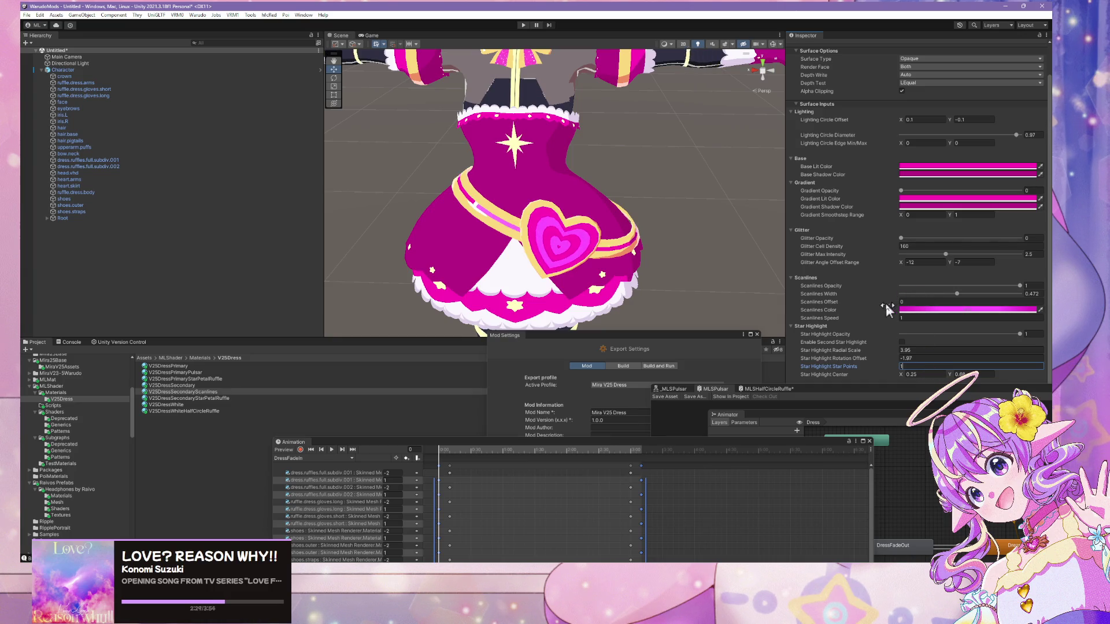
pyautogui.click(920, 374)
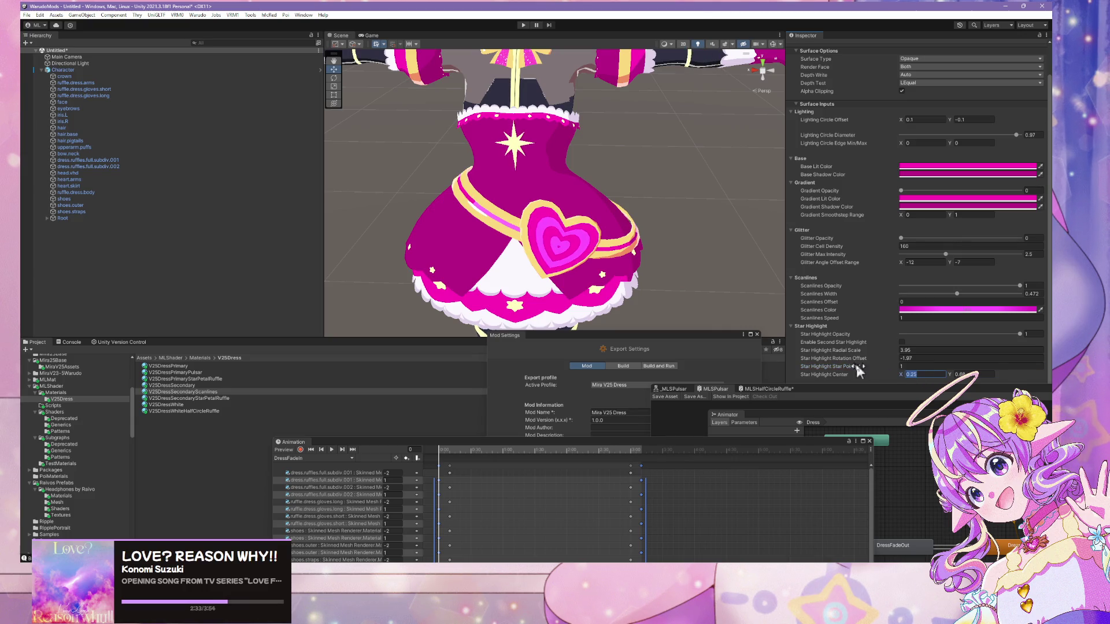
pyautogui.write('0.31')
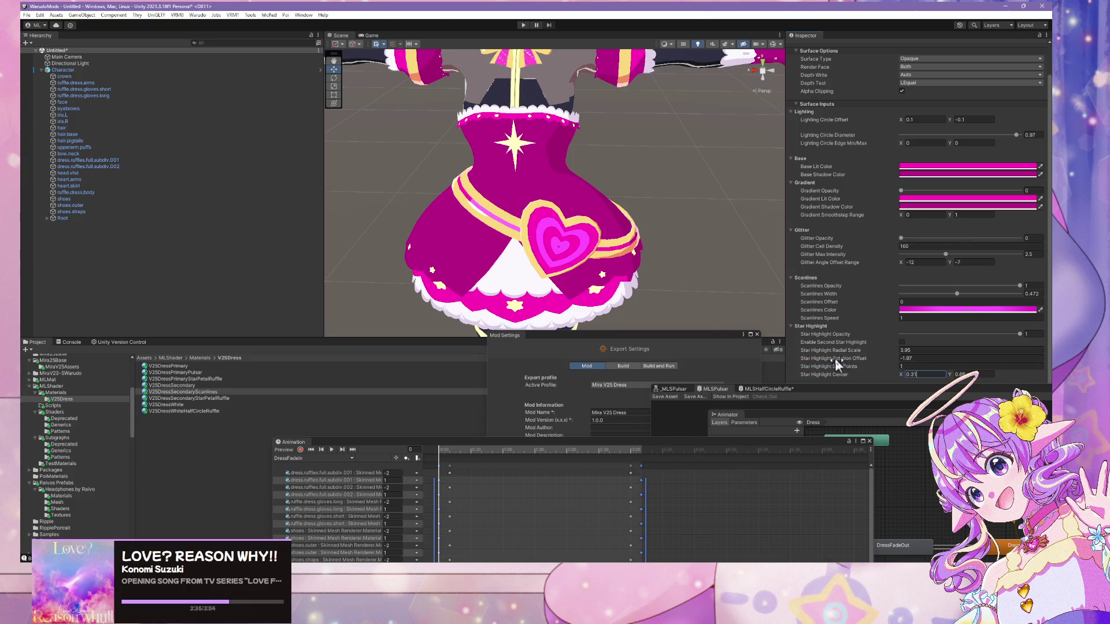
pyautogui.click(985, 374)
pyautogui.write('0.55')
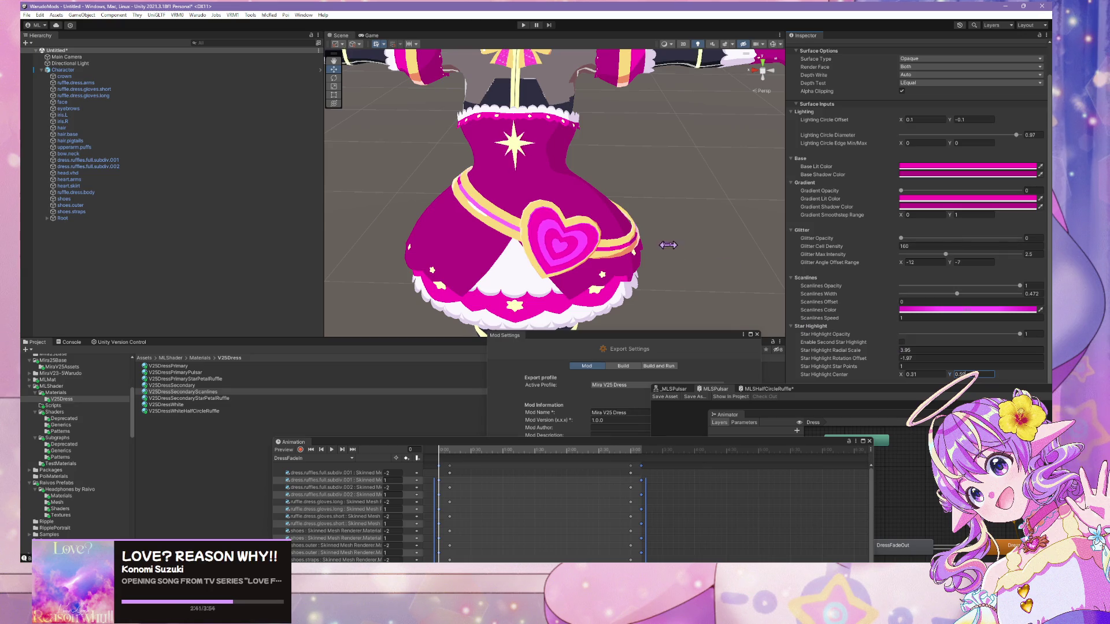
# - Set Star Highlight Opacity to 1 and inspect the heart emblem close up in the Scene
pyautogui.scroll(2, 926, 330)
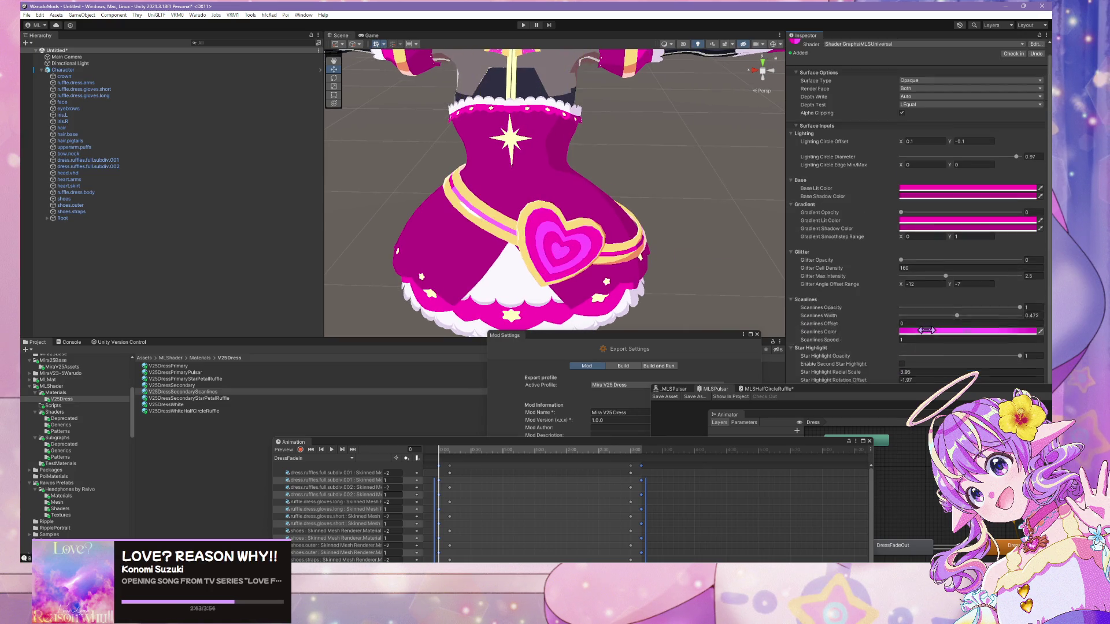
pyautogui.scroll(-2, 923, 347)
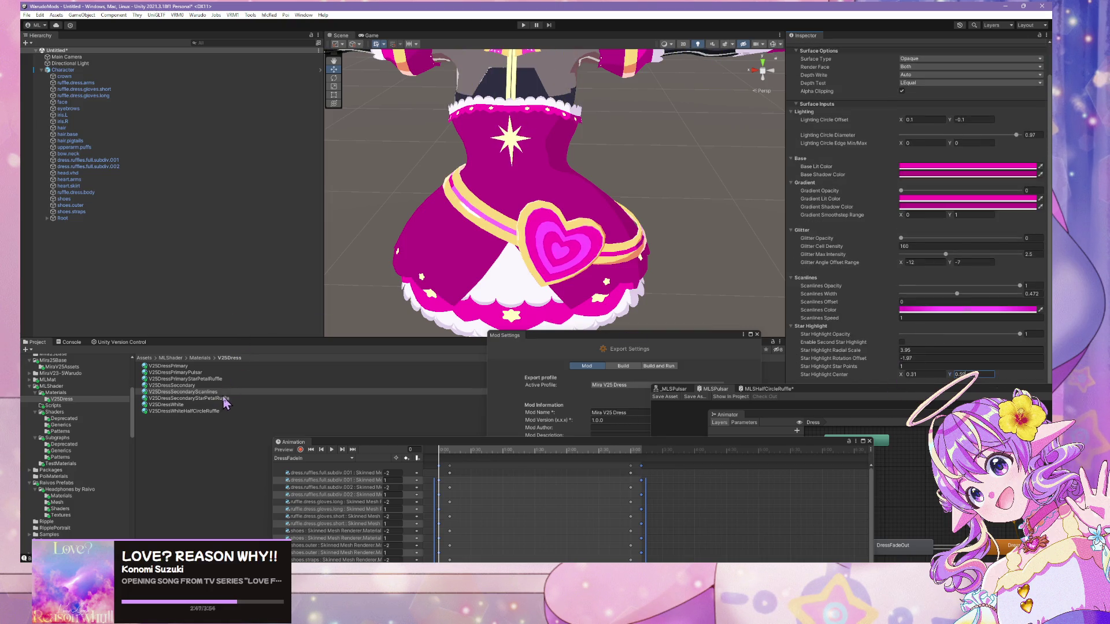
pyautogui.moveTo(659, 272)
pyautogui.mouseDown()
pyautogui.moveTo(568, 275)
pyautogui.moveTo(668, 280)
pyautogui.moveTo(698, 323)
pyautogui.mouseUp()
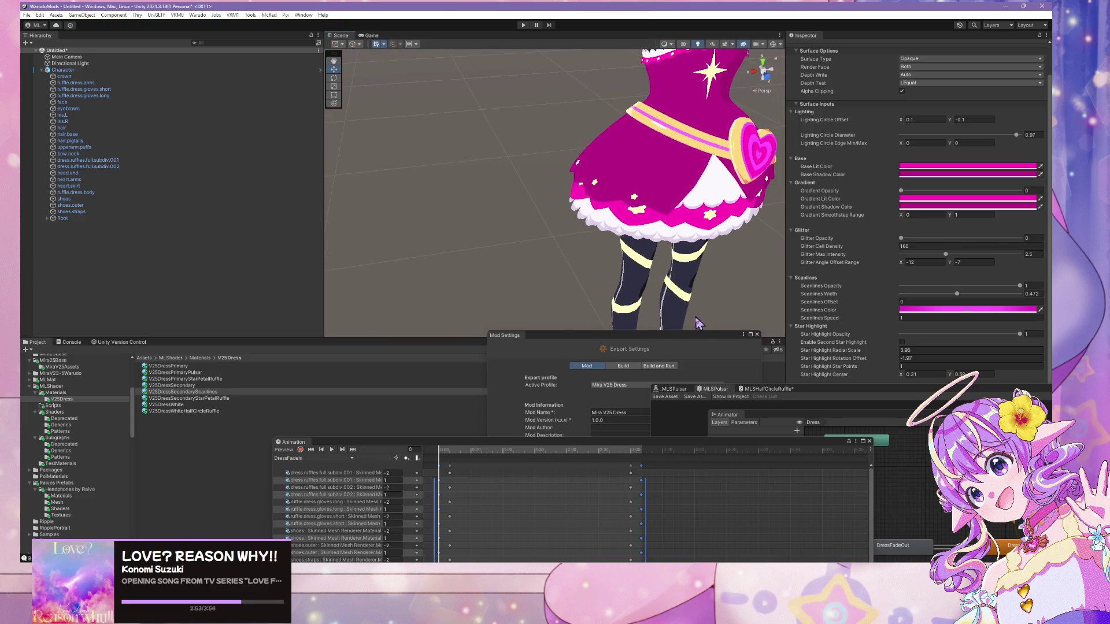
pyautogui.moveTo(1020, 334); pyautogui.dragTo(979, 337)
pyautogui.write('1')
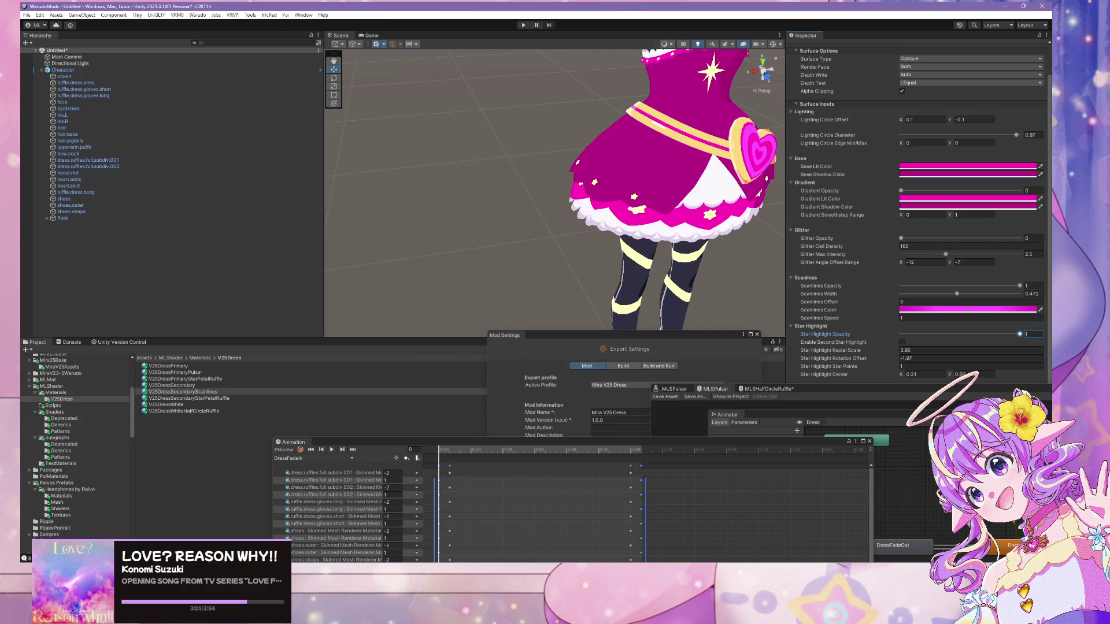
pyautogui.click(915, 359)
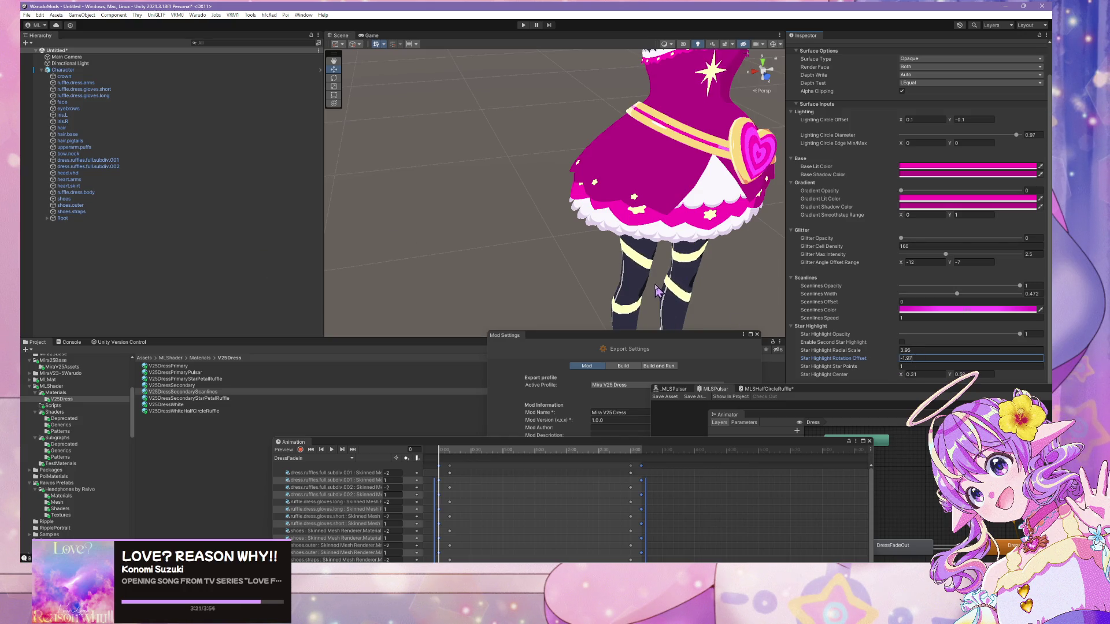
pyautogui.moveTo(643, 260); pyautogui.dragTo(587, 224)
pyautogui.scroll(-5, 587, 224)
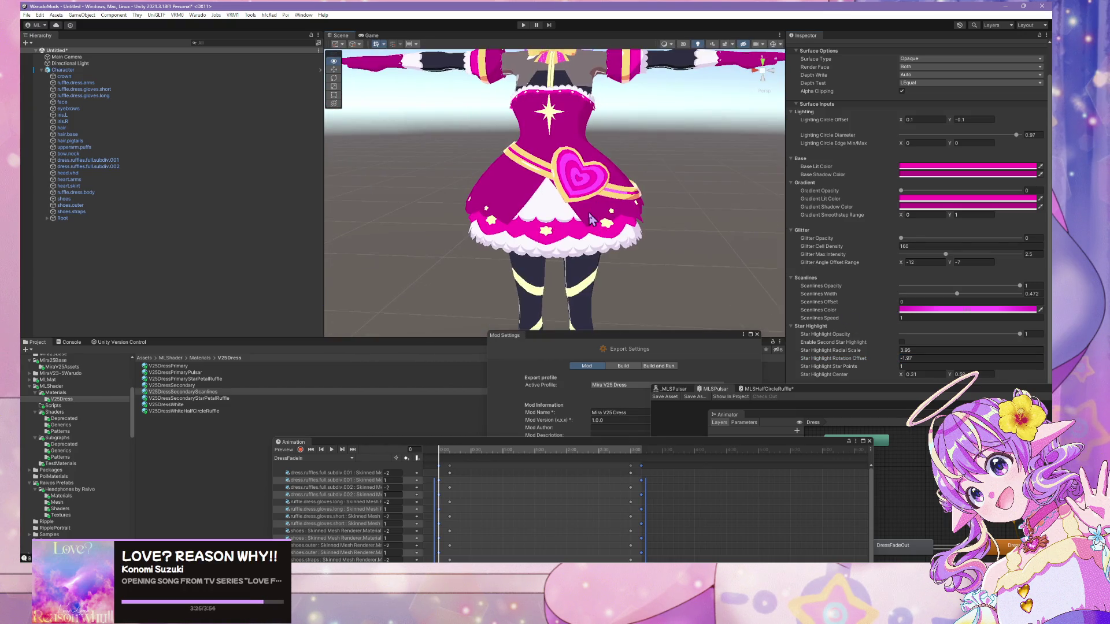
pyautogui.moveTo(862, 390)
pyautogui.mouseDown()
pyautogui.moveTo(845, 469)
pyautogui.moveTo(837, 432)
pyautogui.mouseUp()
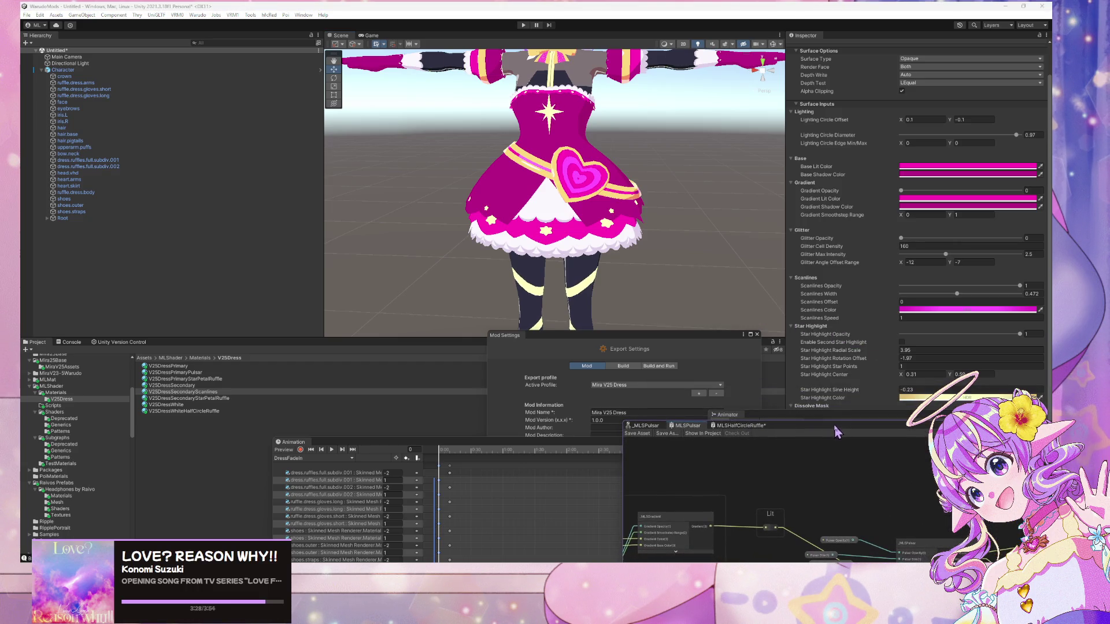
pyautogui.click(932, 399)
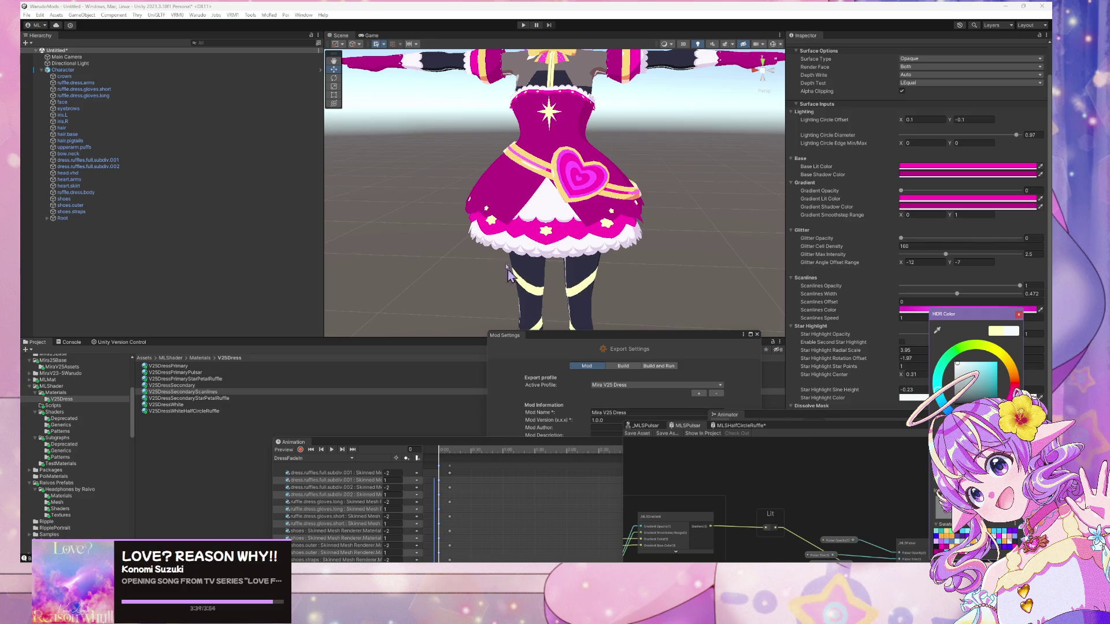
# - Browse the Project tree to the MiraV25Assets folder and close the HDR colour picker
pyautogui.scroll(-3, 508, 272)
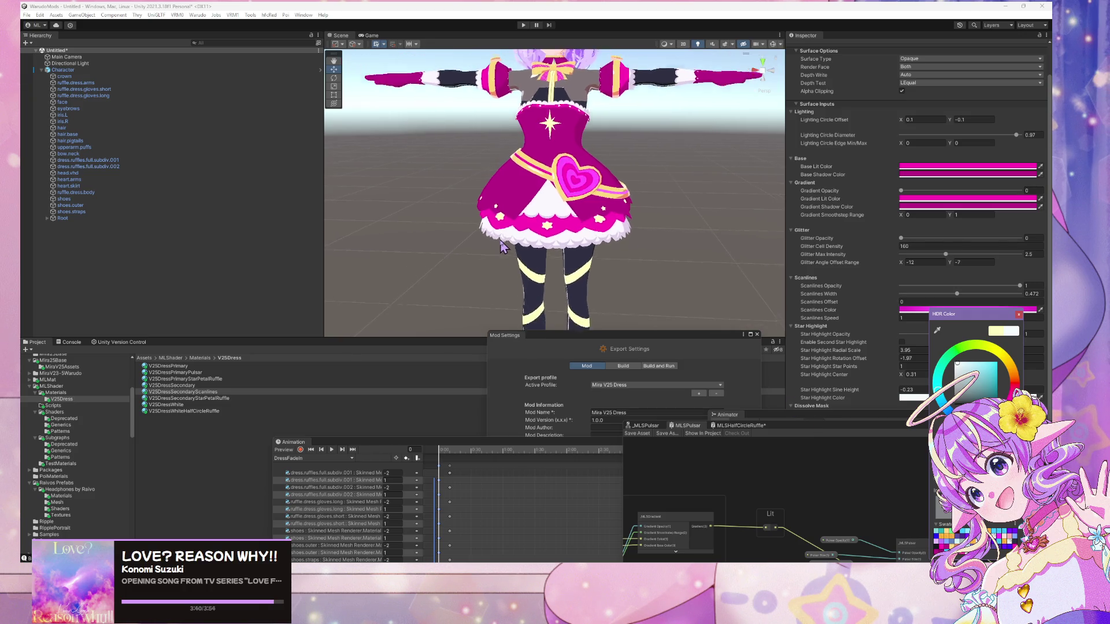
pyautogui.click(56, 393)
pyautogui.scroll(5, 82, 392)
pyautogui.click(61, 488)
pyautogui.scroll(-1, 208, 396)
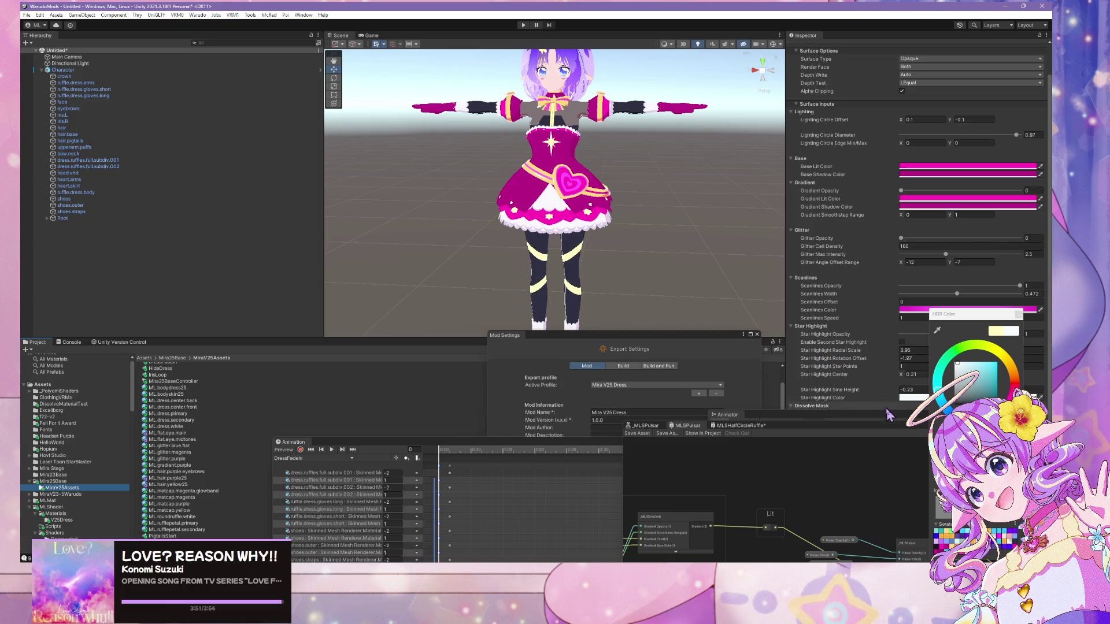
pyautogui.moveTo(976, 318)
pyautogui.mouseDown()
pyautogui.moveTo(925, 346)
pyautogui.moveTo(723, 273)
pyautogui.mouseUp()
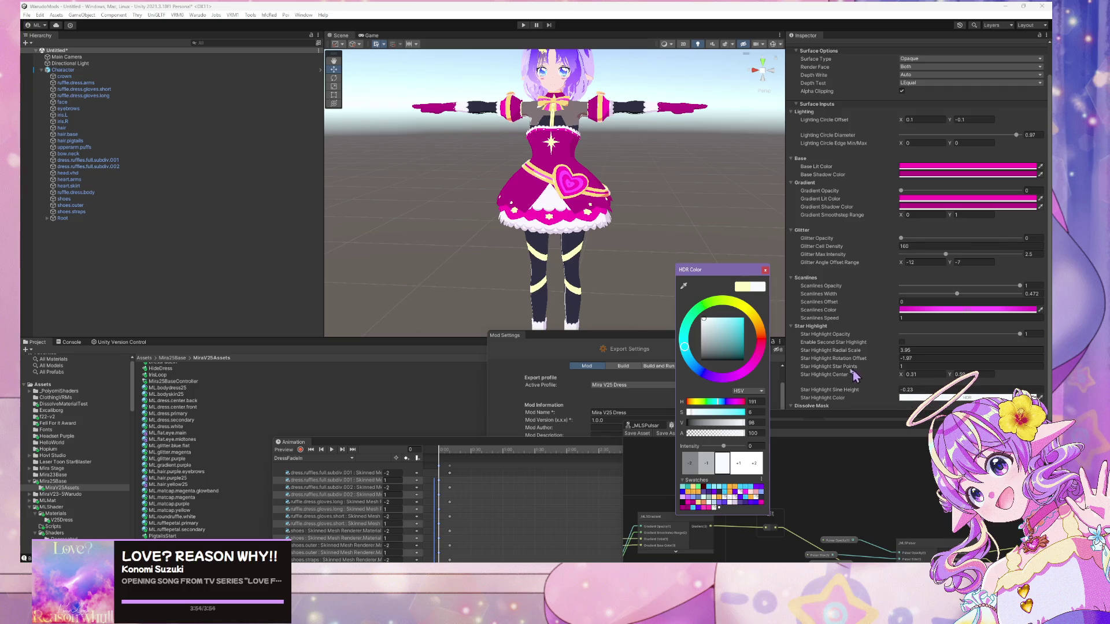
pyautogui.click(765, 270)
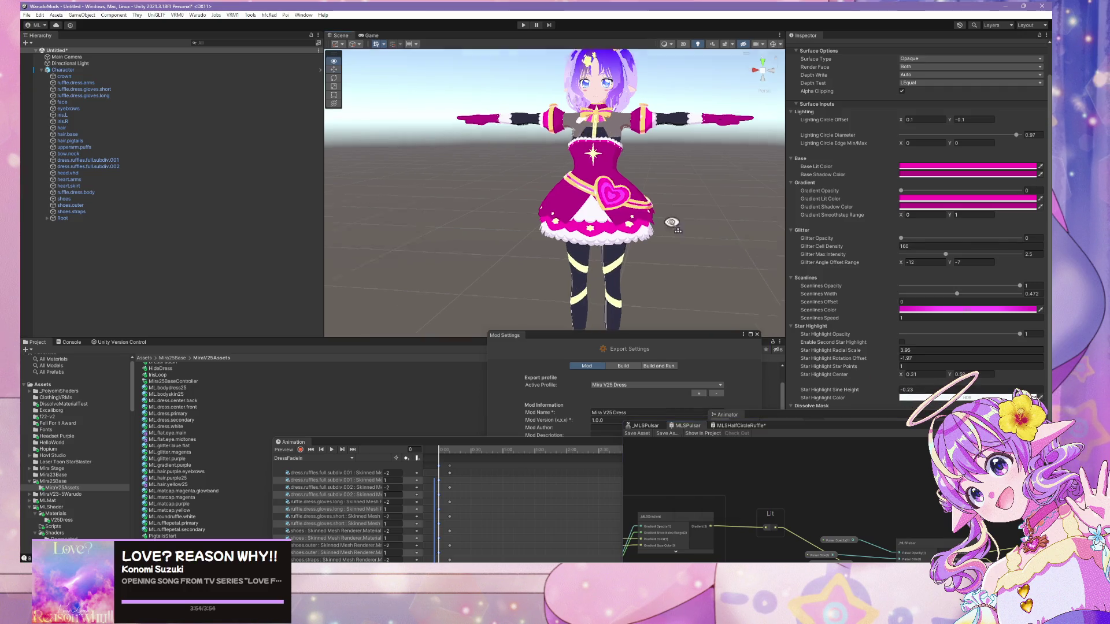
pyautogui.scroll(3, 589, 191)
pyautogui.moveTo(589, 191); pyautogui.dragTo(387, 149)
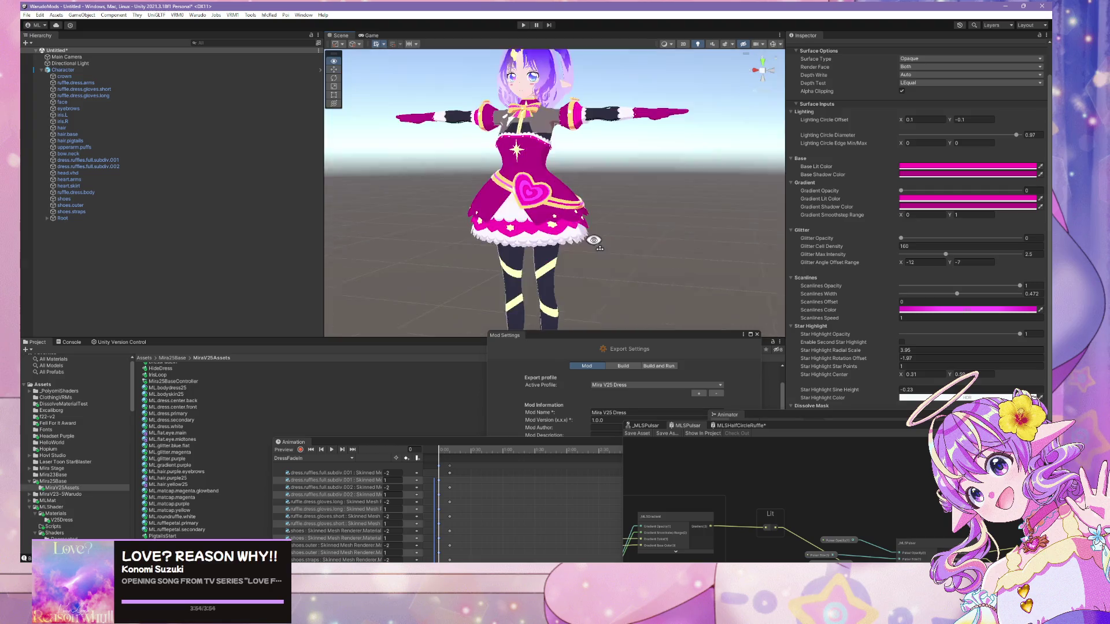
pyautogui.scroll(5, 584, 240)
pyautogui.scroll(-3, 584, 240)
pyautogui.scroll(2, 582, 237)
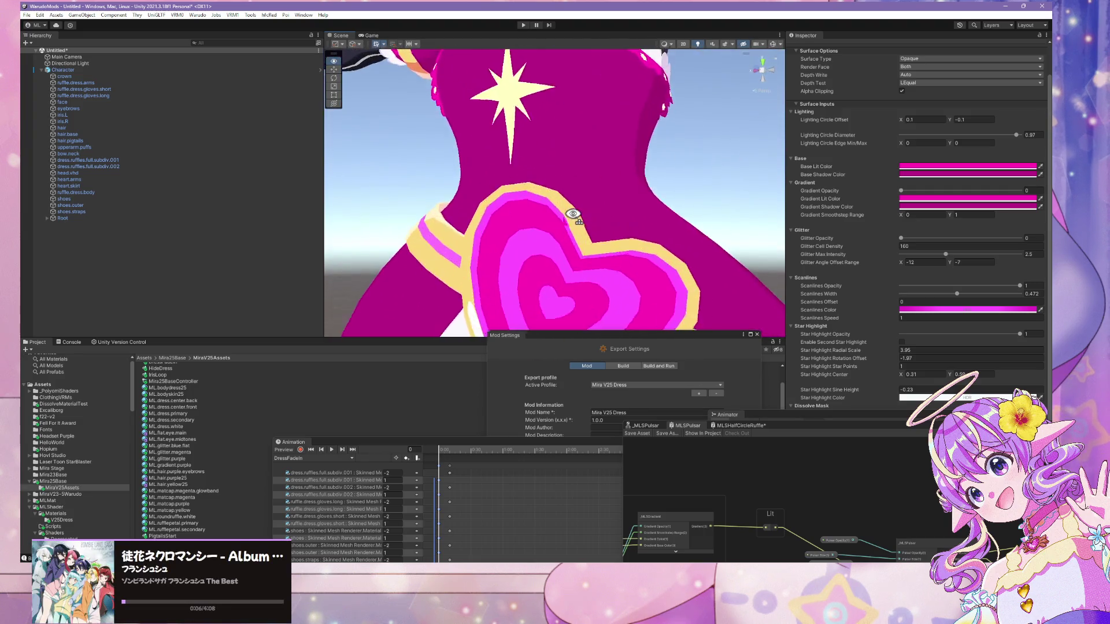
pyautogui.scroll(-5, 581, 234)
pyautogui.scroll(4, 579, 230)
pyautogui.scroll(4, 579, 230)
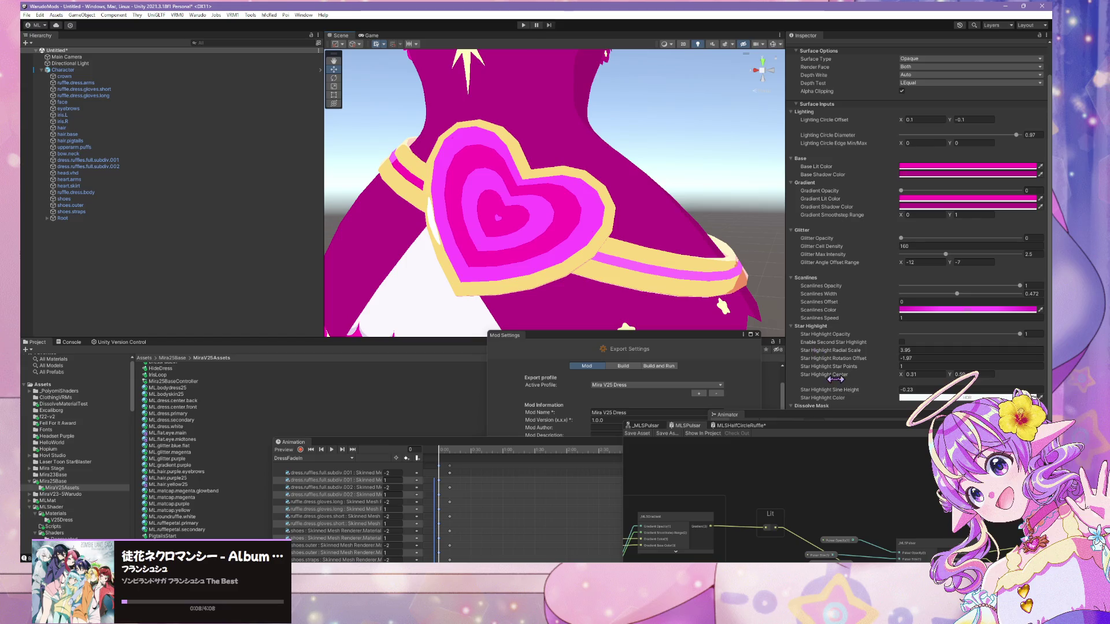
pyautogui.moveTo(902, 375); pyautogui.dragTo(903, 375)
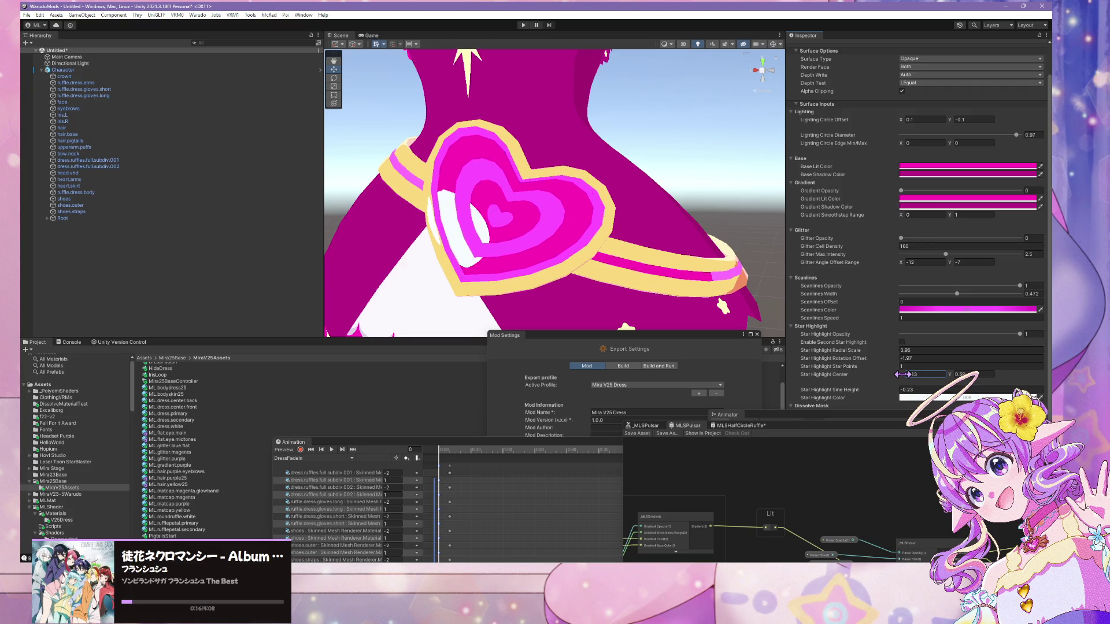
pyautogui.moveTo(901, 375); pyautogui.dragTo(901, 373)
pyautogui.write('0')
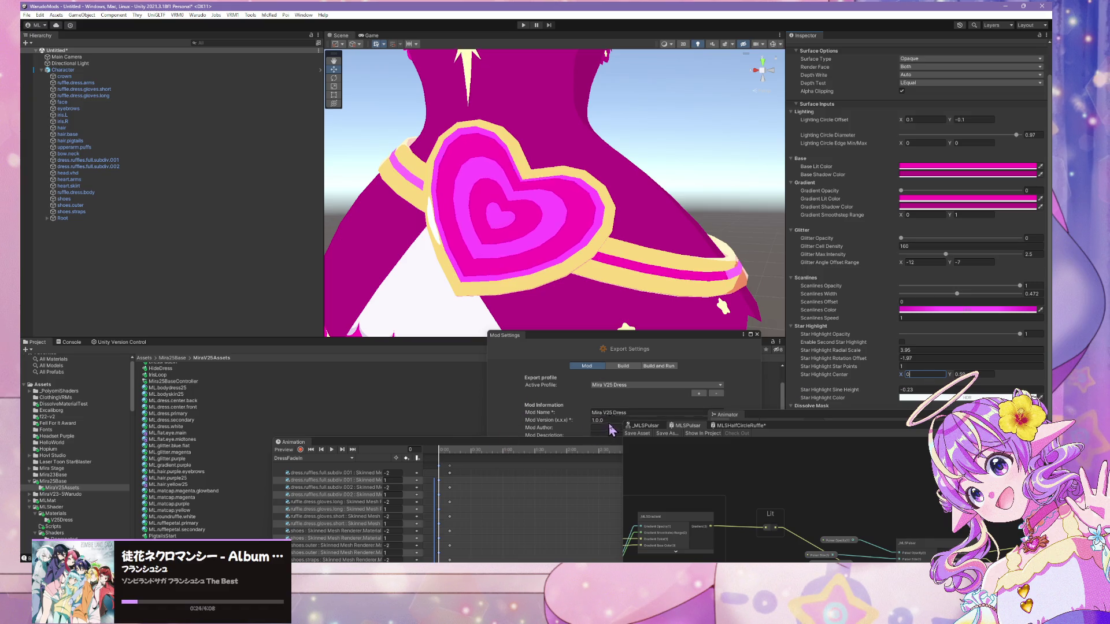
pyautogui.write('0.31')
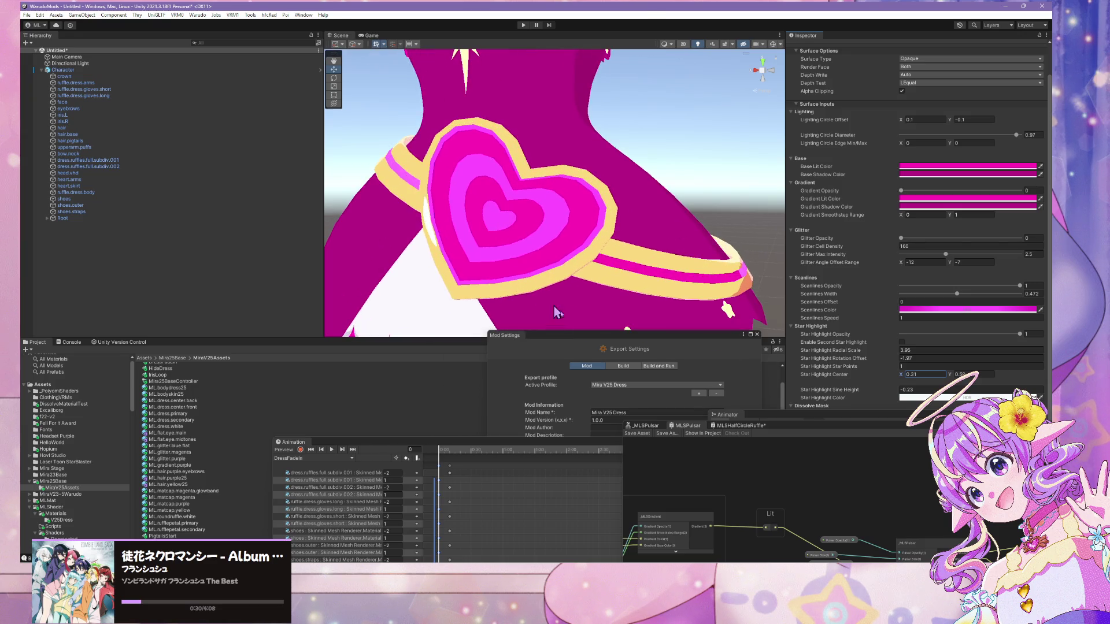
# - Inspect the MLSPulsar shader graph properties, then drag the graph window to the bottom
pyautogui.moveTo(798, 428); pyautogui.dragTo(523, 164)
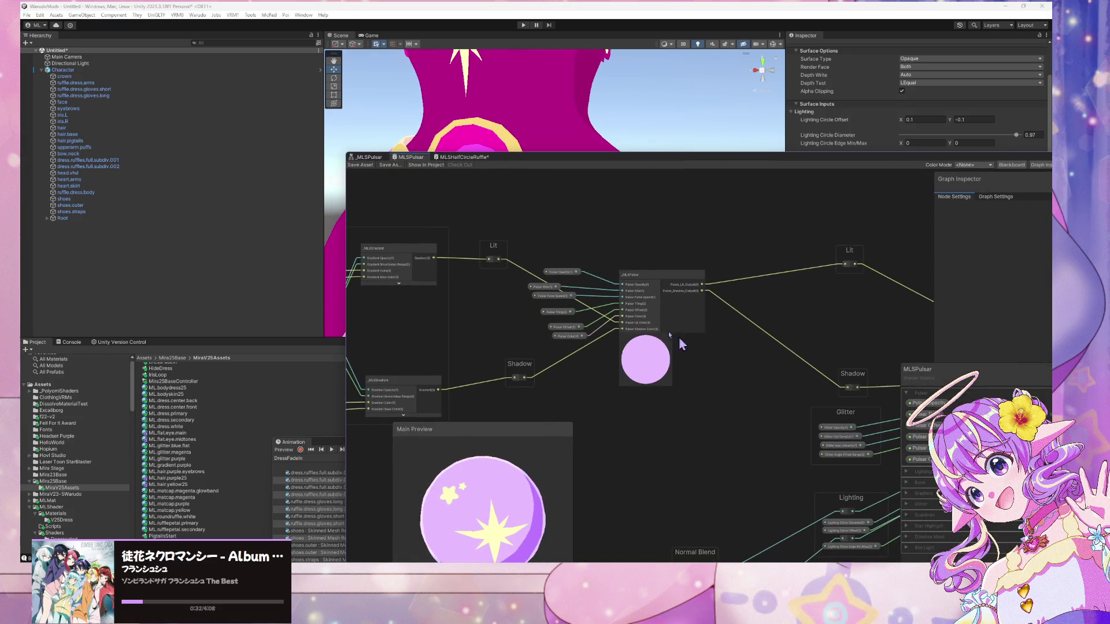
pyautogui.scroll(-3, 682, 344)
pyautogui.scroll(6, 602, 277)
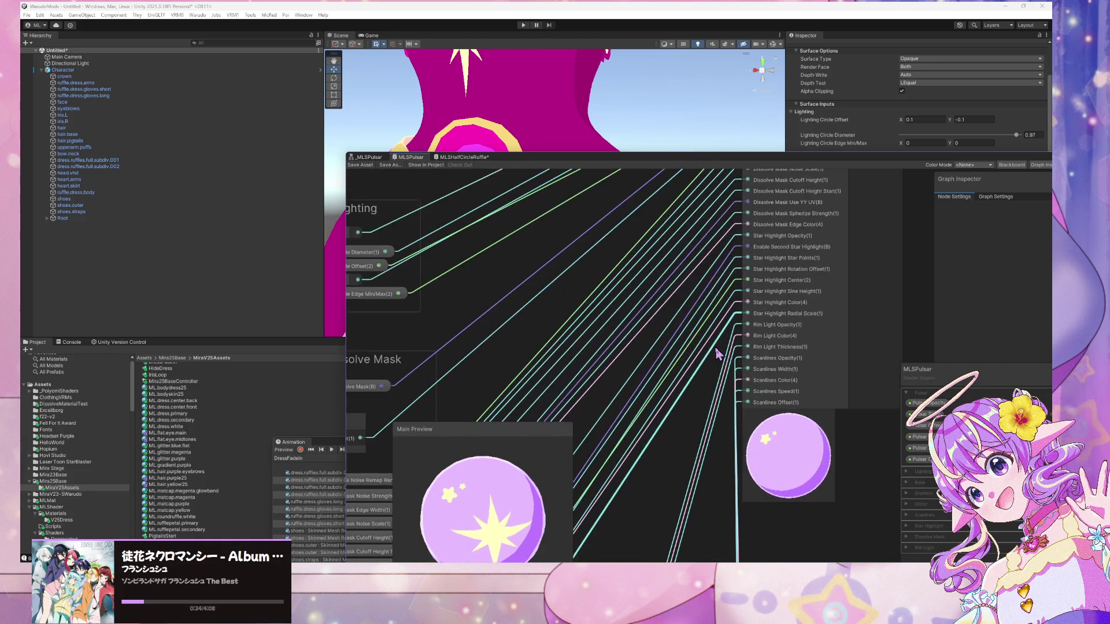
pyautogui.scroll(-3, 715, 354)
pyautogui.scroll(6, 711, 359)
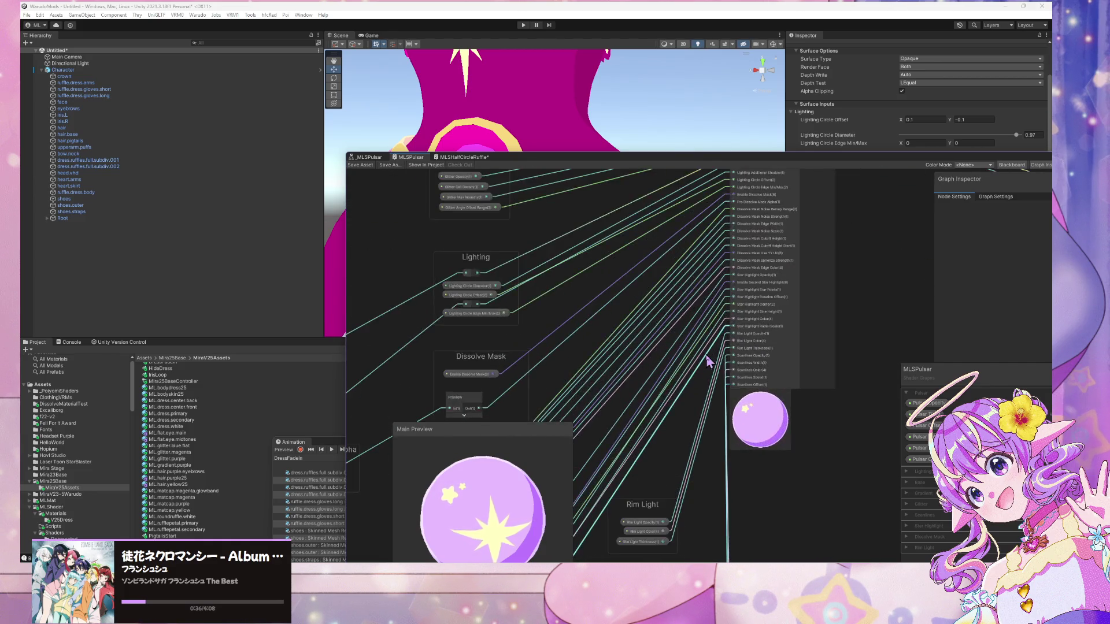
pyautogui.scroll(-3, 708, 361)
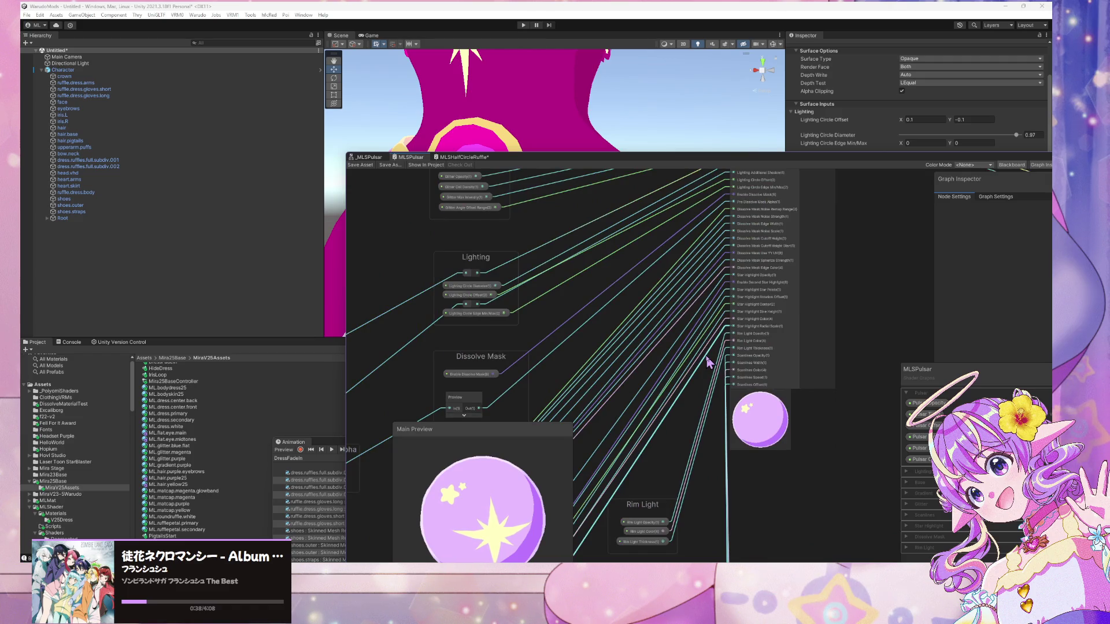
pyautogui.scroll(3, 708, 362)
pyautogui.scroll(-3, 707, 364)
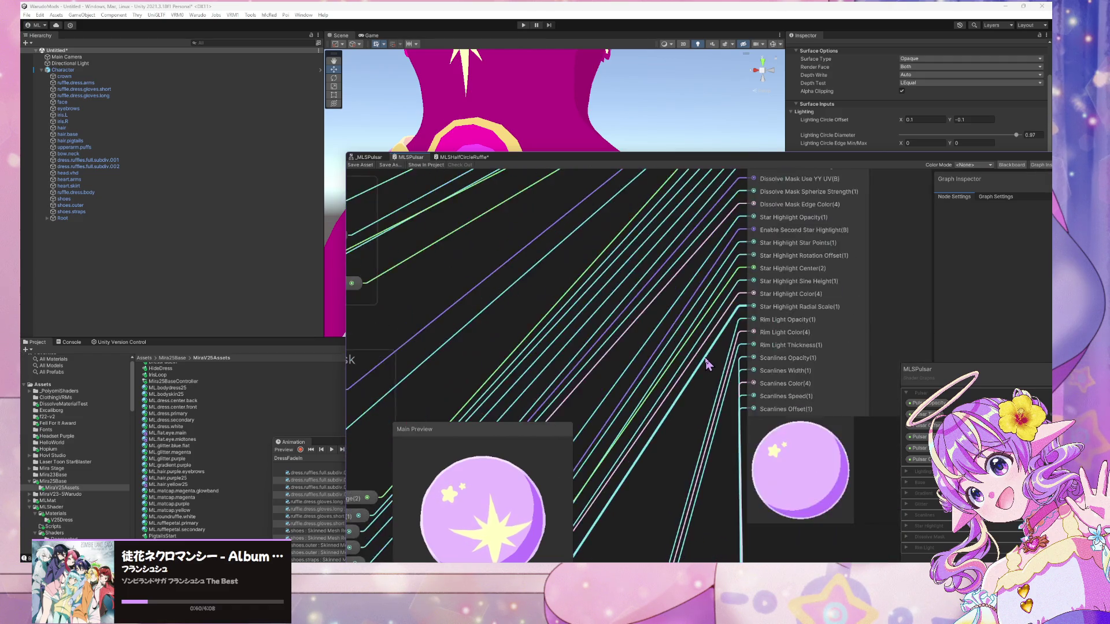
pyautogui.scroll(-1, 708, 364)
pyautogui.moveTo(942, 377)
pyautogui.mouseDown()
pyautogui.moveTo(821, 223)
pyautogui.moveTo(906, 221)
pyautogui.mouseUp()
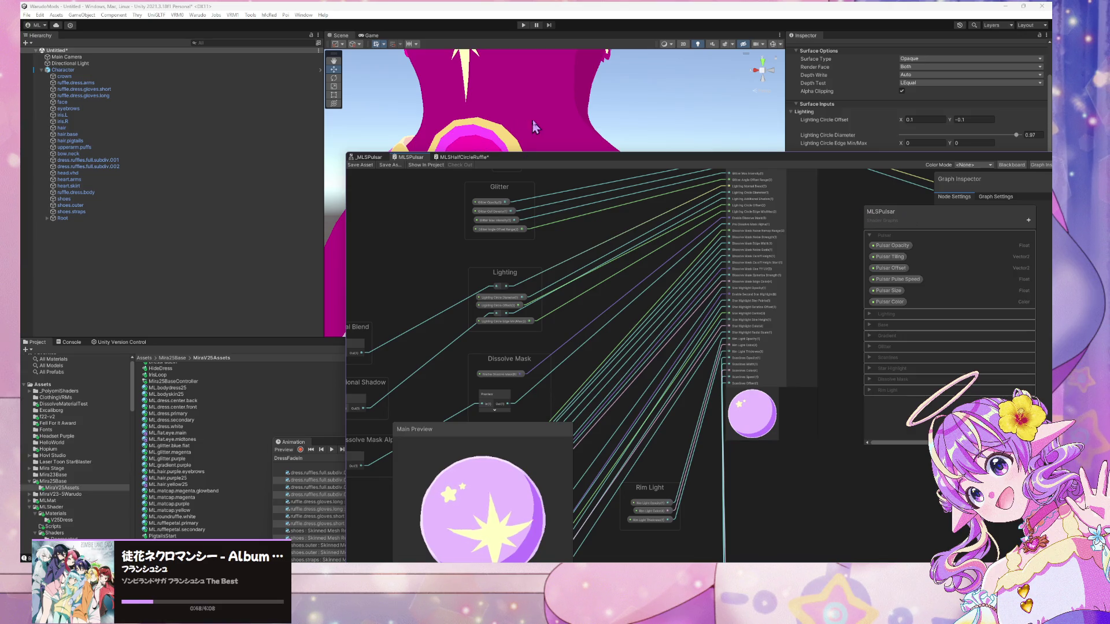
pyautogui.moveTo(558, 161)
pyautogui.mouseDown()
pyautogui.moveTo(603, 195)
pyautogui.moveTo(608, 157)
pyautogui.mouseUp()
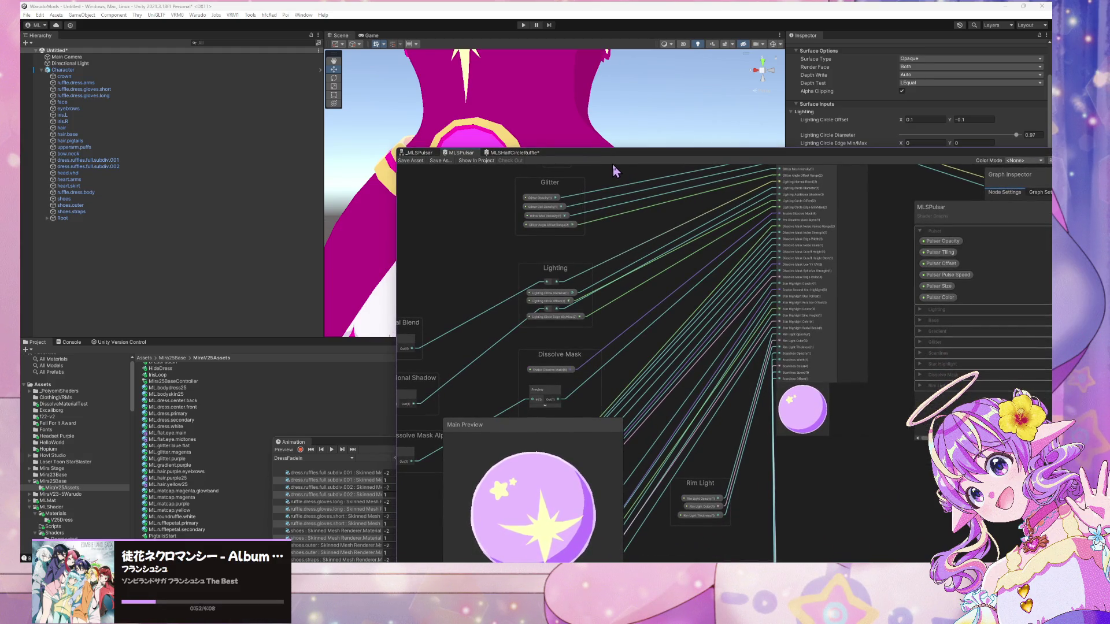
pyautogui.moveTo(621, 158); pyautogui.dragTo(409, 397)
# - Set Star Highlight Center X to 0.1 while viewing the heart emblem
pyautogui.moveTo(537, 296)
pyautogui.mouseDown()
pyautogui.moveTo(480, 266)
pyautogui.moveTo(568, 259)
pyautogui.moveTo(665, 313)
pyautogui.mouseUp()
pyautogui.click(915, 374)
pyautogui.write('0.1')
pyautogui.press('Return')
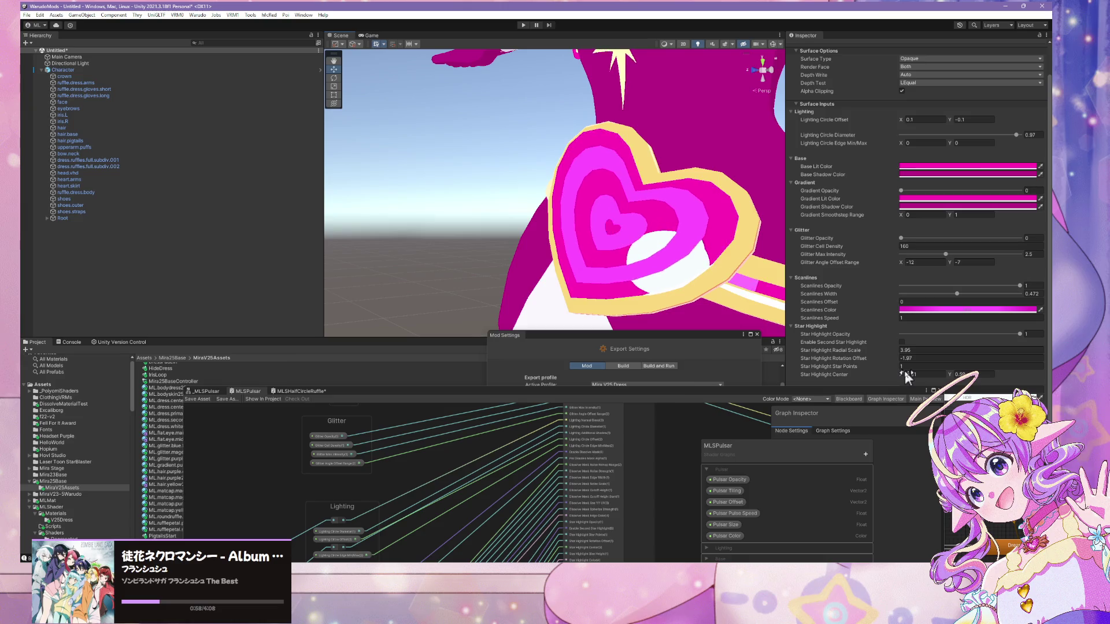
# - Restore Star Highlight Center X to 0.31 and set Star Highlight Sine Height to -0.17
pyautogui.moveTo(902, 374); pyautogui.dragTo(906, 374)
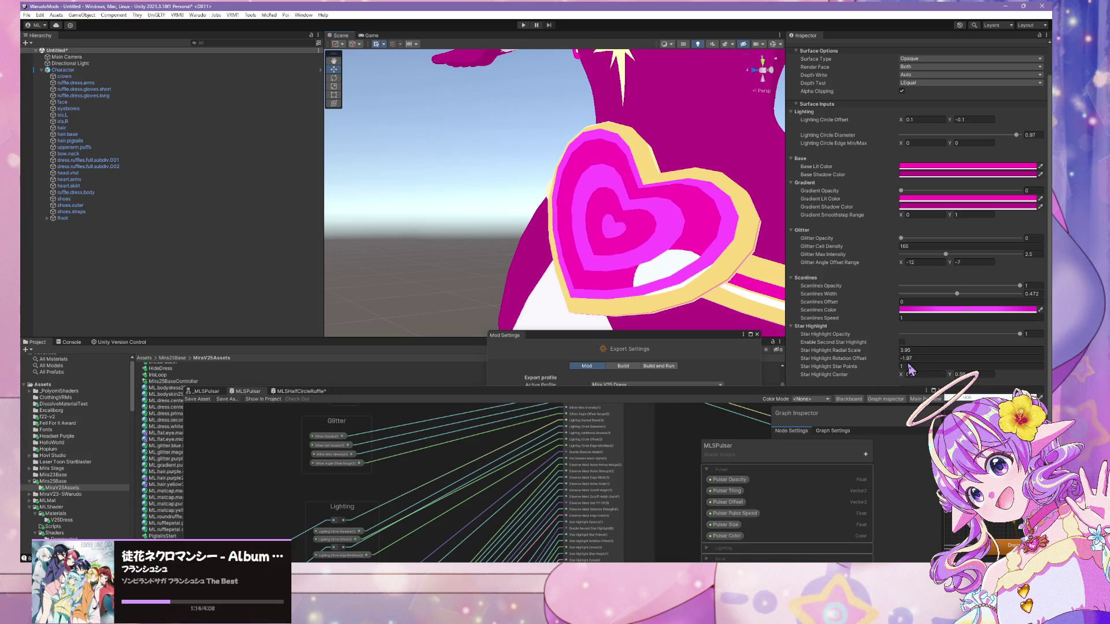
pyautogui.click(693, 413)
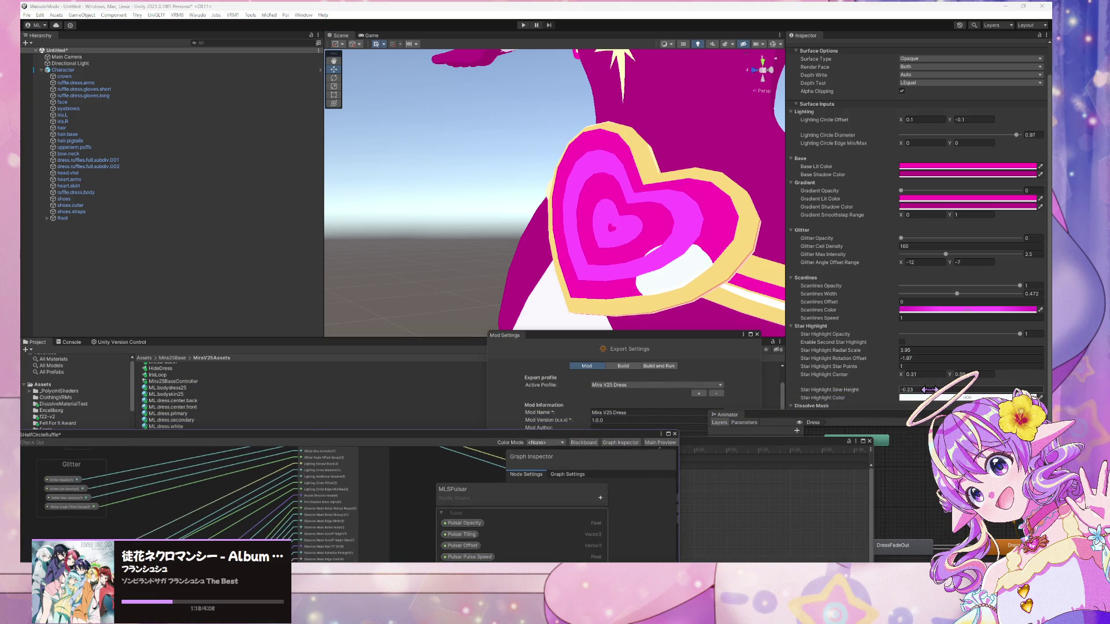
pyautogui.click(928, 390)
pyautogui.write('-0.17')
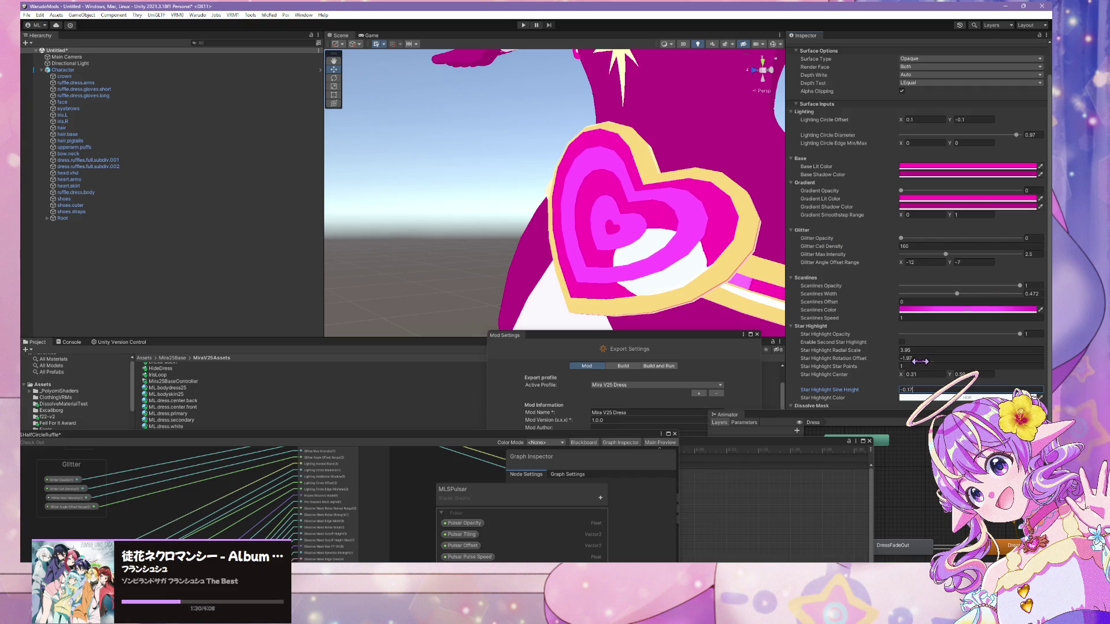
pyautogui.moveTo(664, 260)
pyautogui.mouseDown()
pyautogui.moveTo(736, 284)
pyautogui.moveTo(740, 274)
pyautogui.moveTo(574, 248)
pyautogui.moveTo(707, 248)
pyautogui.moveTo(652, 251)
pyautogui.mouseUp()
pyautogui.scroll(2, 714, 273)
pyautogui.moveTo(684, 252)
pyautogui.mouseDown()
pyautogui.moveTo(649, 240)
pyautogui.moveTo(706, 240)
pyautogui.moveTo(769, 260)
pyautogui.moveTo(573, 212)
pyautogui.moveTo(649, 220)
pyautogui.moveTo(631, 229)
pyautogui.moveTo(644, 247)
pyautogui.moveTo(619, 241)
pyautogui.mouseUp()
pyautogui.scroll(-5, 688, 245)
pyautogui.scroll(5, 769, 259)
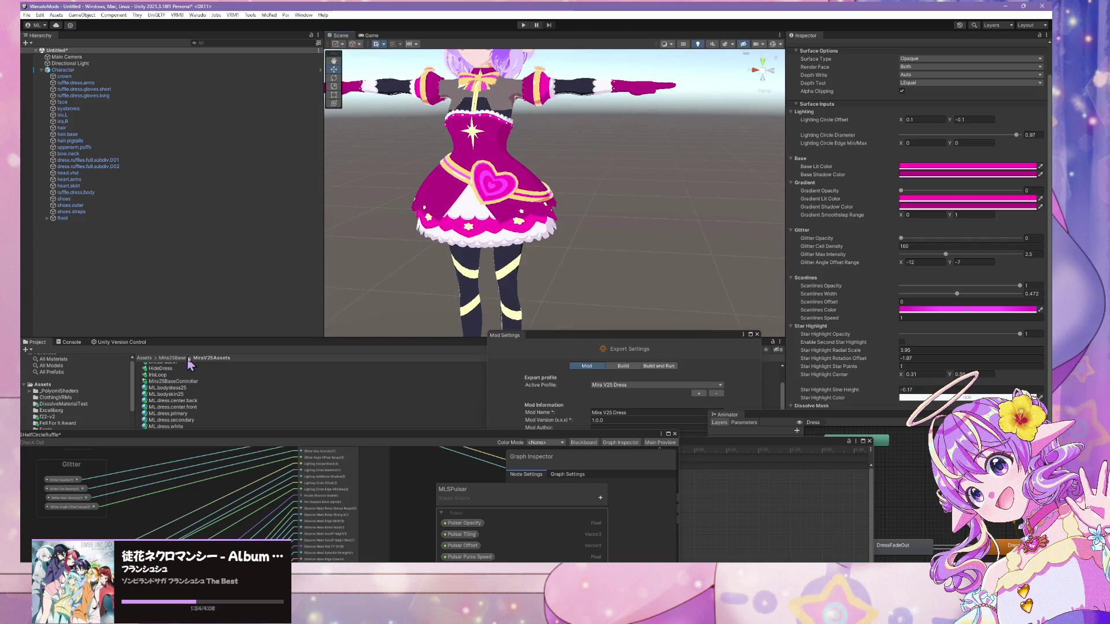
pyautogui.scroll(-5, 82, 420)
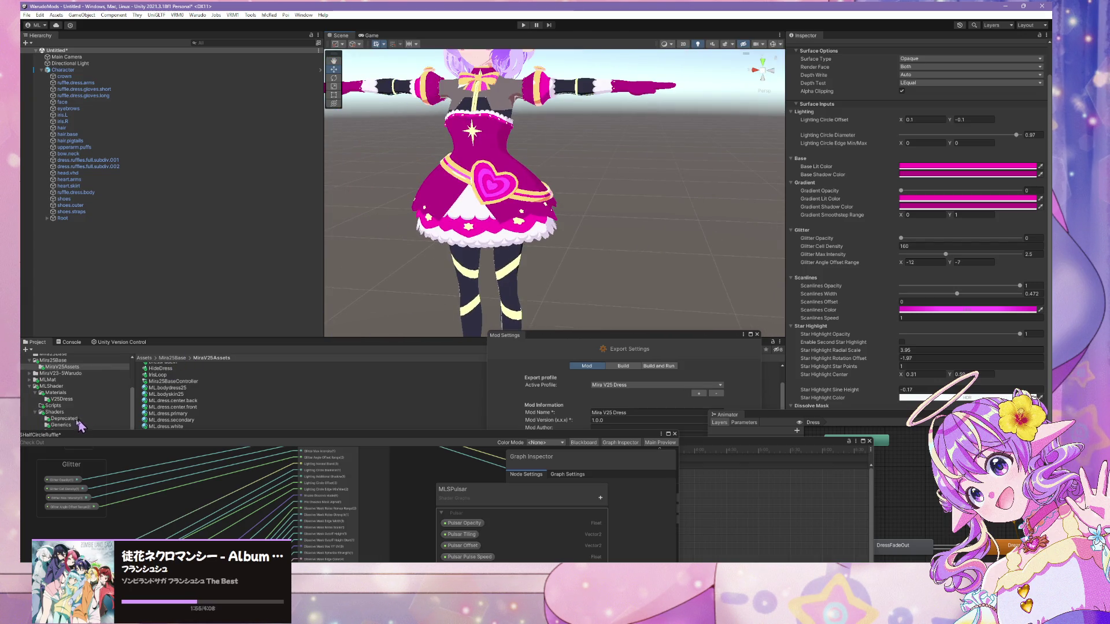
# - Drag a second copy of the Character prefab into the scene
pyautogui.click(75, 386)
pyautogui.scroll(3, 90, 393)
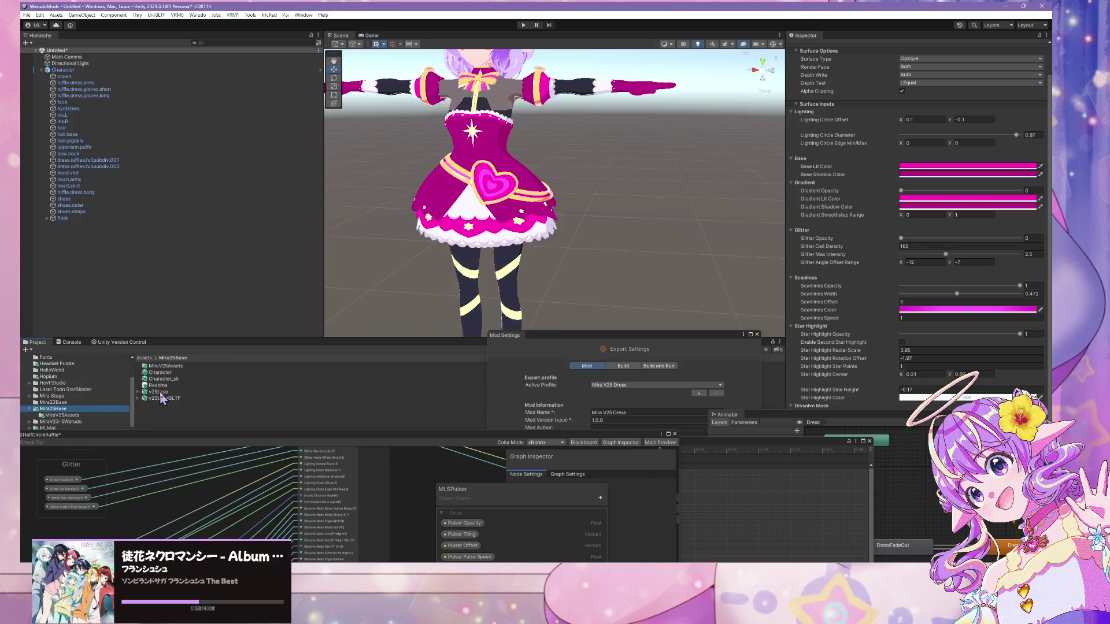
pyautogui.moveTo(160, 373); pyautogui.dragTo(93, 291)
# - Move the new Character (1) to X -0.662 beside the original
pyautogui.scroll(-3, 506, 225)
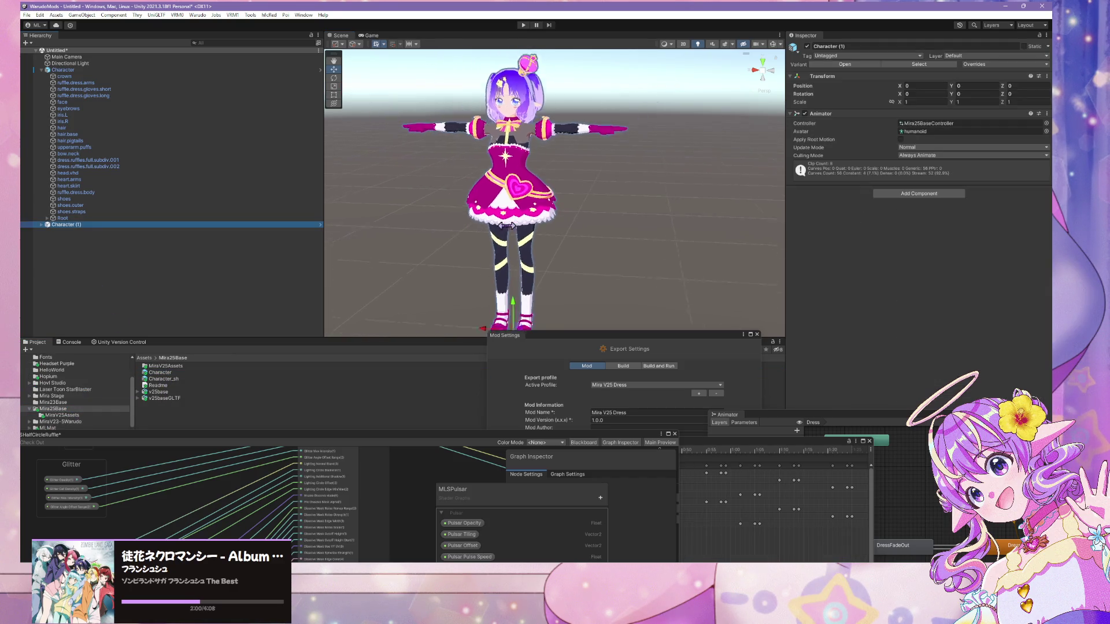
pyautogui.moveTo(572, 297); pyautogui.dragTo(570, 297)
pyautogui.scroll(5, 538, 169)
pyautogui.scroll(3, 539, 169)
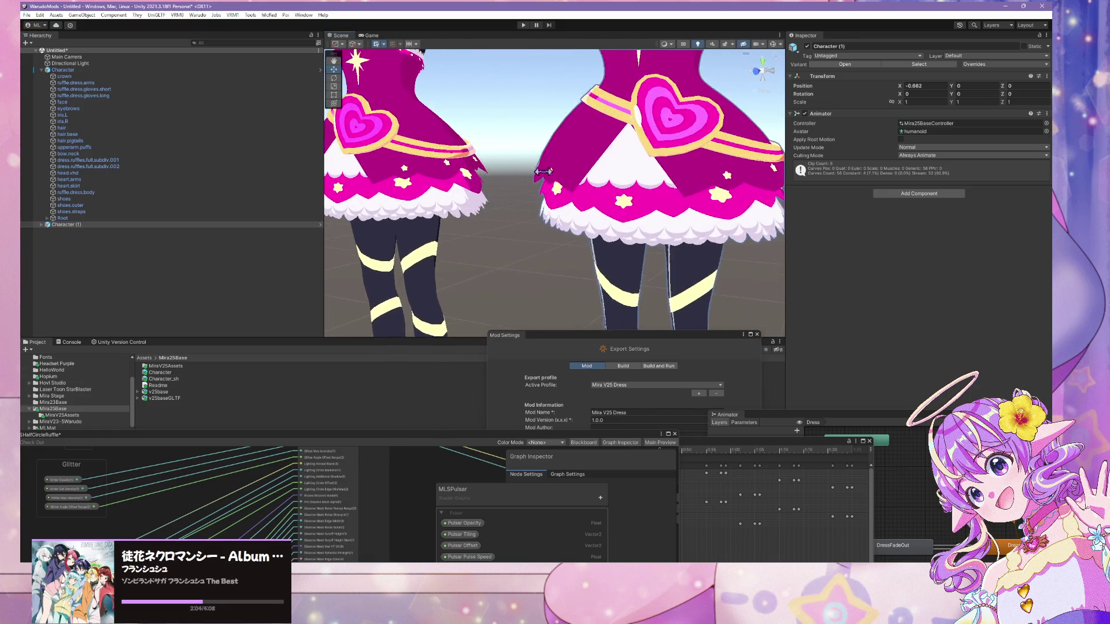
# - Orbit and frame the view on the left character to compare both dresses
pyautogui.moveTo(530, 174)
pyautogui.mouseDown()
pyautogui.moveTo(615, 226)
pyautogui.moveTo(558, 207)
pyautogui.moveTo(546, 216)
pyautogui.mouseUp()
pyautogui.scroll(-5, 545, 216)
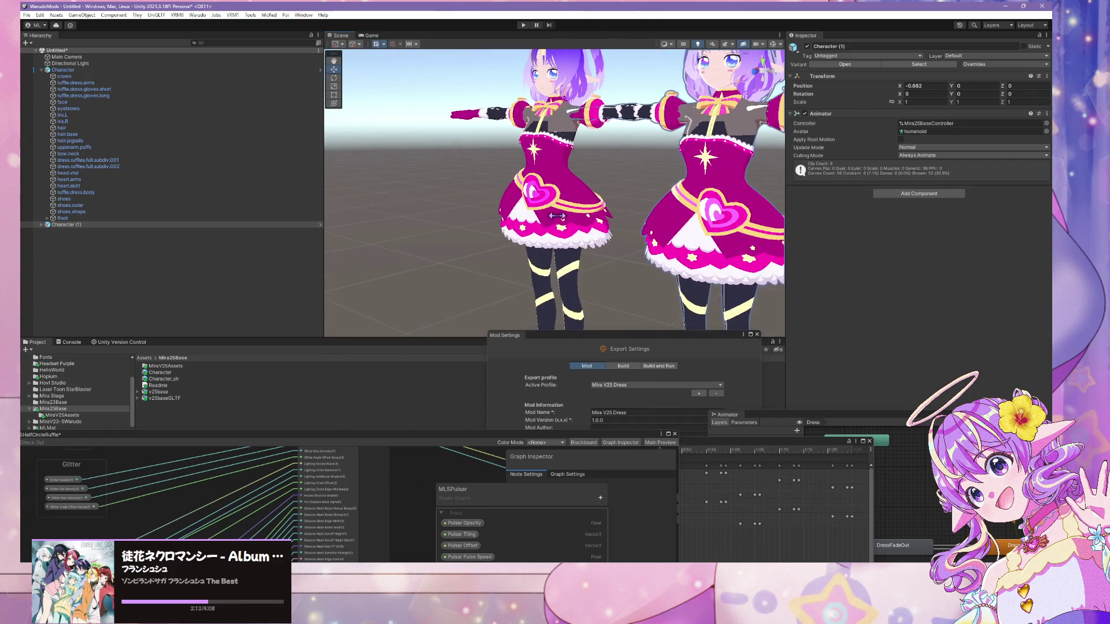
pyautogui.scroll(3, 578, 231)
pyautogui.scroll(5, 610, 244)
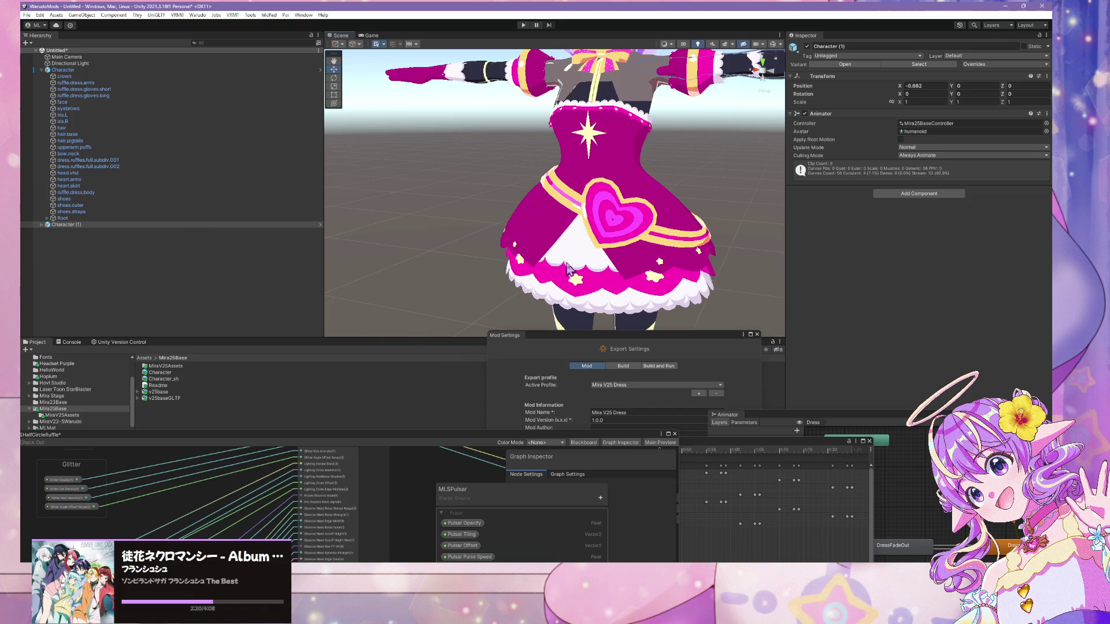
pyautogui.press('f')
pyautogui.scroll(3, 539, 285)
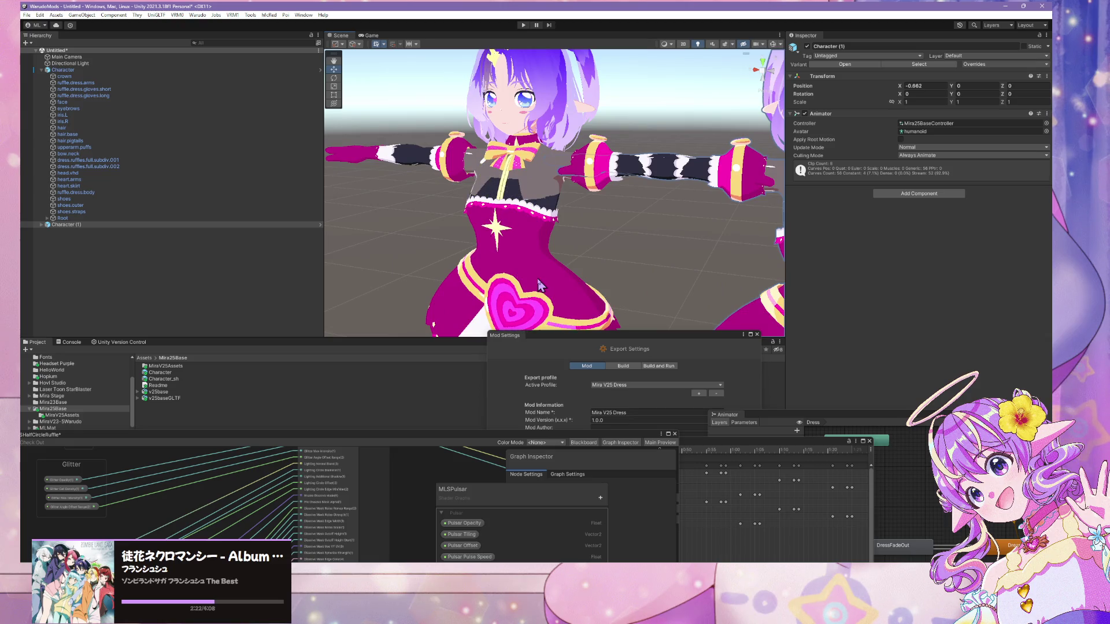
pyautogui.scroll(4, 510, 247)
pyautogui.scroll(-2, 512, 240)
pyautogui.scroll(2, 514, 235)
pyautogui.scroll(-5, 515, 231)
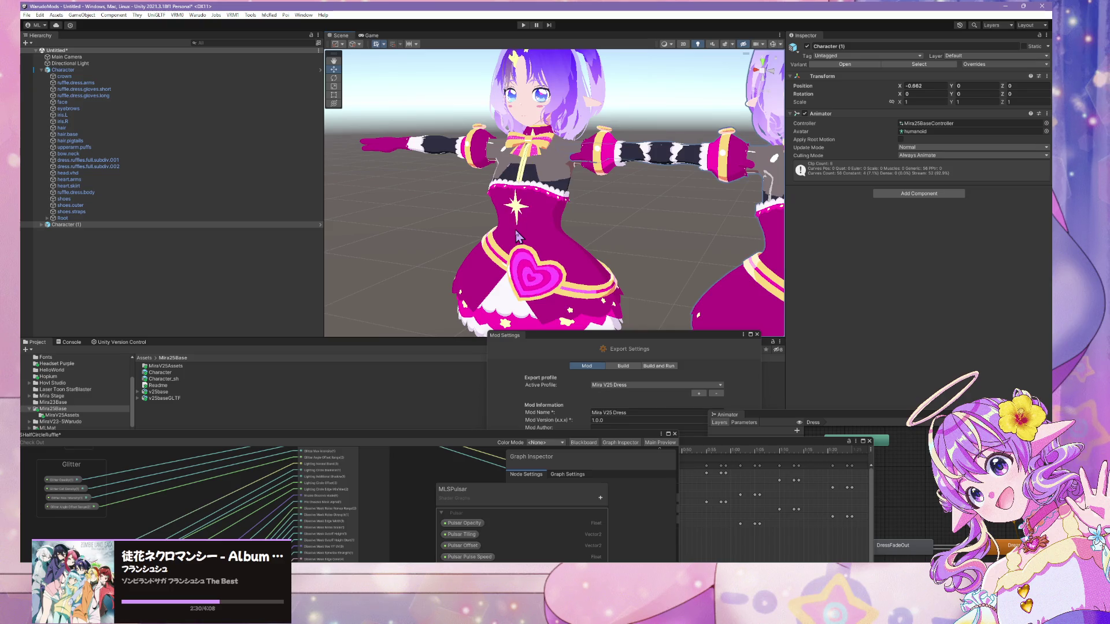
pyautogui.click(70, 414)
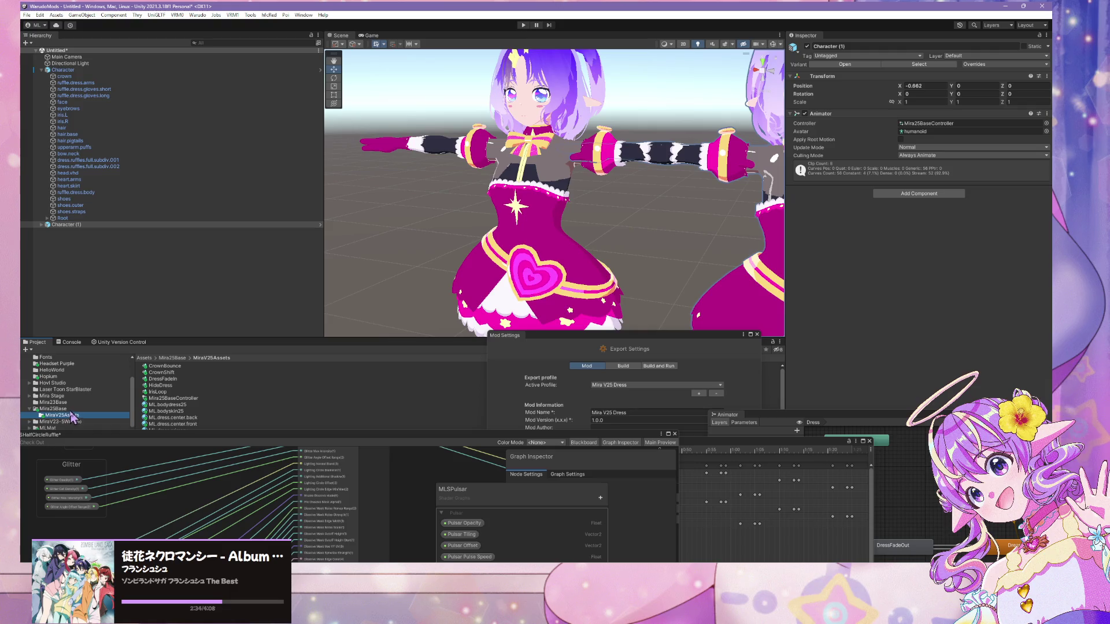
# - In v25baseGLTF's material remapping, assign V25DressSecondaryScanlines to magenta.uv.scroll
pyautogui.click(52, 408)
pyautogui.click(164, 398)
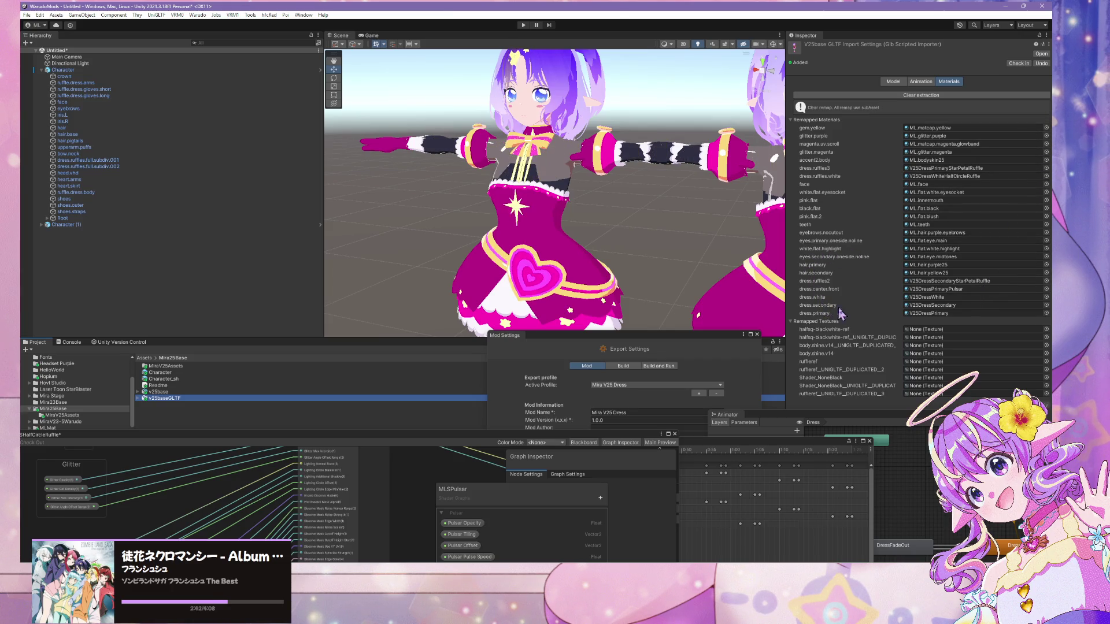
pyautogui.click(1046, 144)
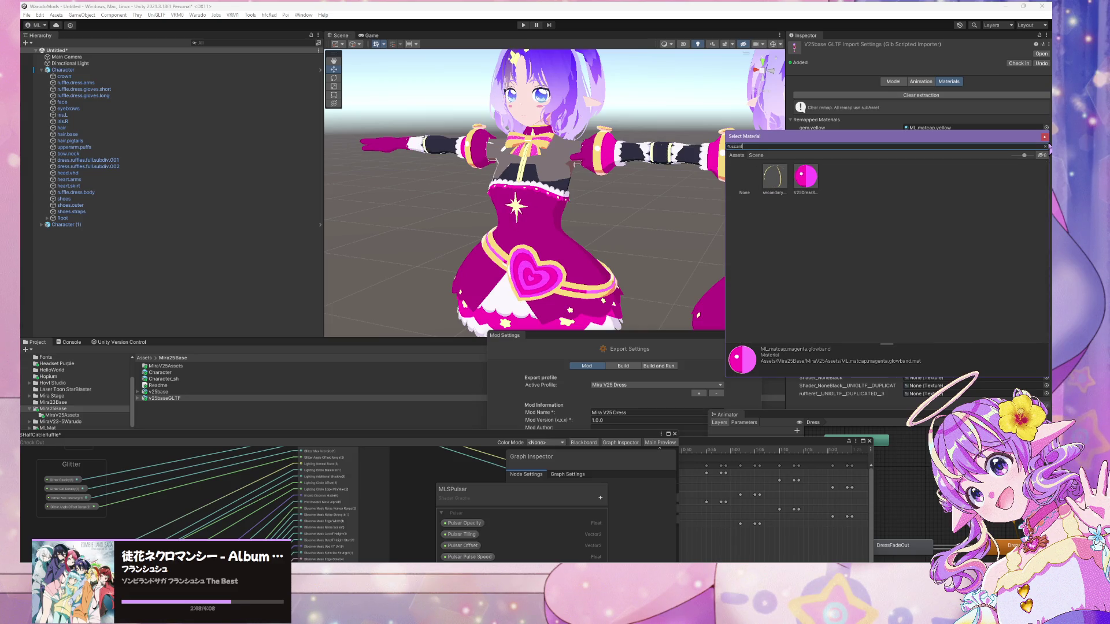
pyautogui.doubleClick(819, 189)
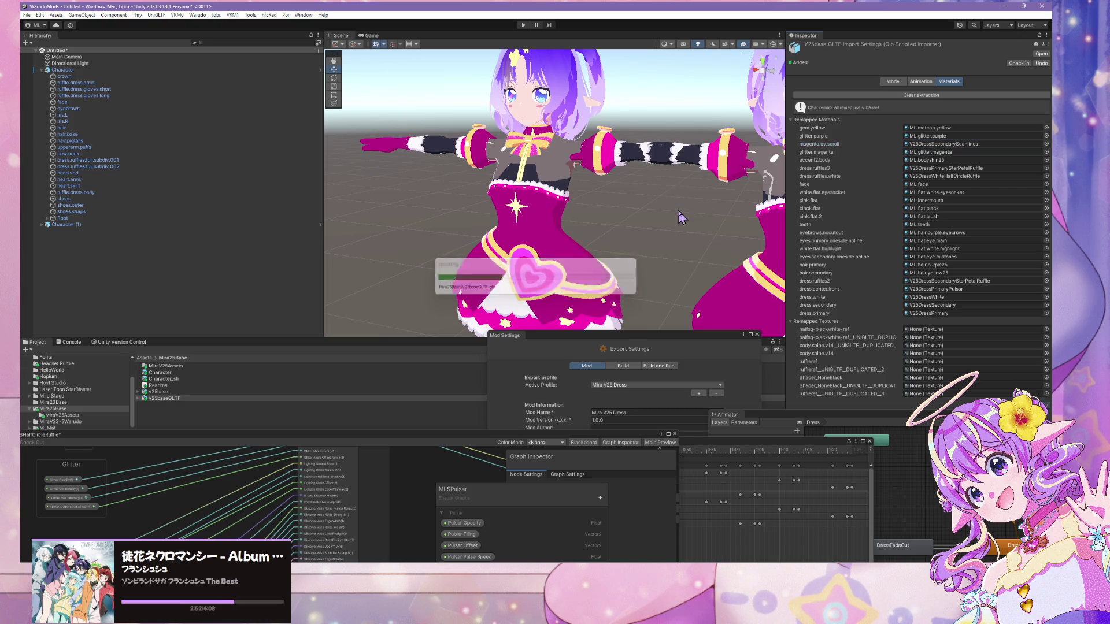
pyautogui.scroll(5, 680, 190)
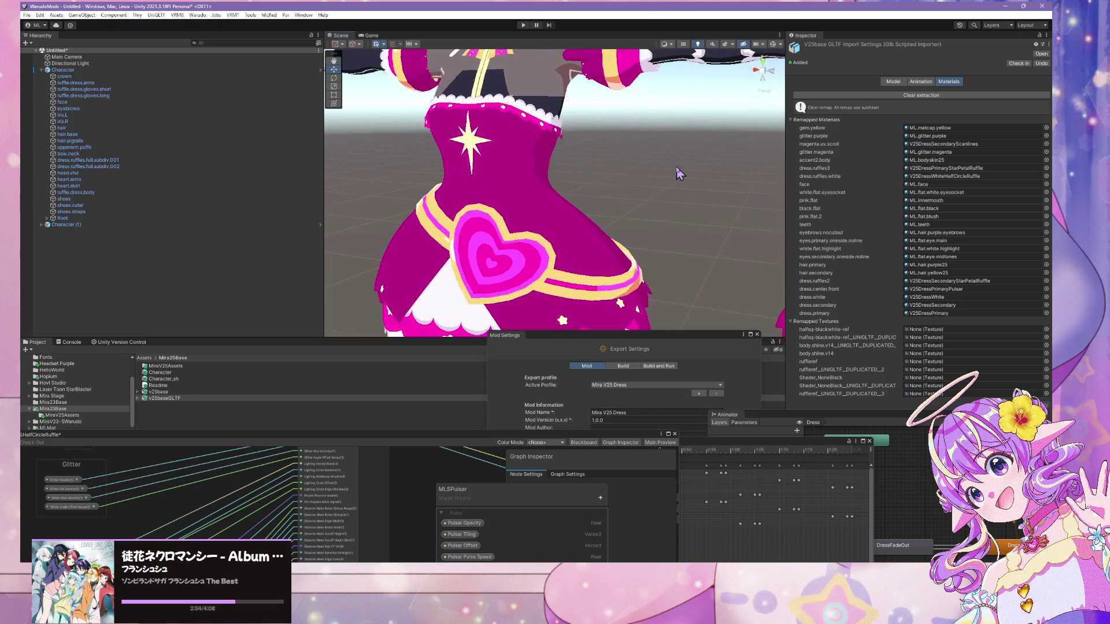
pyautogui.moveTo(547, 184)
pyautogui.mouseDown()
pyautogui.moveTo(634, 178)
pyautogui.moveTo(701, 191)
pyautogui.moveTo(607, 174)
pyautogui.moveTo(570, 141)
pyautogui.moveTo(469, 130)
pyautogui.moveTo(670, 174)
pyautogui.moveTo(660, 163)
pyautogui.mouseUp()
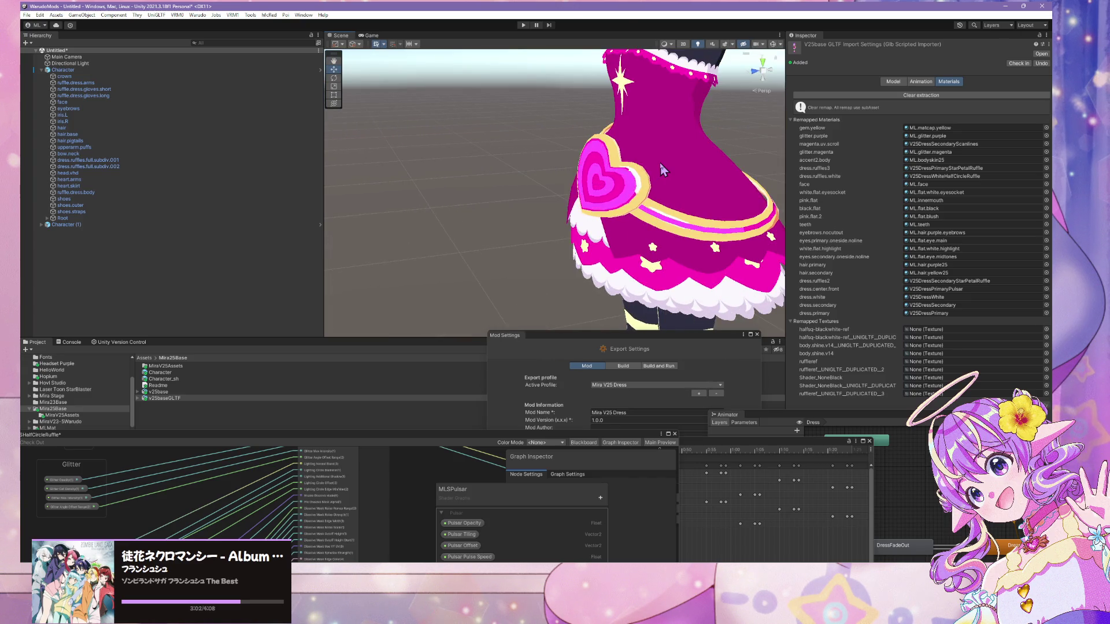
pyautogui.scroll(-5, 660, 162)
pyautogui.scroll(5, 607, 196)
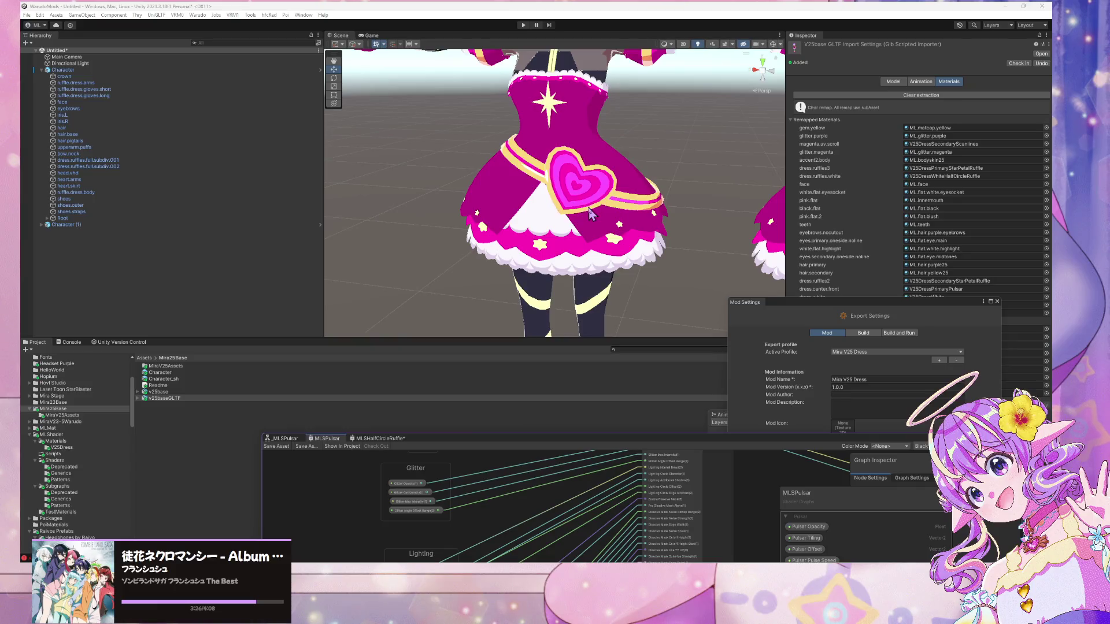
# - Select heart.skirt and expand its ML.matcap.yellow material settings in the Inspector
pyautogui.click(590, 213)
pyautogui.moveTo(919, 302)
pyautogui.mouseDown()
pyautogui.moveTo(811, 385)
pyautogui.moveTo(712, 423)
pyautogui.mouseUp()
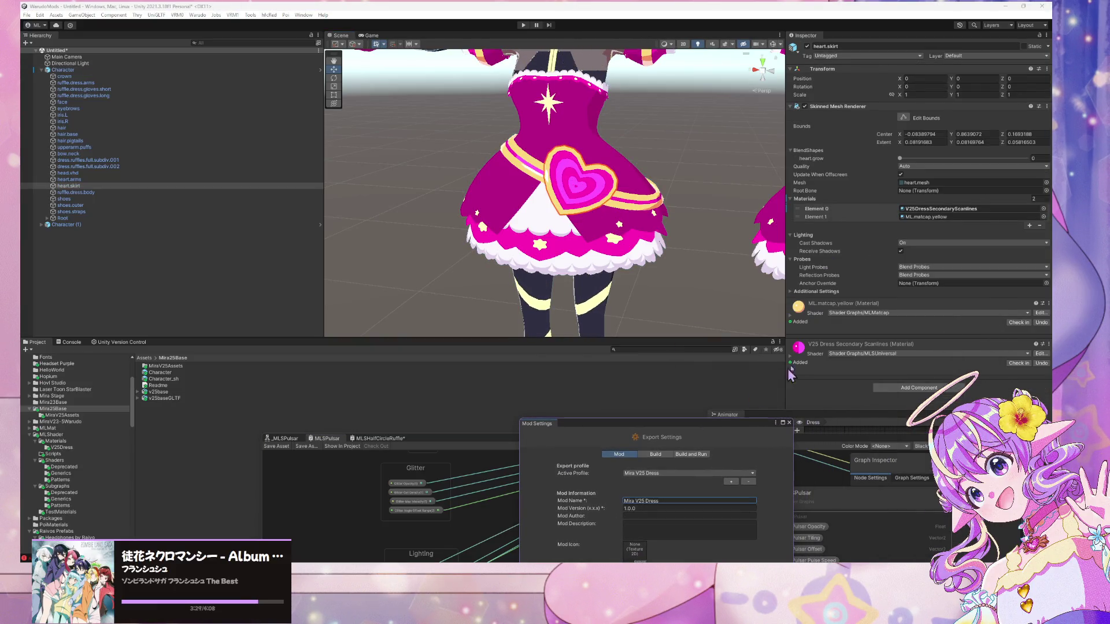
pyautogui.click(793, 317)
pyautogui.scroll(-5, 920, 351)
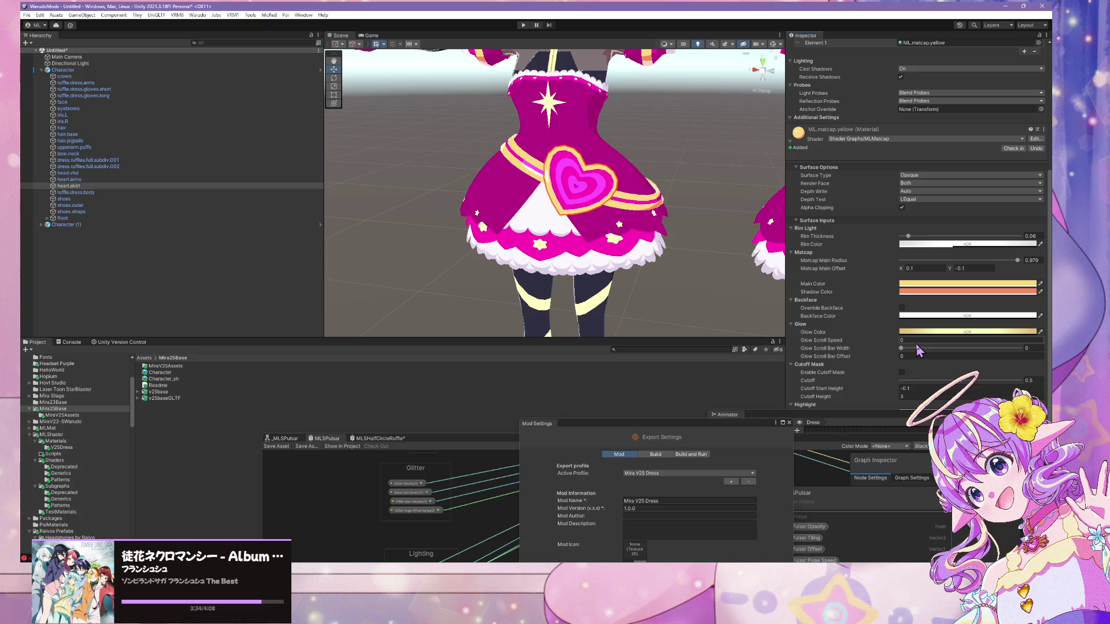
pyautogui.scroll(-1, 919, 328)
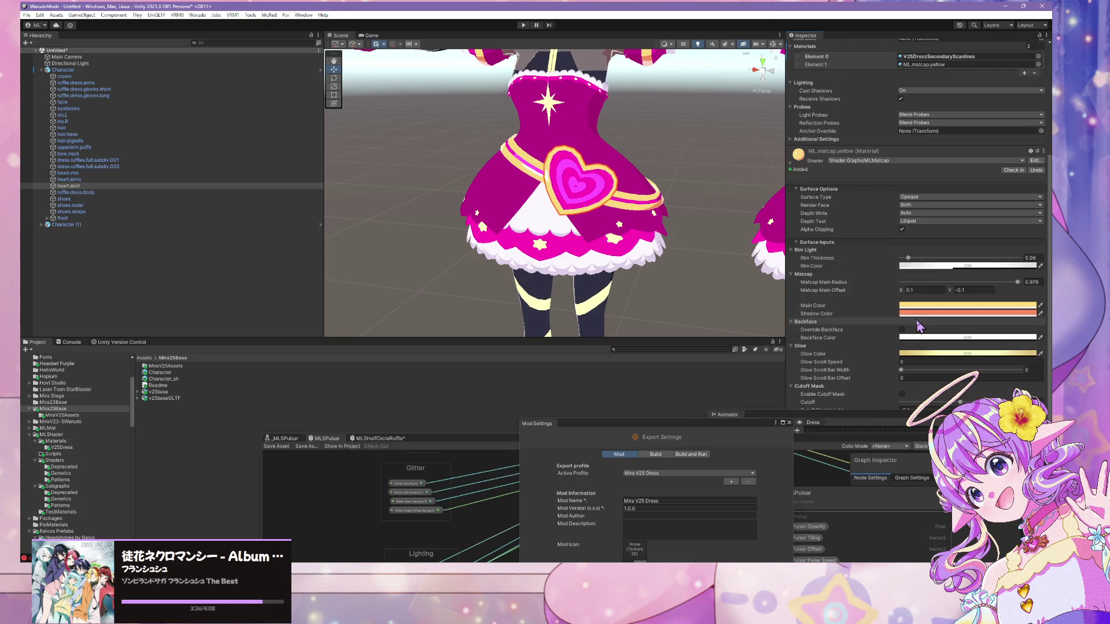
# - Close Mod Settings and dock the Animation keyframe timeline over the shader graph
pyautogui.click(726, 414)
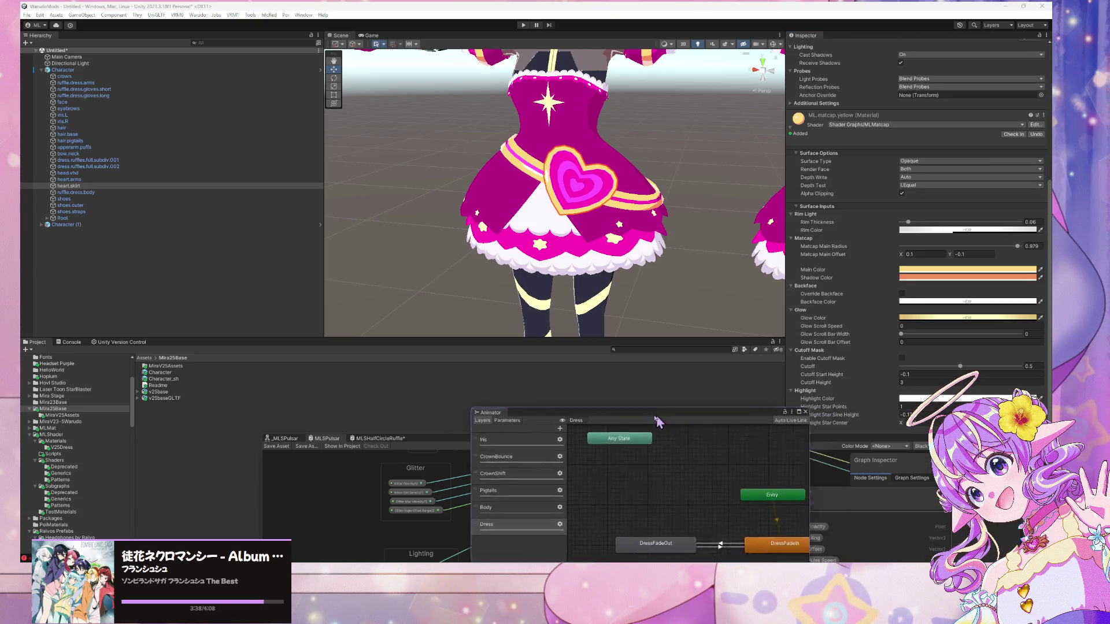
pyautogui.click(646, 440)
pyautogui.moveTo(645, 437); pyautogui.dragTo(556, 436)
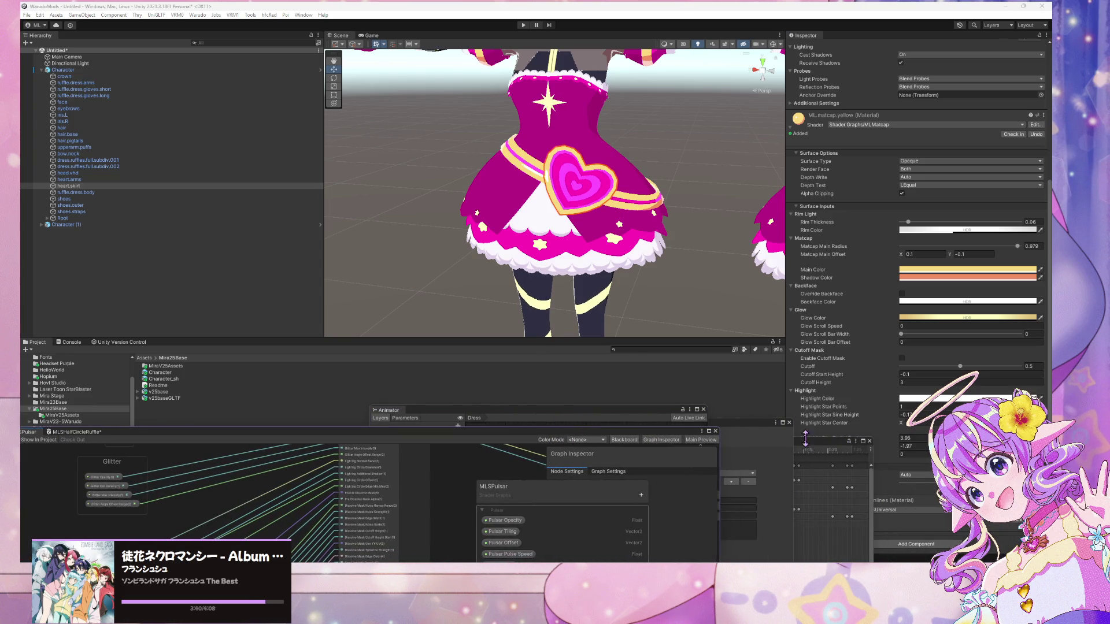
pyautogui.moveTo(804, 438); pyautogui.dragTo(775, 402)
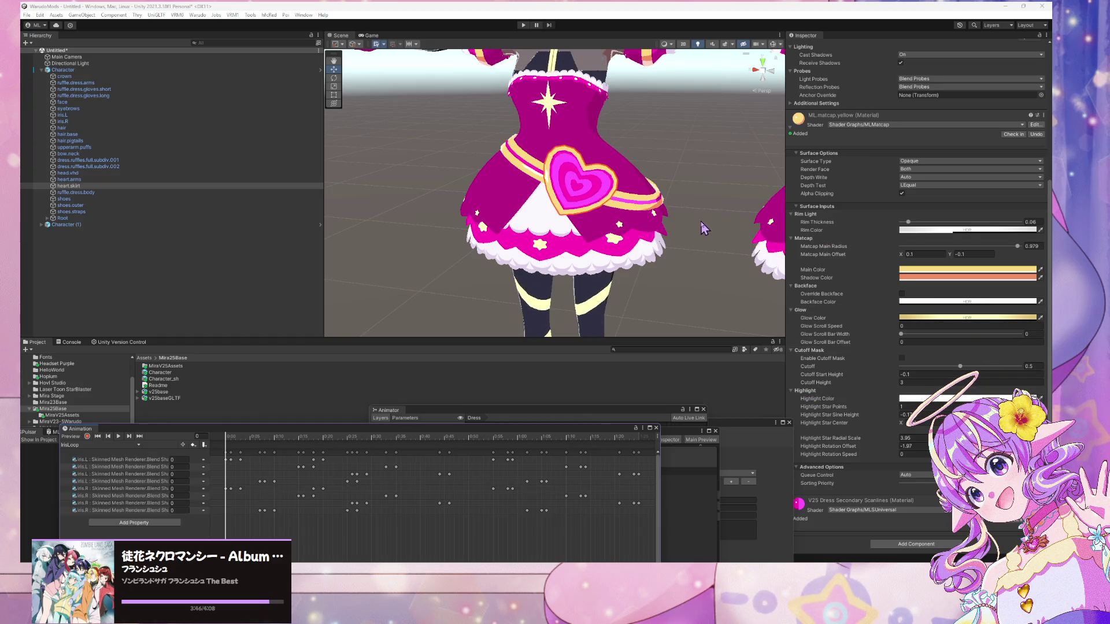
pyautogui.scroll(8, 636, 188)
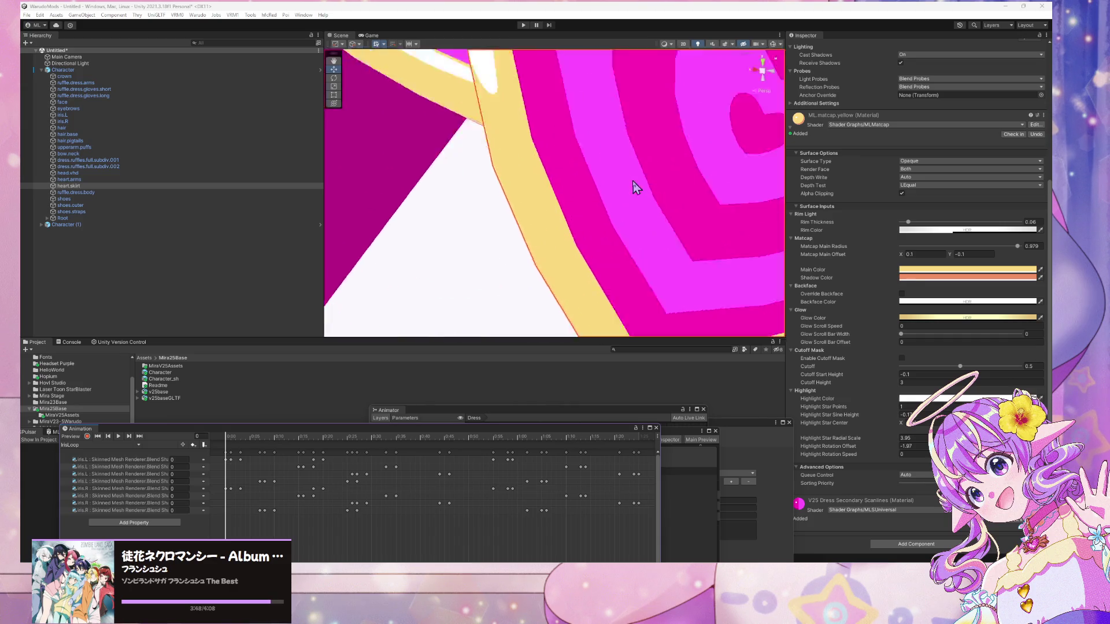
pyautogui.scroll(-7, 636, 188)
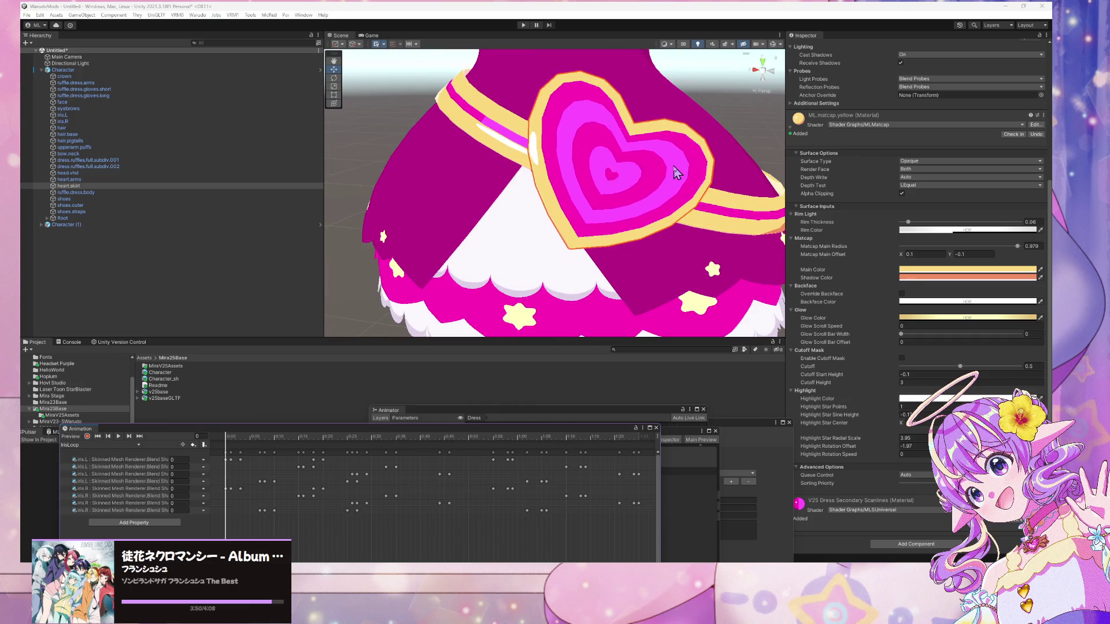
pyautogui.scroll(-3, 676, 171)
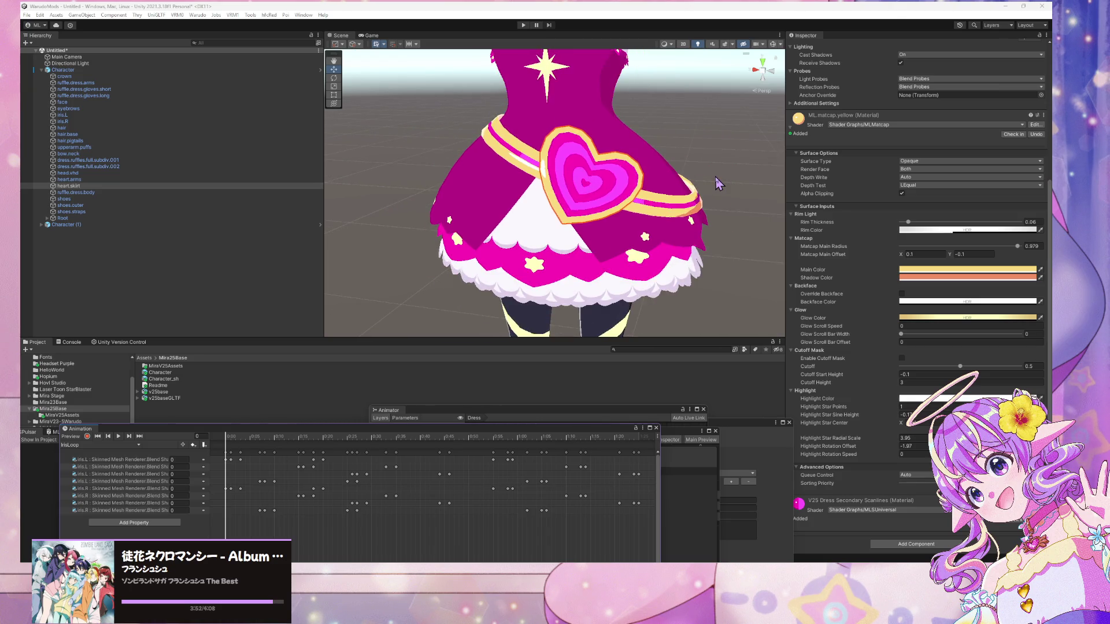
pyautogui.scroll(2, 649, 184)
pyautogui.scroll(2, 648, 184)
pyautogui.scroll(-3, 642, 182)
pyautogui.click(631, 185)
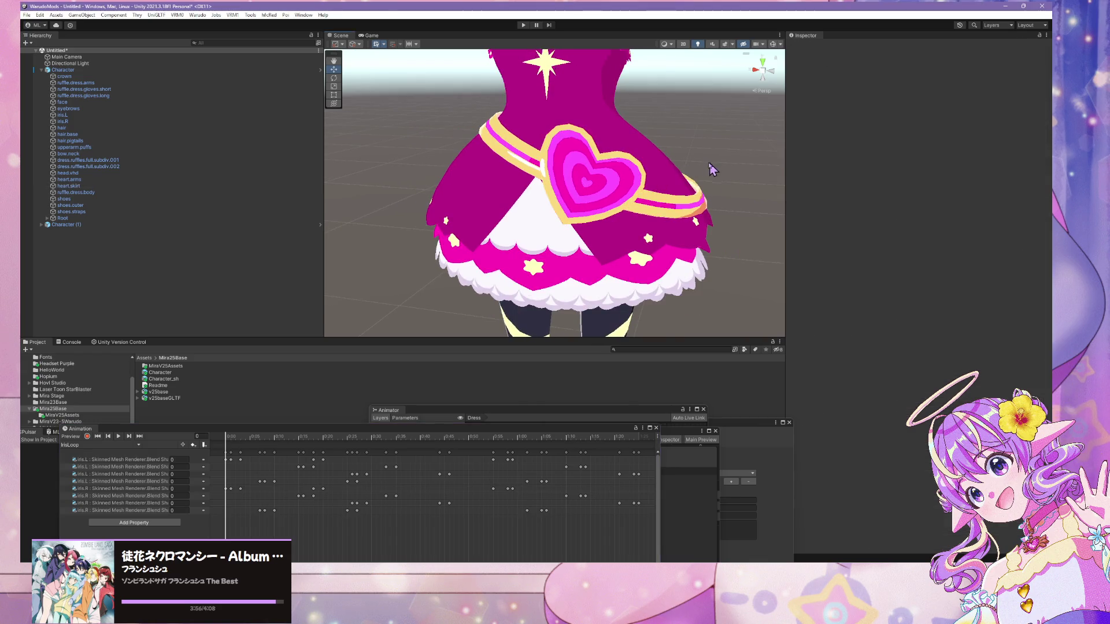
# - Reselect heart.skirt and browse the Project tree to MLShader > Materials > V25Dress
pyautogui.click(631, 185)
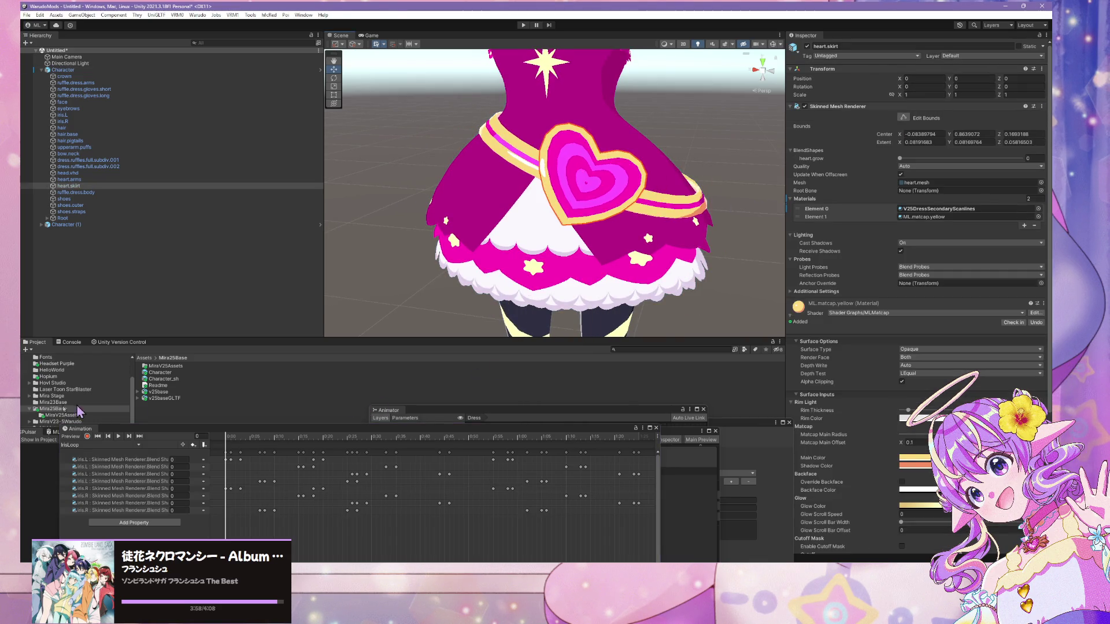
pyautogui.click(55, 431)
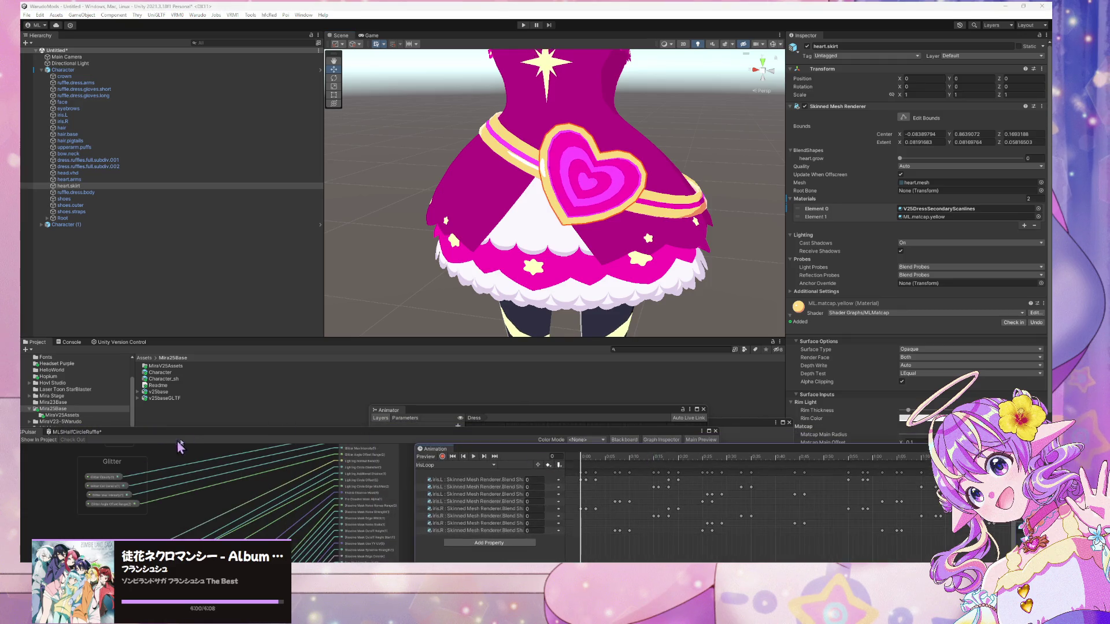
pyautogui.moveTo(180, 432); pyautogui.dragTo(523, 446)
pyautogui.scroll(-5, 69, 449)
pyautogui.scroll(4, 69, 449)
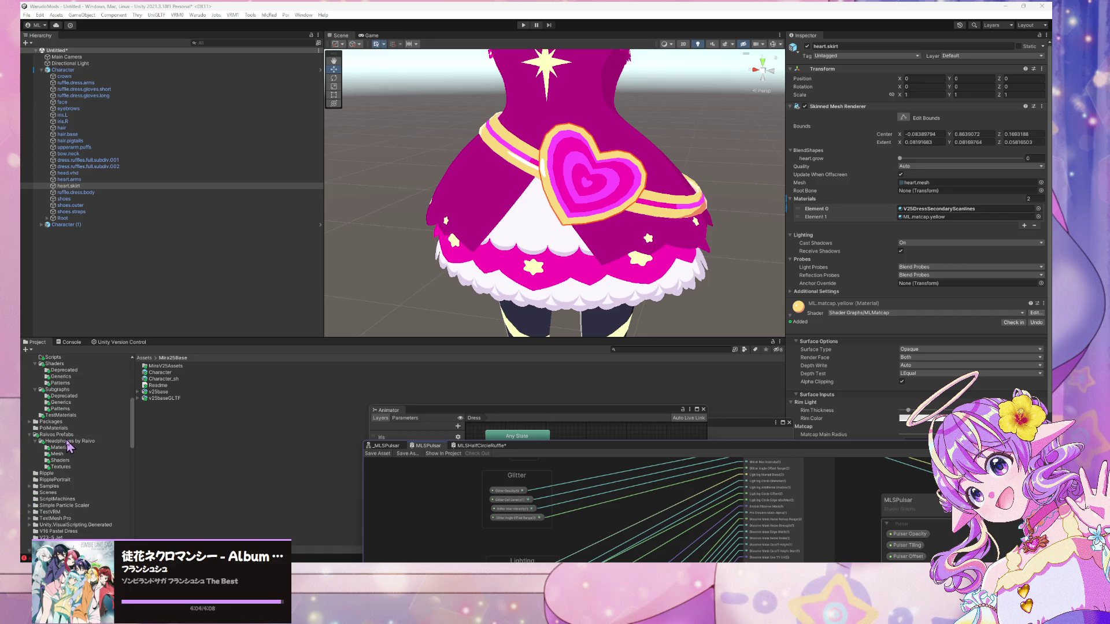
pyautogui.scroll(-10, 69, 446)
pyautogui.scroll(4, 69, 447)
pyautogui.scroll(10, 71, 447)
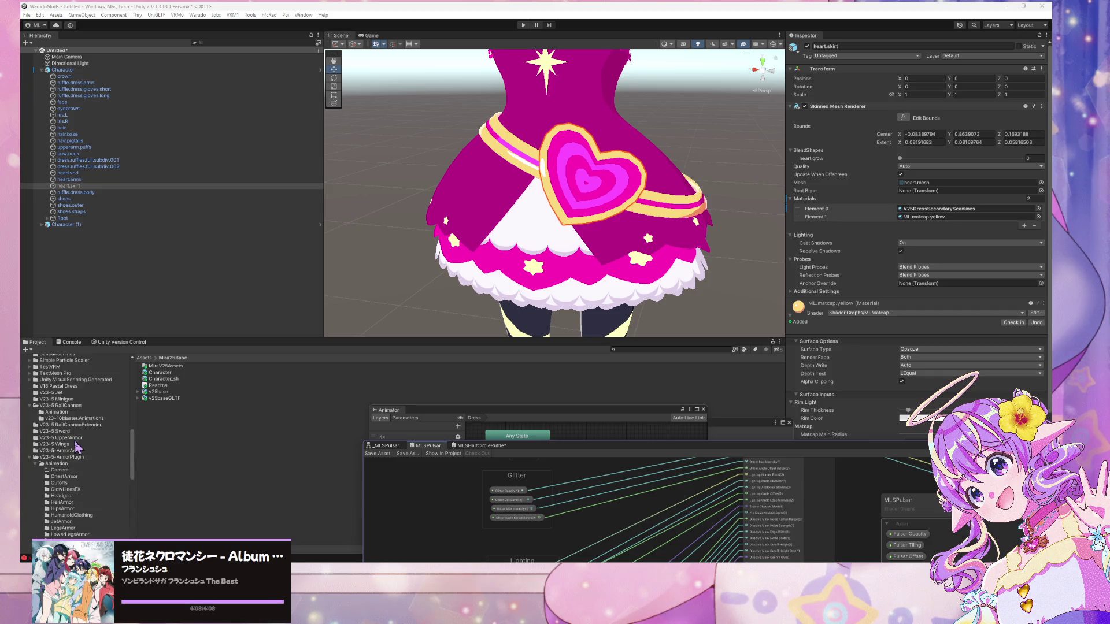
pyautogui.scroll(6, 80, 448)
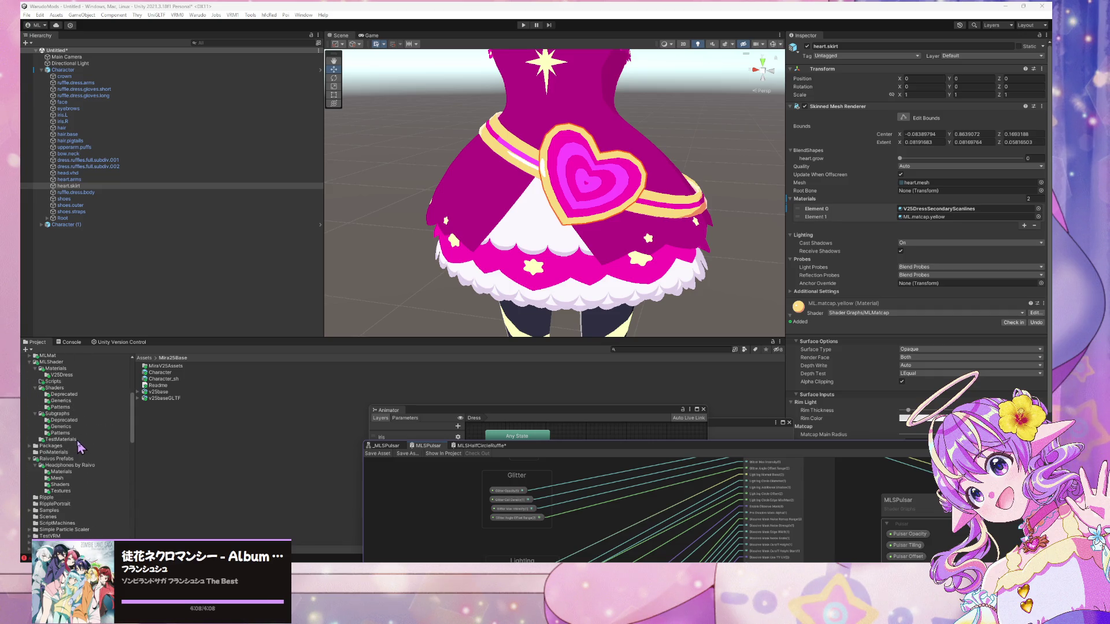
pyautogui.click(79, 434)
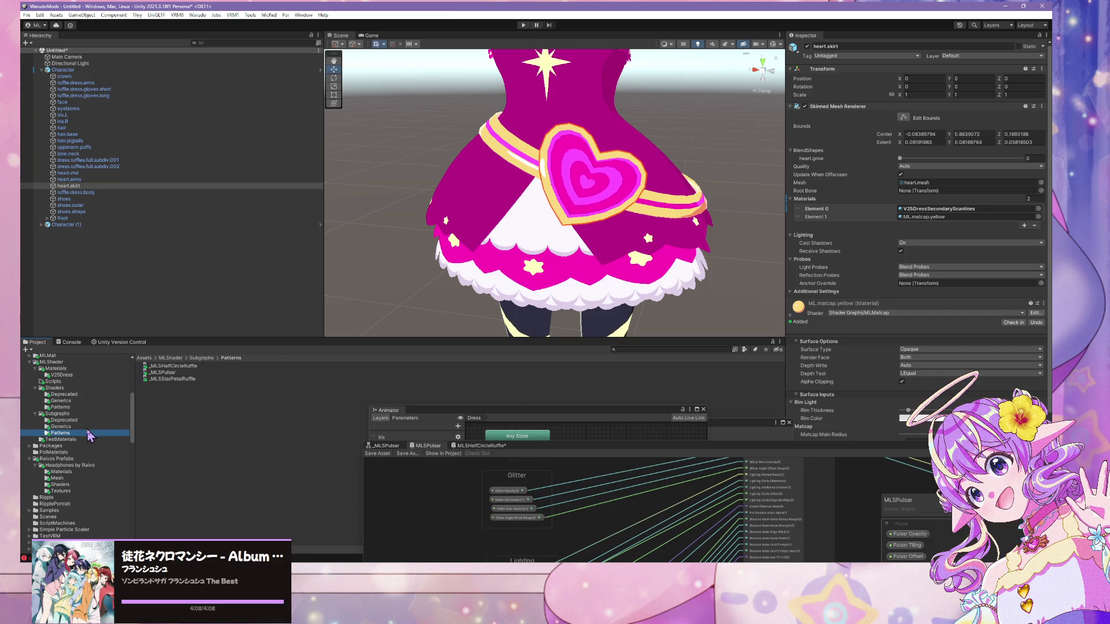
pyautogui.click(62, 376)
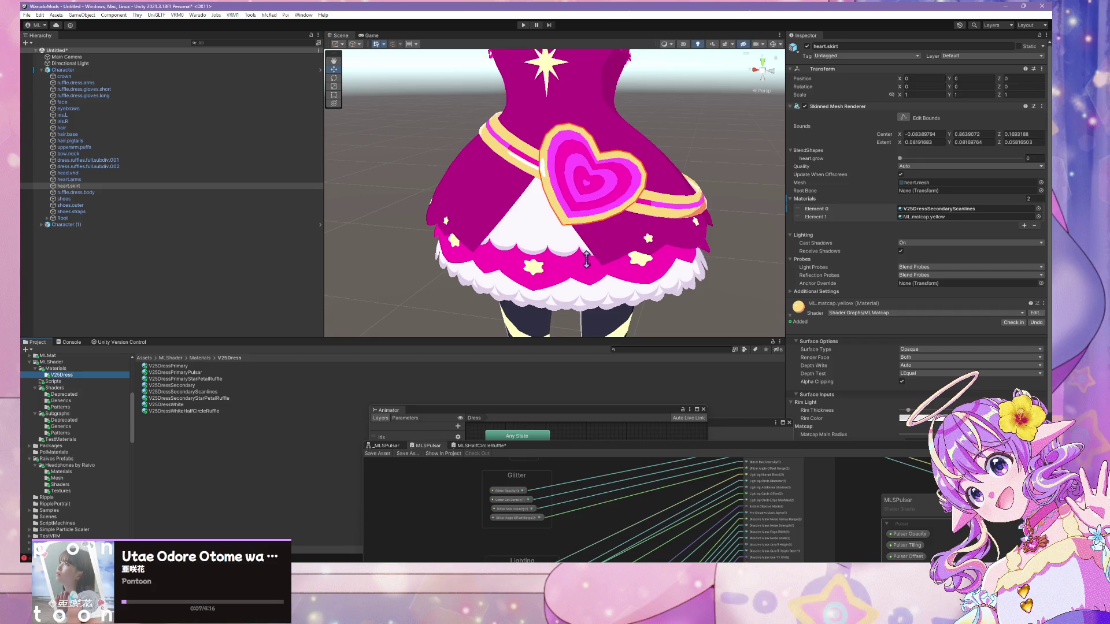
# - Inspect V25DressPrimary's material settings, e.g. Glitter Cell Density 160 and Scanlines Opacity 0
pyautogui.scroll(-5, 586, 259)
pyautogui.scroll(5, 477, 245)
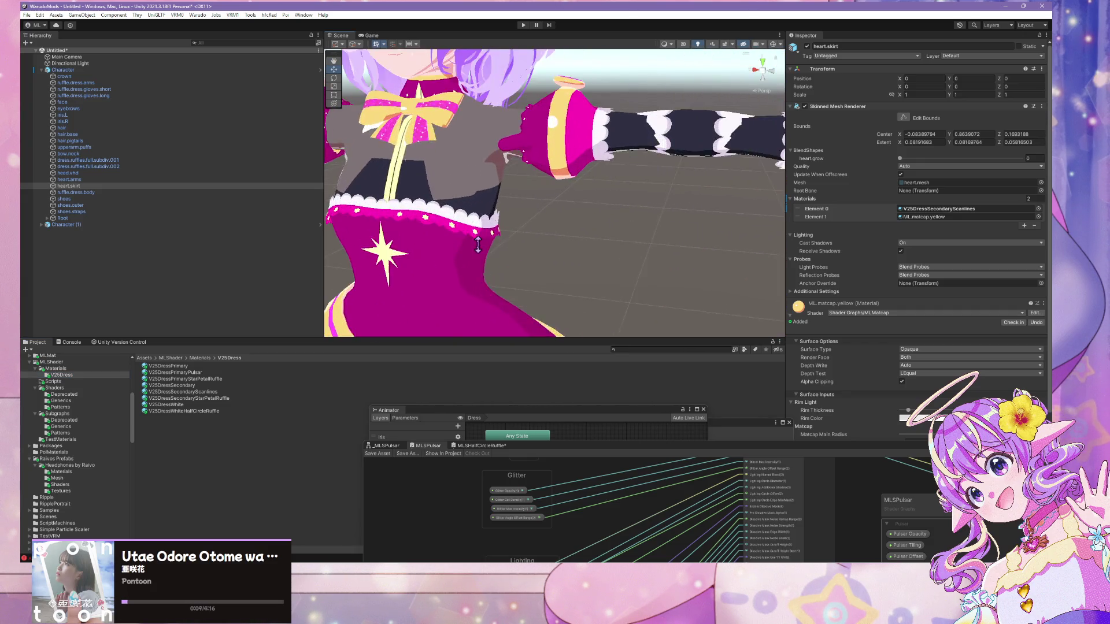
pyautogui.scroll(-5, 478, 245)
pyautogui.scroll(8, 515, 260)
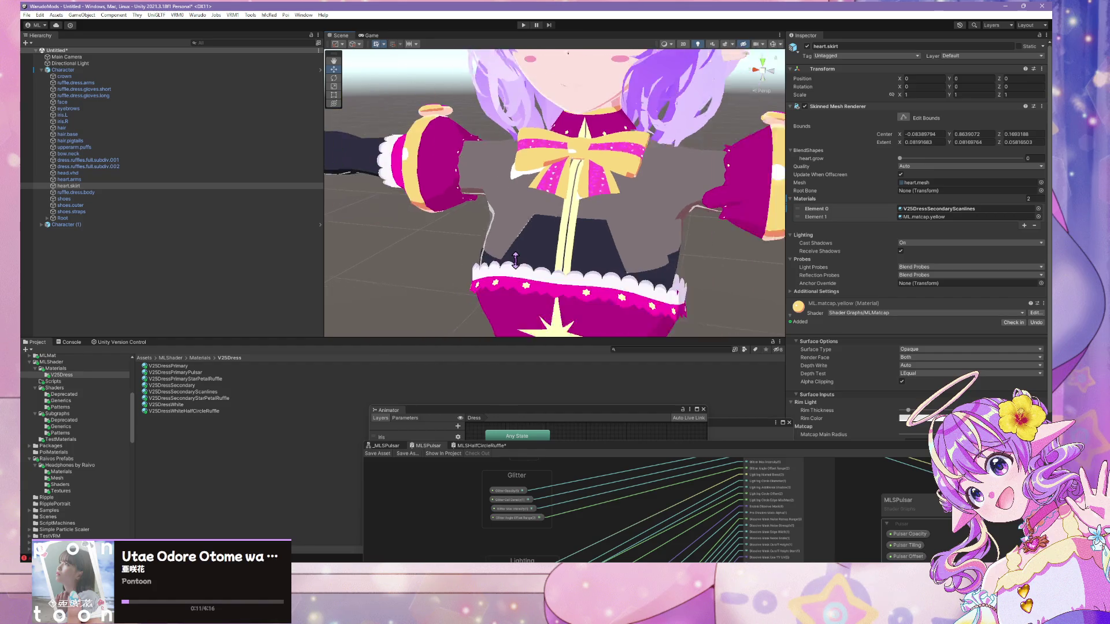
pyautogui.scroll(-2, 515, 260)
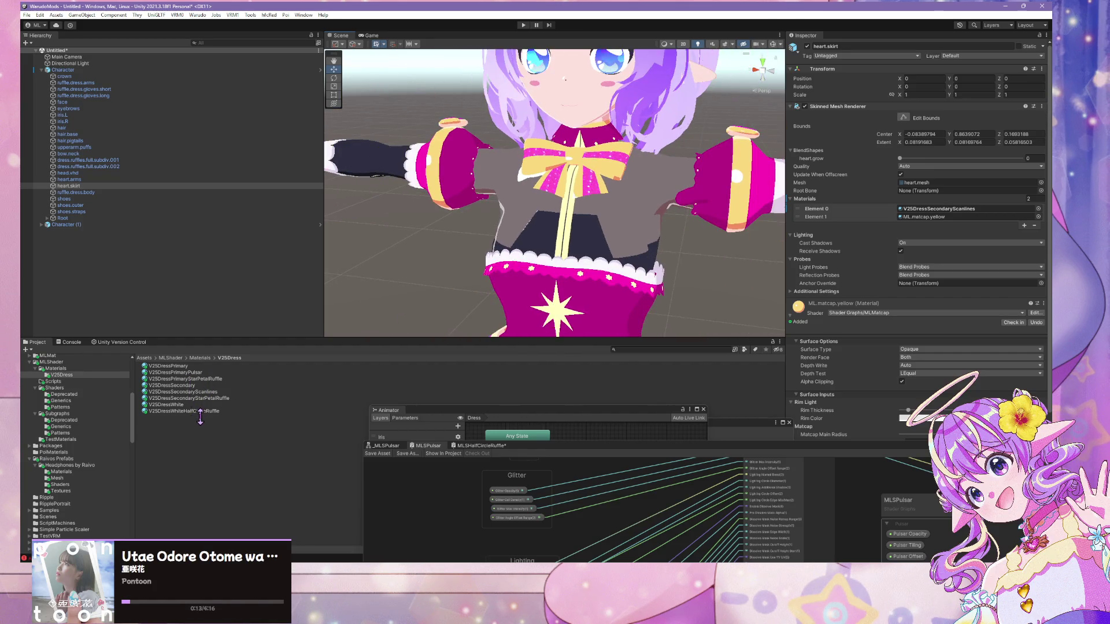
pyautogui.scroll(5, 547, 263)
pyautogui.scroll(-3, 546, 254)
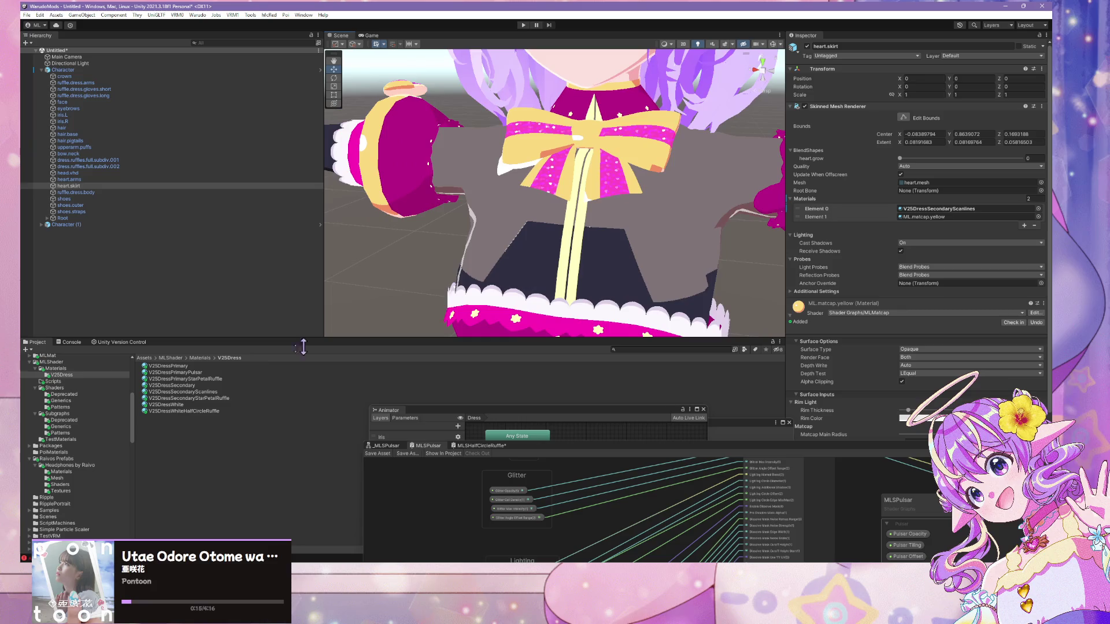
pyautogui.click(180, 367)
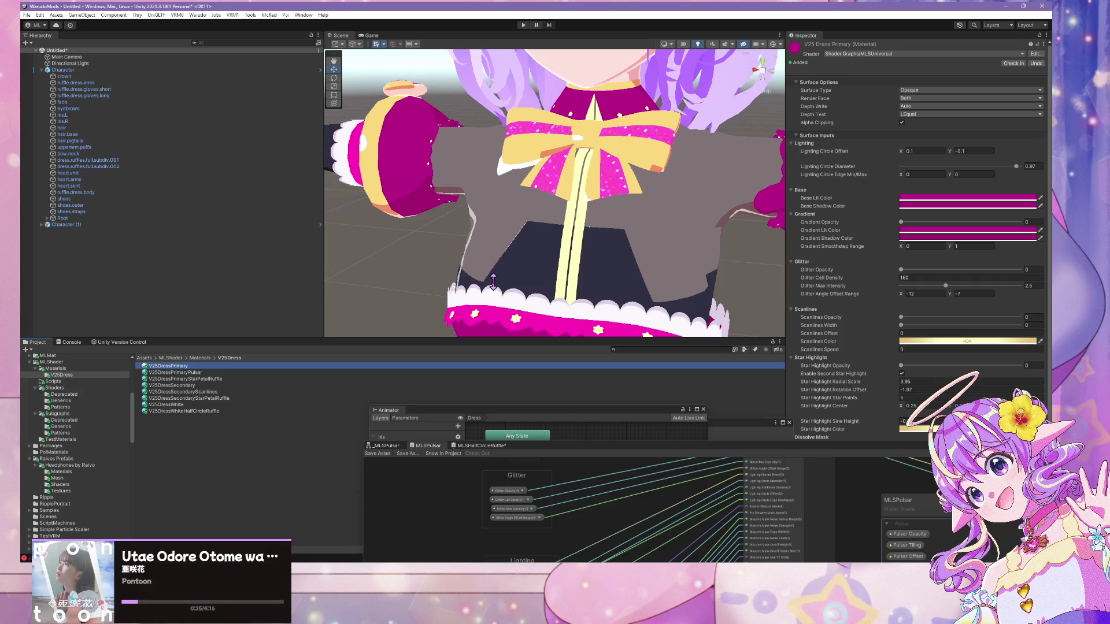
pyautogui.scroll(-5, 486, 174)
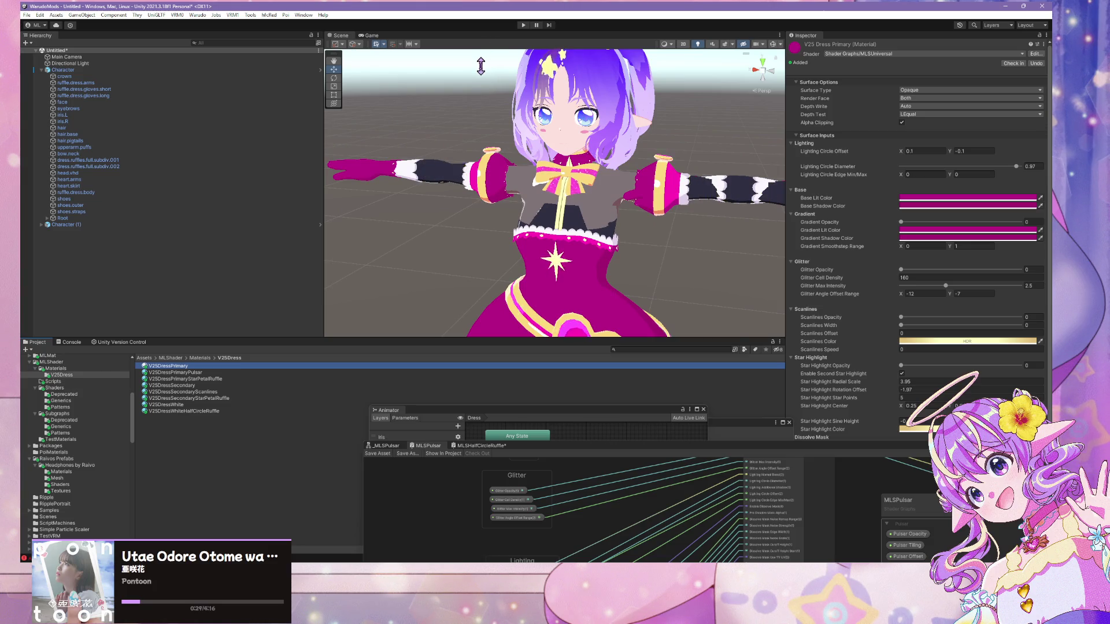
pyautogui.scroll(5, 498, 86)
pyautogui.moveTo(513, 104); pyautogui.dragTo(540, 103)
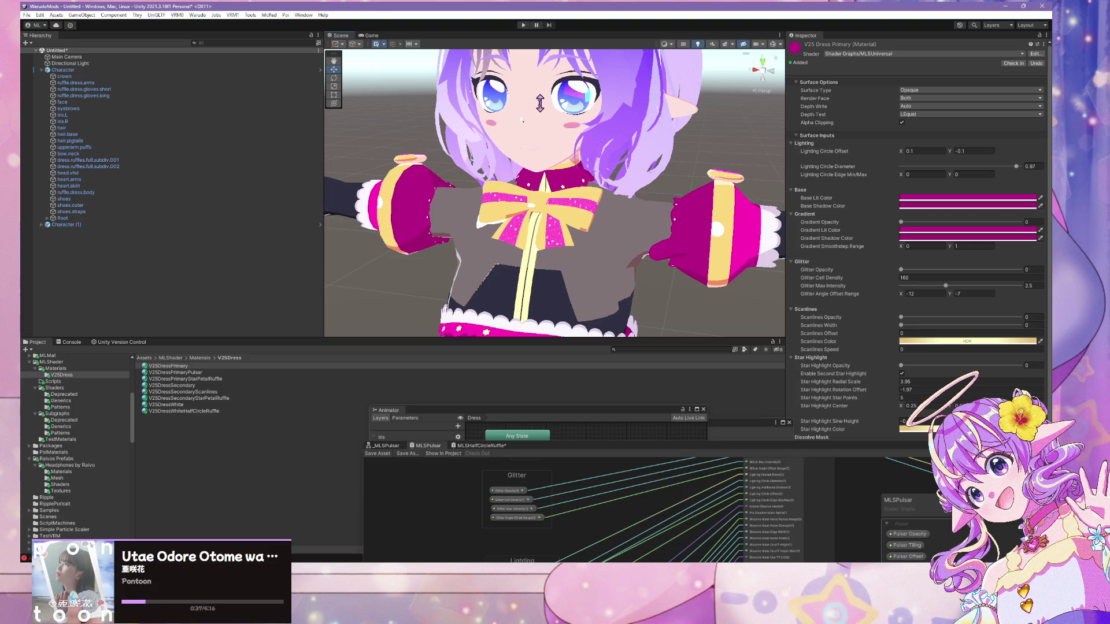
pyautogui.click(210, 379)
# - Duplicate V25DressSecondaryScanlines and rename the copy V25DressYellow
pyautogui.click(210, 366)
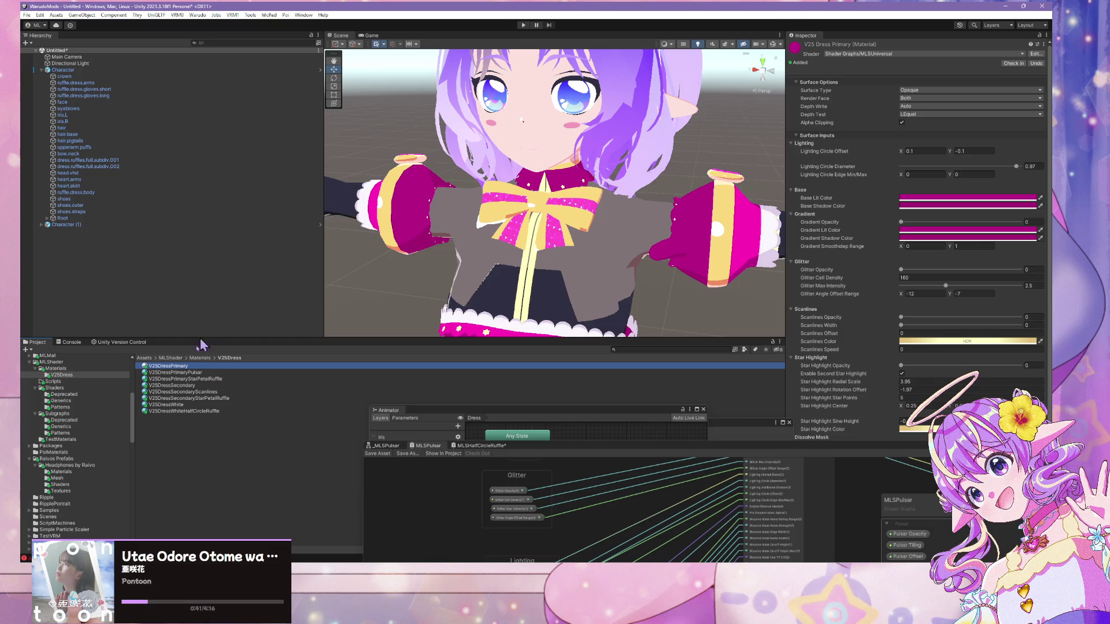
pyautogui.click(184, 404)
pyautogui.click(229, 392)
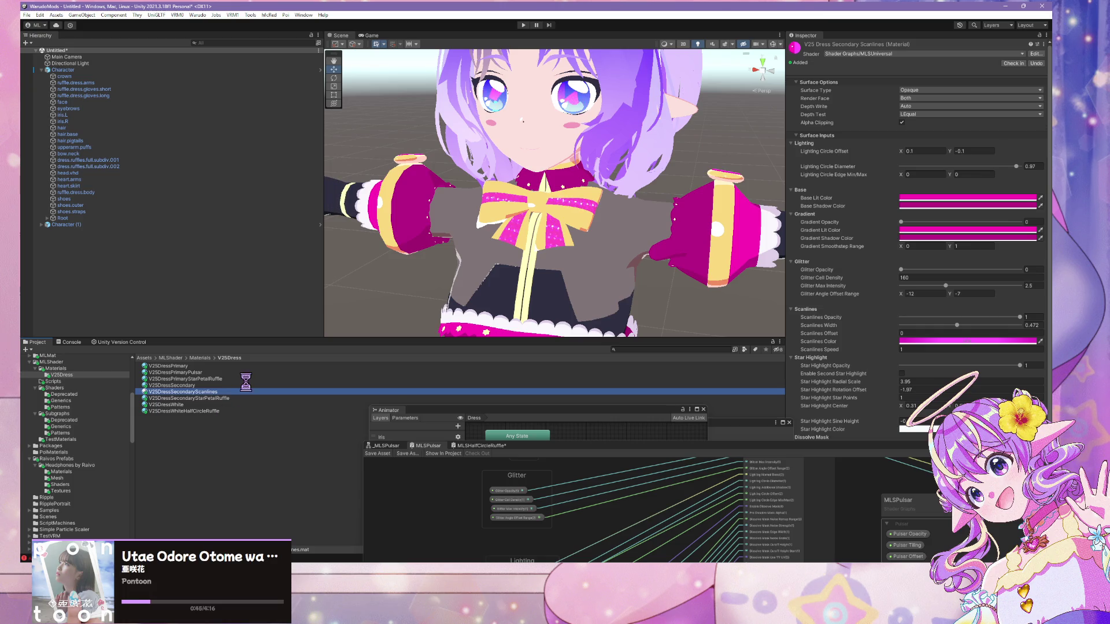
pyautogui.press('F2')
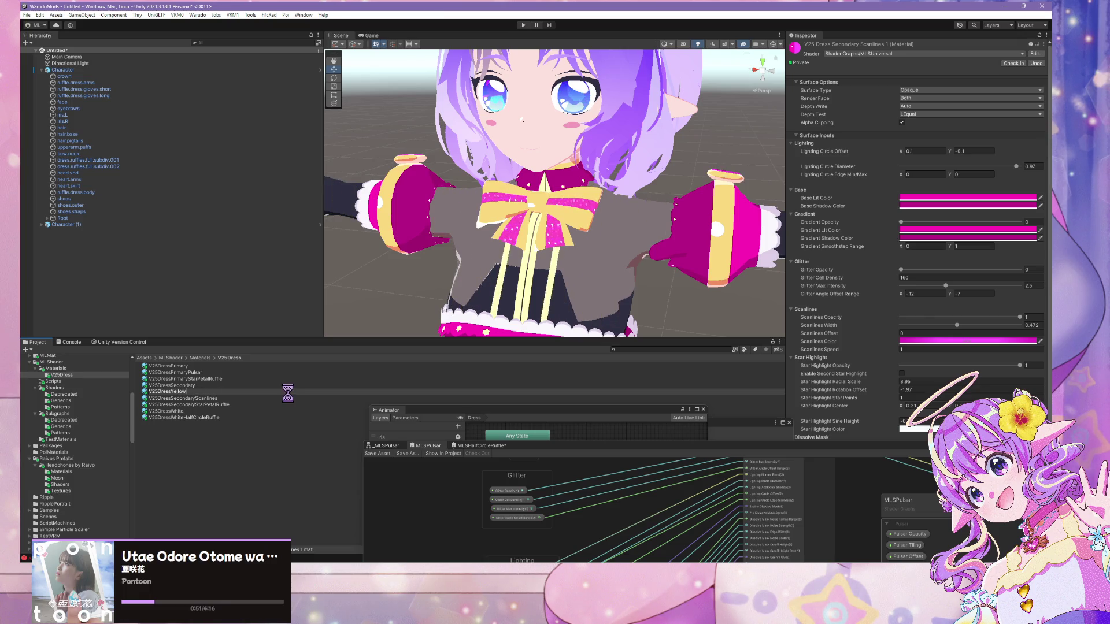
pyautogui.write('ow')
pyautogui.press('Return')
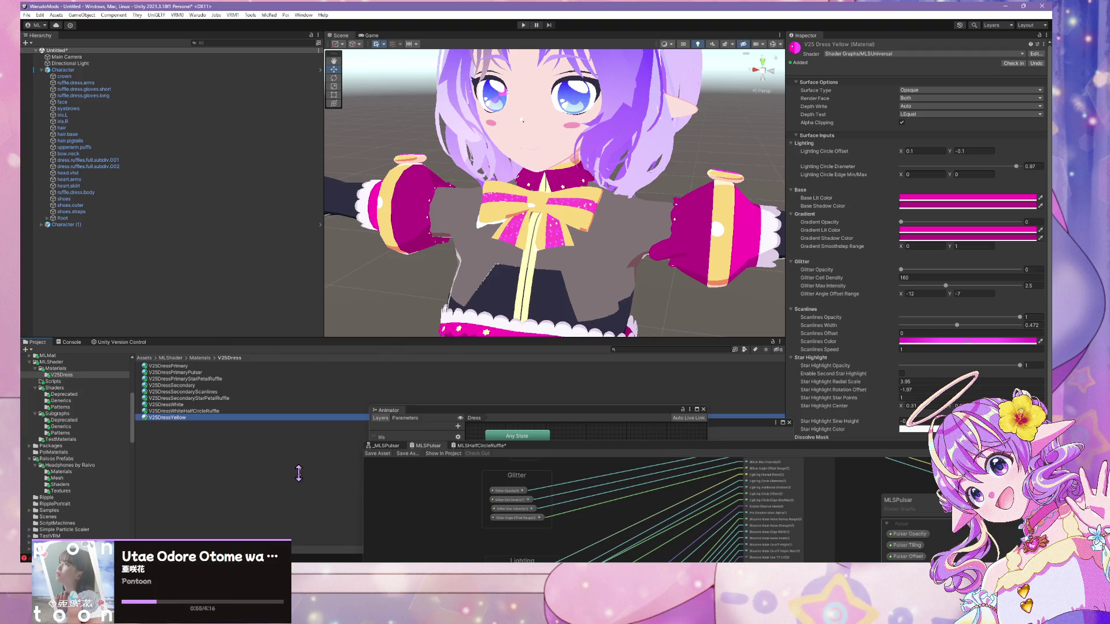
pyautogui.click(576, 215)
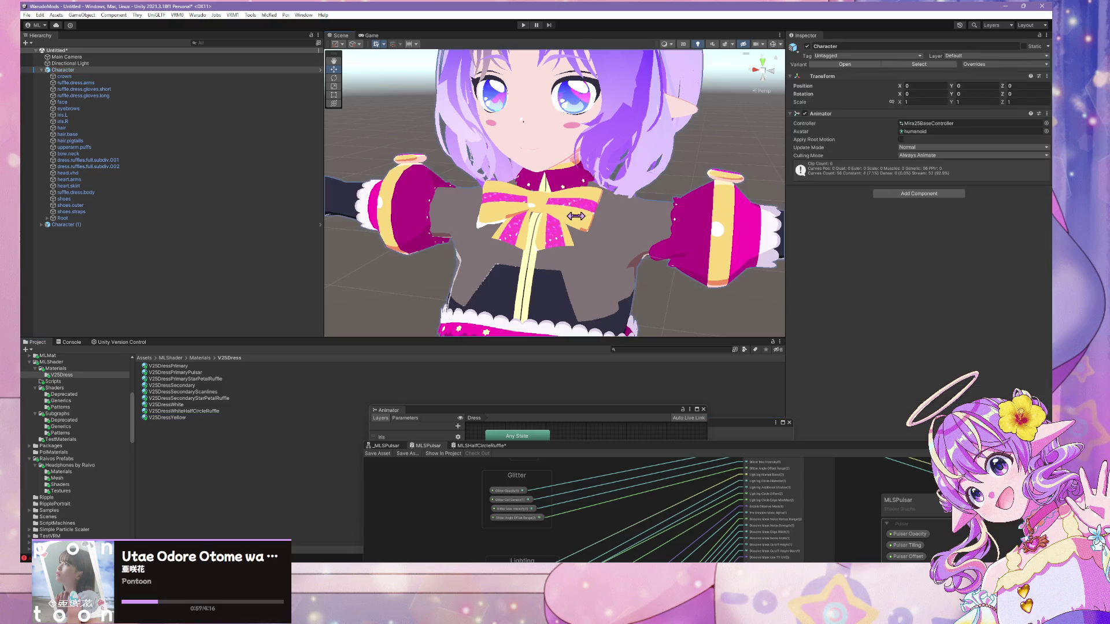
# - Snip a screenshot of the neck bow's material properties and apply V25DressYellow to the bow
pyautogui.scroll(-5, 914, 260)
pyautogui.moveTo(929, 447); pyautogui.dragTo(547, 453)
pyautogui.click(833, 463)
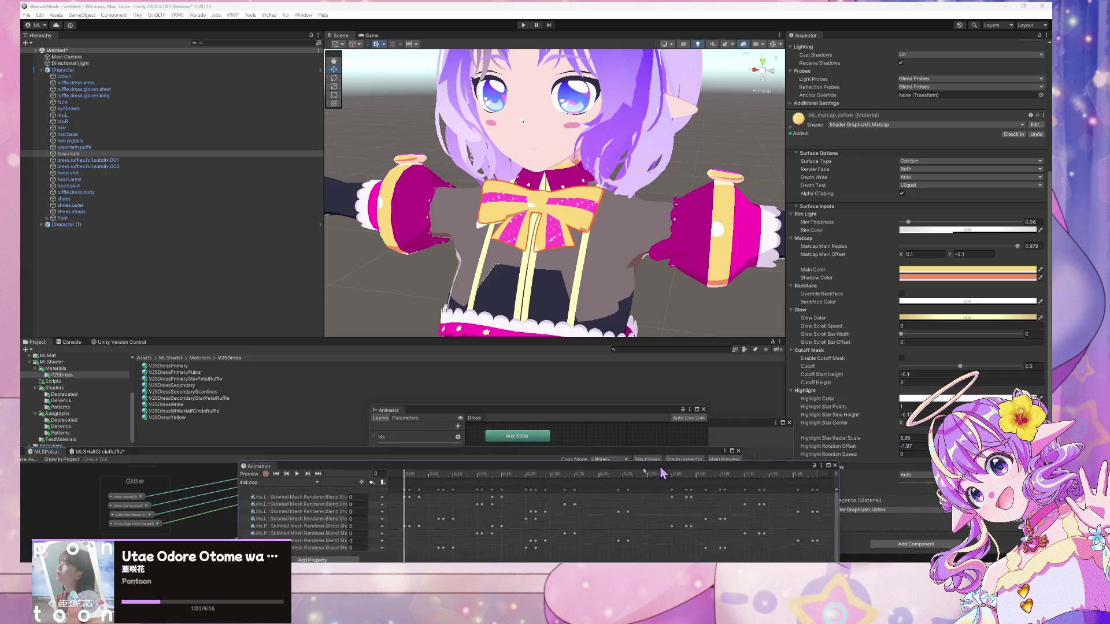
pyautogui.click(759, 436)
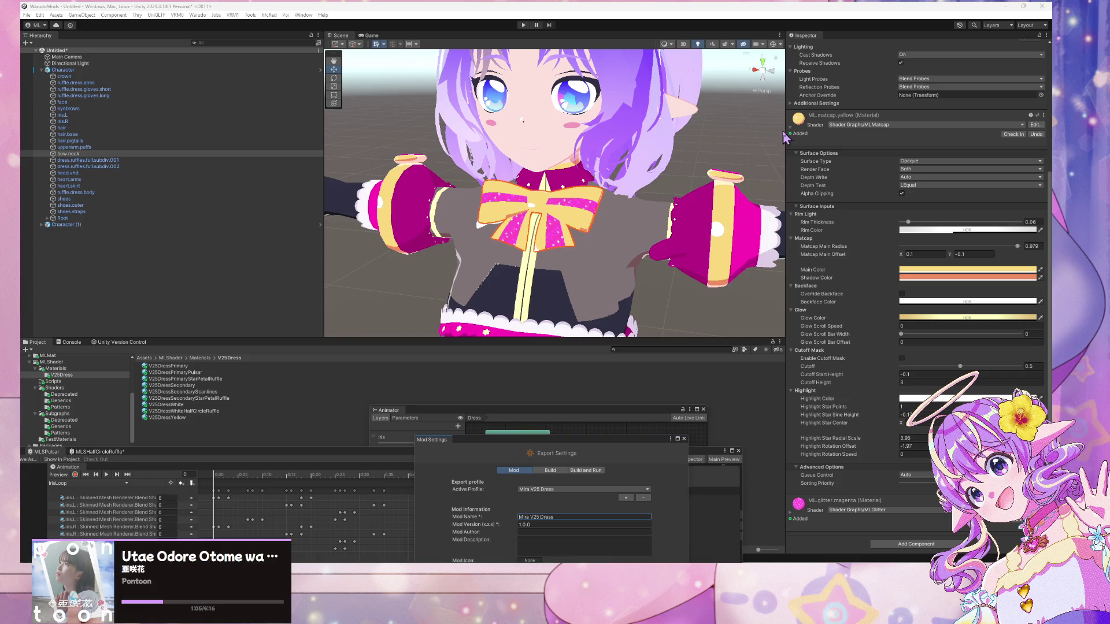
pyautogui.press('super+shift+s')
pyautogui.moveTo(778, 123)
pyautogui.mouseDown()
pyautogui.moveTo(1045, 506)
pyautogui.moveTo(1052, 493)
pyautogui.mouseUp()
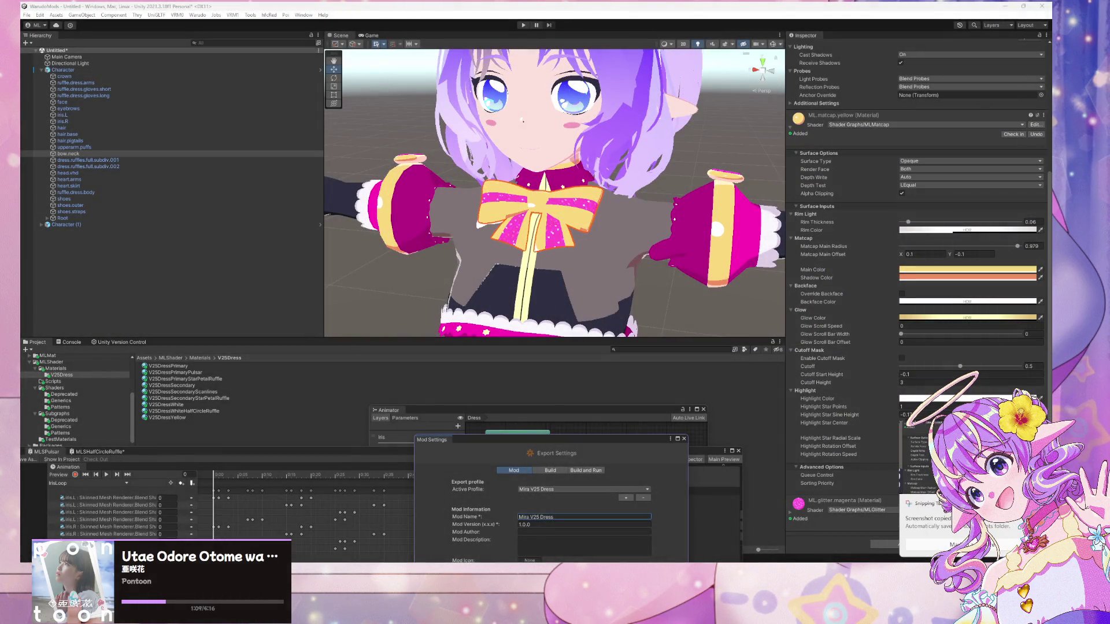
pyautogui.scroll(2, 438, 261)
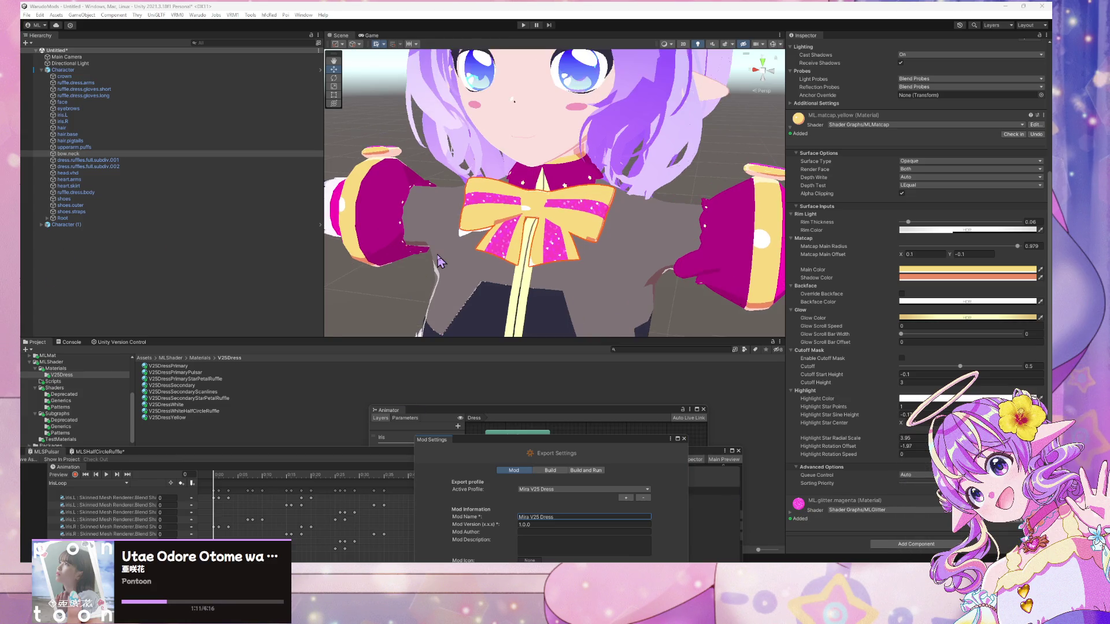
pyautogui.moveTo(164, 429)
pyautogui.mouseDown()
pyautogui.moveTo(474, 249)
pyautogui.moveTo(494, 272)
pyautogui.moveTo(502, 253)
pyautogui.moveTo(461, 249)
pyautogui.moveTo(471, 236)
pyautogui.mouseUp()
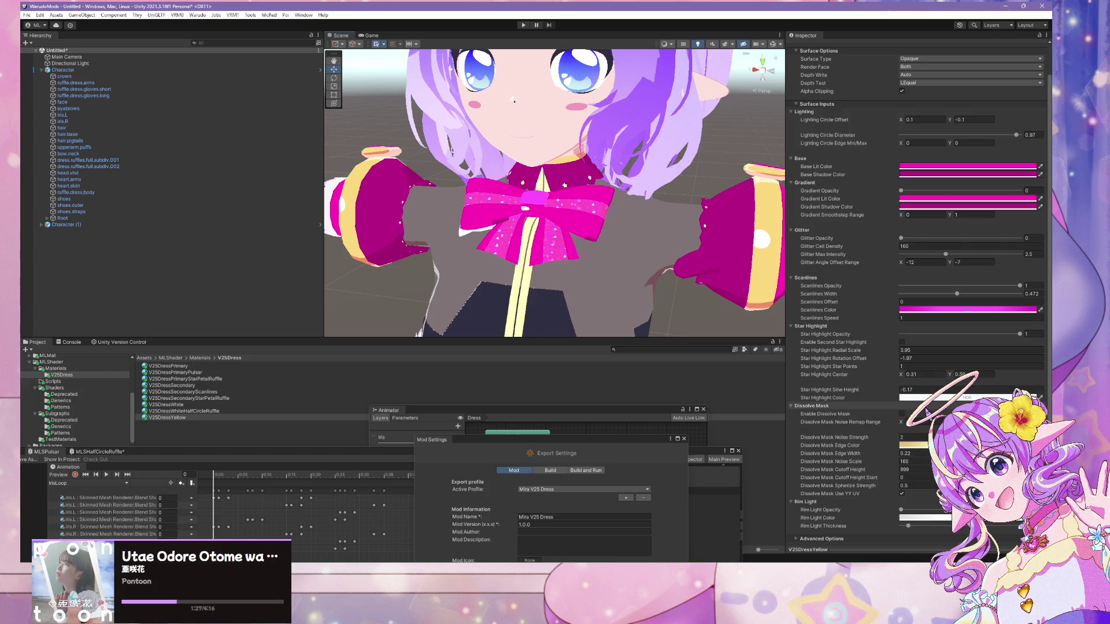
# - Set V25DressYellow's Scanlines Opacity to 0
pyautogui.scroll(2, 954, 352)
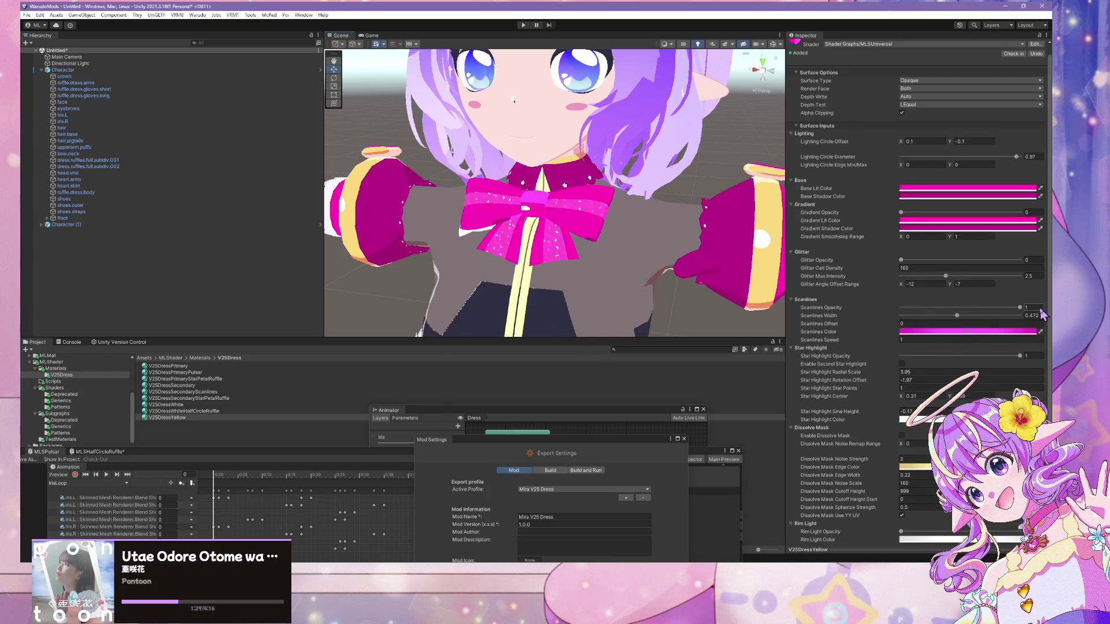
pyautogui.write('0')
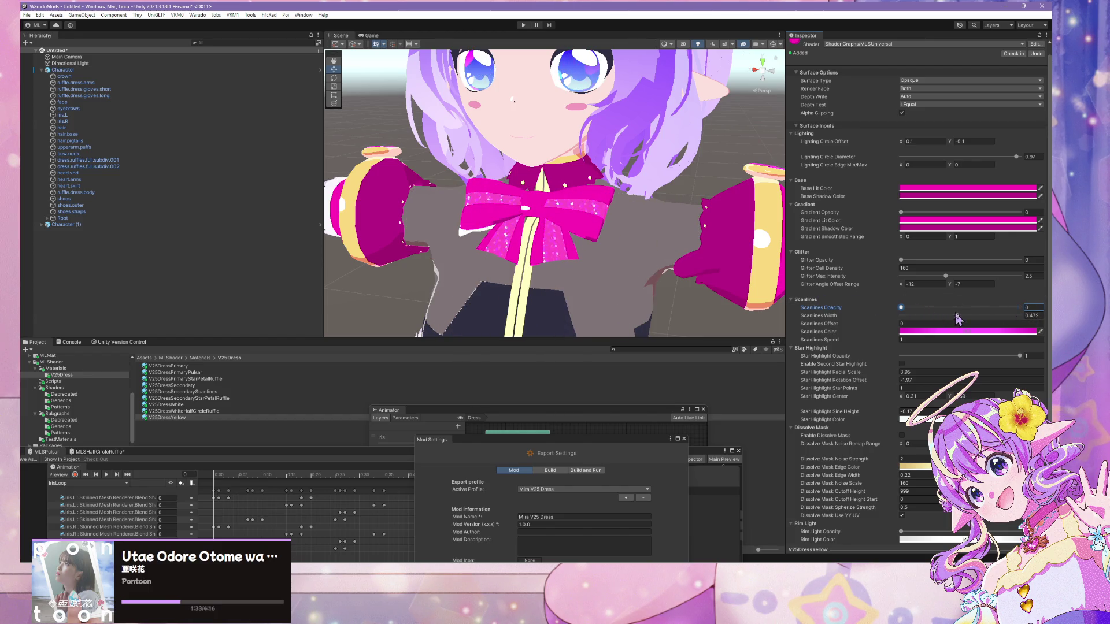
pyautogui.write('.0')
# - Zero V25DressYellow's scanline width and set its Scanlines Color to pale gold
pyautogui.click(916, 332)
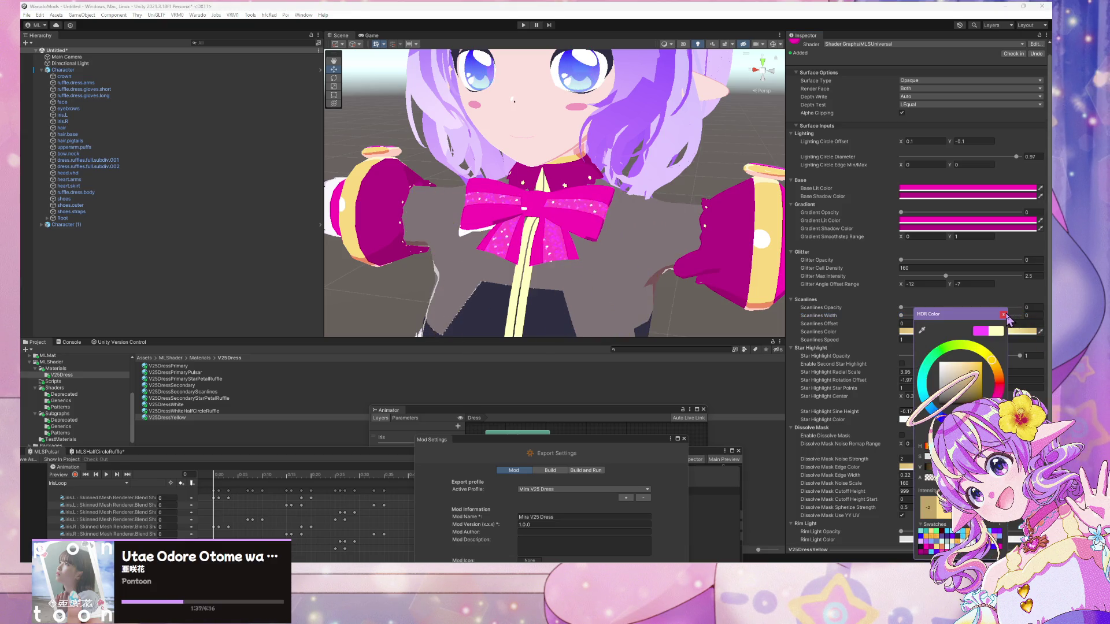
pyautogui.click(1003, 314)
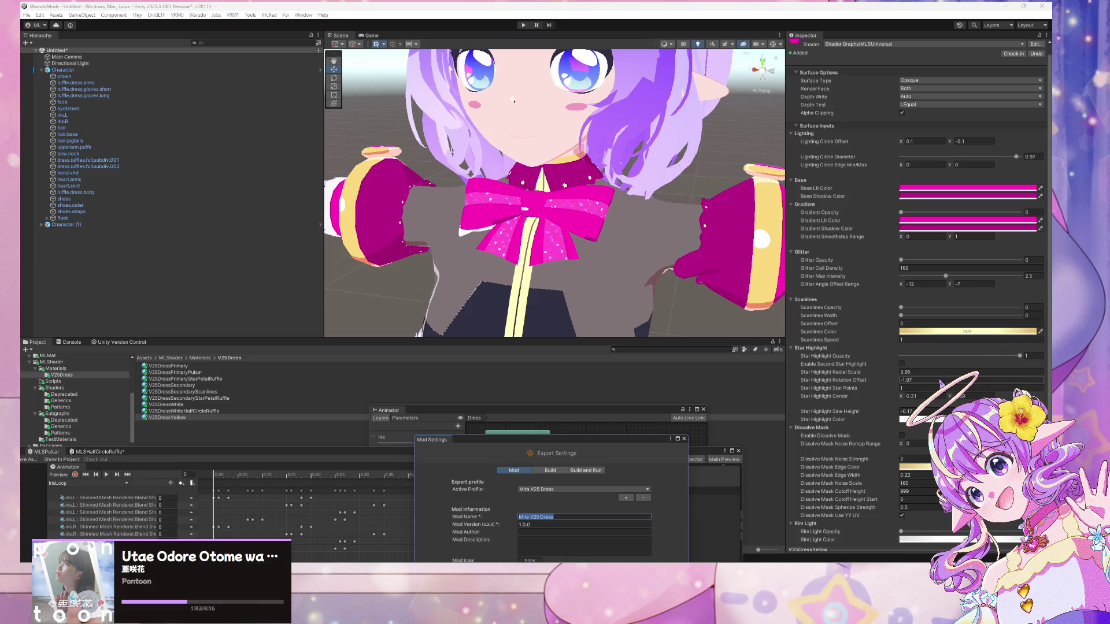
pyautogui.click(925, 188)
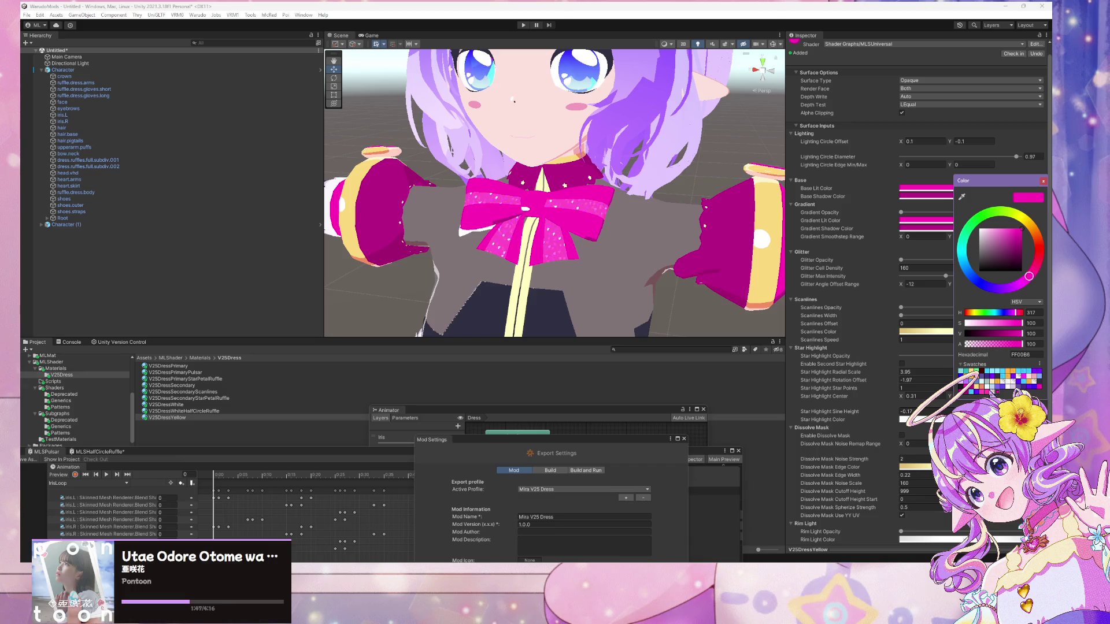
# - Set the Base Lit and Gradient Lit colours to pale yellow FBDA7F
pyautogui.click(980, 392)
pyautogui.click(1044, 181)
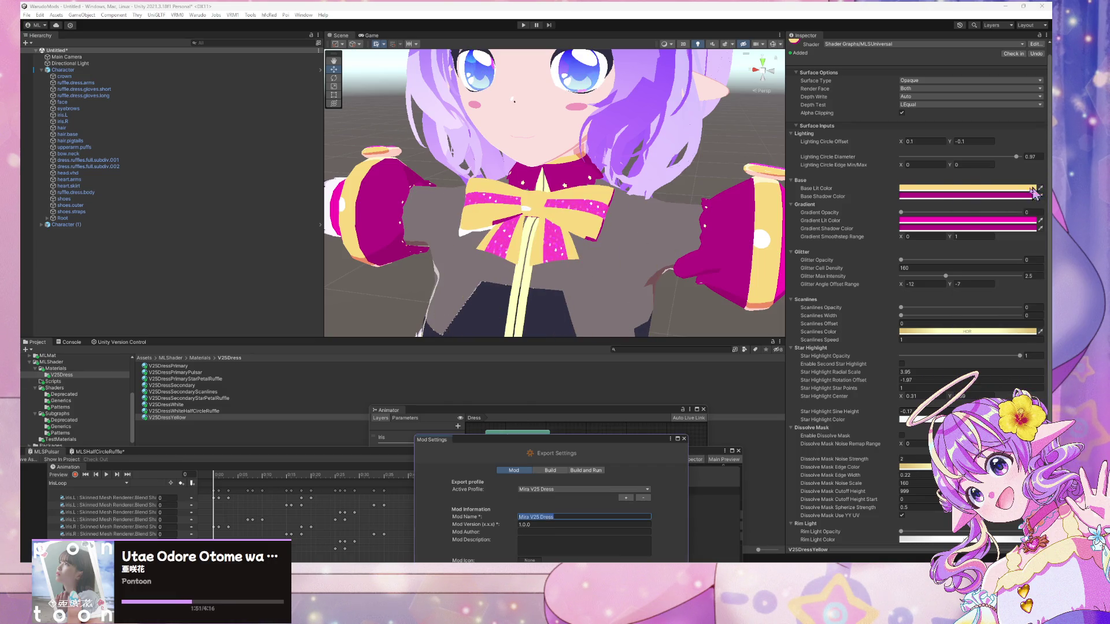
pyautogui.click(953, 224)
pyautogui.click(981, 393)
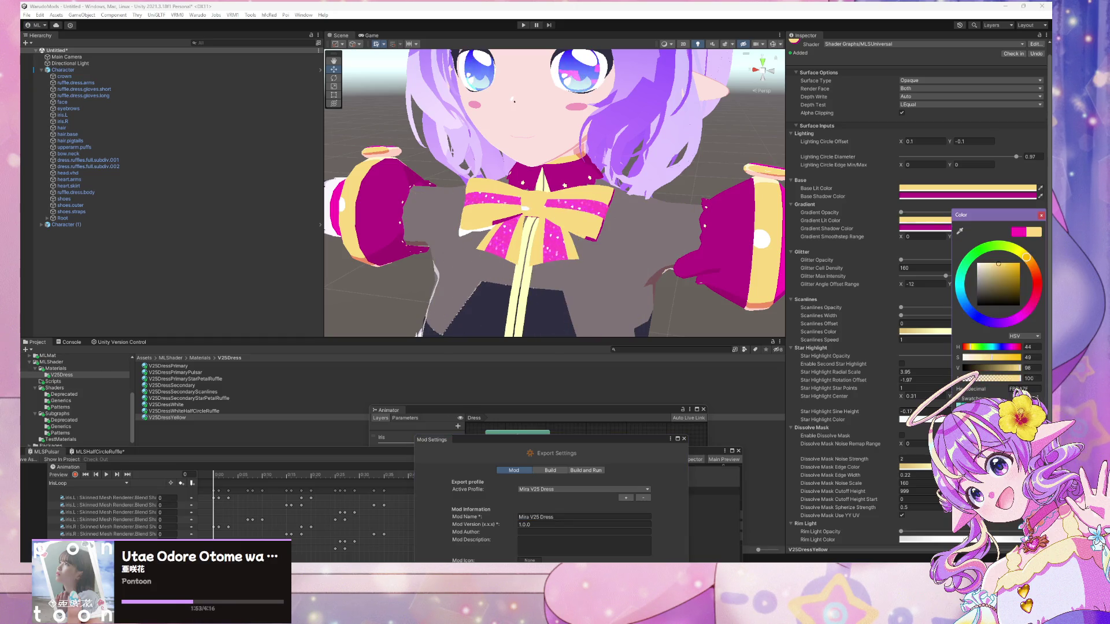
# - Change the Gradient Shadow colour to salmon (H19 S59 V94)
pyautogui.click(923, 229)
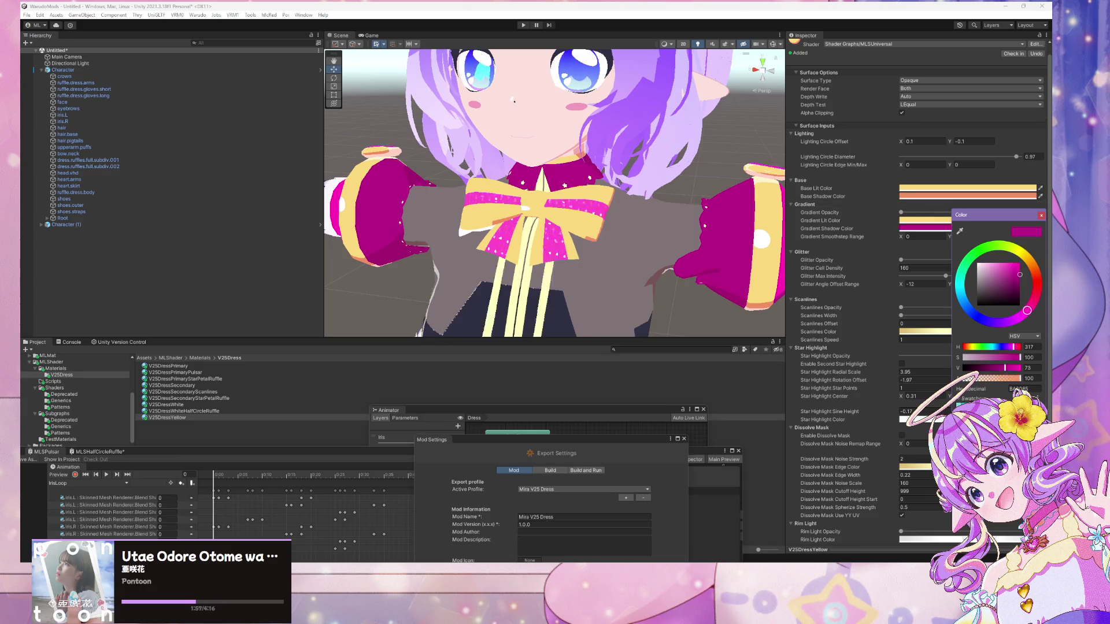
pyautogui.click(1049, 249)
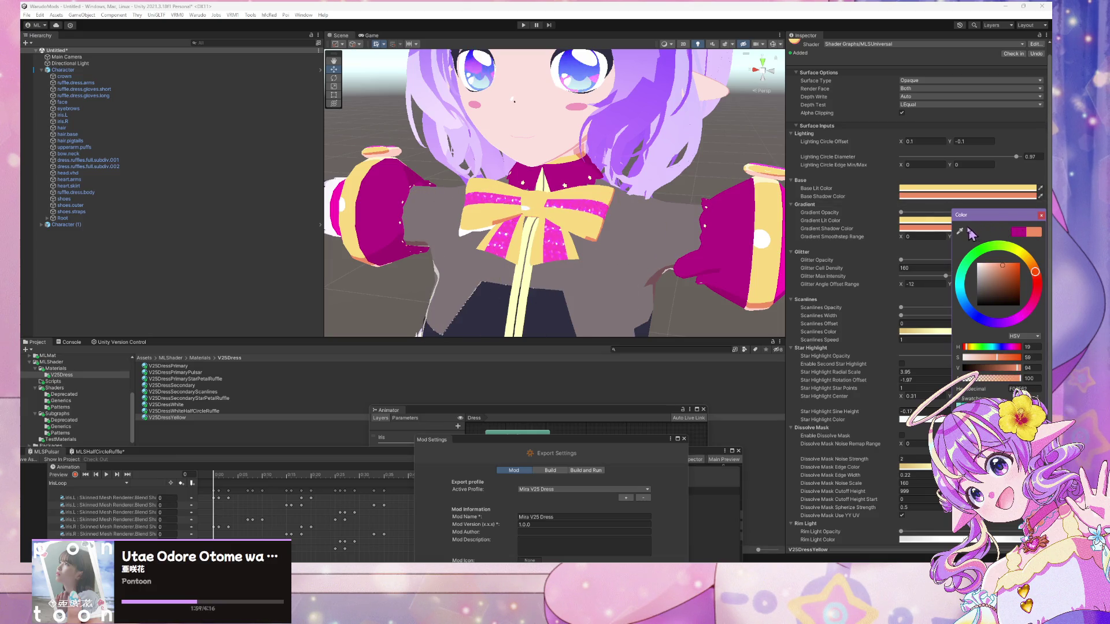
pyautogui.scroll(5, 742, 191)
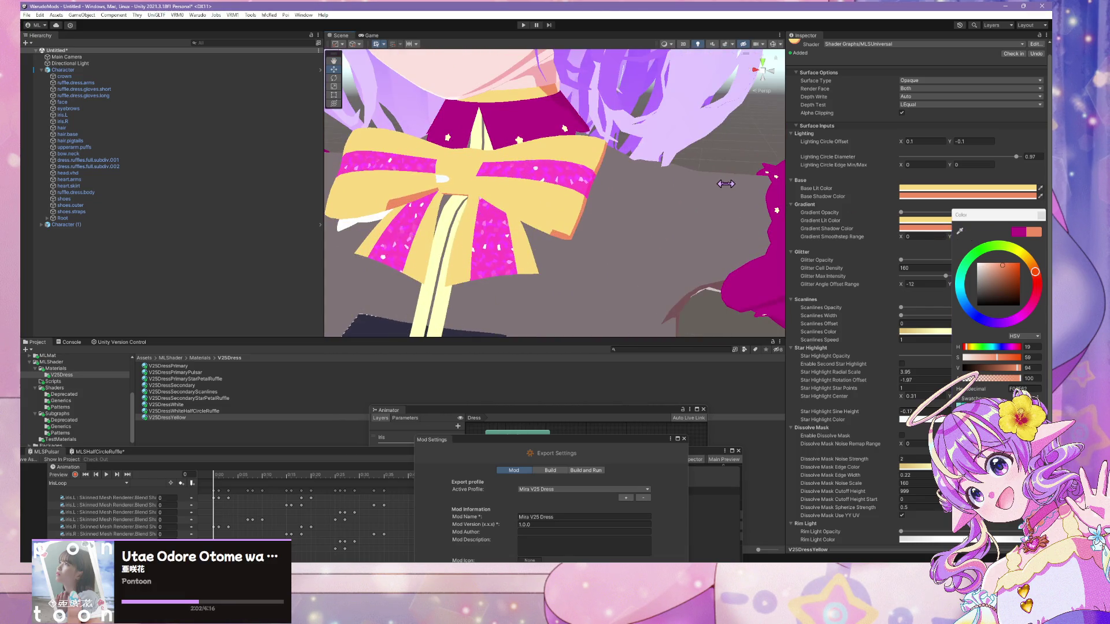
# - Close the Color picker window
pyautogui.scroll(-5, 725, 184)
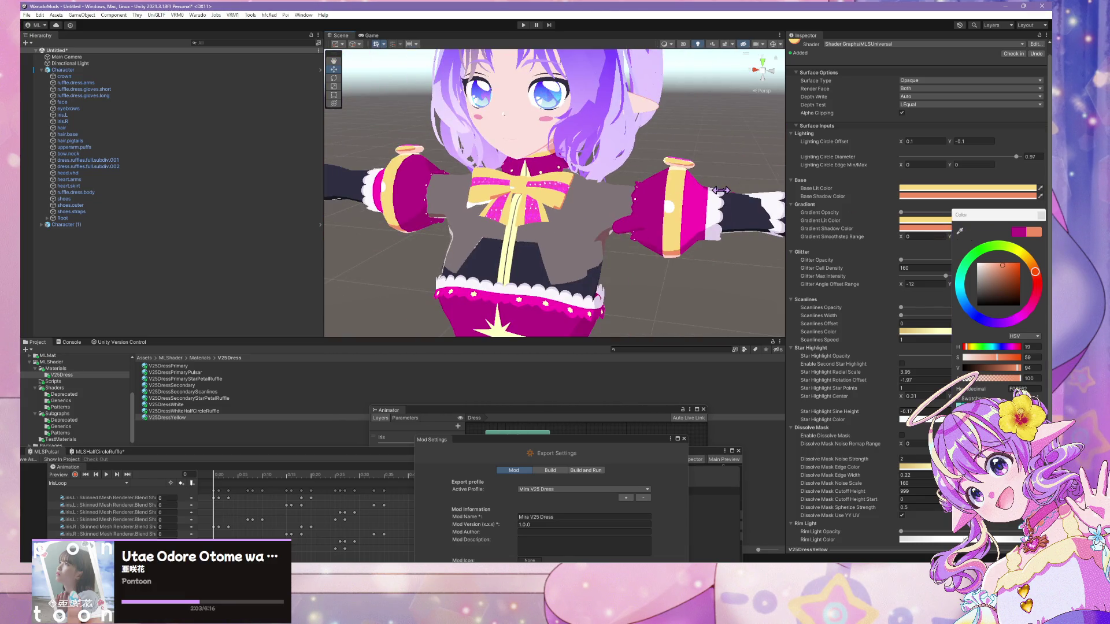
pyautogui.scroll(3, 700, 162)
pyautogui.scroll(3, 688, 151)
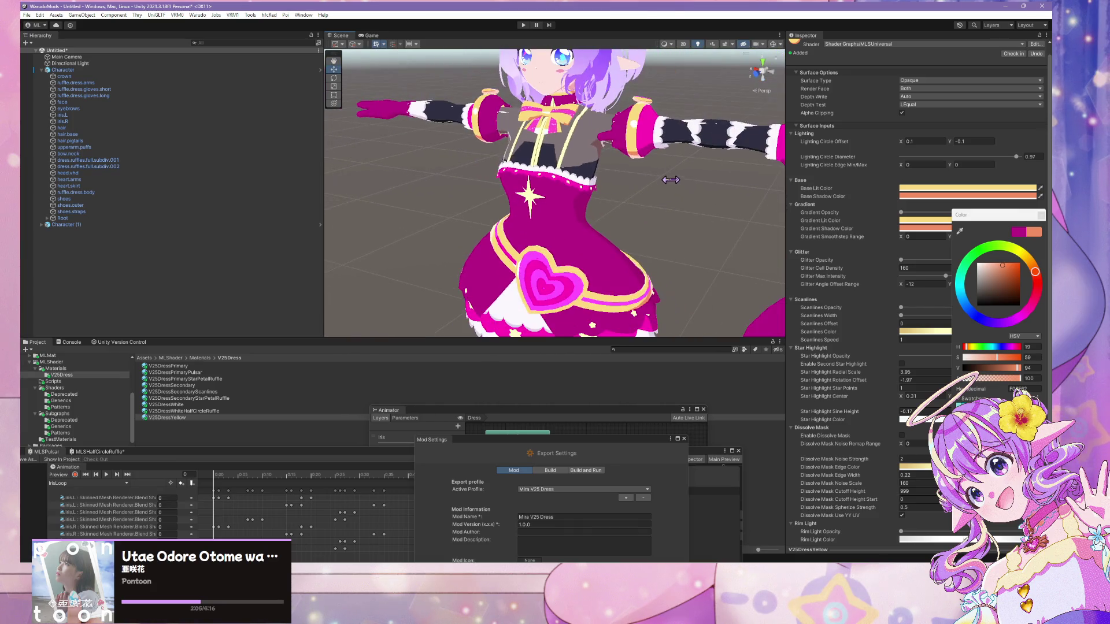
pyautogui.click(1042, 216)
# - Zoom in on the yellow neck bow and pan the character higher in the Scene view
pyautogui.scroll(-2, 623, 208)
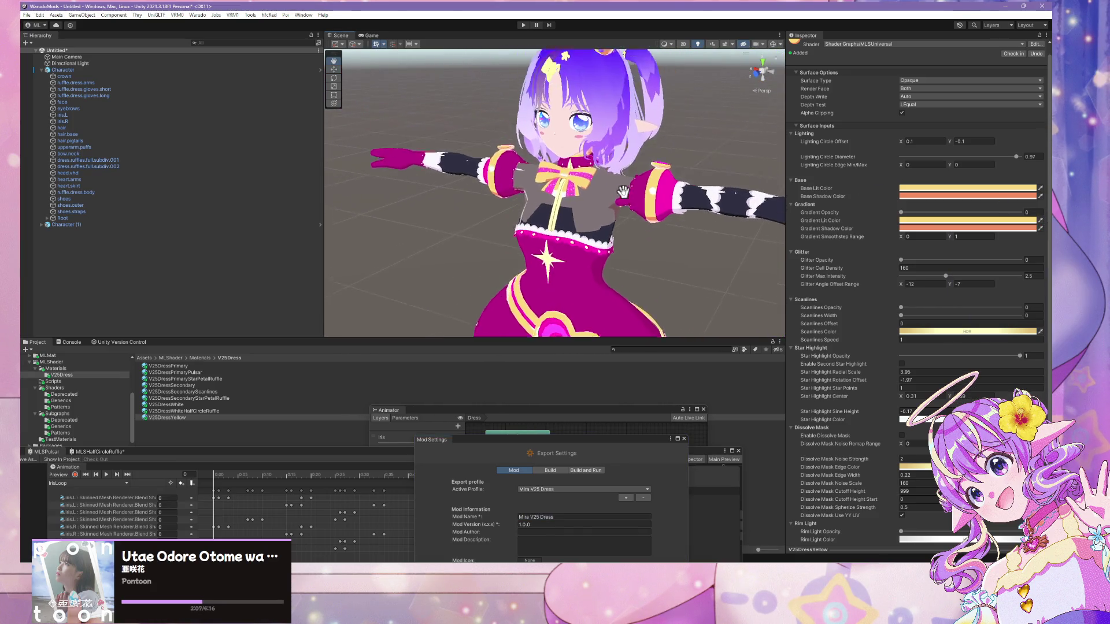
pyautogui.scroll(4, 622, 208)
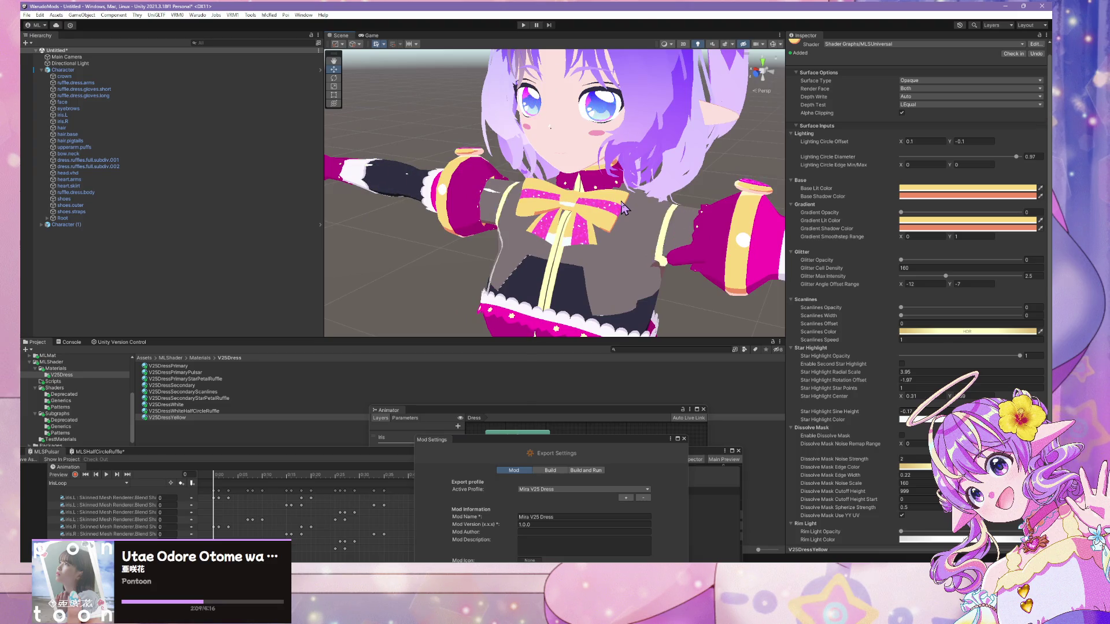
pyautogui.scroll(-5, 636, 206)
pyautogui.scroll(3, 652, 203)
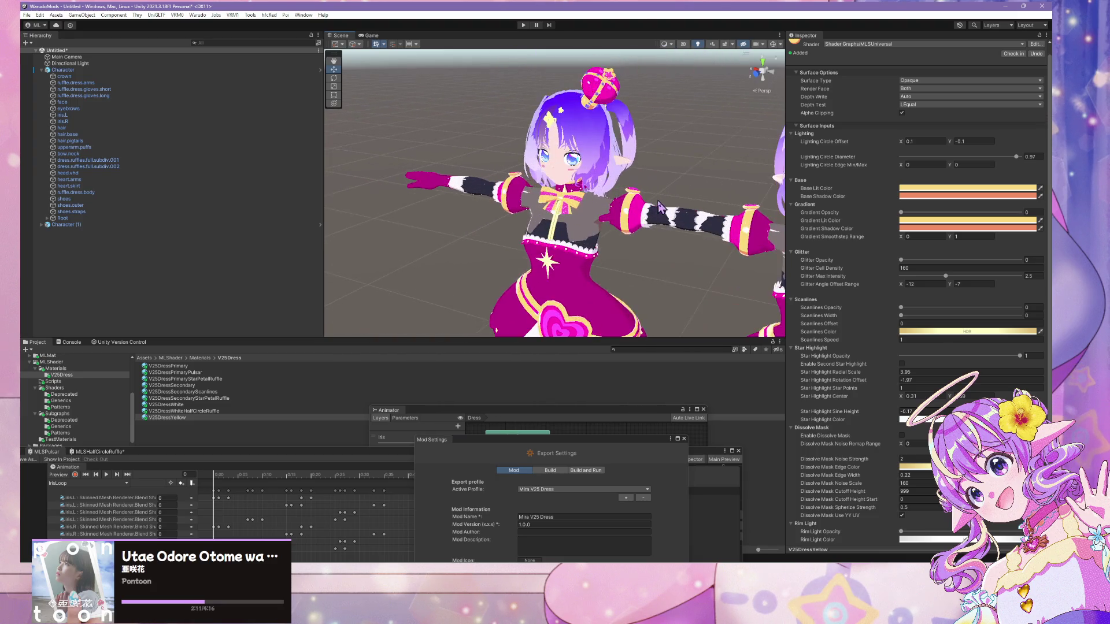
pyautogui.scroll(5, 663, 207)
pyautogui.scroll(-4, 664, 208)
pyautogui.scroll(5, 665, 208)
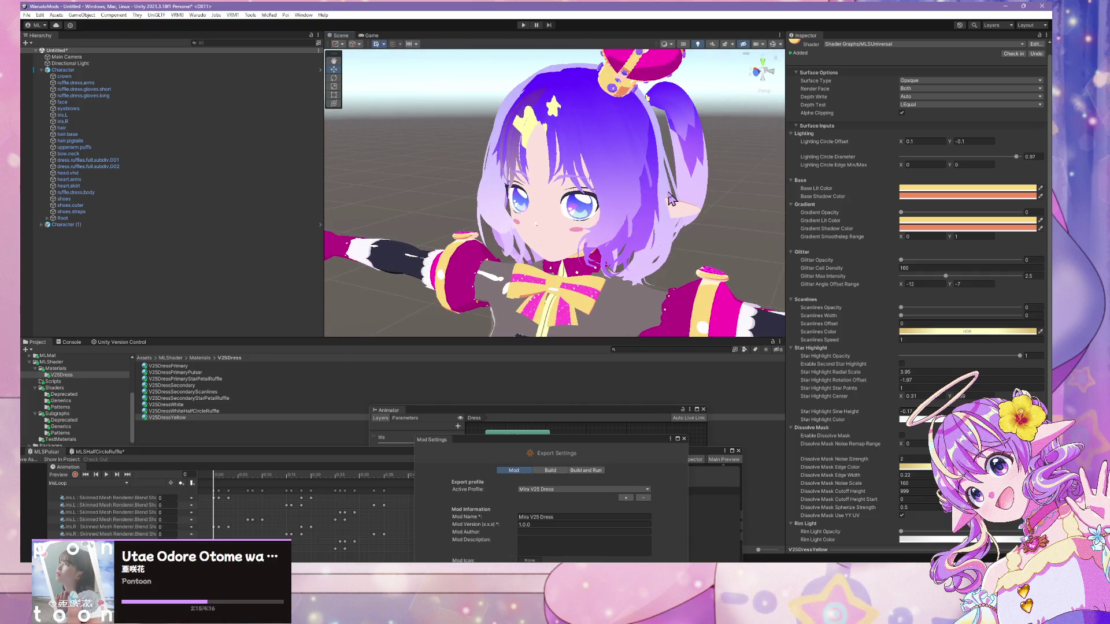
pyautogui.moveTo(669, 180); pyautogui.dragTo(674, 172)
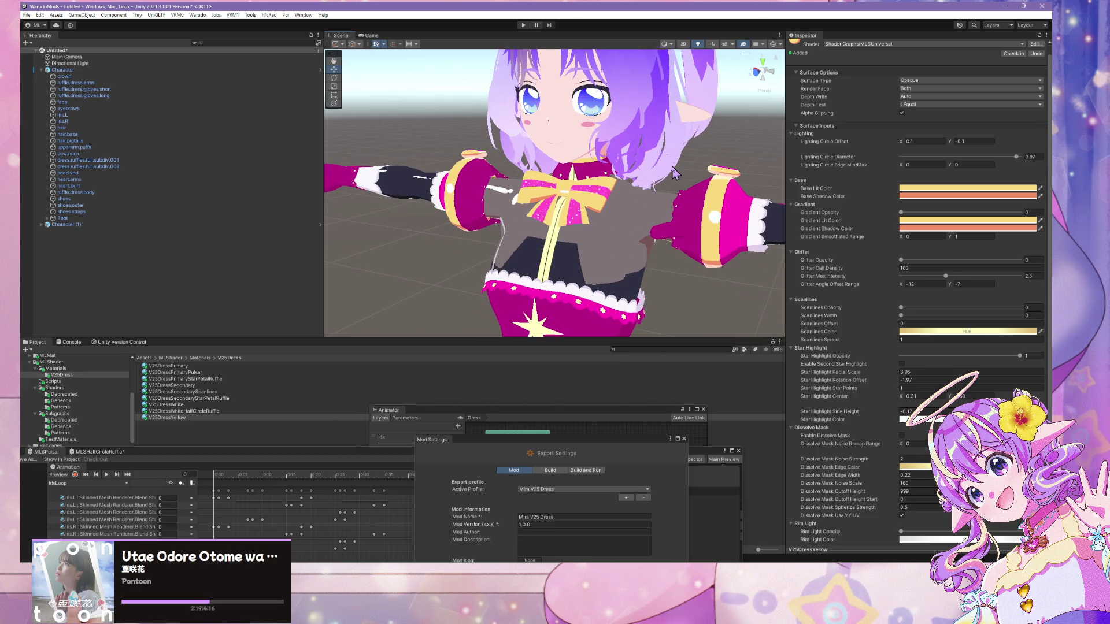
# - Look down the dress to the legs, then orbit to a close-up of the face
pyautogui.scroll(-8, 674, 171)
pyautogui.moveTo(590, 231)
pyautogui.mouseDown()
pyautogui.moveTo(618, 132)
pyautogui.moveTo(601, 312)
pyautogui.mouseUp()
pyautogui.scroll(-2, 595, 231)
pyautogui.scroll(8, 587, 199)
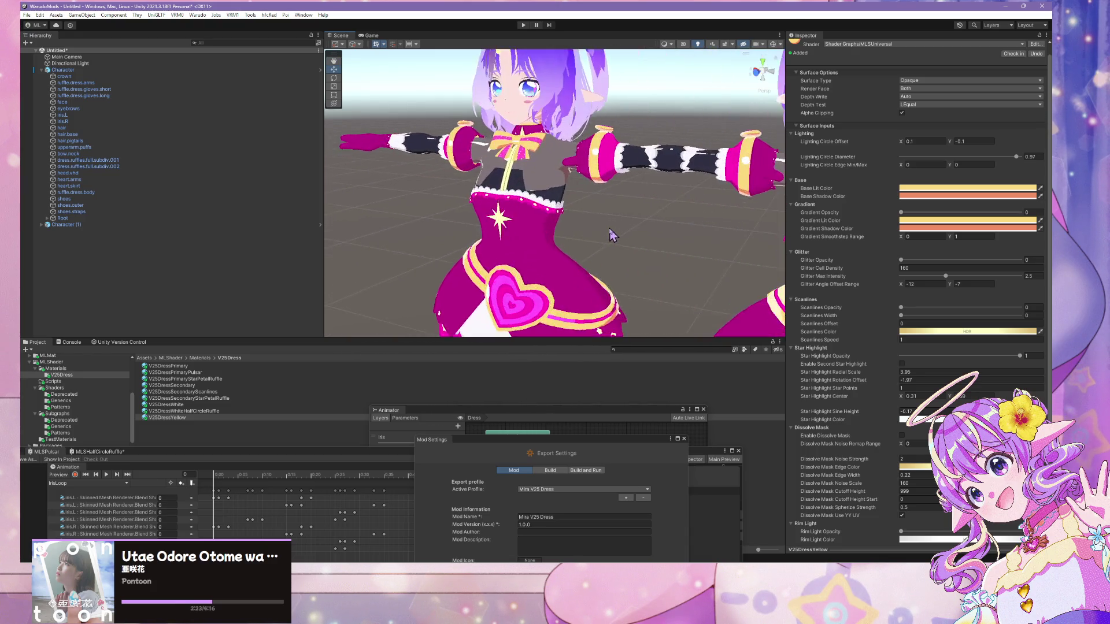
pyautogui.scroll(-3, 585, 199)
pyautogui.scroll(4, 585, 198)
pyautogui.moveTo(585, 198)
pyautogui.mouseDown()
pyautogui.moveTo(647, 242)
pyautogui.moveTo(673, 245)
pyautogui.moveTo(701, 165)
pyautogui.mouseUp()
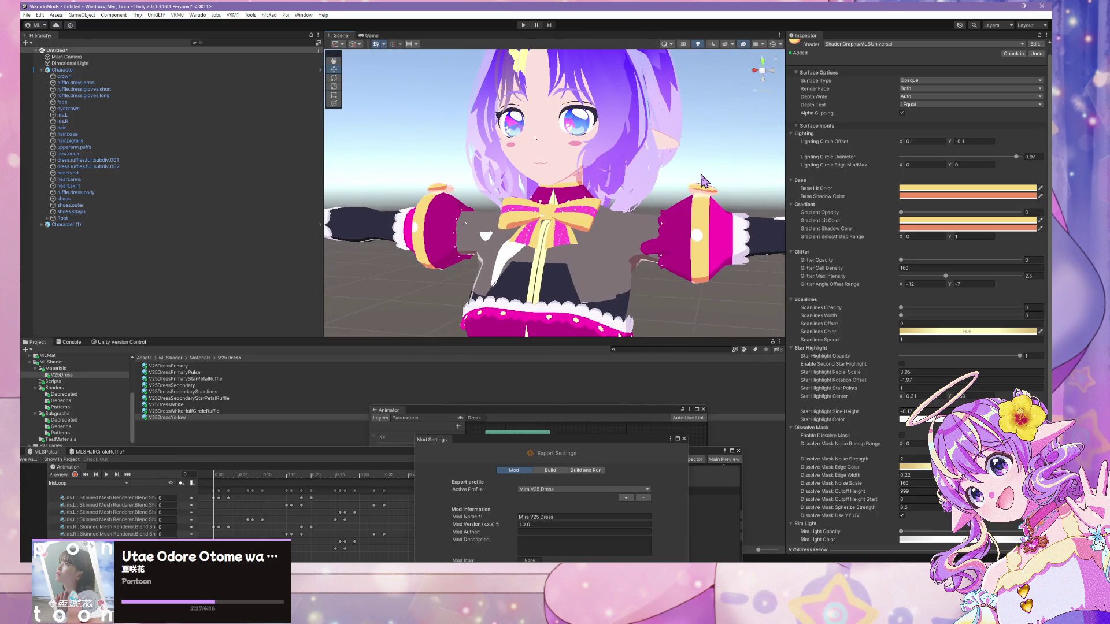
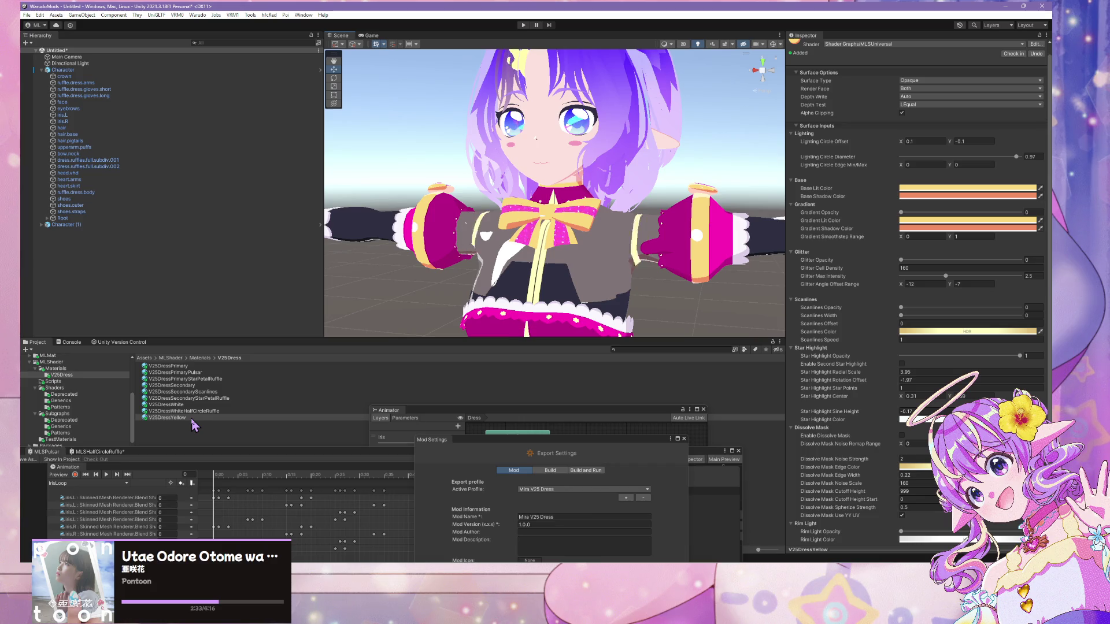
# - Remap the gem.yellow slot in v25baseGLTF's Materials settings to V25DressYellow
pyautogui.scroll(3, 81, 425)
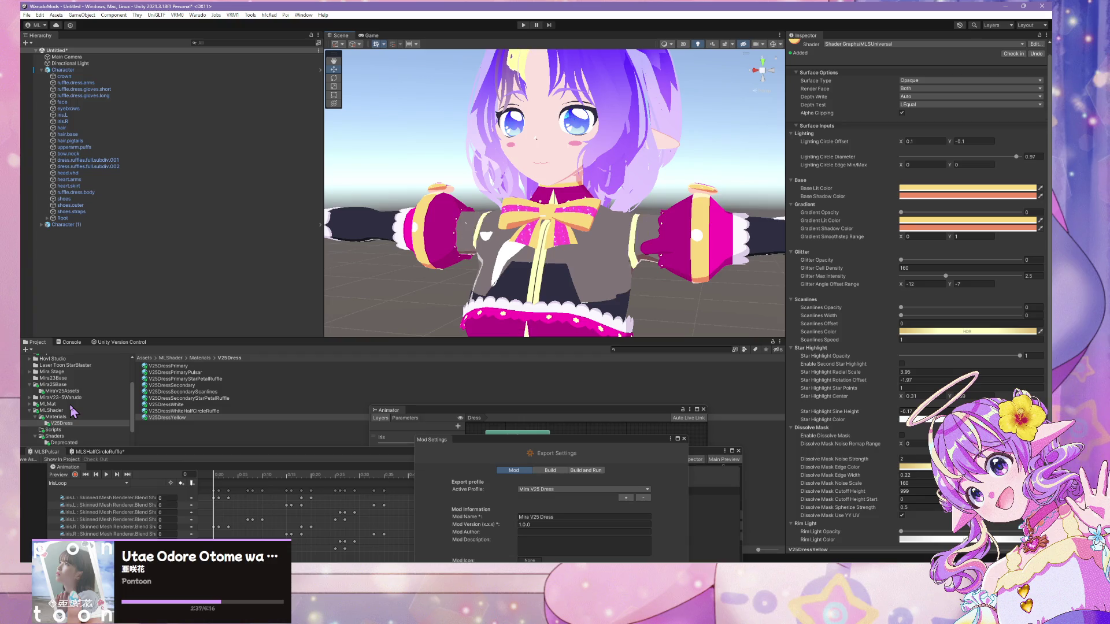
pyautogui.click(78, 385)
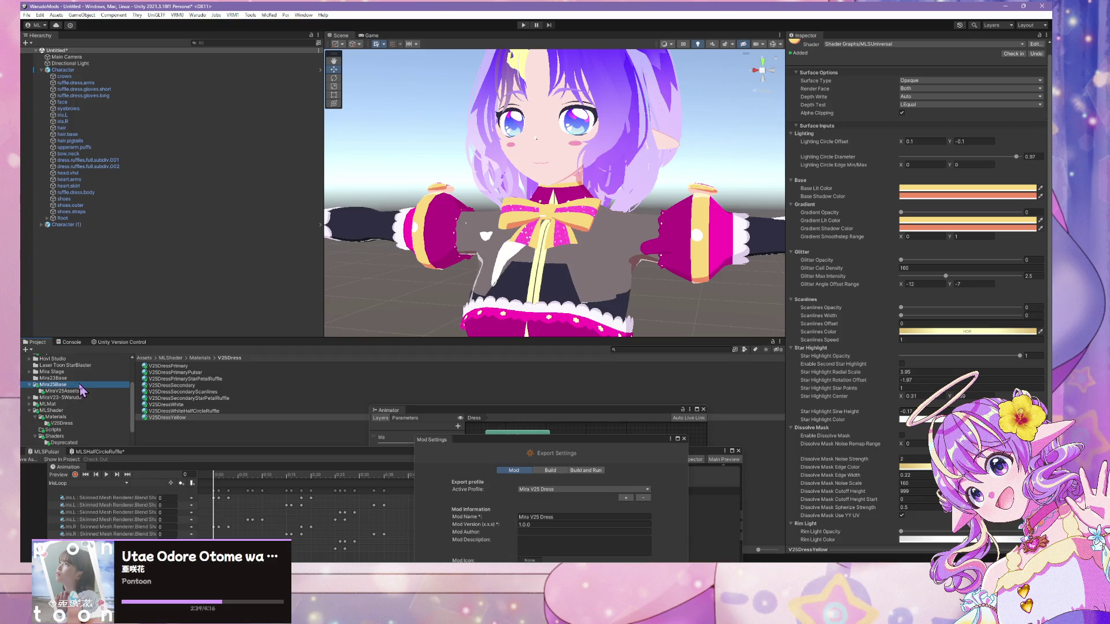
pyautogui.click(164, 399)
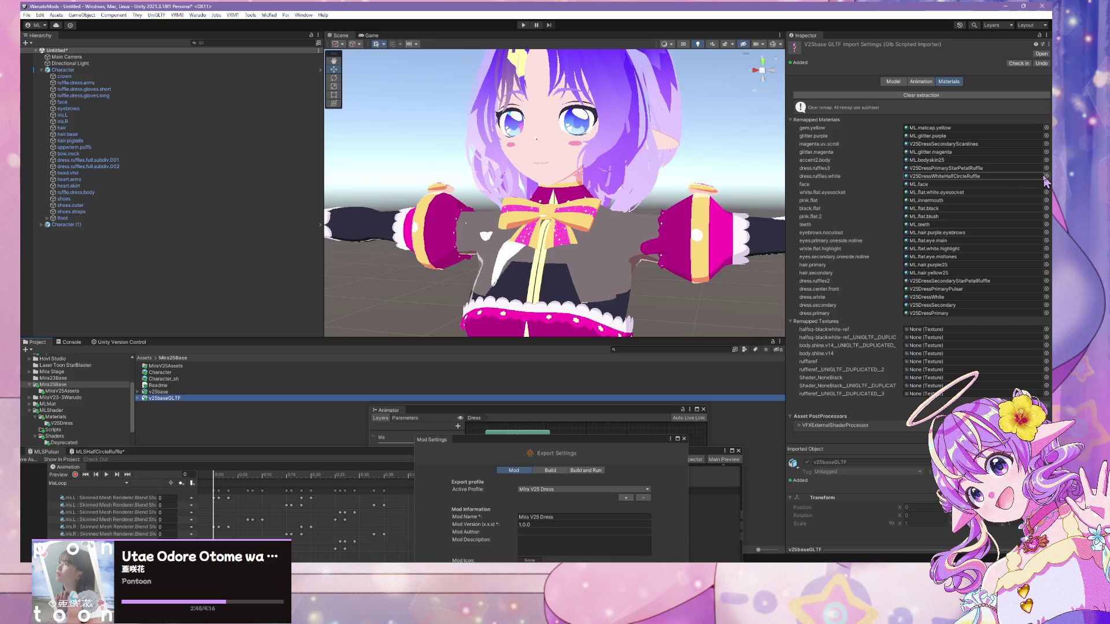
pyautogui.click(1046, 128)
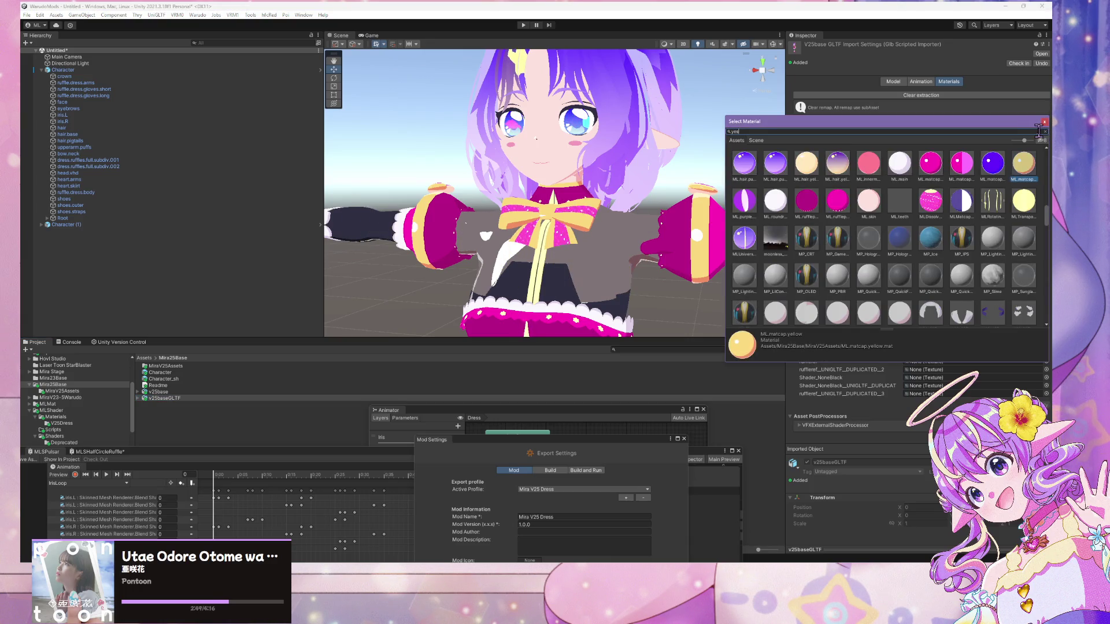
pyautogui.write('low')
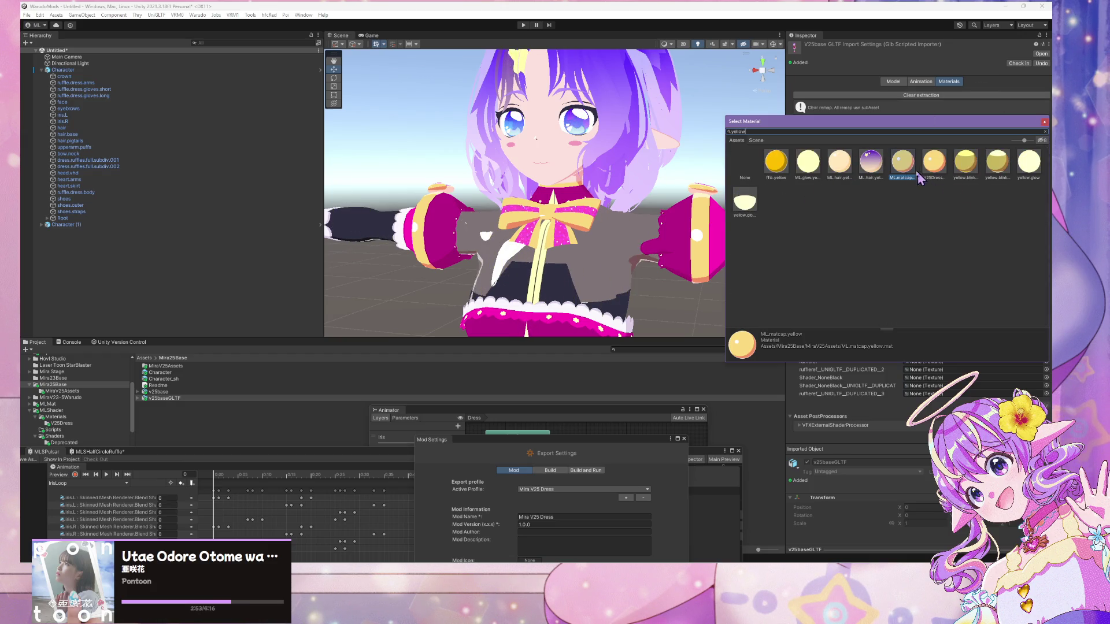
pyautogui.click(934, 167)
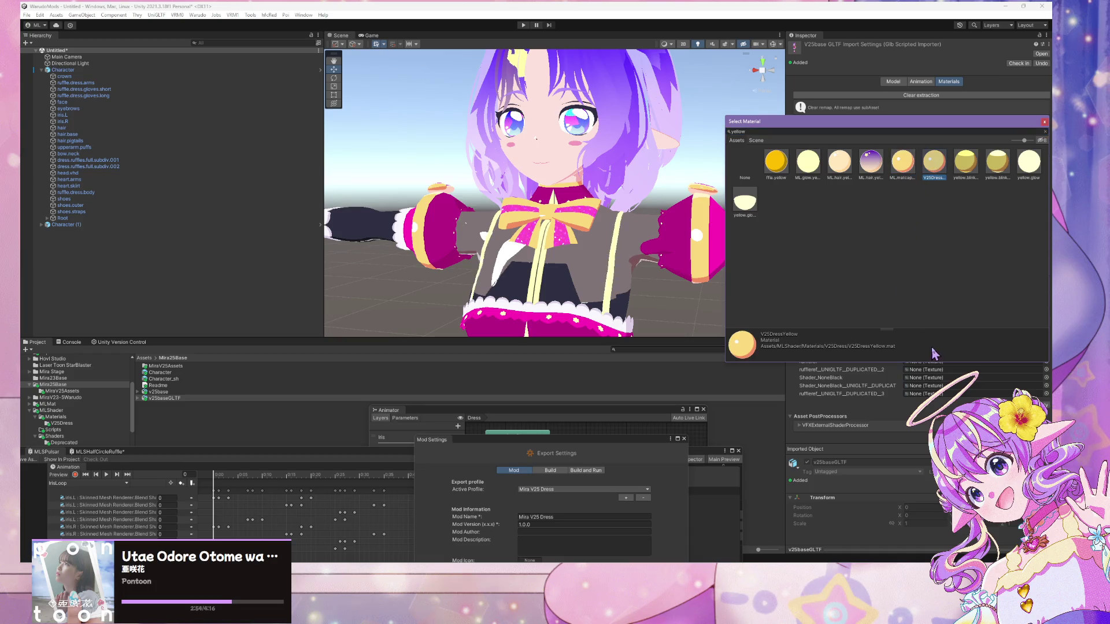
pyautogui.doubleClick(942, 169)
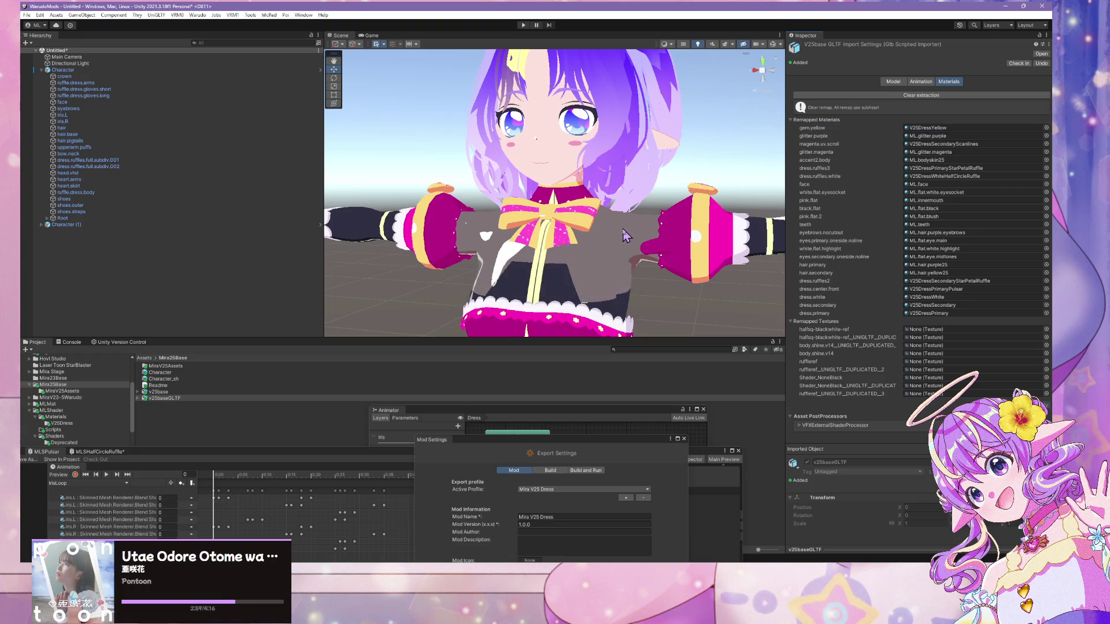
pyautogui.moveTo(605, 255)
pyautogui.mouseDown()
pyautogui.moveTo(641, 199)
pyautogui.moveTo(549, 181)
pyautogui.moveTo(573, 177)
pyautogui.moveTo(549, 173)
pyautogui.moveTo(570, 81)
pyautogui.mouseUp()
pyautogui.scroll(-3, 550, 173)
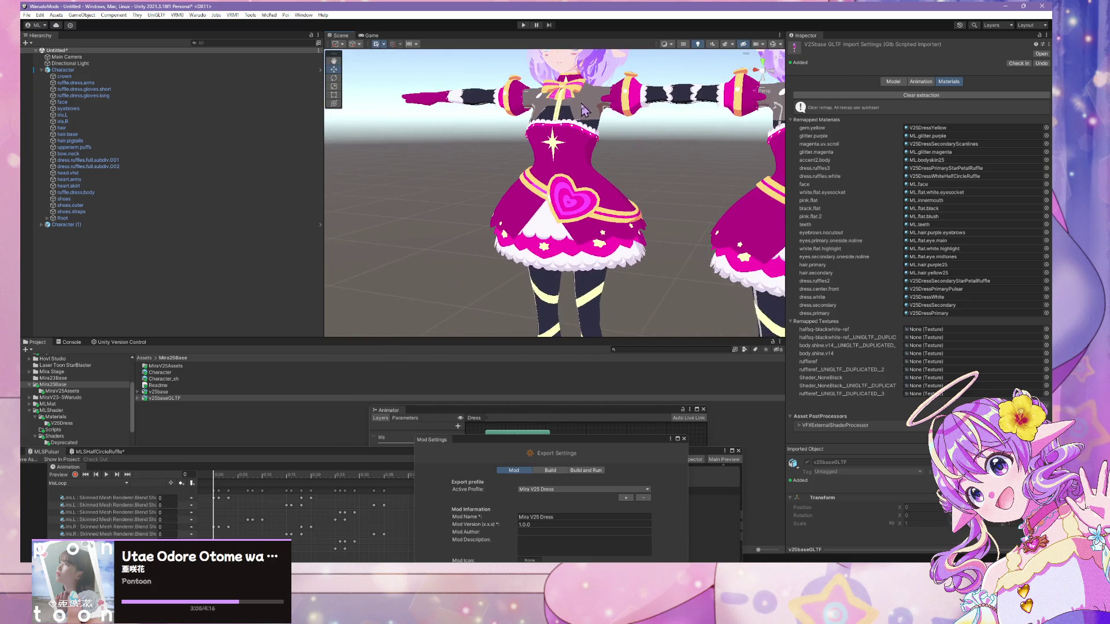
pyautogui.scroll(5, 592, 118)
pyautogui.scroll(-5, 602, 133)
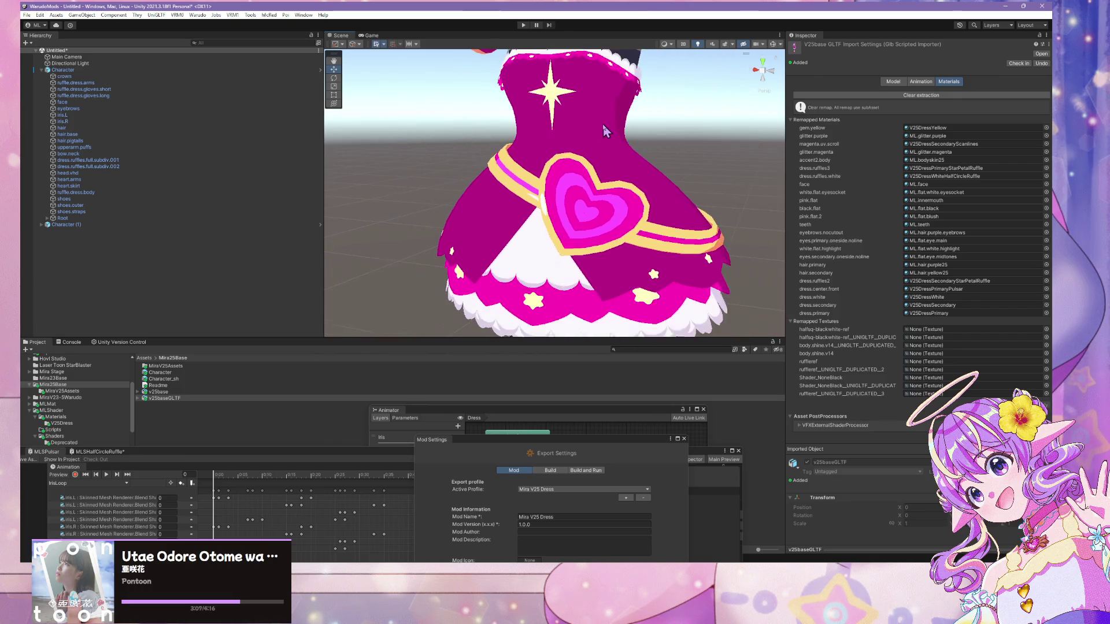
pyautogui.moveTo(603, 124); pyautogui.dragTo(588, 51)
pyautogui.scroll(-8, 588, 51)
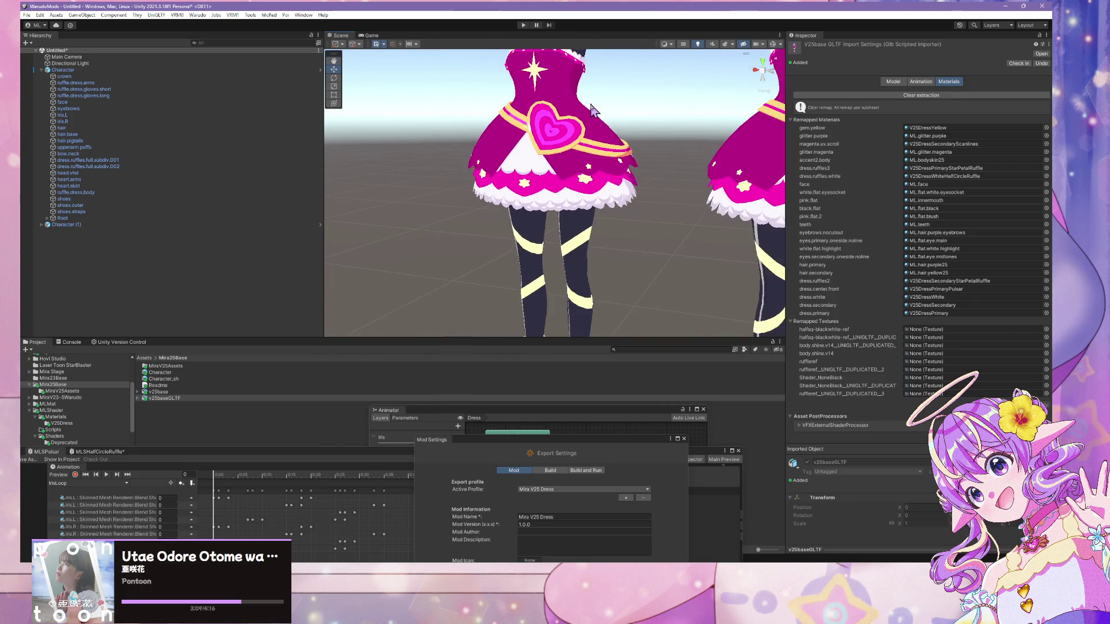
pyautogui.scroll(2, 623, 225)
pyautogui.scroll(5, 578, 213)
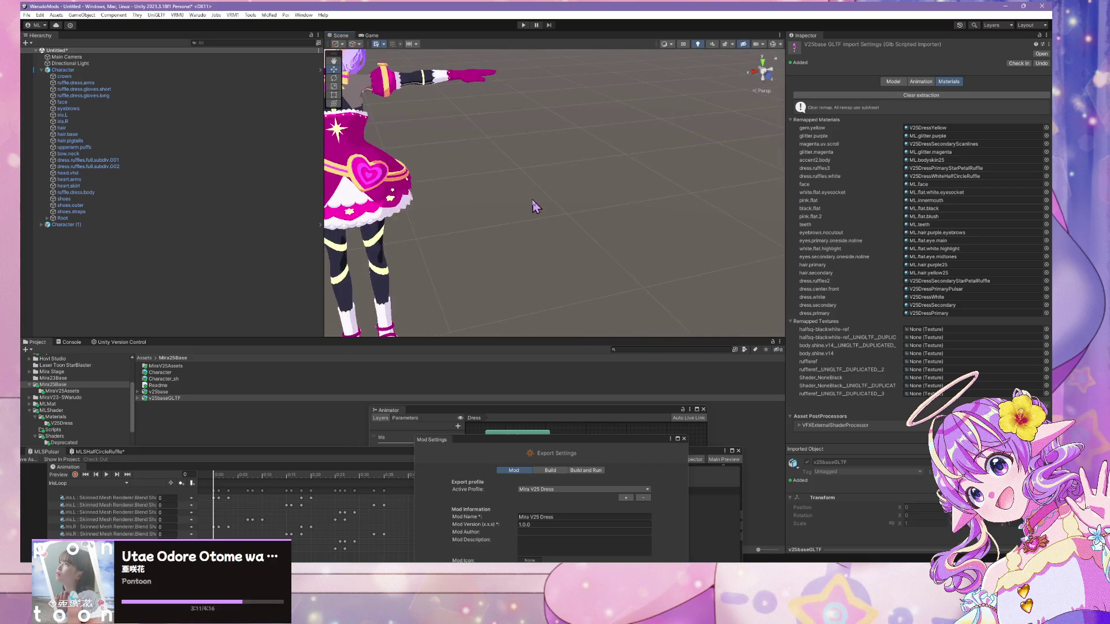
pyautogui.scroll(-4, 748, 218)
pyautogui.scroll(8, 588, 129)
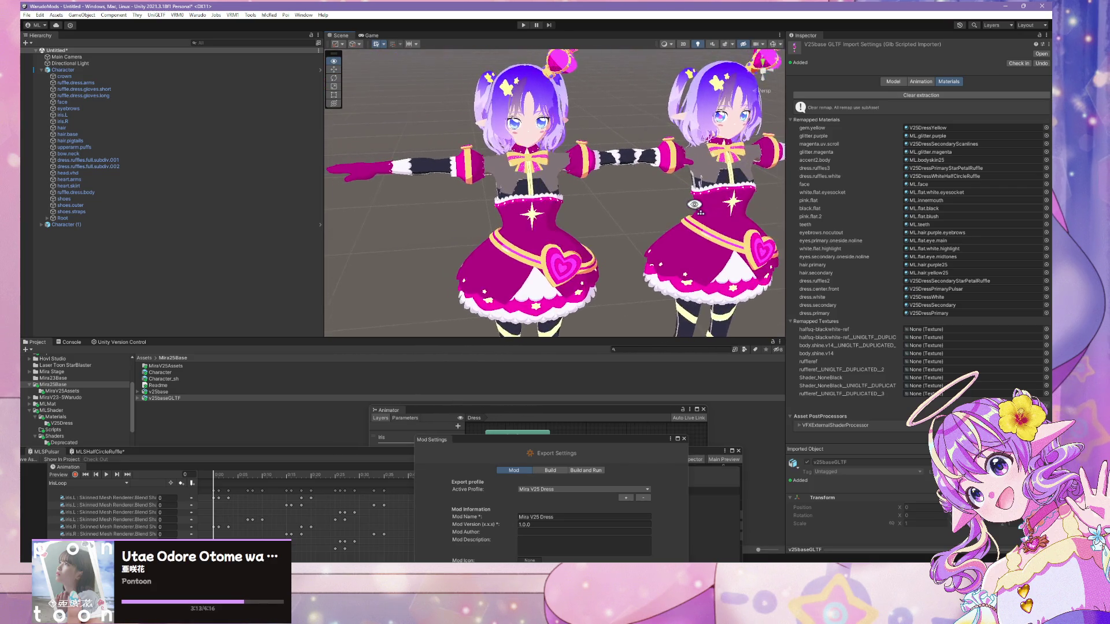
pyautogui.moveTo(587, 129); pyautogui.dragTo(572, 133)
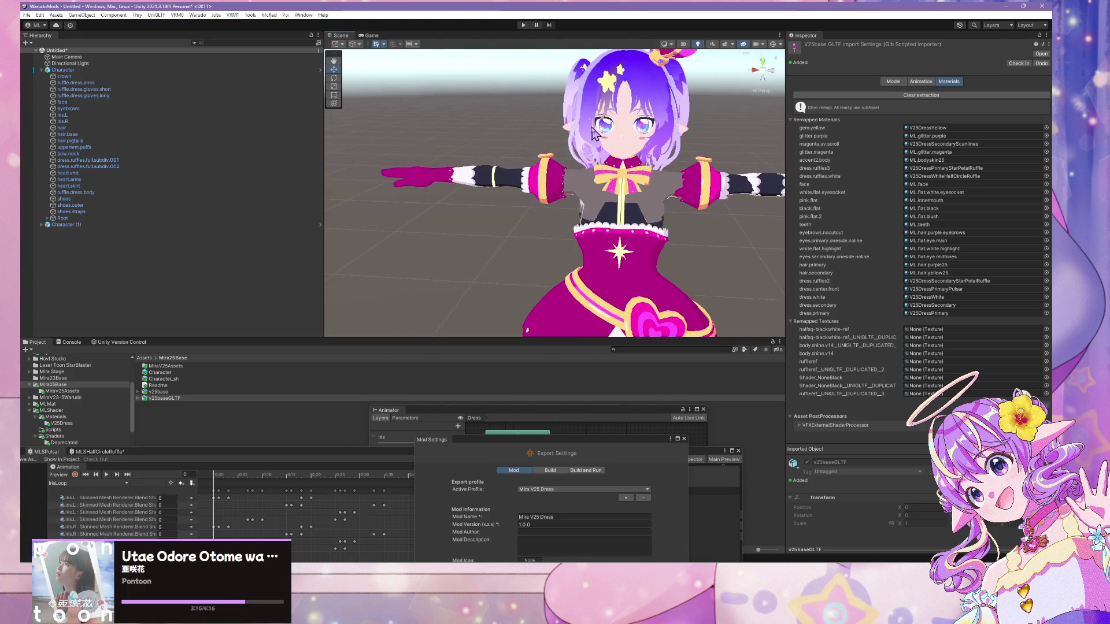
pyautogui.scroll(6, 558, 136)
pyautogui.scroll(-3, 558, 136)
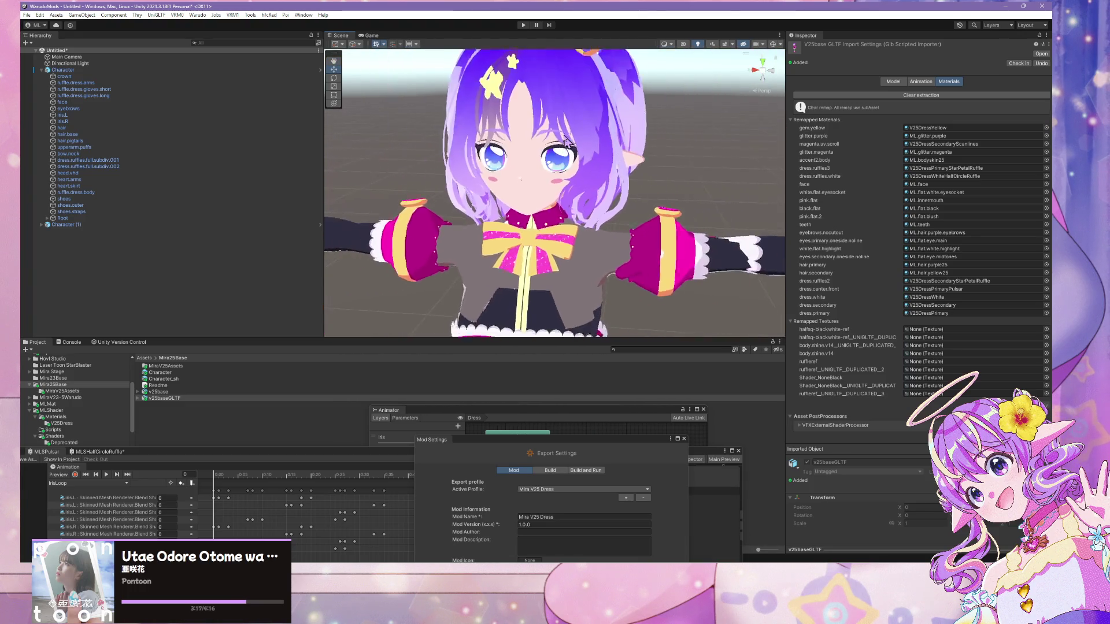
pyautogui.scroll(4, 558, 136)
pyautogui.moveTo(425, 339); pyautogui.dragTo(425, 267)
pyautogui.click(55, 318)
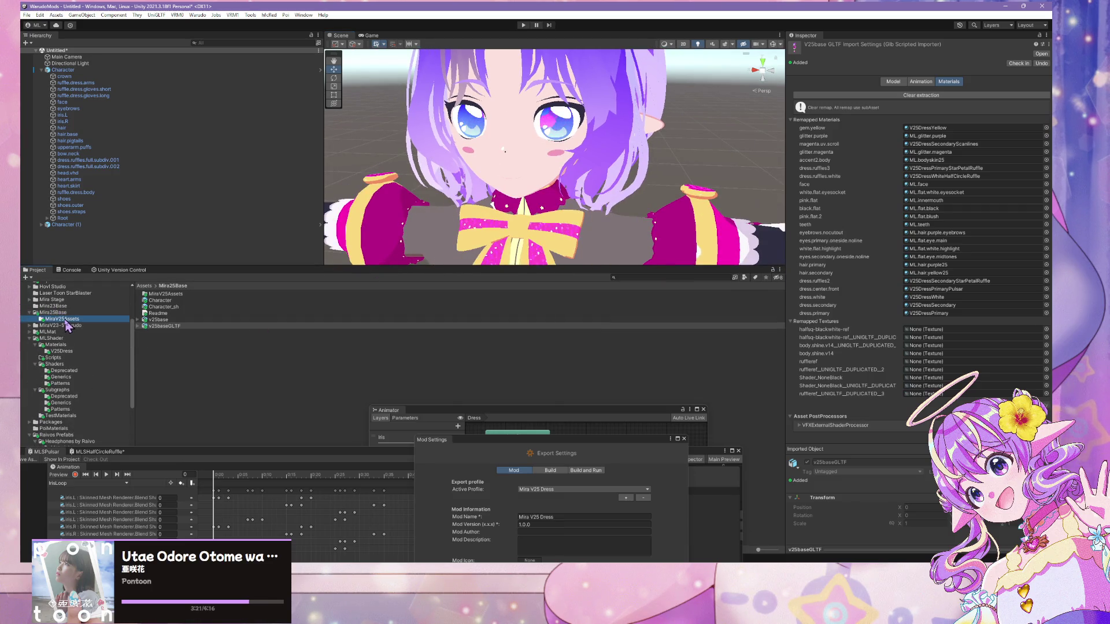
# - Browse the headphones and shader subgraph folders, then open MLShader > Materials > V25Dress
pyautogui.click(65, 315)
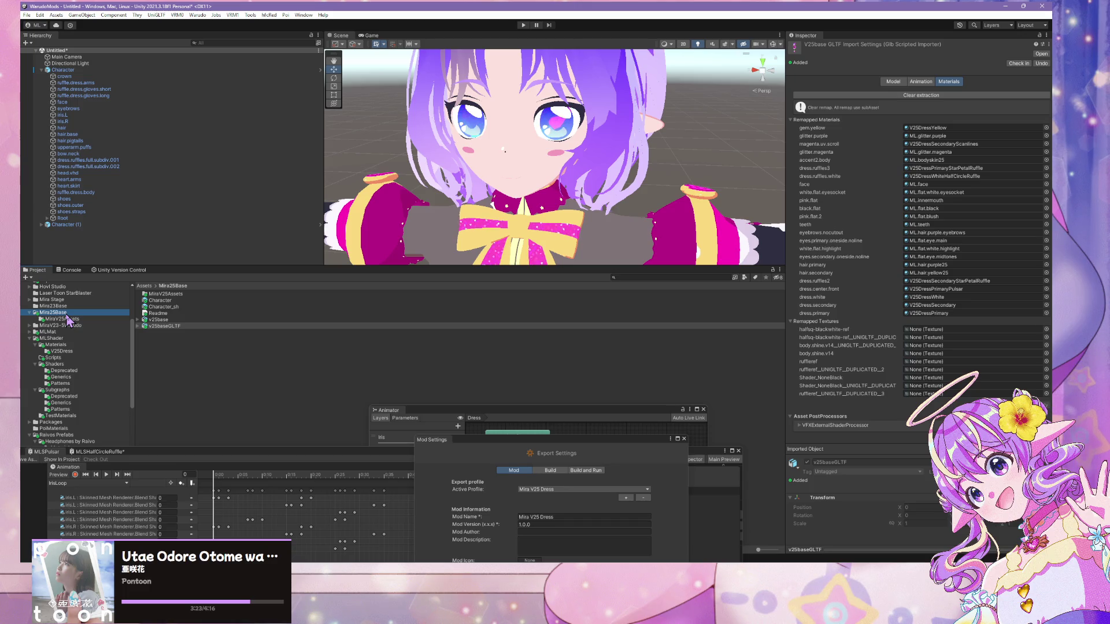
pyautogui.scroll(-8, 78, 353)
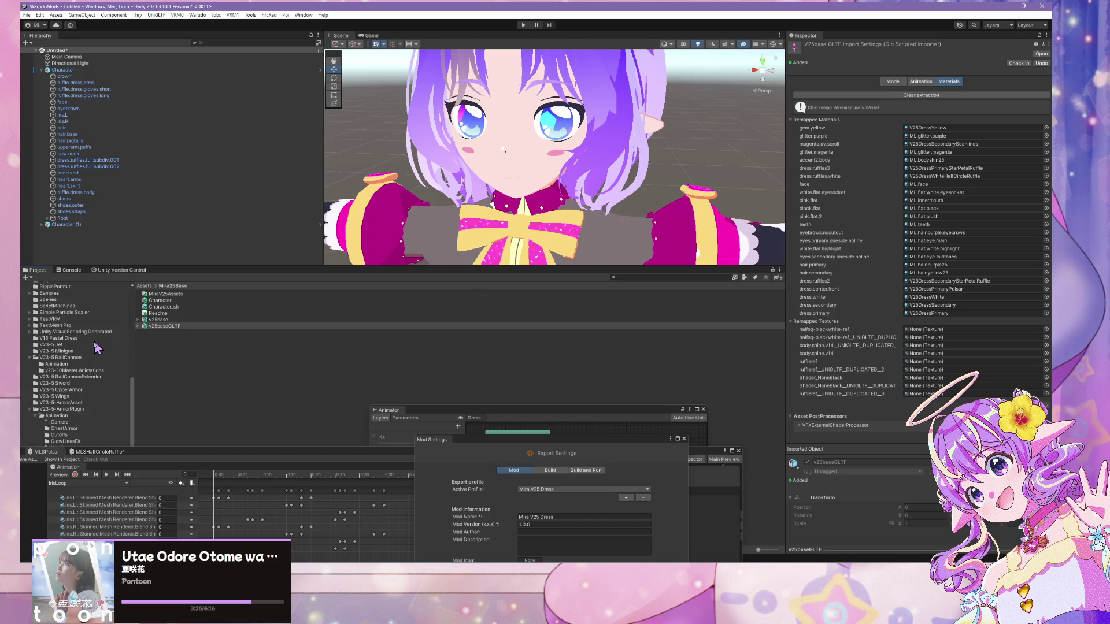
pyautogui.click(61, 302)
pyautogui.click(61, 322)
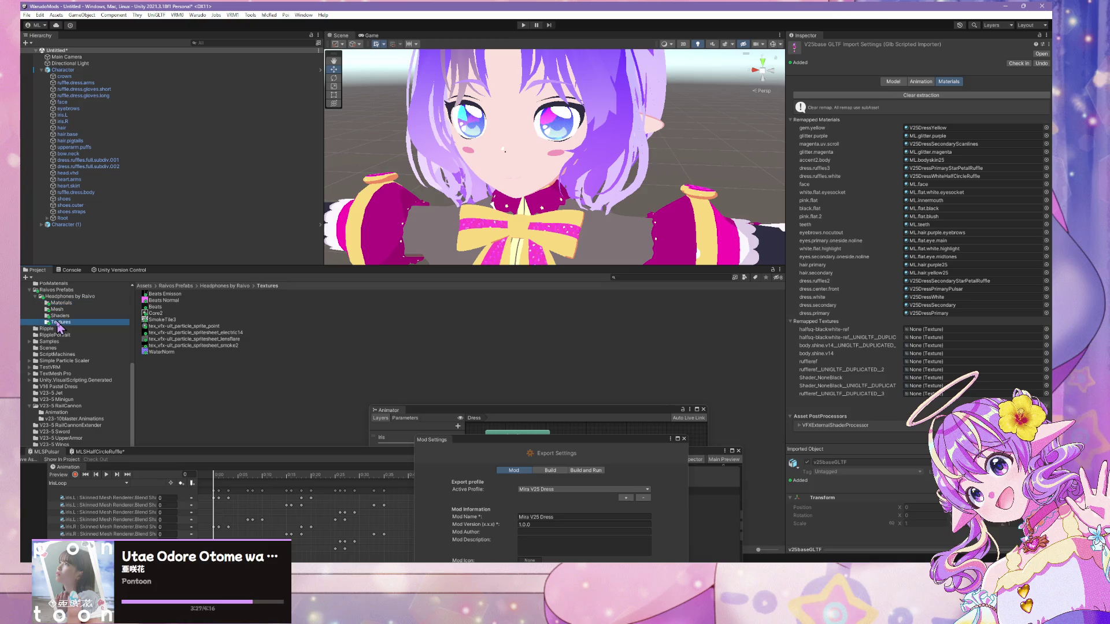
pyautogui.click(68, 304)
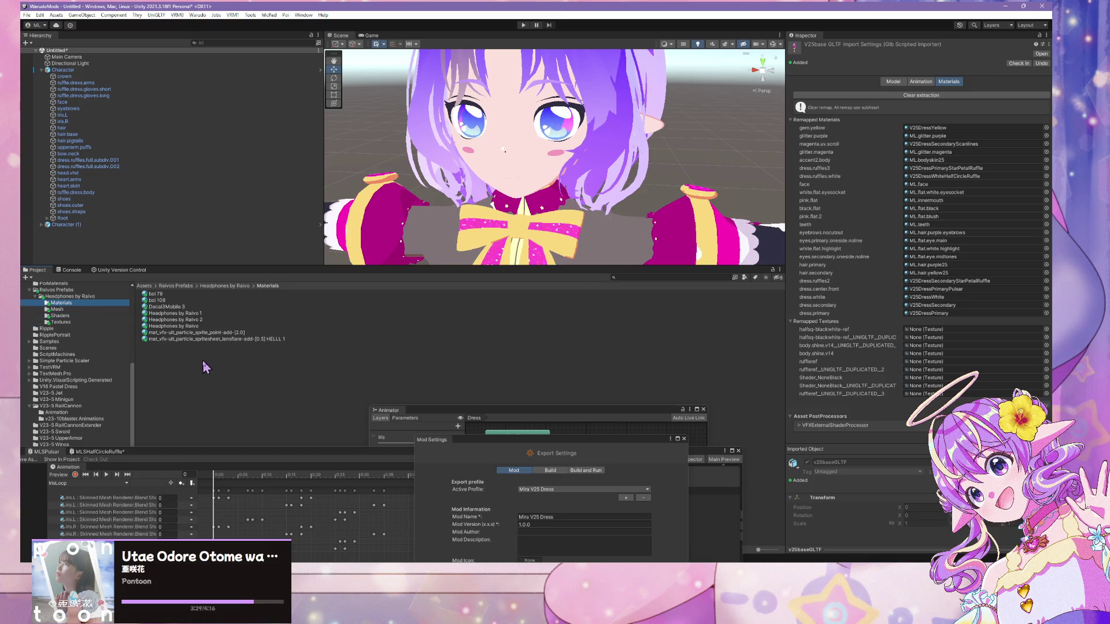
pyautogui.click(65, 309)
pyautogui.scroll(6, 112, 328)
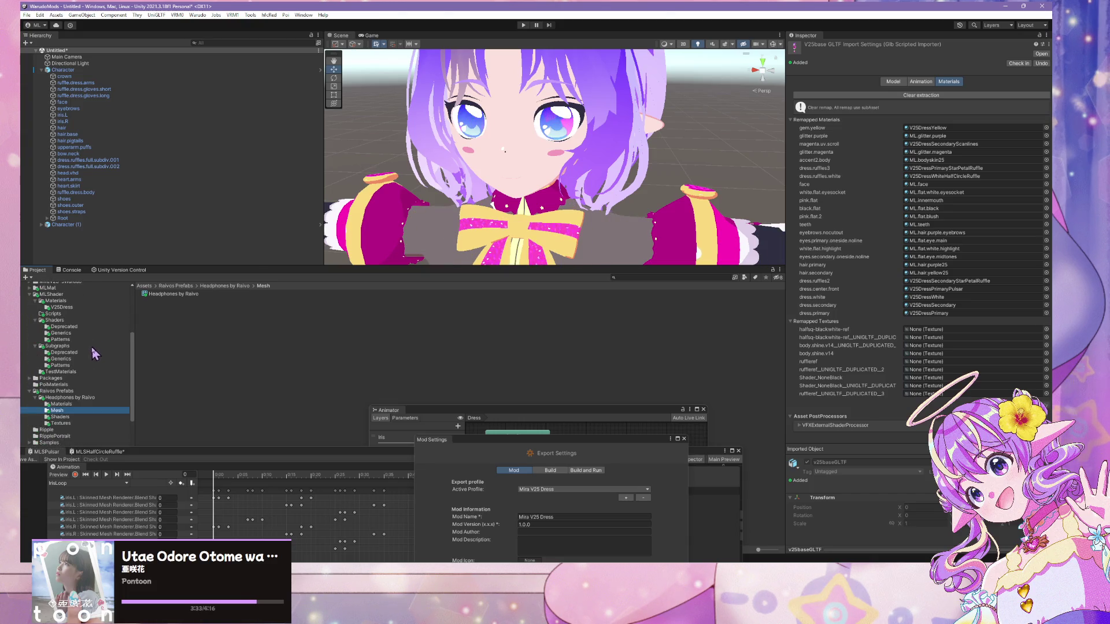
pyautogui.click(61, 366)
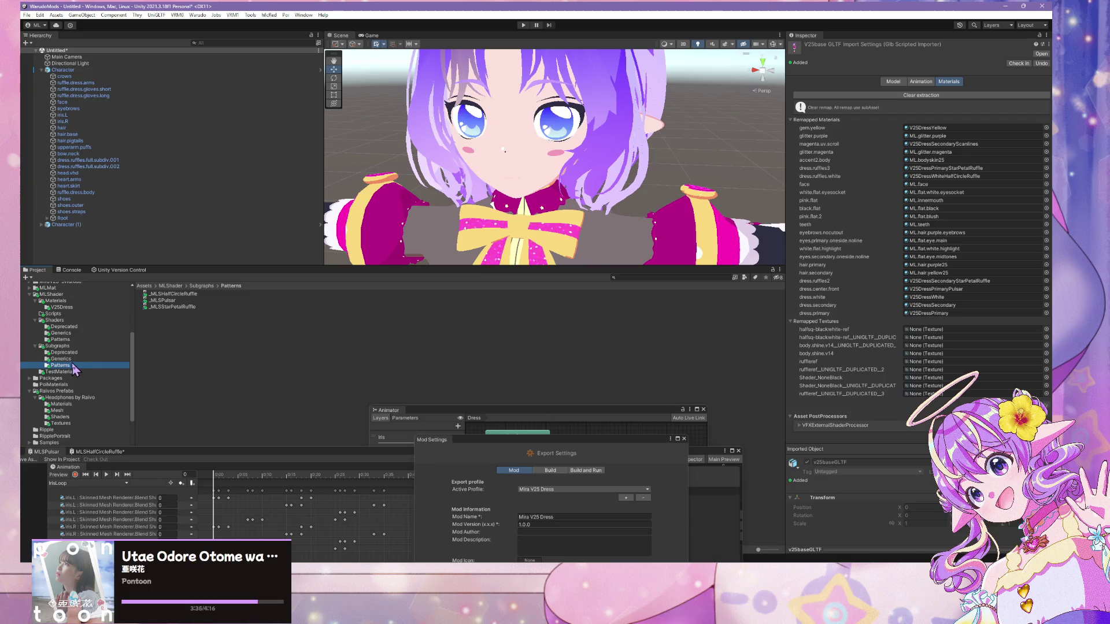
pyautogui.click(81, 359)
pyautogui.scroll(2, 96, 329)
pyautogui.click(80, 333)
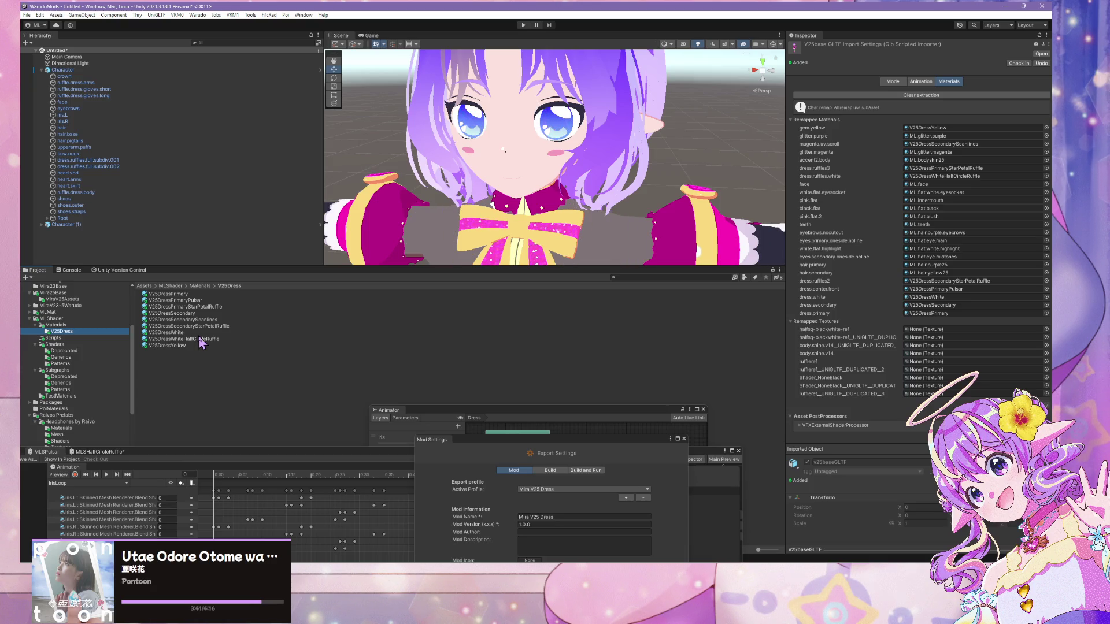
# - Duplicate V25DressPrimary with Ctrl+D and rename the copy V25DressMagentaGlitter
pyautogui.click(174, 346)
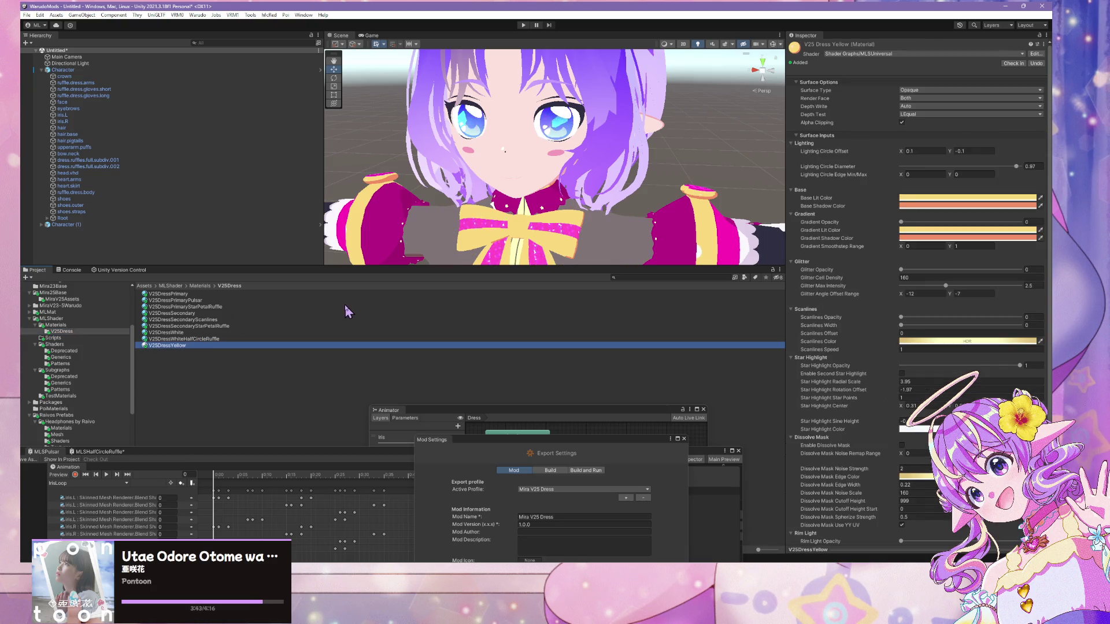
pyautogui.scroll(-5, 698, 141)
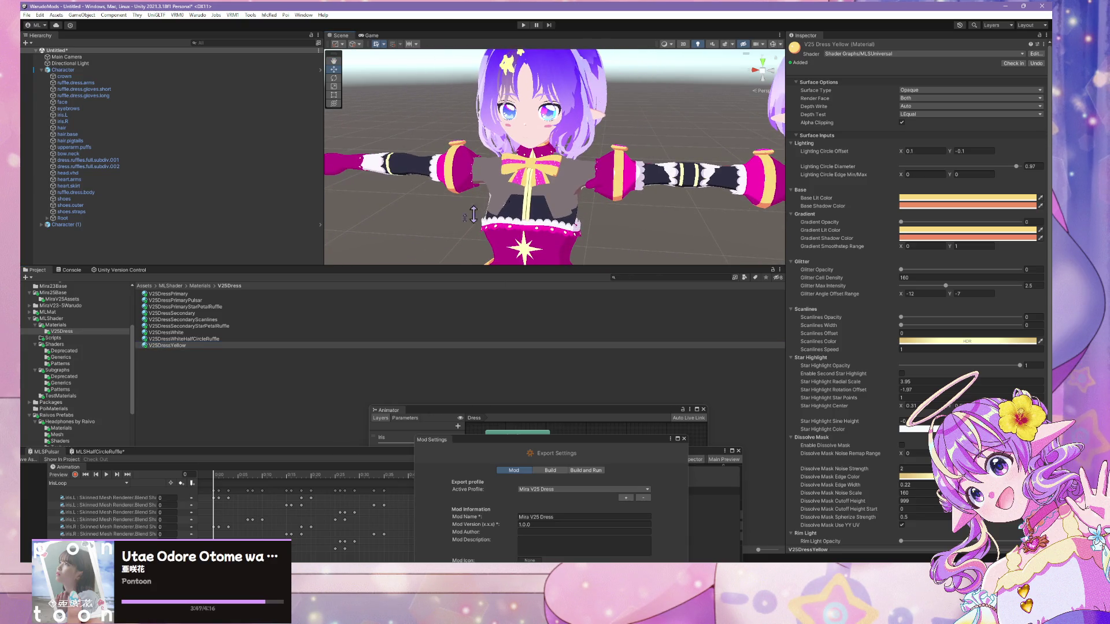
pyautogui.click(219, 294)
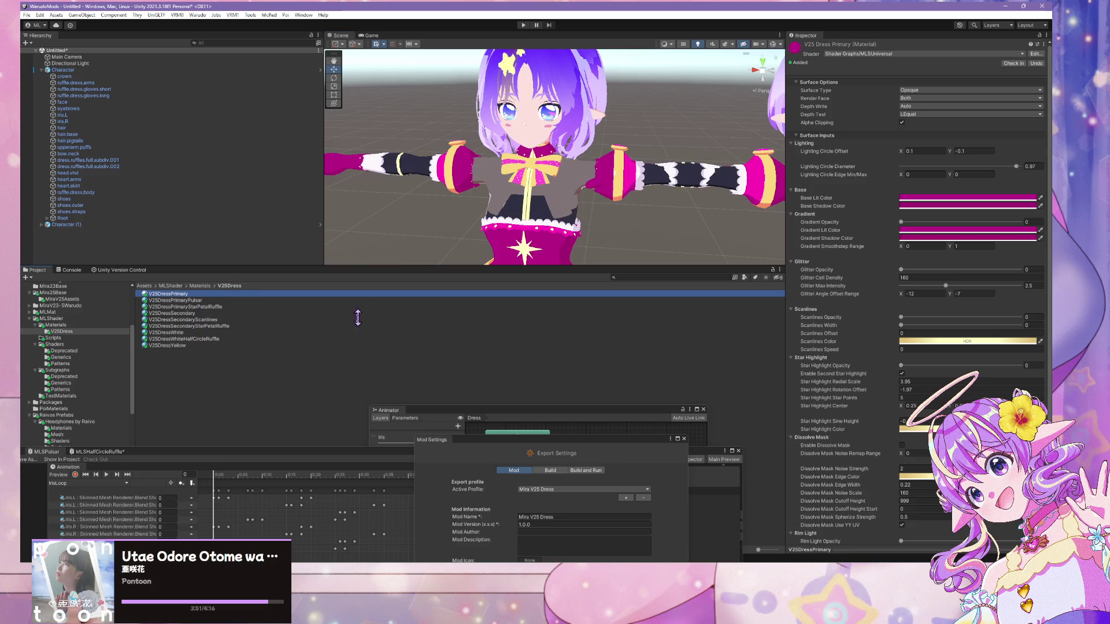
pyautogui.hotkey('ctrl', 'd')
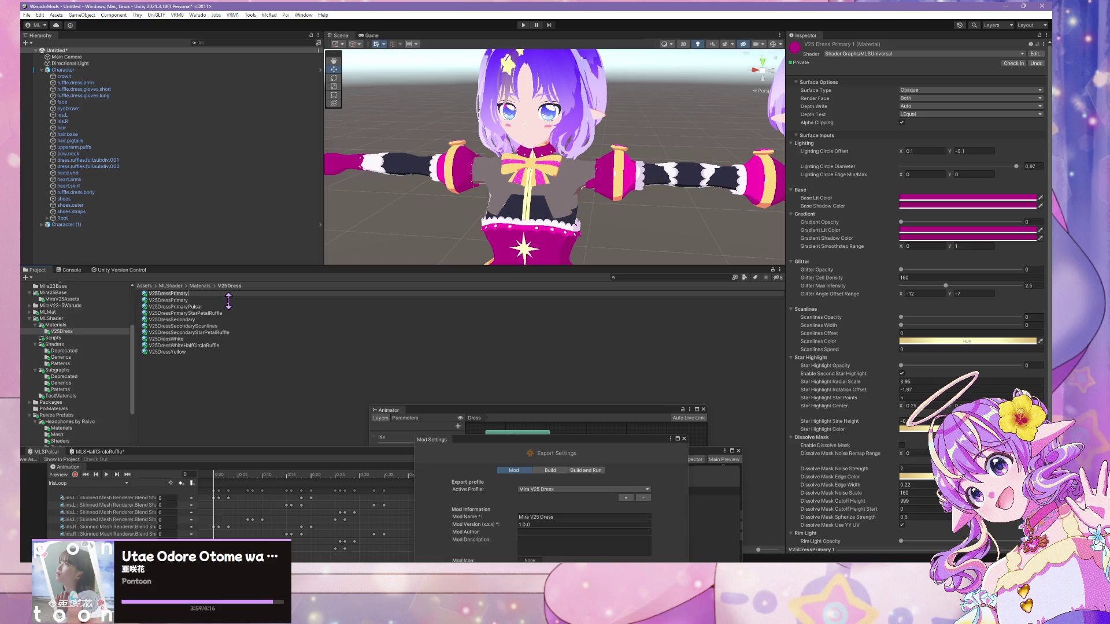
pyautogui.press('BackSpace')
pyautogui.press('BackSpace')
pyautogui.write('MagentaGl')
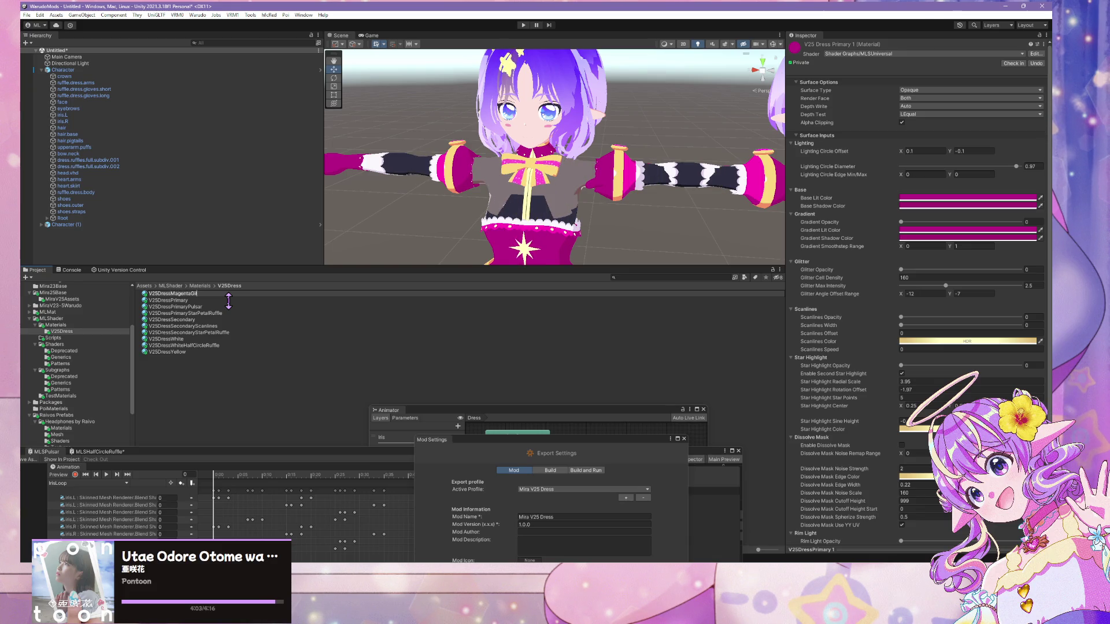
pyautogui.press('BackSpace')
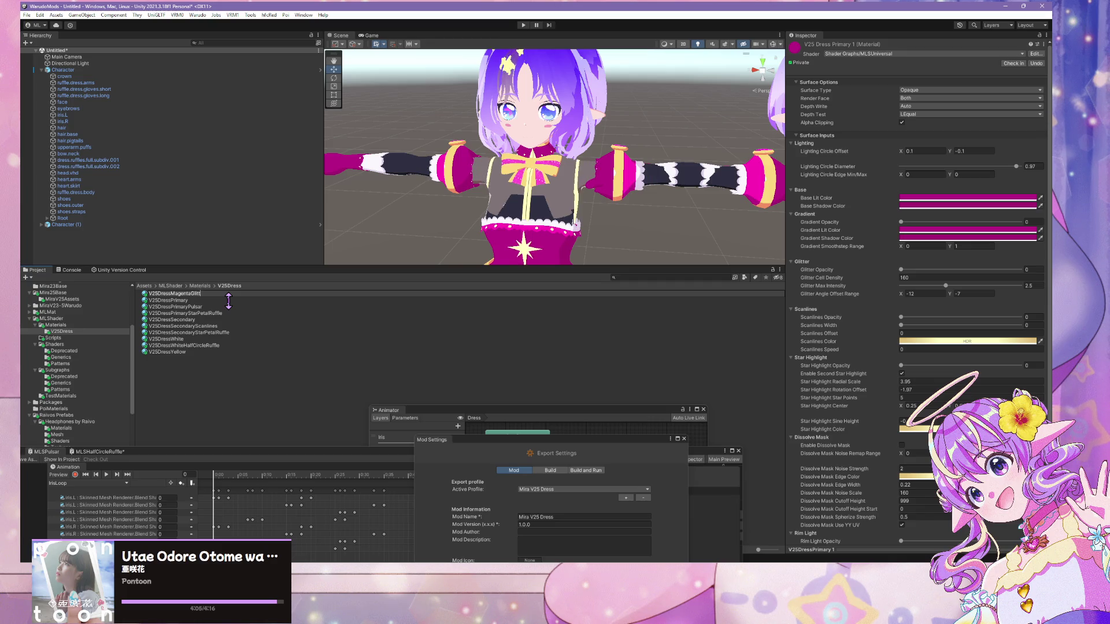
pyautogui.write('er')
pyautogui.press('Return')
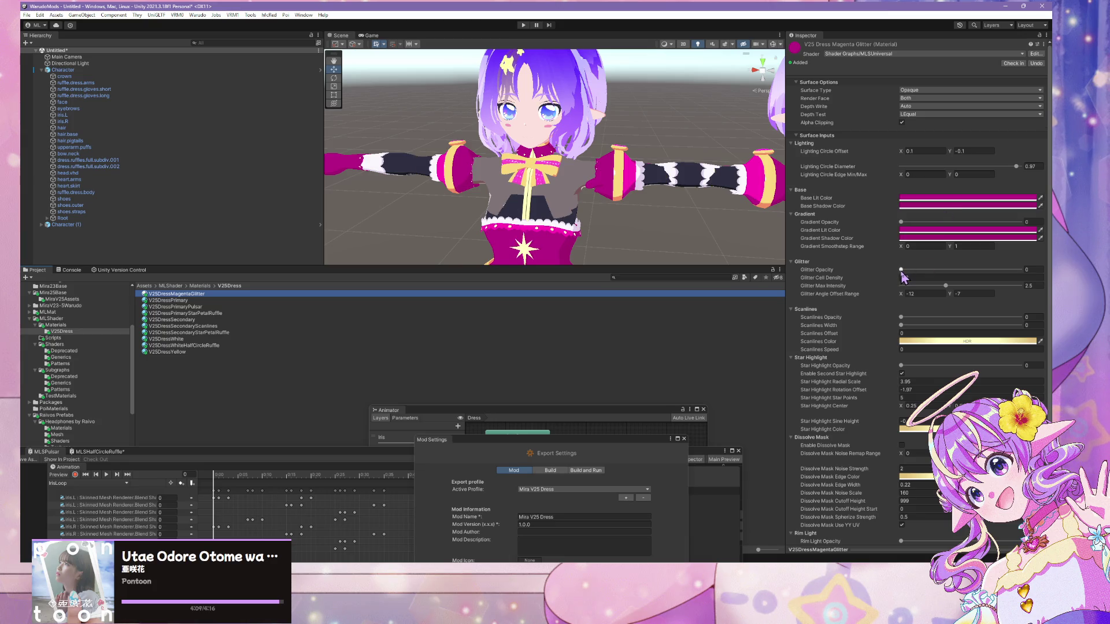
# - Apply the V25DressMagentaGlitter material to the character's bow
pyautogui.scroll(6, 544, 197)
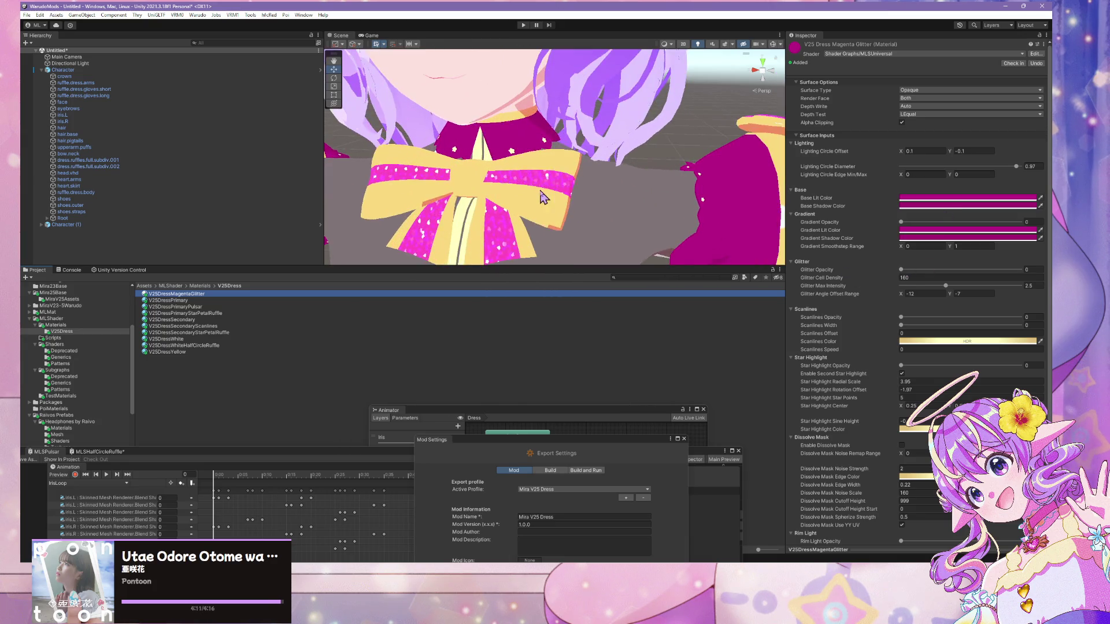
pyautogui.moveTo(198, 298)
pyautogui.mouseDown()
pyautogui.moveTo(511, 237)
pyautogui.moveTo(498, 233)
pyautogui.mouseUp()
pyautogui.scroll(-2, 756, 223)
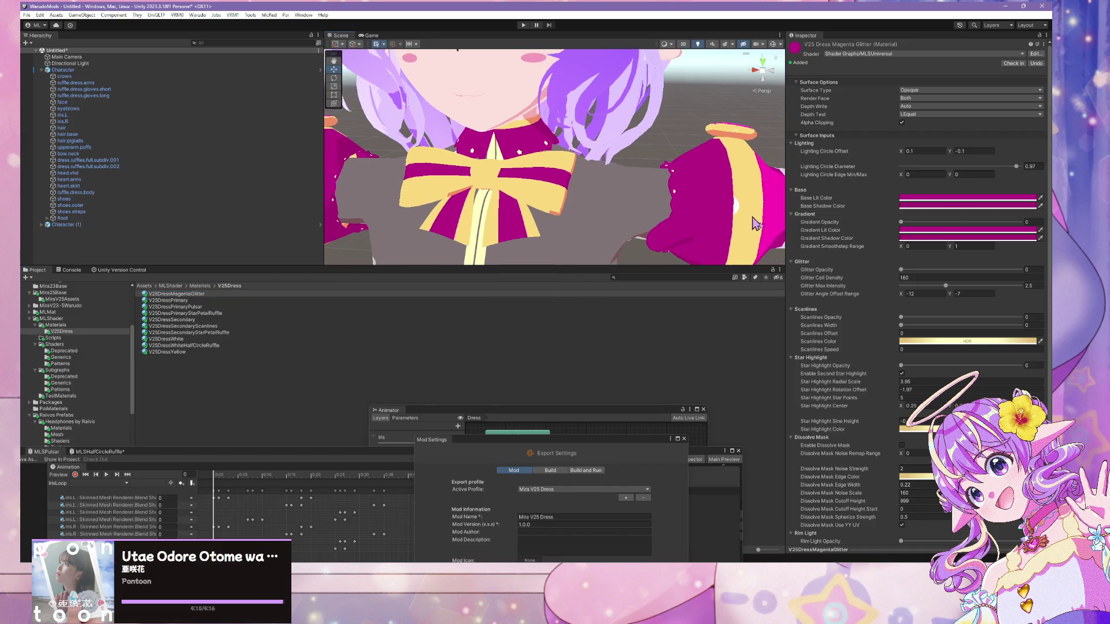
pyautogui.scroll(3, 558, 148)
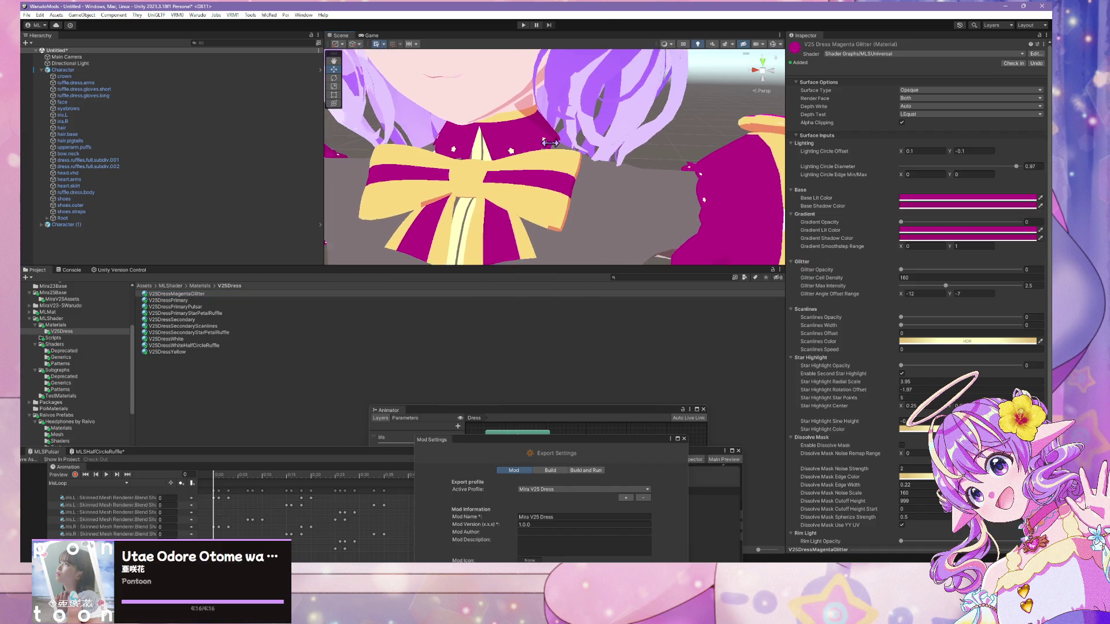
# - Set the material's Base Shadow Color to bright pink FF3DAA
pyautogui.click(925, 206)
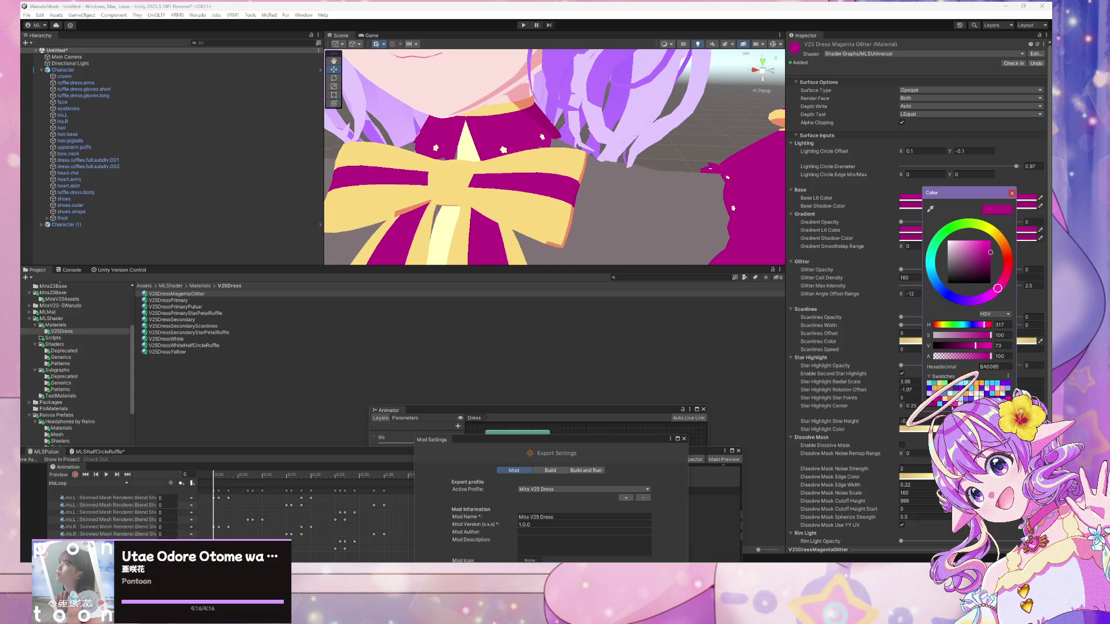
pyautogui.click(1003, 386)
pyautogui.click(907, 231)
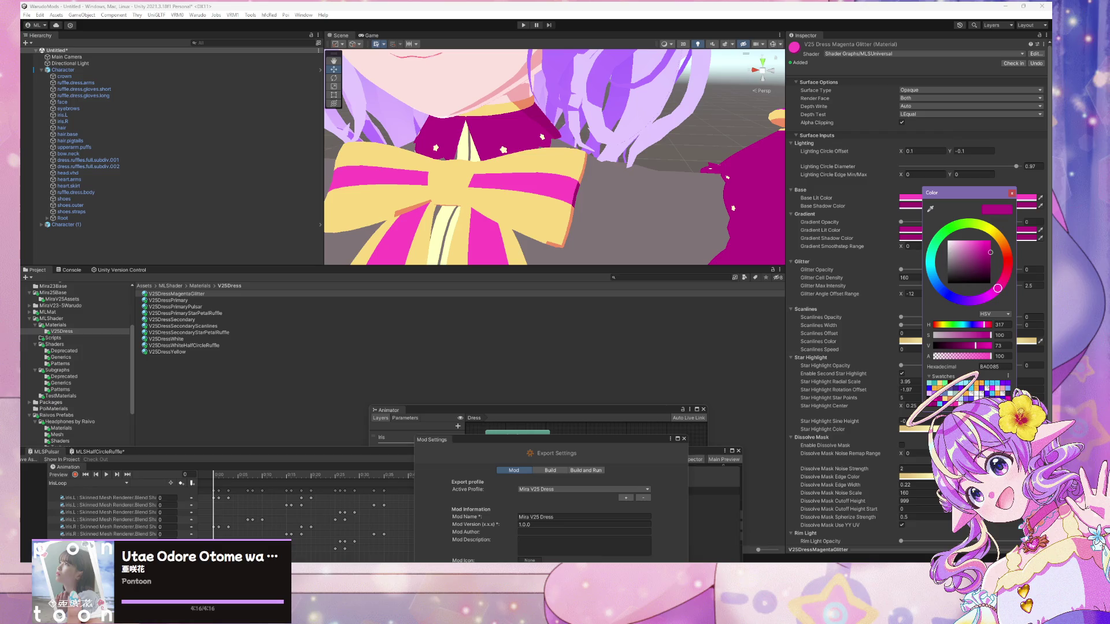
pyautogui.click(912, 207)
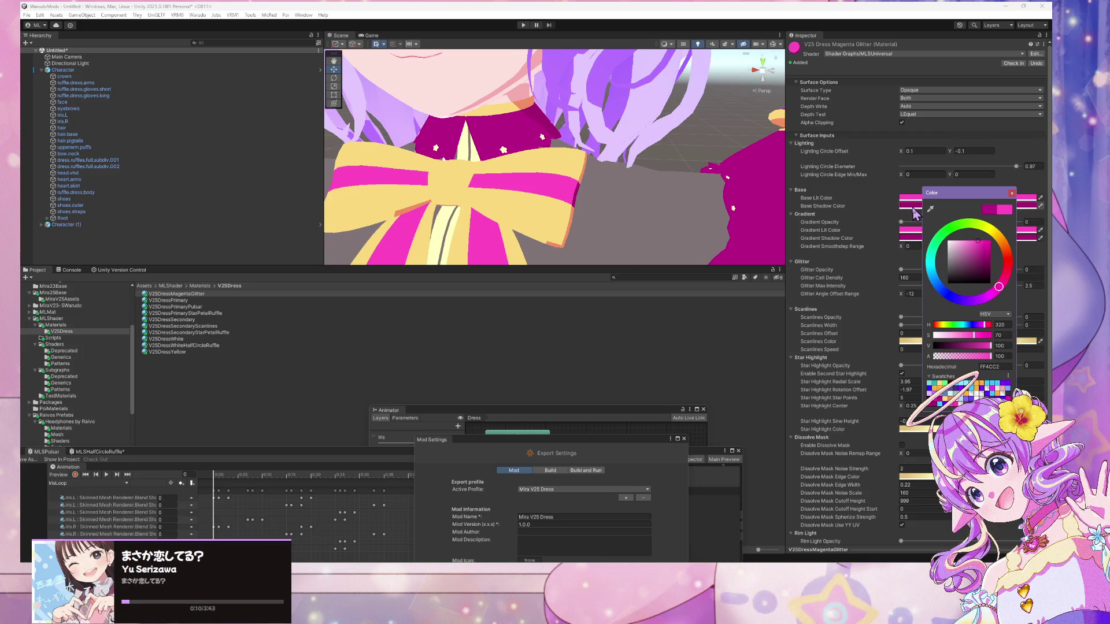
pyautogui.click(919, 237)
pyautogui.click(911, 198)
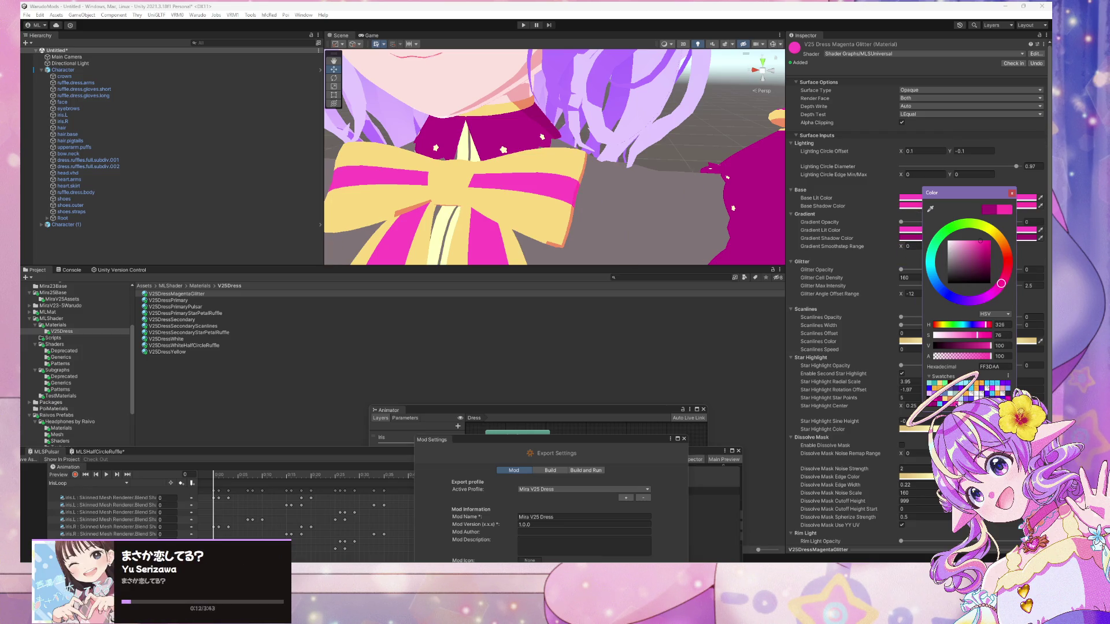
pyautogui.click(911, 238)
pyautogui.click(1002, 210)
pyautogui.click(1012, 193)
# - Raise Glitter Opacity to 1 so sparkles show on the bow
pyautogui.moveTo(903, 274); pyautogui.dragTo(1012, 274)
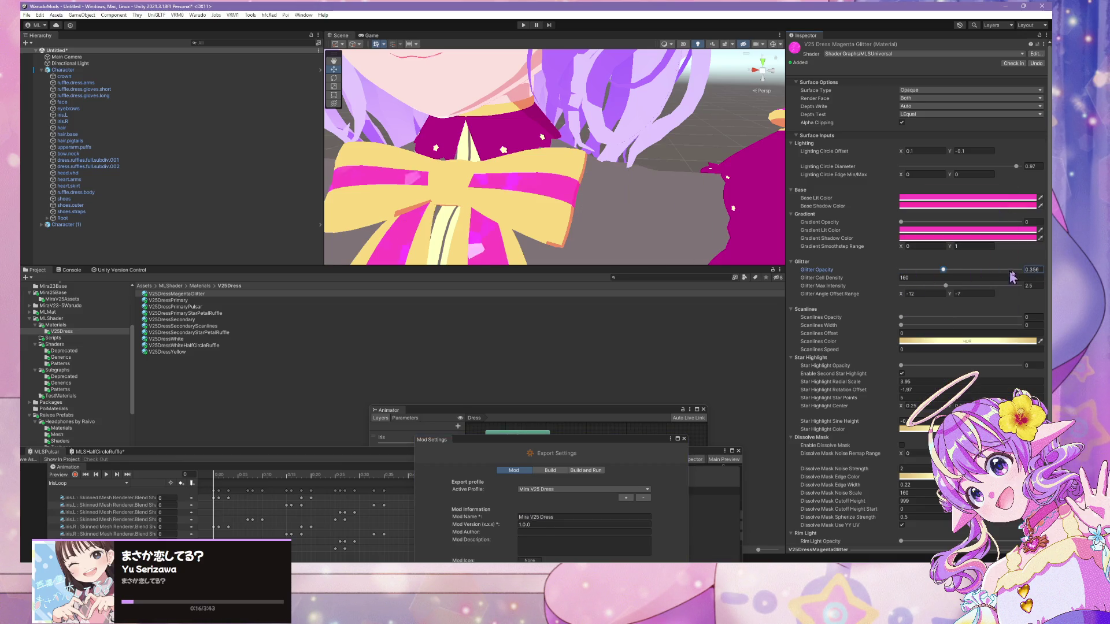
pyautogui.scroll(-8, 486, 208)
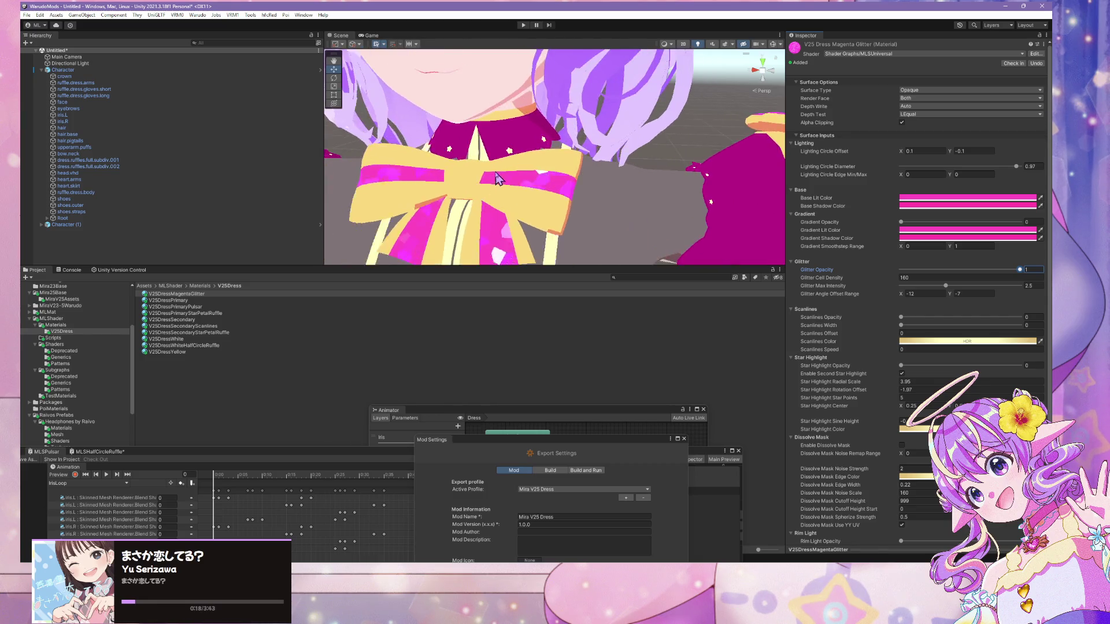
pyautogui.scroll(10, 578, 208)
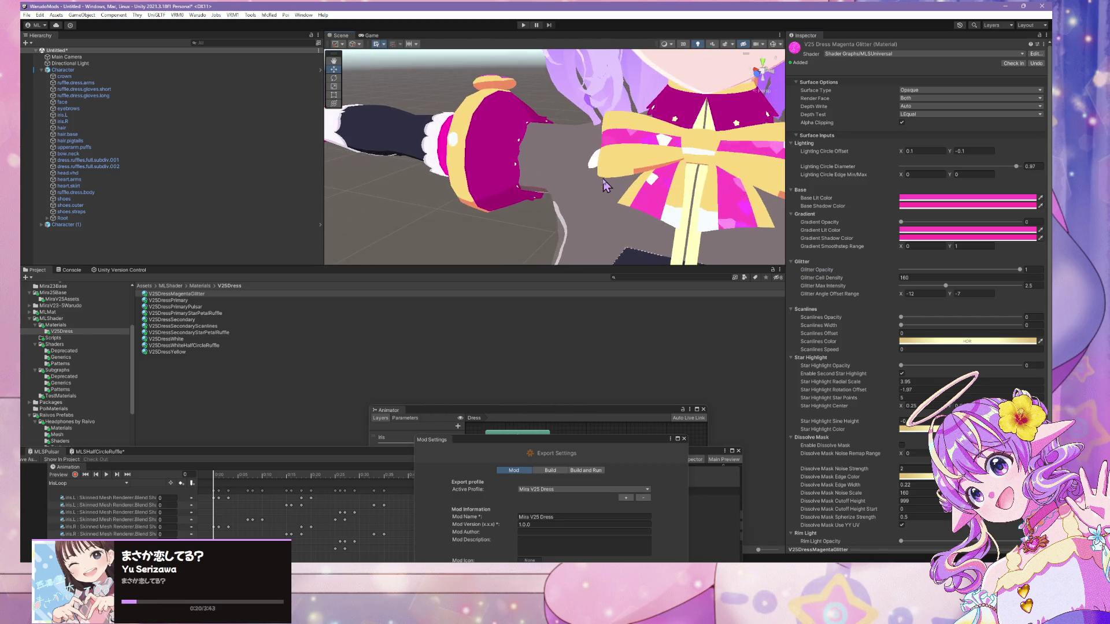
pyautogui.moveTo(605, 208)
pyautogui.mouseDown()
pyautogui.moveTo(509, 243)
pyautogui.moveTo(310, 359)
pyautogui.moveTo(399, 233)
pyautogui.moveTo(508, 176)
pyautogui.moveTo(456, 162)
pyautogui.moveTo(478, 177)
pyautogui.moveTo(478, 123)
pyautogui.moveTo(466, 149)
pyautogui.moveTo(460, 280)
pyautogui.moveTo(468, 243)
pyautogui.moveTo(486, 260)
pyautogui.mouseUp()
pyautogui.scroll(-8, 399, 233)
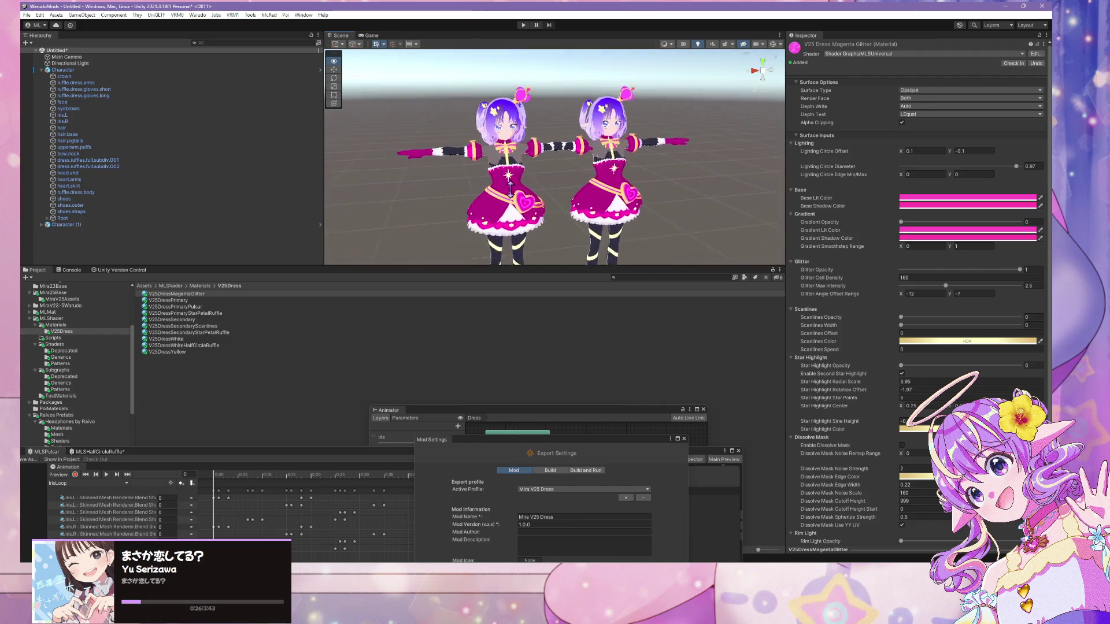
pyautogui.scroll(5, 479, 177)
pyautogui.scroll(-4, 478, 177)
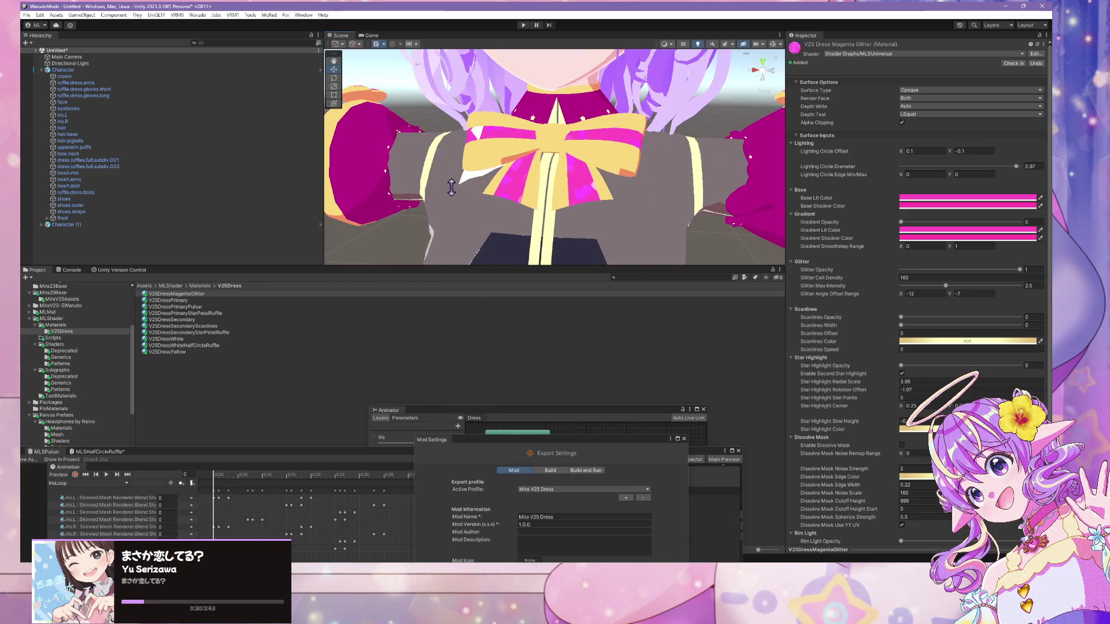
pyautogui.click(636, 279)
pyautogui.write('glitter')
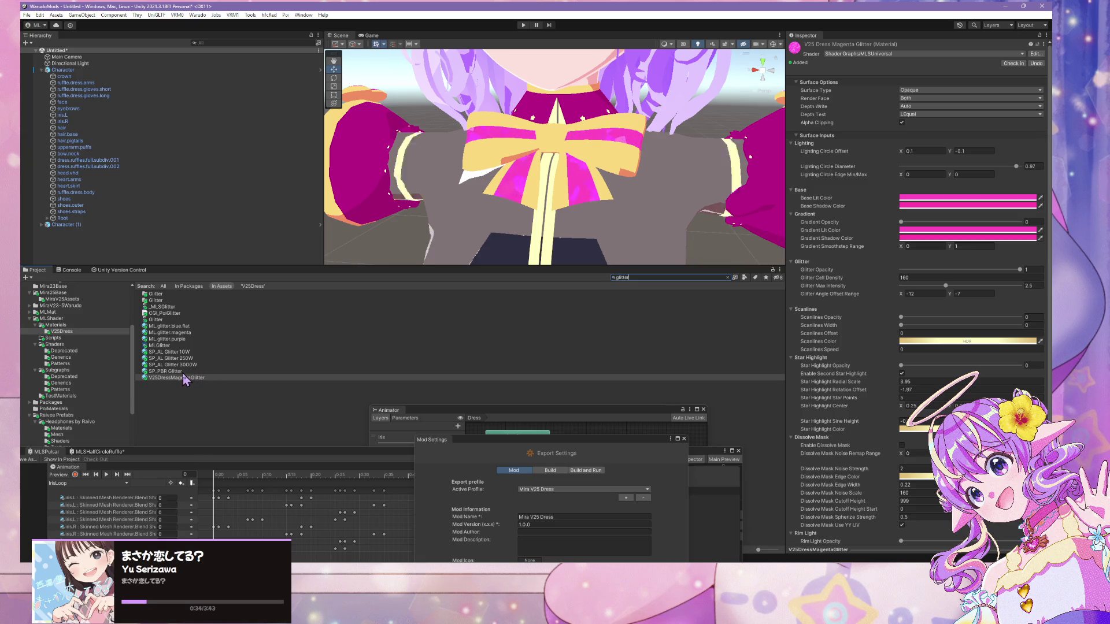
# - Select bow.neck and expand its magenta glitter material settings in the Inspector
pyautogui.click(177, 335)
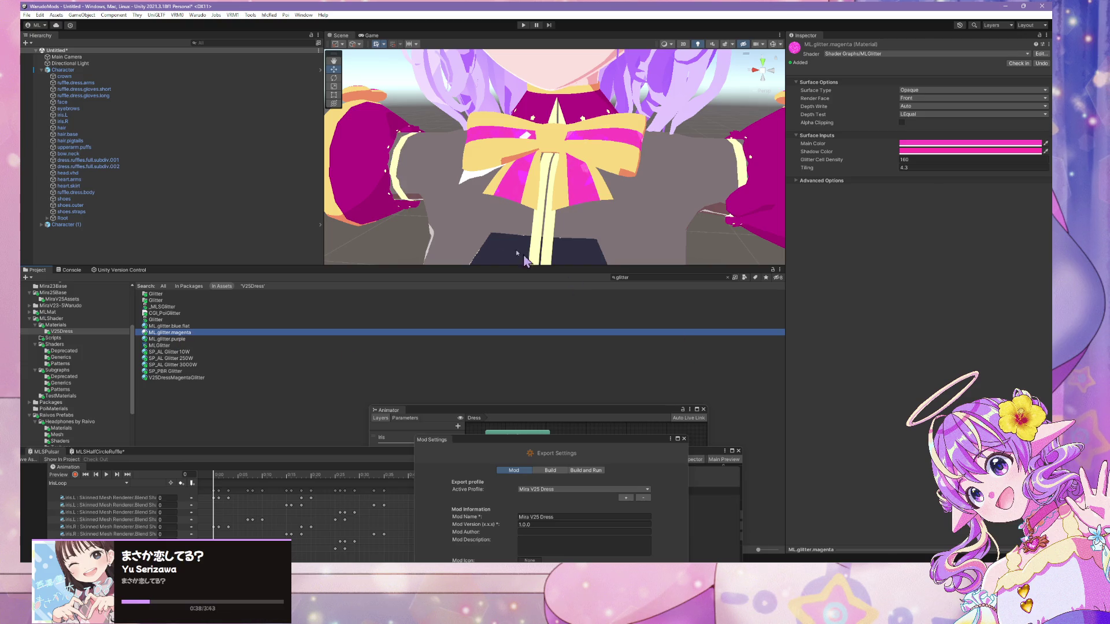
pyautogui.click(572, 183)
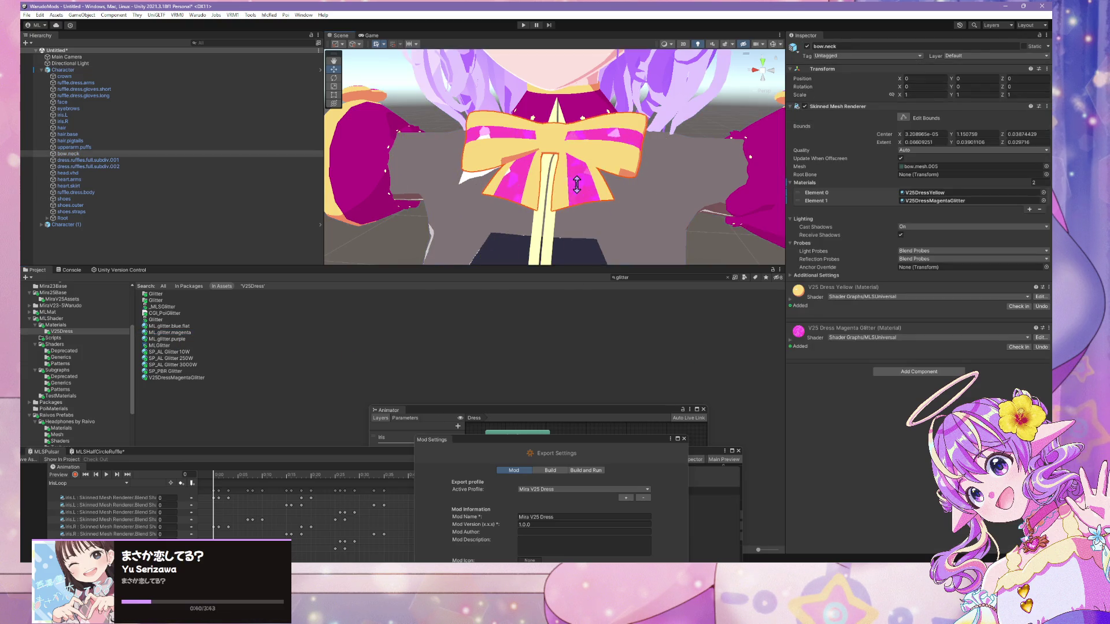
pyautogui.click(793, 344)
pyautogui.scroll(-6, 917, 289)
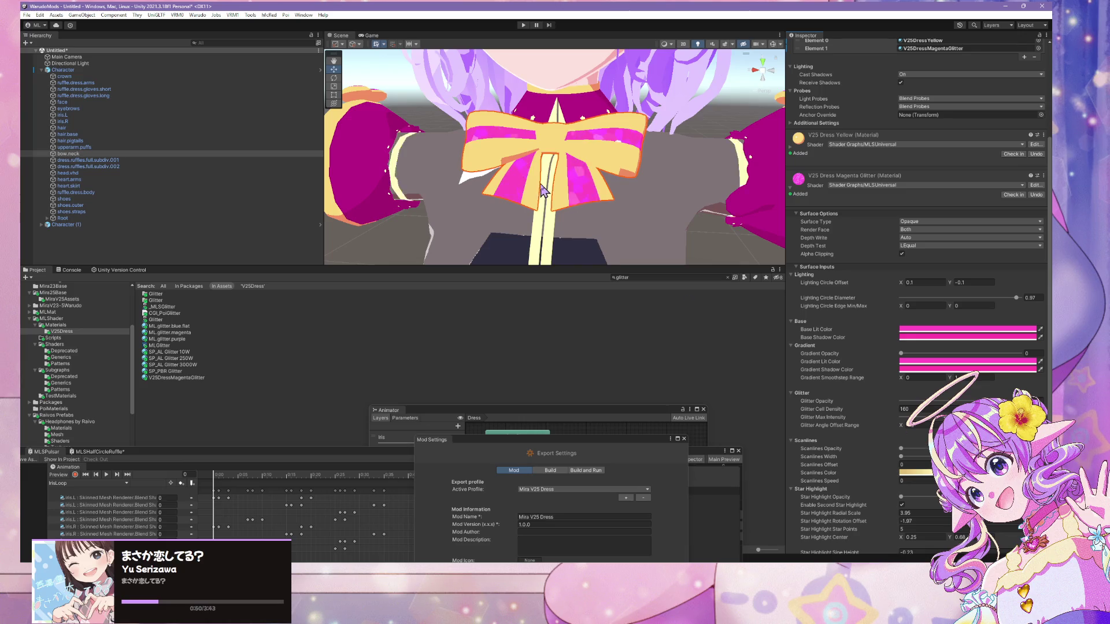
pyautogui.scroll(4, 543, 191)
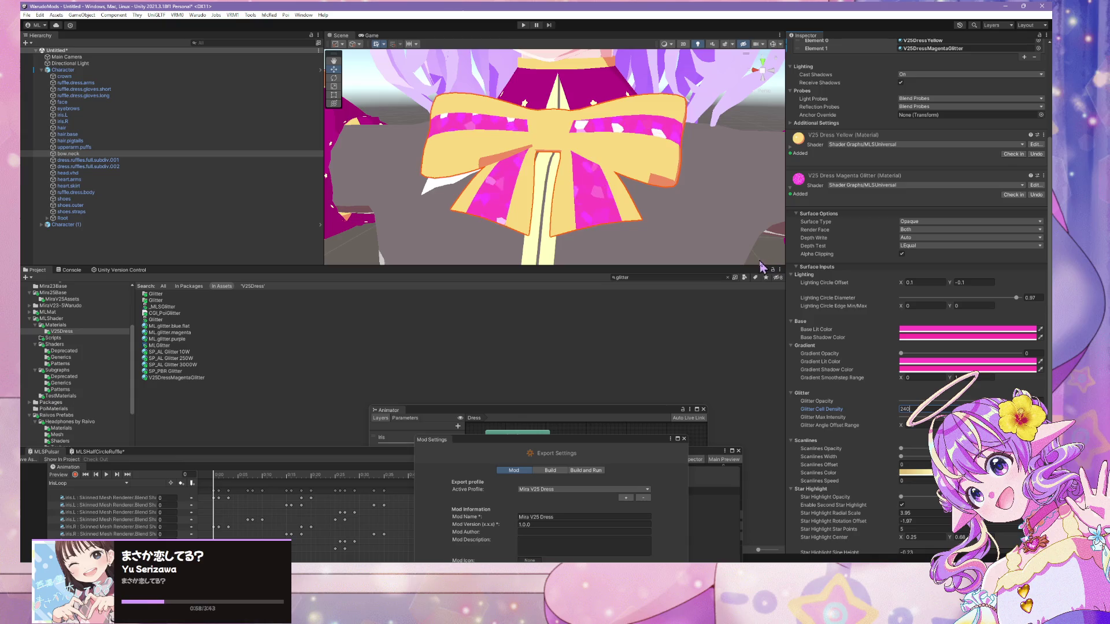
pyautogui.scroll(-4, 433, 178)
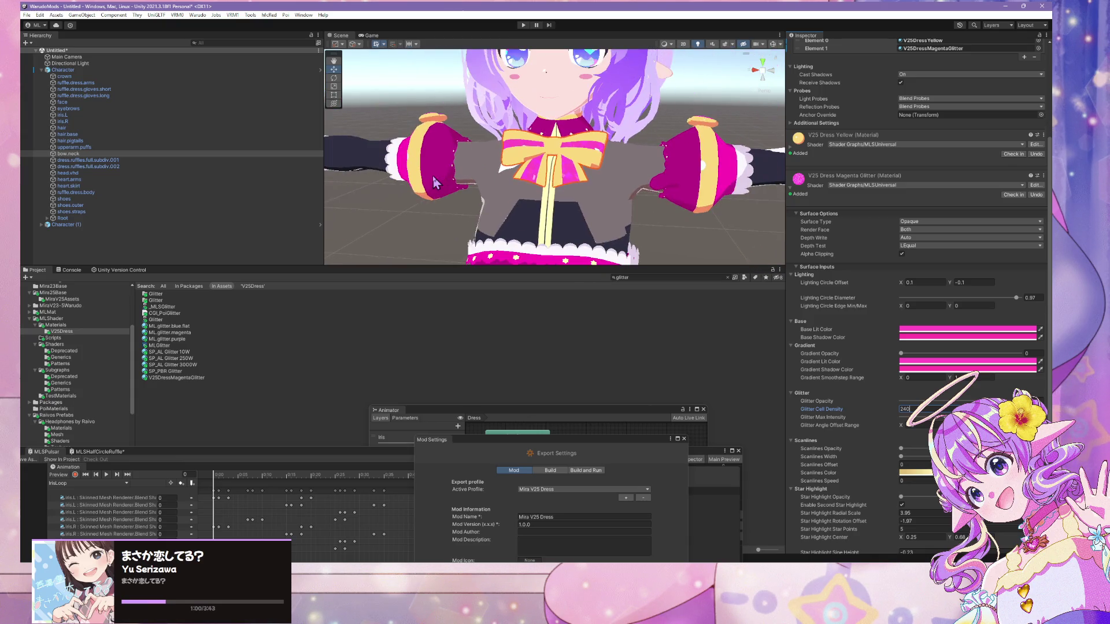
pyautogui.scroll(-3, 433, 176)
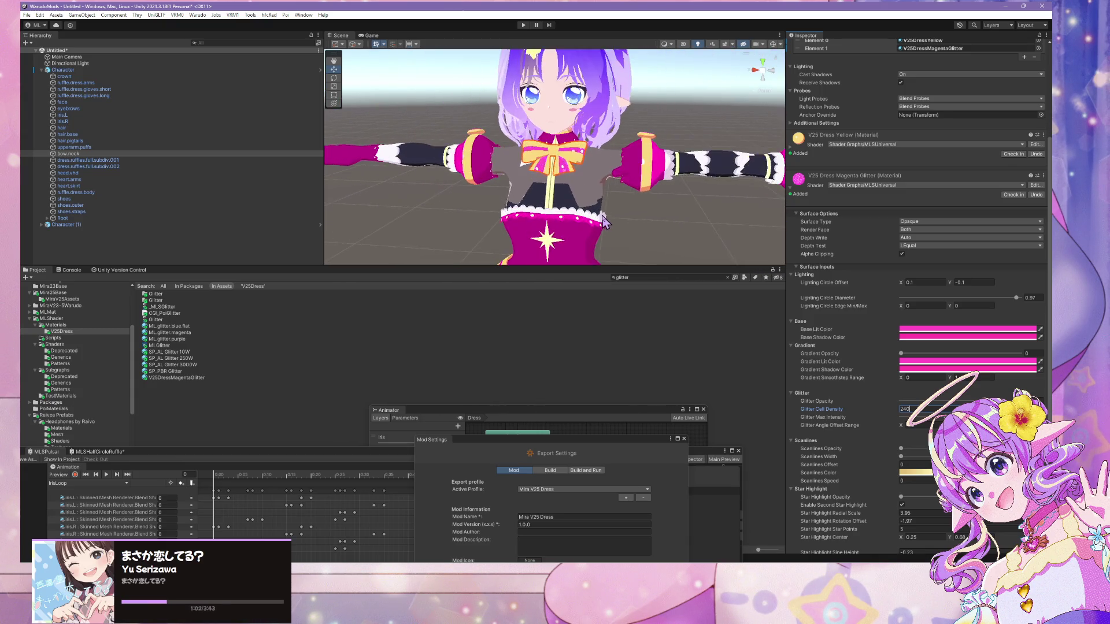
pyautogui.scroll(6, 603, 223)
pyautogui.scroll(2, 604, 225)
pyautogui.scroll(-6, 624, 228)
pyautogui.scroll(1, 653, 232)
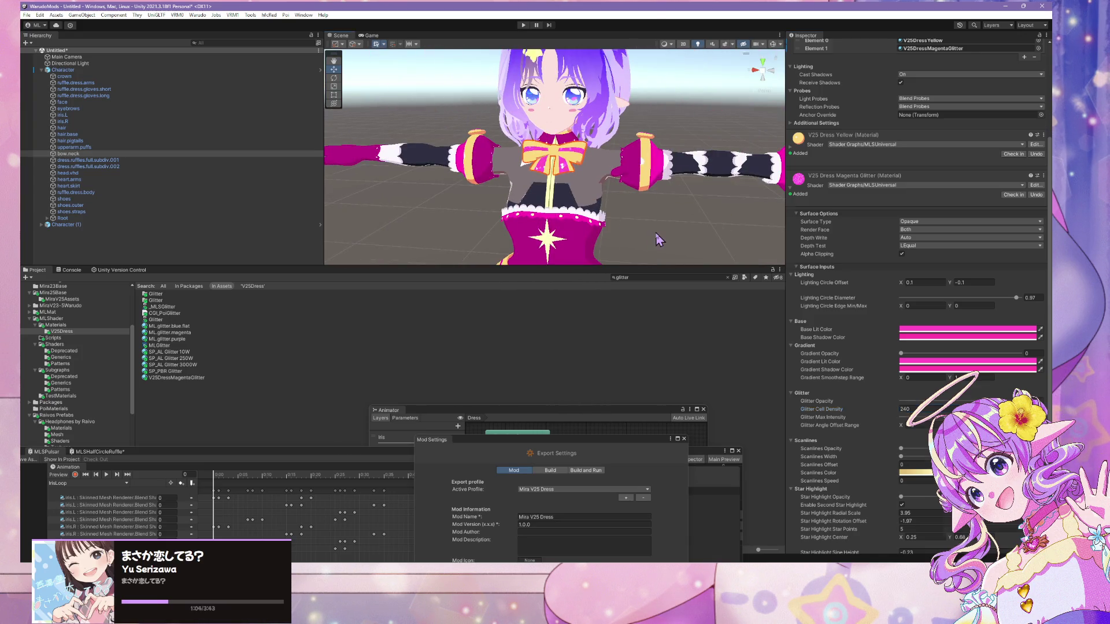
# - Reorient the view, reselect bow.neck, and open the dress material's shader graph
pyautogui.click(655, 233)
pyautogui.scroll(3, 613, 230)
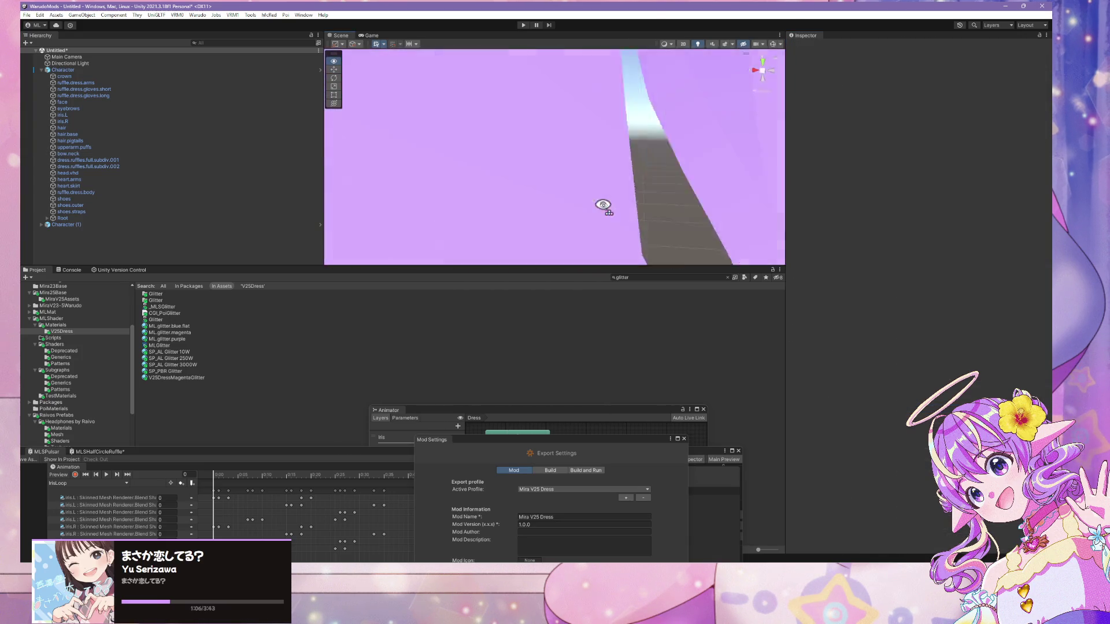
pyautogui.moveTo(595, 208); pyautogui.dragTo(703, 146)
pyautogui.scroll(8, 705, 146)
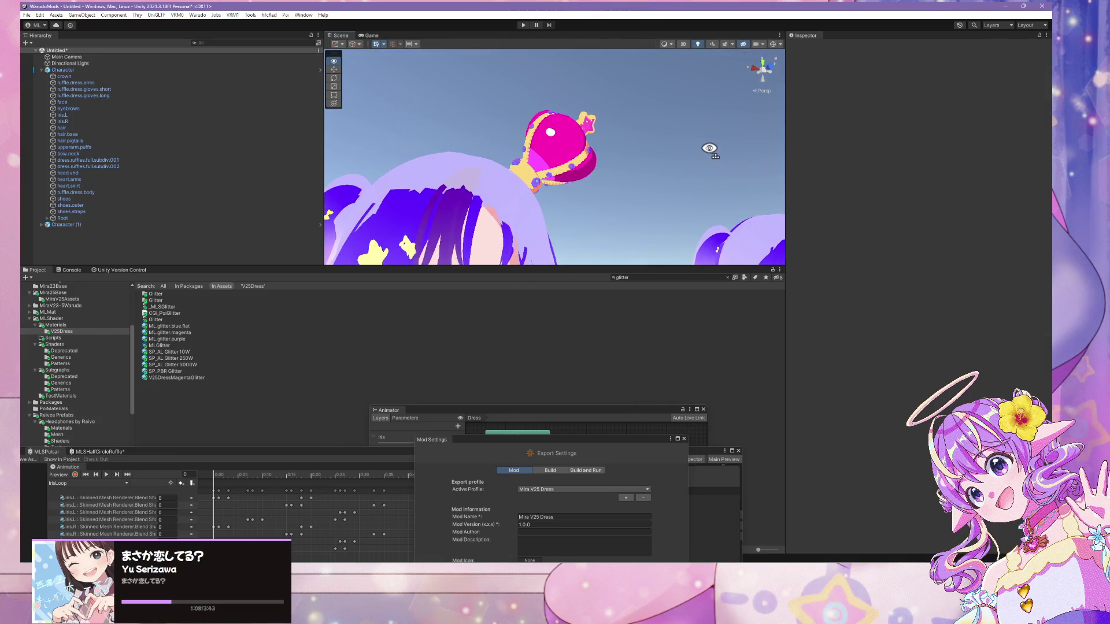
pyautogui.scroll(-5, 710, 148)
pyautogui.moveTo(710, 148)
pyautogui.mouseDown()
pyautogui.moveTo(607, 167)
pyautogui.moveTo(646, 198)
pyautogui.moveTo(628, 199)
pyautogui.moveTo(653, 196)
pyautogui.mouseUp()
pyautogui.scroll(3, 606, 167)
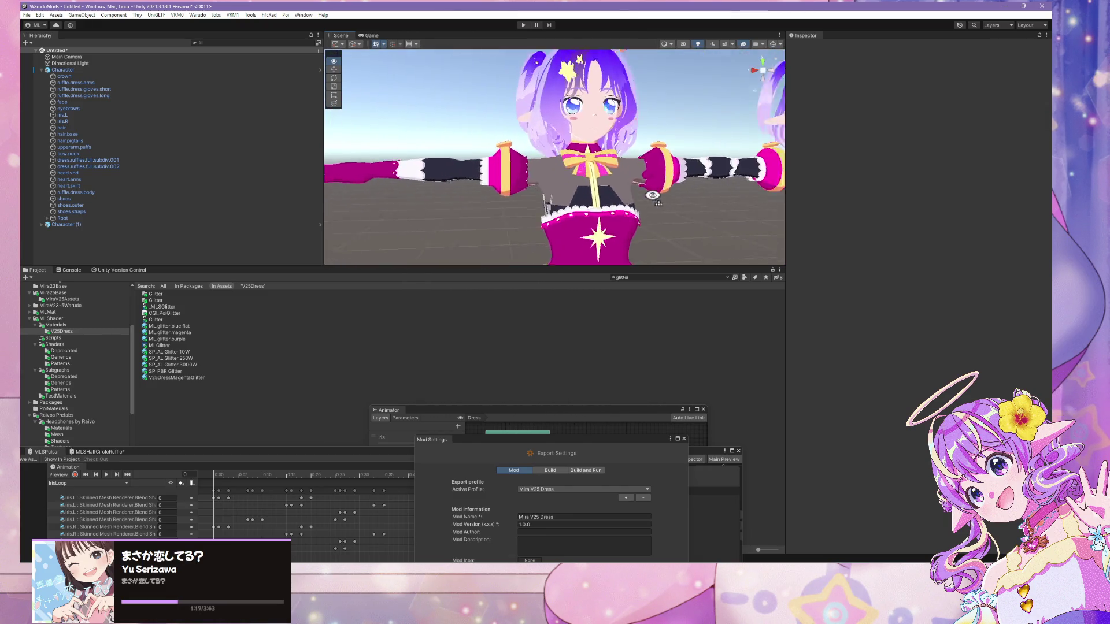
pyautogui.scroll(4, 636, 191)
pyautogui.scroll(-2, 607, 186)
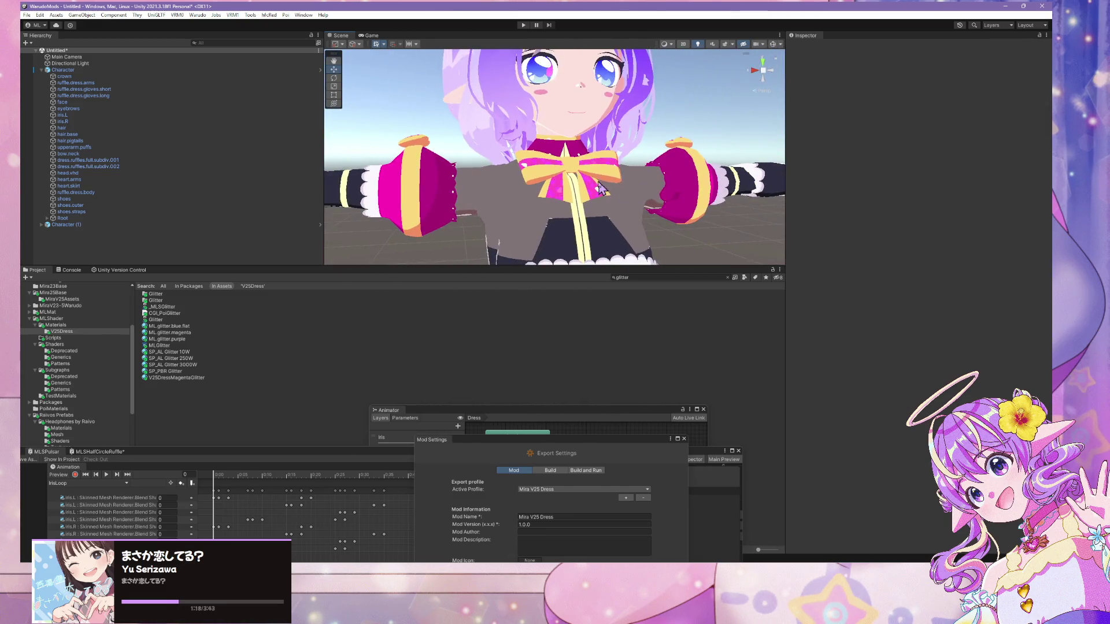
pyautogui.click(598, 185)
pyautogui.click(598, 185)
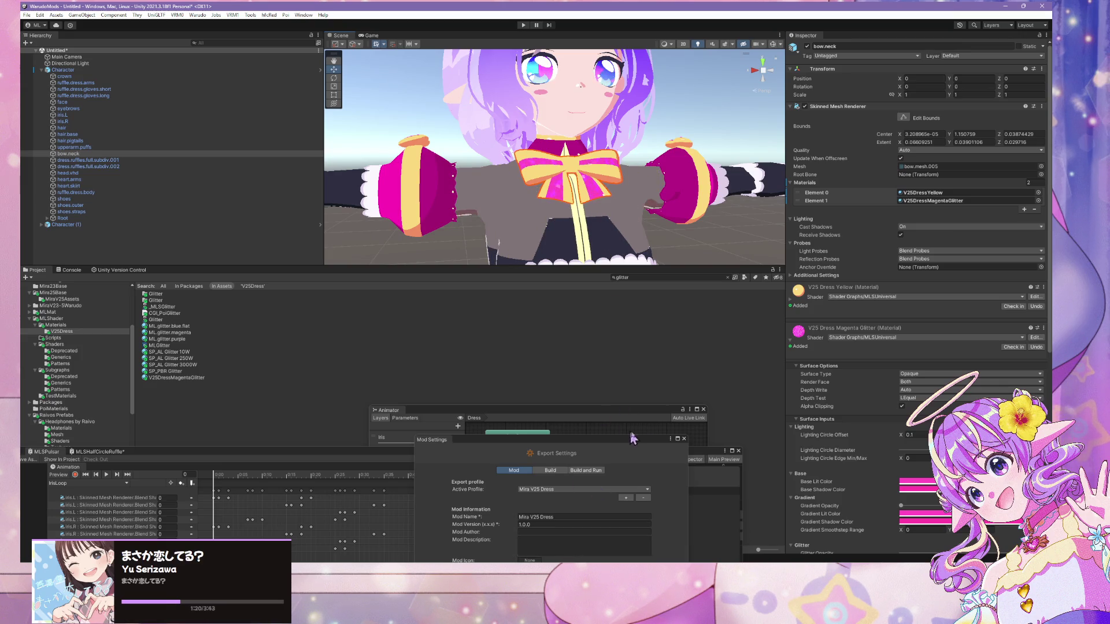
pyautogui.click(1035, 338)
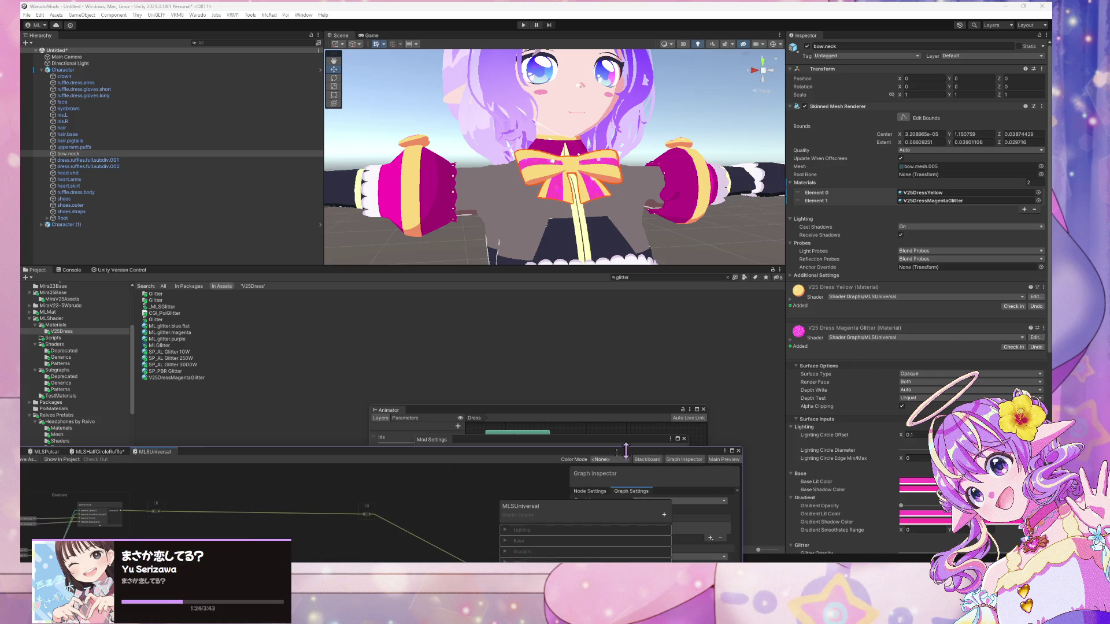
# - Enlarge the MLSUniversal graph window, then drill into _MLSUniversalBase and the _MLSGlitter node
pyautogui.moveTo(519, 459); pyautogui.dragTo(702, 141)
pyautogui.moveTo(454, 339)
pyautogui.mouseDown()
pyautogui.moveTo(335, 285)
pyautogui.moveTo(412, 315)
pyautogui.mouseUp()
pyautogui.moveTo(376, 382)
pyautogui.mouseDown()
pyautogui.moveTo(104, 329)
pyautogui.moveTo(158, 297)
pyautogui.moveTo(495, 452)
pyautogui.moveTo(526, 372)
pyautogui.moveTo(587, 361)
pyautogui.moveTo(511, 515)
pyautogui.moveTo(580, 509)
pyautogui.moveTo(416, 501)
pyautogui.mouseUp()
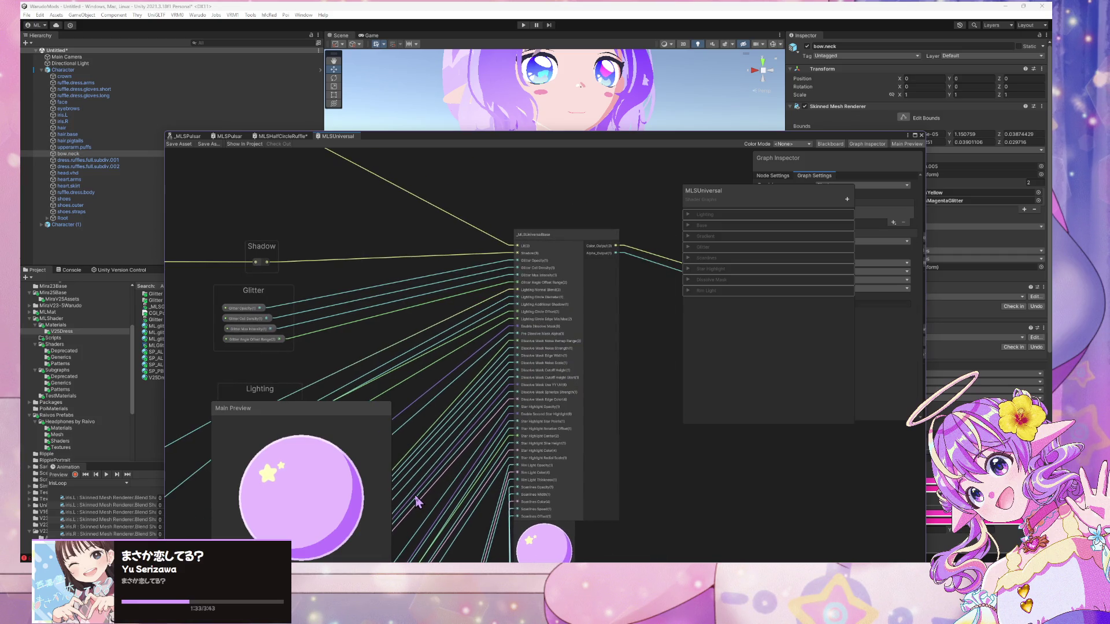
pyautogui.doubleClick(541, 231)
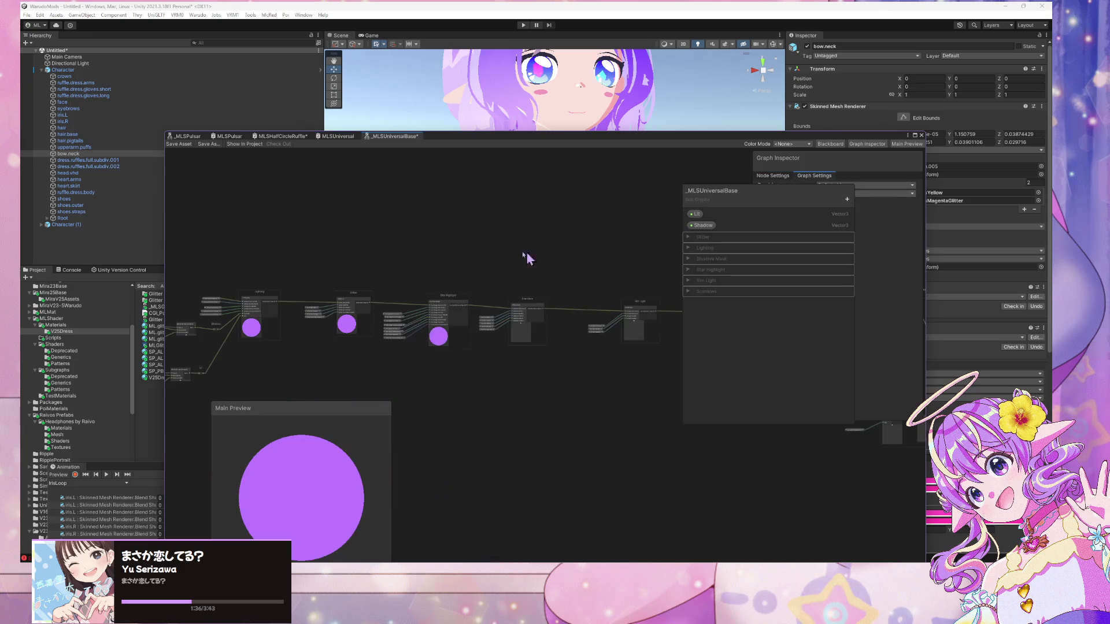
pyautogui.scroll(3, 428, 387)
pyautogui.moveTo(473, 436)
pyautogui.mouseDown()
pyautogui.moveTo(302, 426)
pyautogui.moveTo(402, 466)
pyautogui.moveTo(493, 411)
pyautogui.moveTo(480, 411)
pyautogui.moveTo(632, 438)
pyautogui.moveTo(555, 470)
pyautogui.mouseUp()
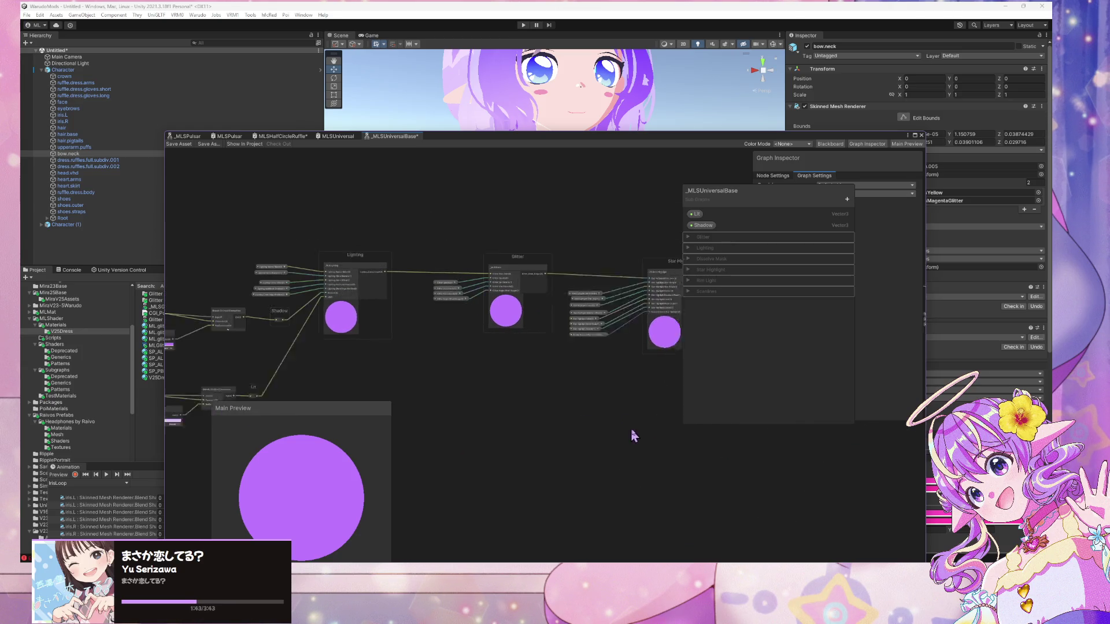
pyautogui.scroll(3, 597, 426)
pyautogui.scroll(1, 533, 234)
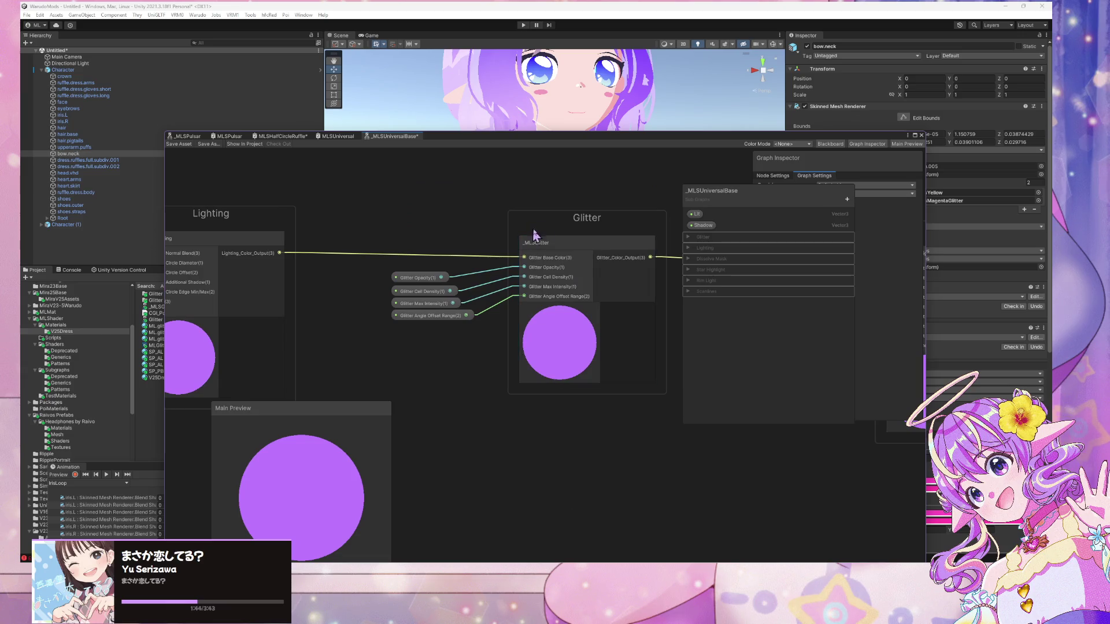
pyautogui.click(554, 251)
pyautogui.doubleClick(555, 251)
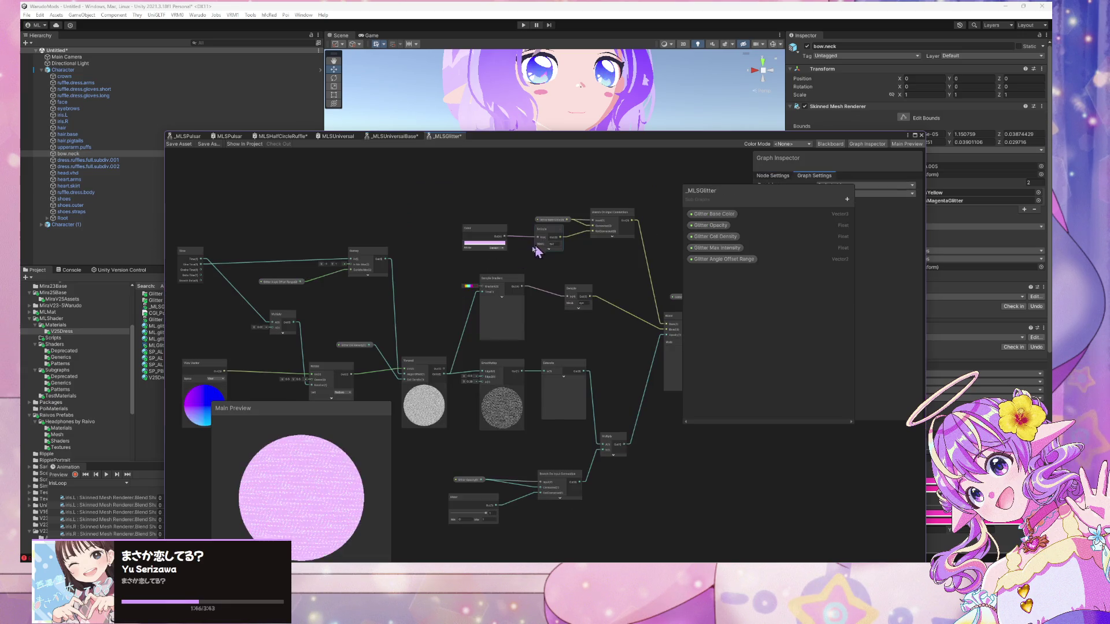
pyautogui.moveTo(436, 280); pyautogui.dragTo(567, 250)
pyautogui.scroll(1, 559, 256)
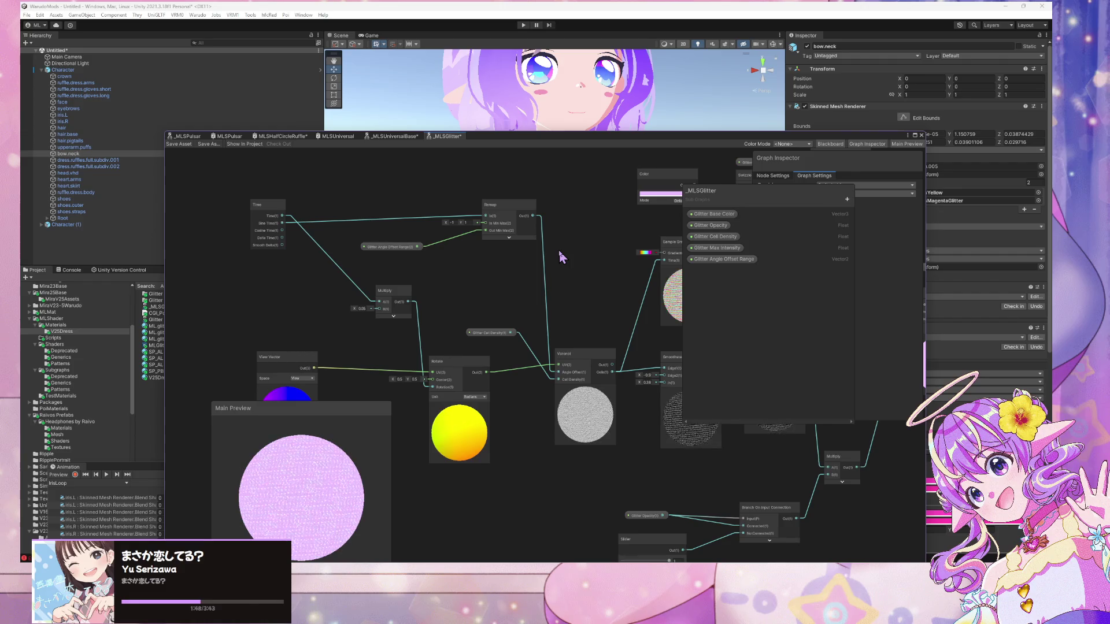
pyautogui.scroll(-1, 559, 250)
pyautogui.moveTo(574, 279)
pyautogui.mouseDown()
pyautogui.moveTo(515, 246)
pyautogui.moveTo(509, 224)
pyautogui.mouseUp()
pyautogui.scroll(1, 517, 248)
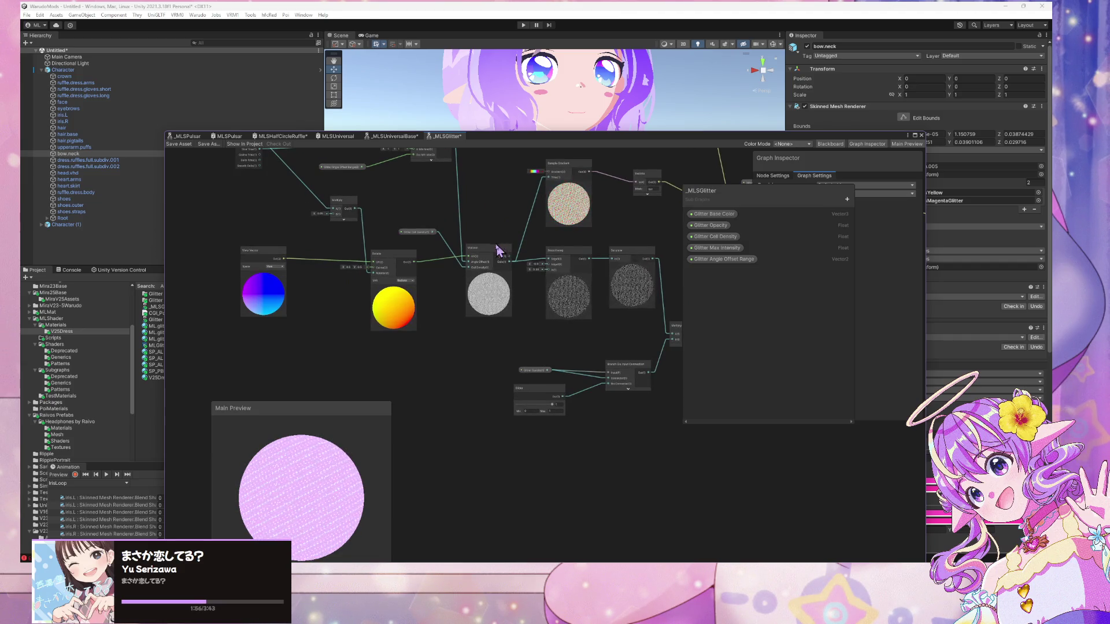
pyautogui.moveTo(357, 256); pyautogui.dragTo(398, 338)
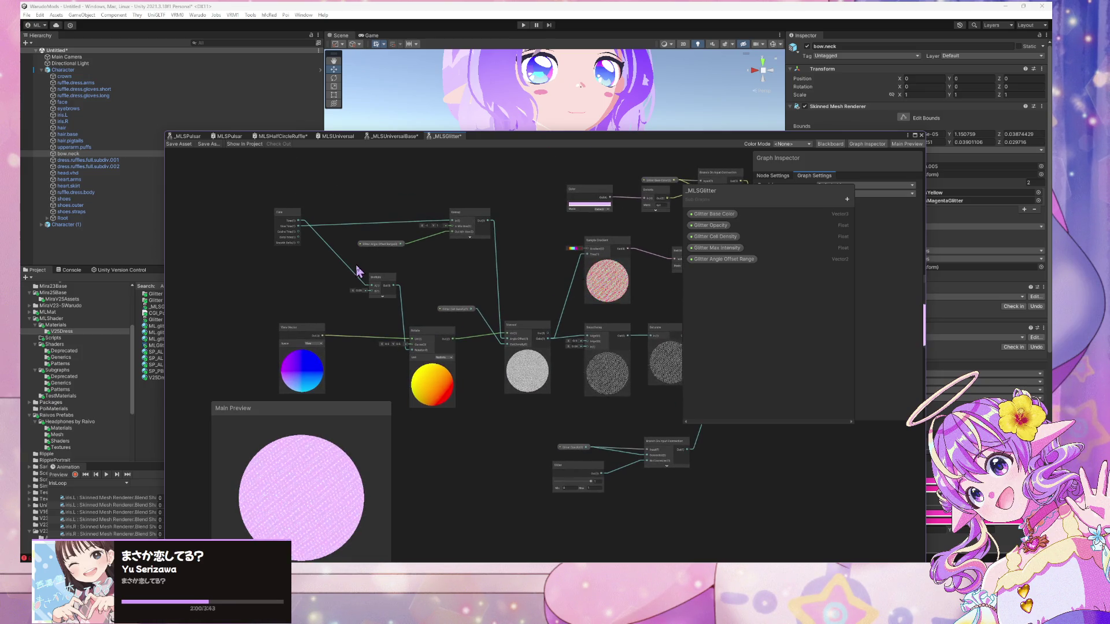
pyautogui.scroll(4, 496, 238)
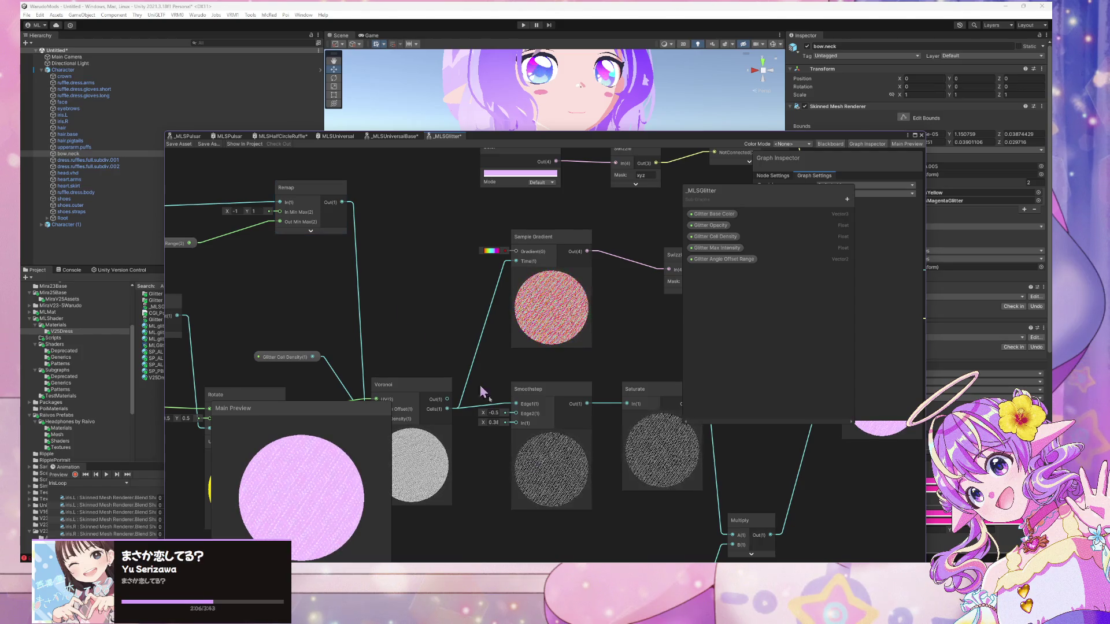
pyautogui.moveTo(626, 573)
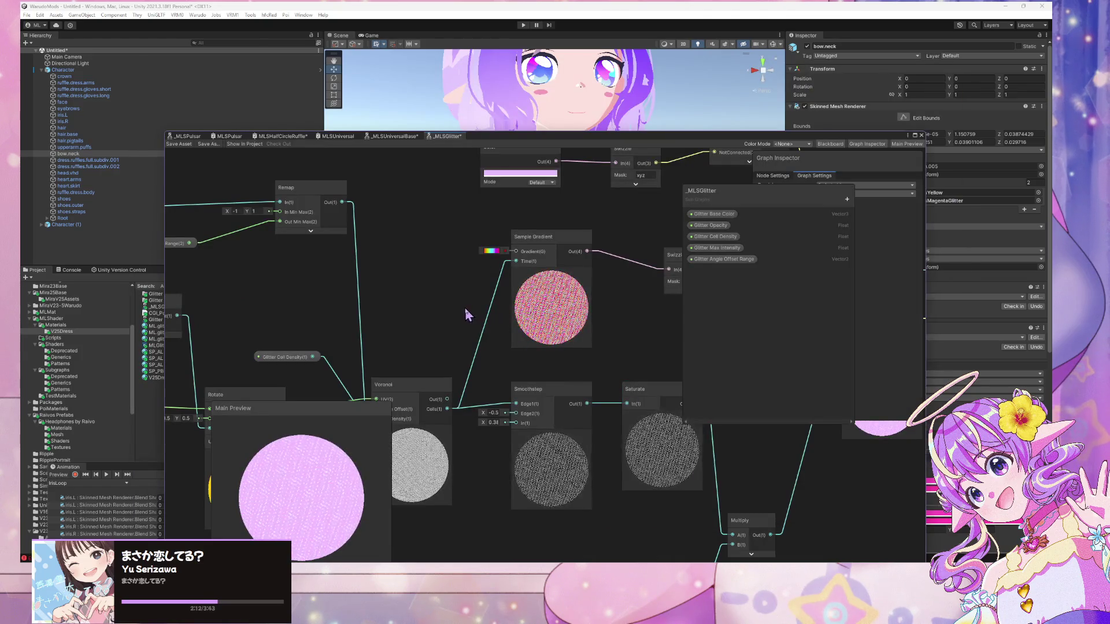
pyautogui.scroll(2, 464, 306)
pyautogui.scroll(-2, 464, 305)
pyautogui.moveTo(457, 303); pyautogui.dragTo(622, 308)
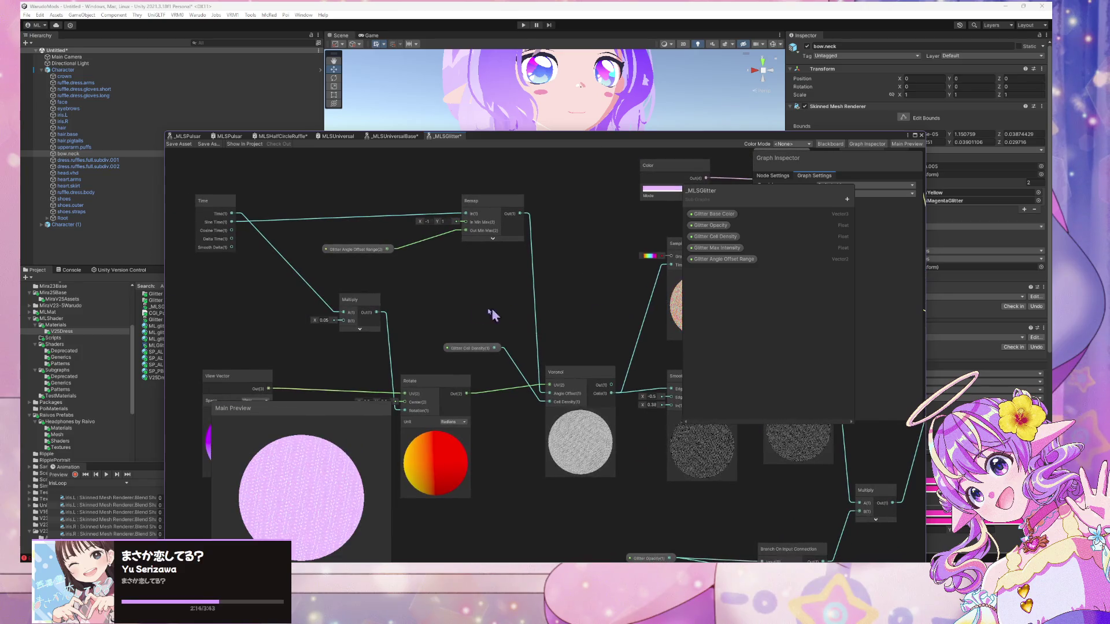
pyautogui.moveTo(491, 312); pyautogui.dragTo(733, 250)
pyautogui.moveTo(501, 315); pyautogui.dragTo(448, 333)
pyautogui.moveTo(604, 296); pyautogui.dragTo(433, 307)
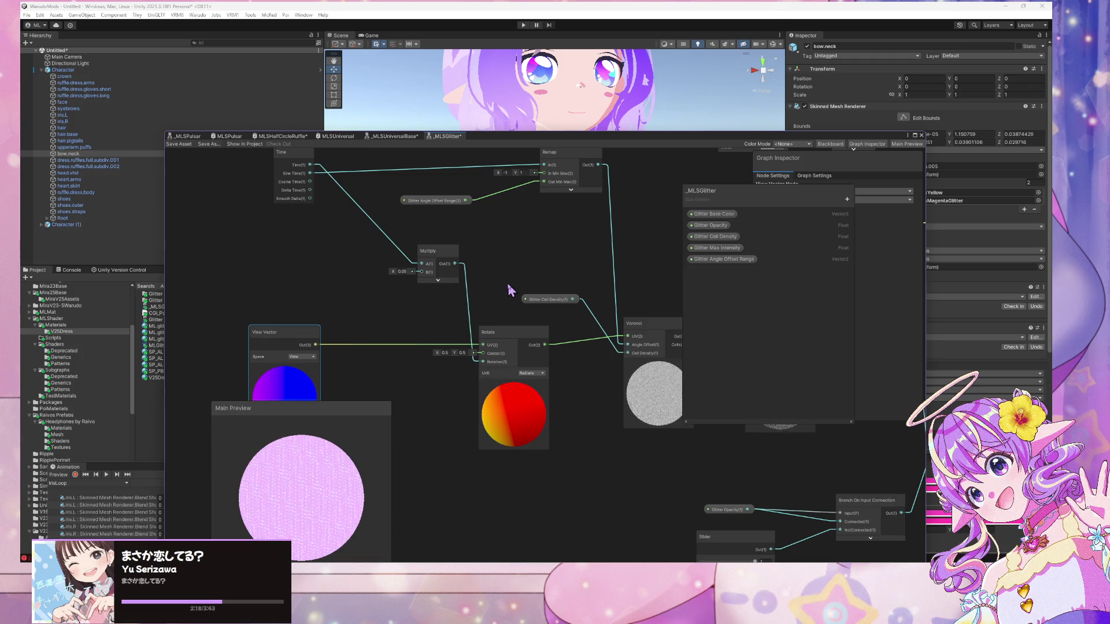
pyautogui.moveTo(632, 281)
pyautogui.mouseDown()
pyautogui.moveTo(583, 276)
pyautogui.moveTo(580, 340)
pyautogui.mouseUp()
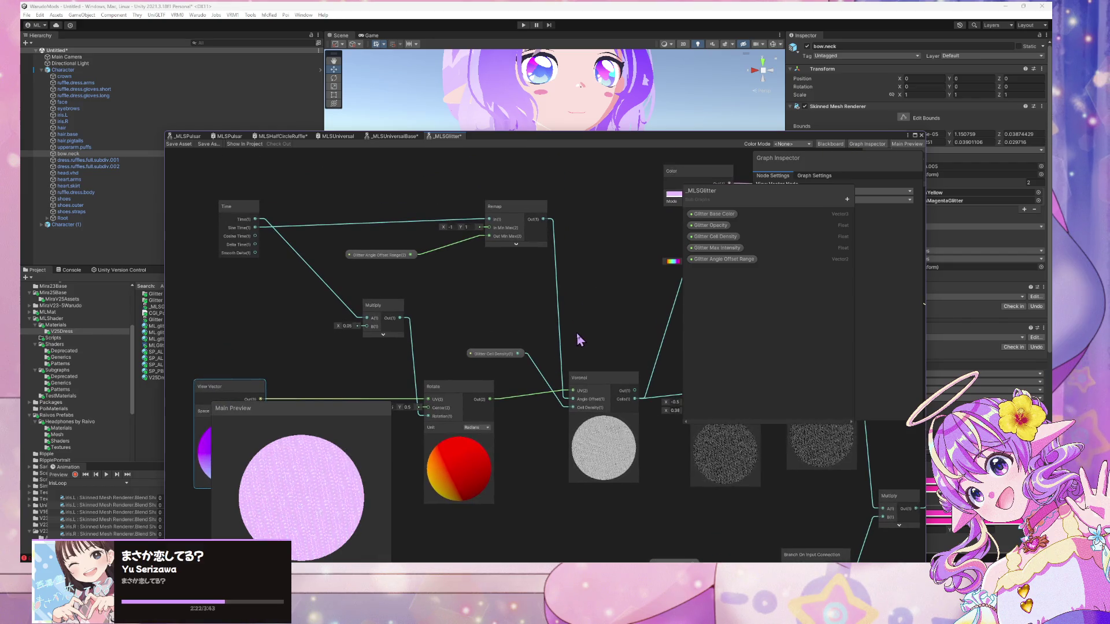
pyautogui.click(390, 172)
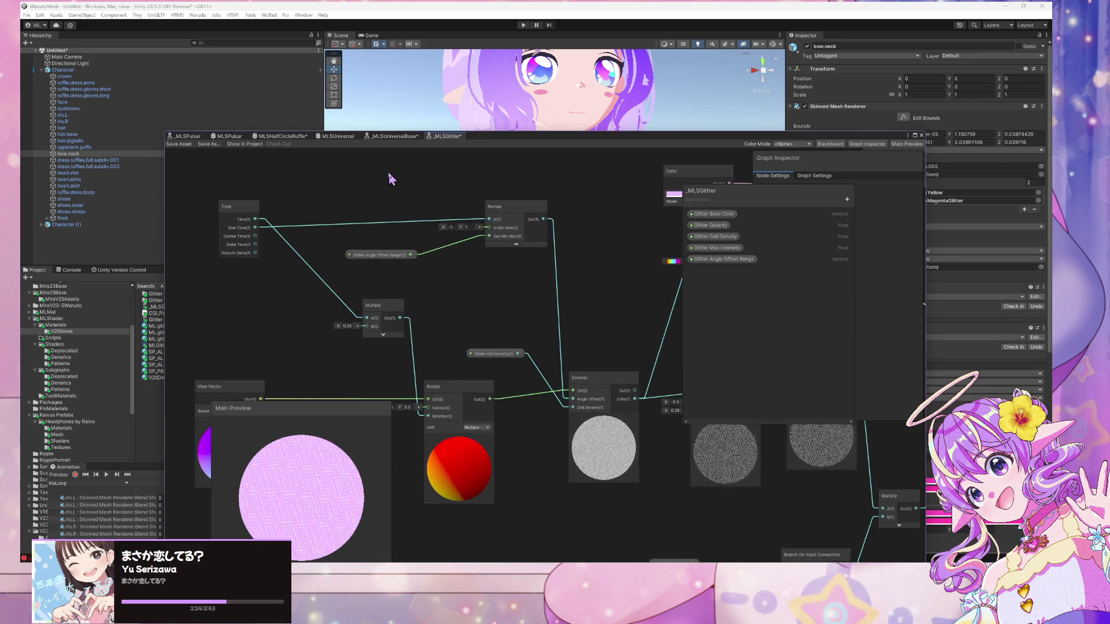
pyautogui.press('space')
# - Add a Glitter sub graph node, inspect it, discard its changes, then search the project for 'gl'
pyautogui.write('glitter')
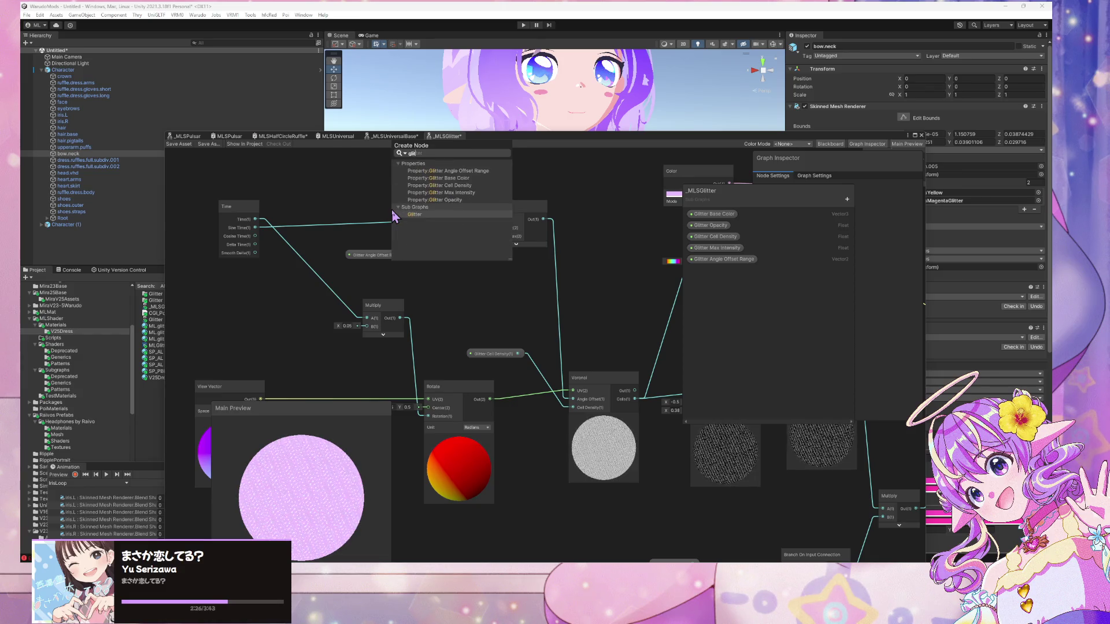
pyautogui.click(393, 215)
pyautogui.doubleClick(399, 228)
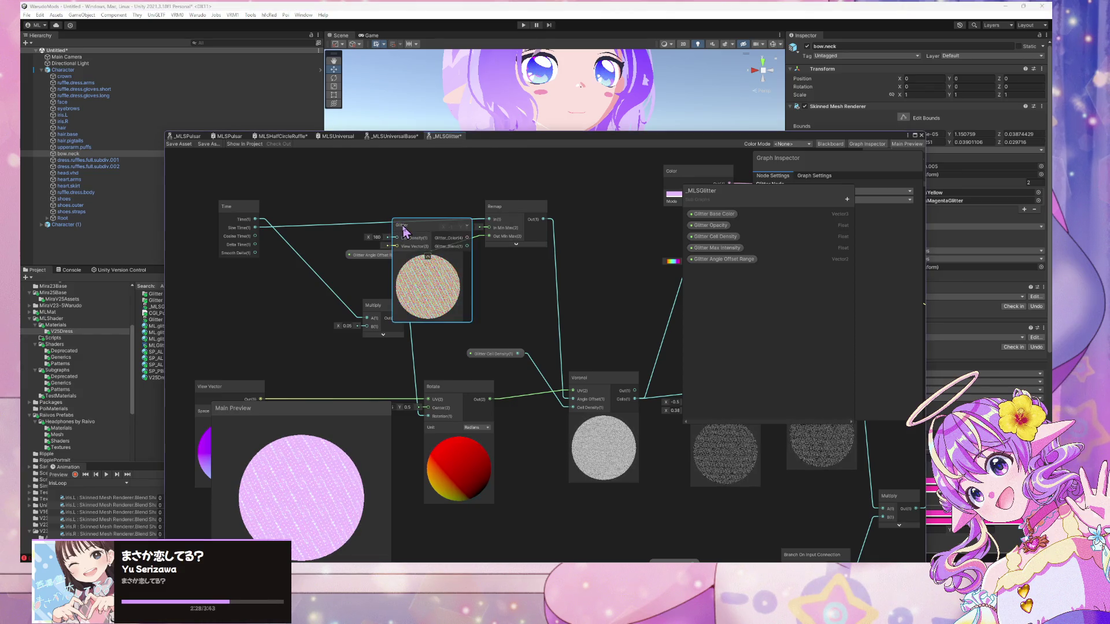
pyautogui.moveTo(453, 198)
pyautogui.mouseDown()
pyautogui.moveTo(576, 167)
pyautogui.moveTo(369, 145)
pyautogui.moveTo(492, 149)
pyautogui.mouseUp()
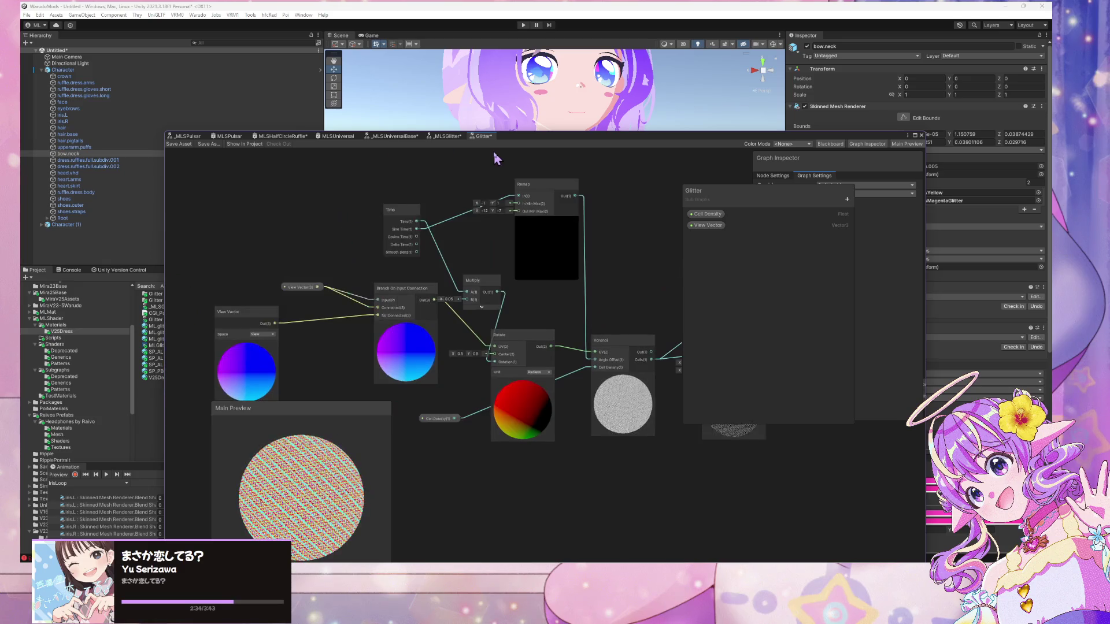
pyautogui.rightClick(481, 138)
pyautogui.click(495, 149)
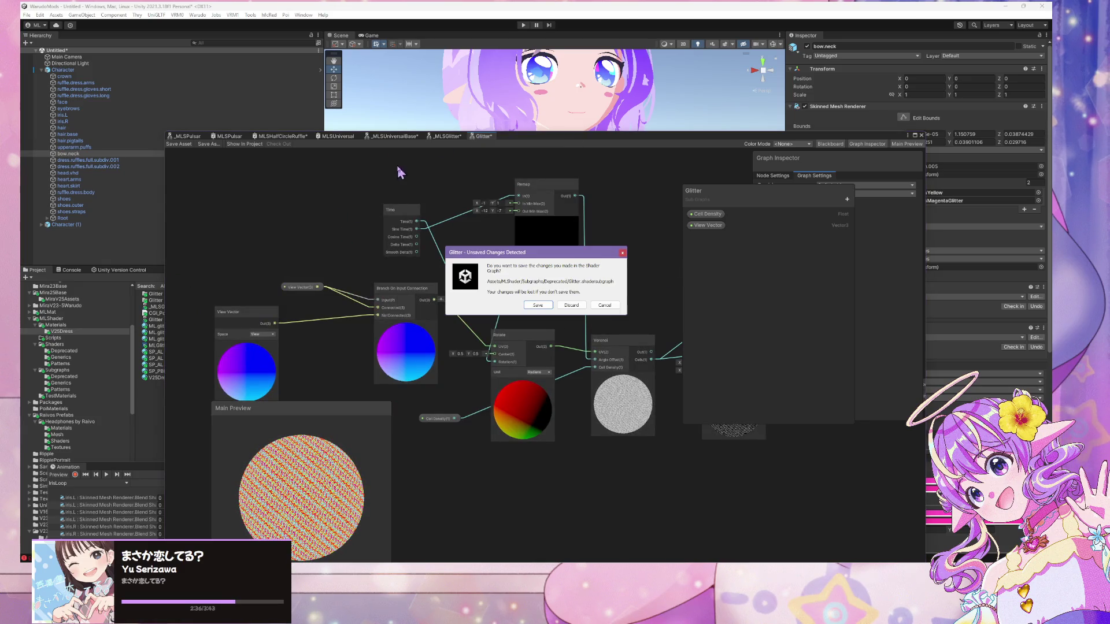
pyautogui.click(558, 309)
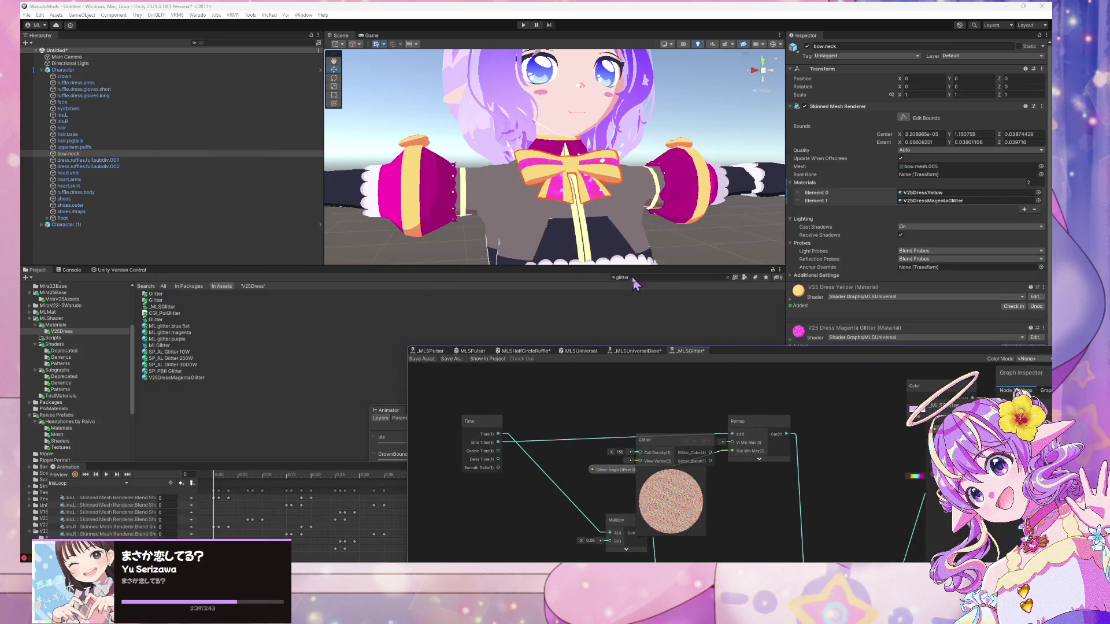
pyautogui.doubleClick(632, 277)
pyautogui.write('glitter')
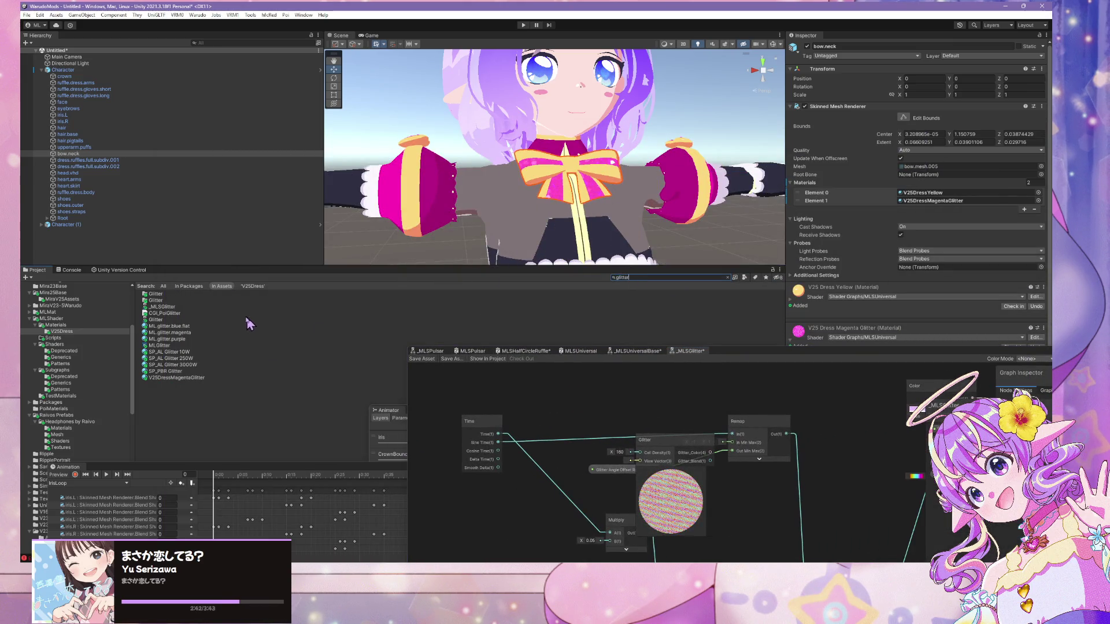
# - Open ML.glitter.magenta's MLGlitter shader graph and enlarge the graph window
pyautogui.click(169, 332)
pyautogui.click(1040, 53)
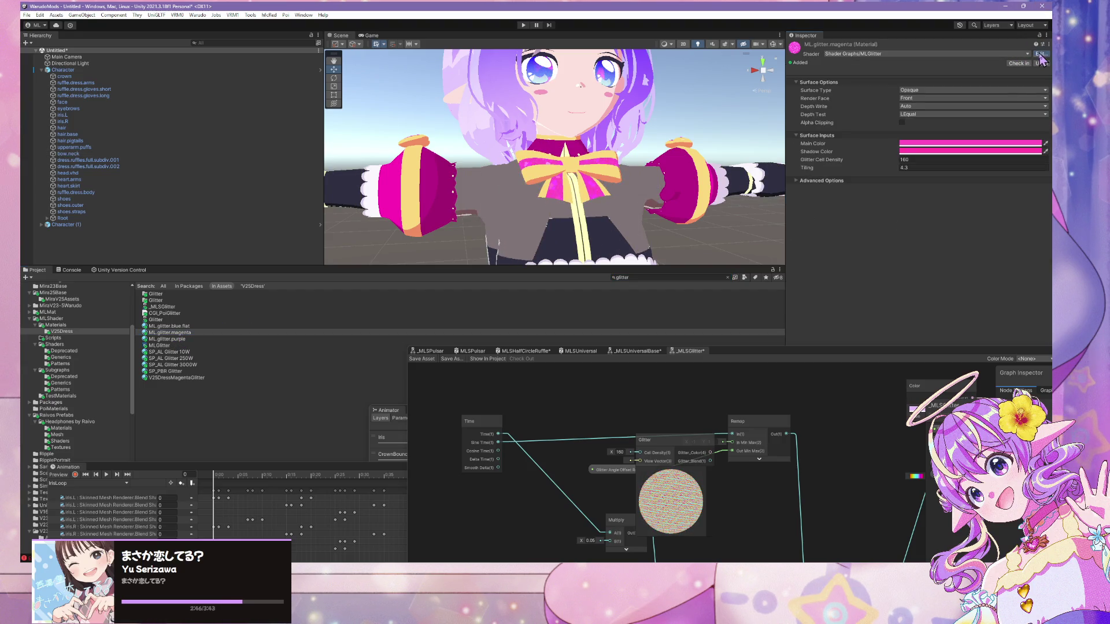
pyautogui.click(929, 149)
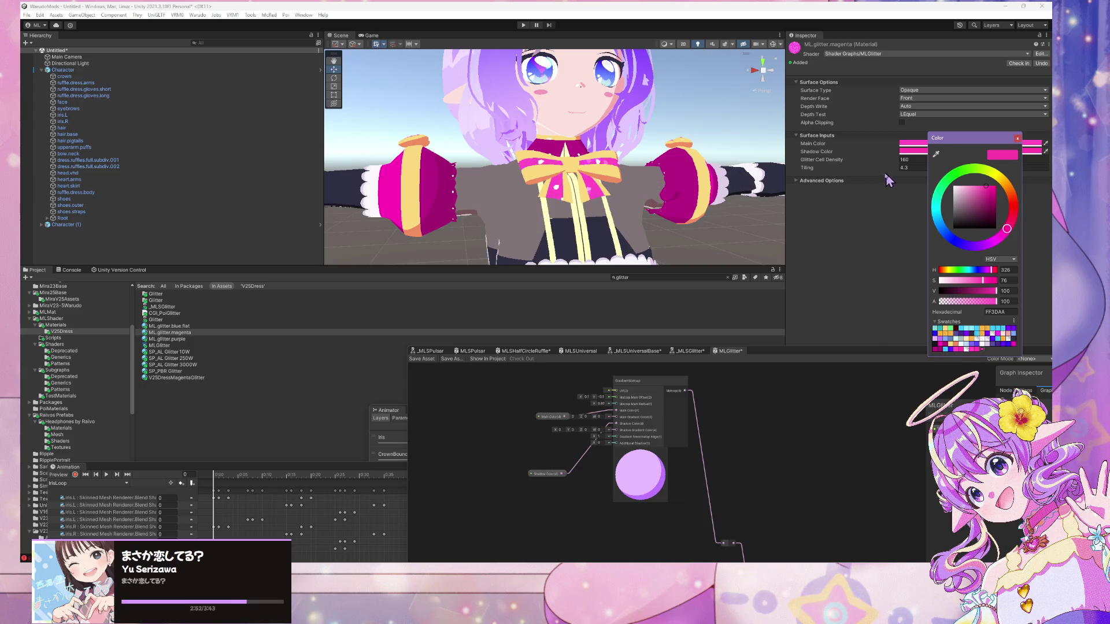
pyautogui.moveTo(758, 355); pyautogui.dragTo(769, 129)
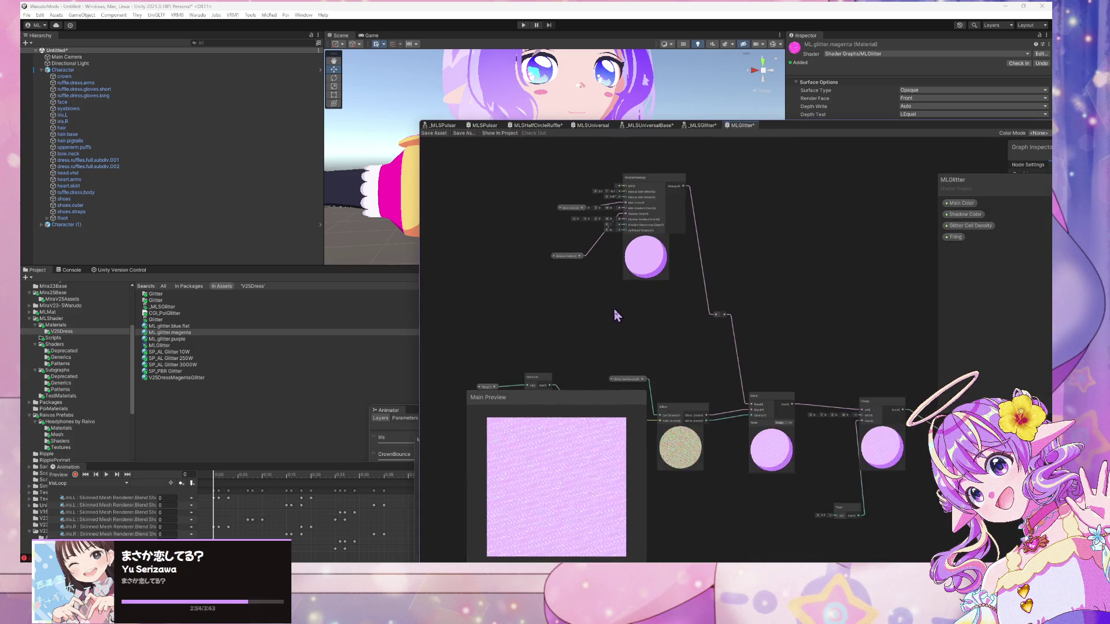
# - Reposition the Glitter Angle Offset Range and Glitter nodes in _MLSGlitter, comparing with MLGlitter's tiling setup
pyautogui.scroll(-2, 613, 307)
pyautogui.scroll(3, 751, 269)
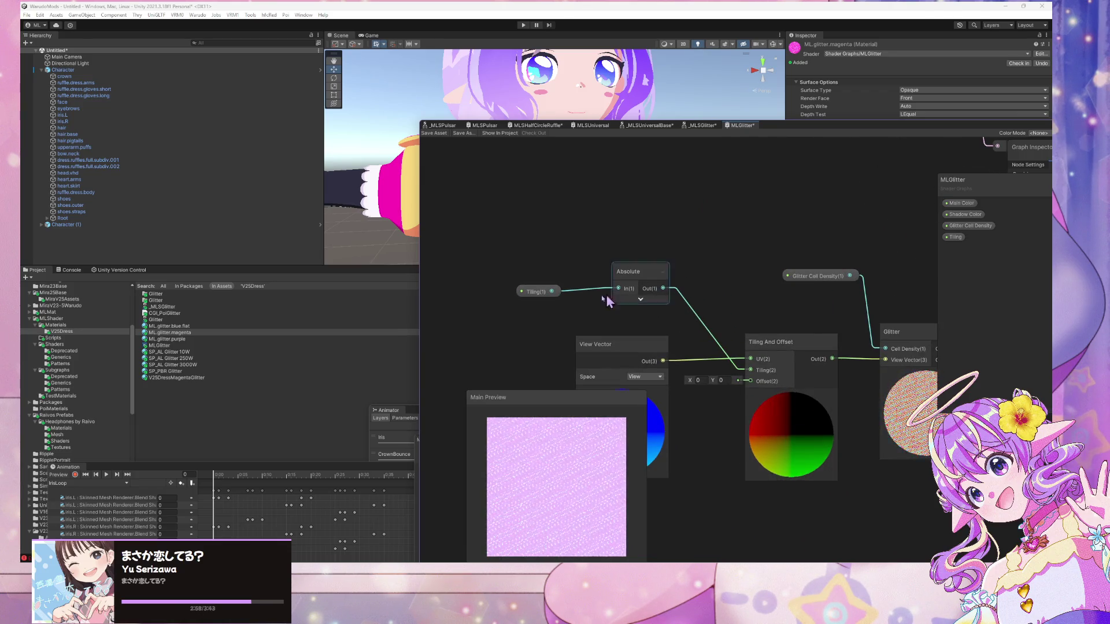
pyautogui.moveTo(692, 339); pyautogui.dragTo(692, 339)
pyautogui.moveTo(776, 251); pyautogui.dragTo(696, 252)
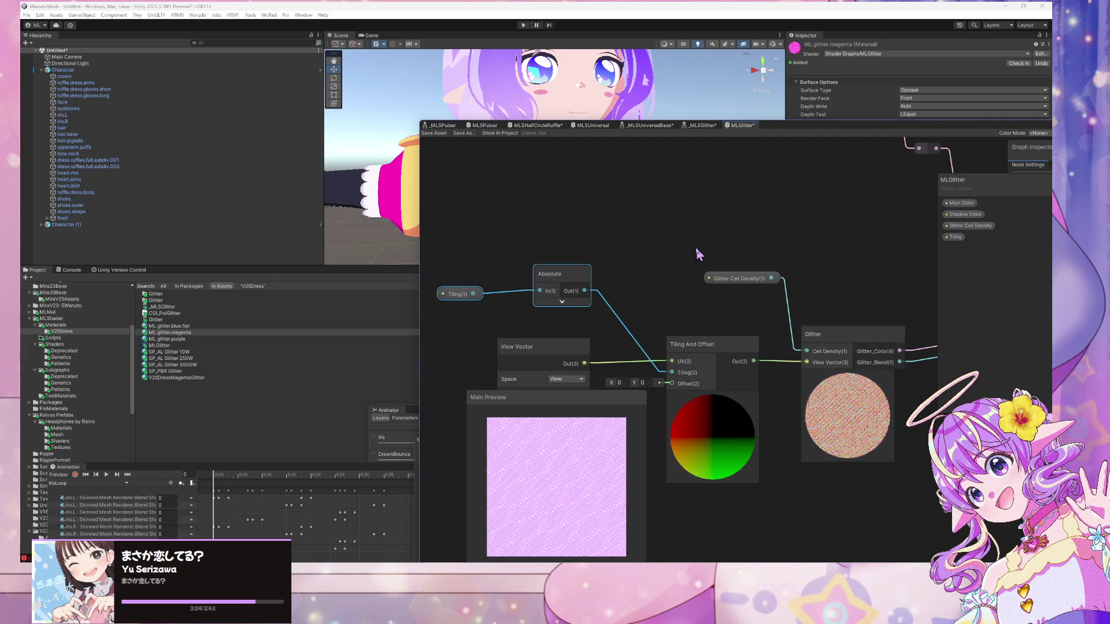
pyautogui.click(711, 127)
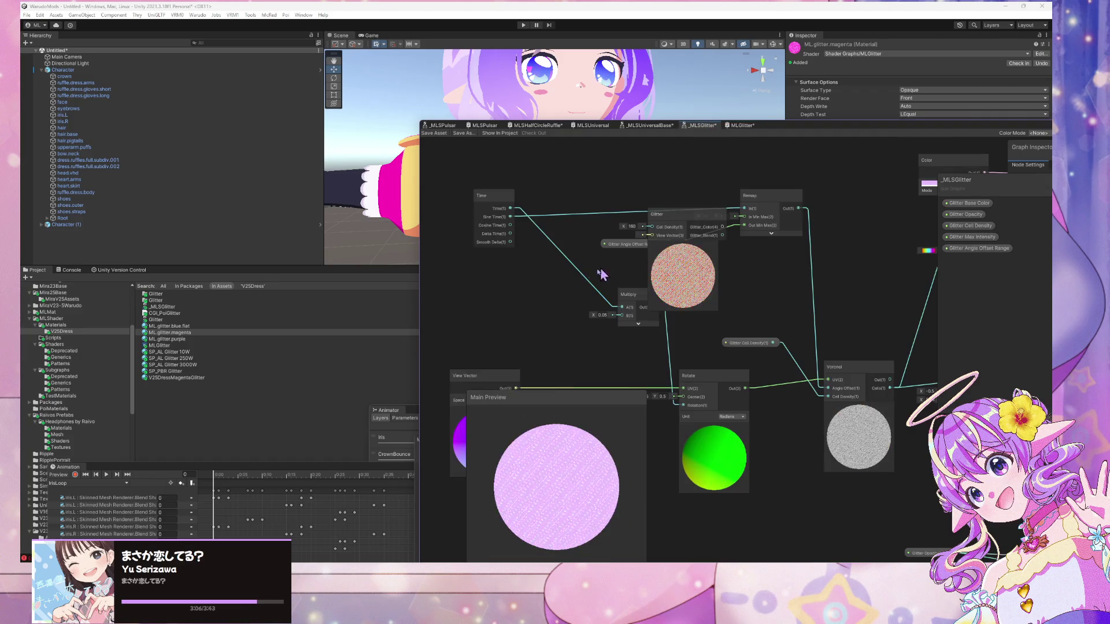
pyautogui.moveTo(628, 246)
pyautogui.mouseDown()
pyautogui.moveTo(581, 255)
pyautogui.moveTo(647, 191)
pyautogui.moveTo(682, 184)
pyautogui.mouseUp()
pyautogui.moveTo(634, 316); pyautogui.dragTo(601, 322)
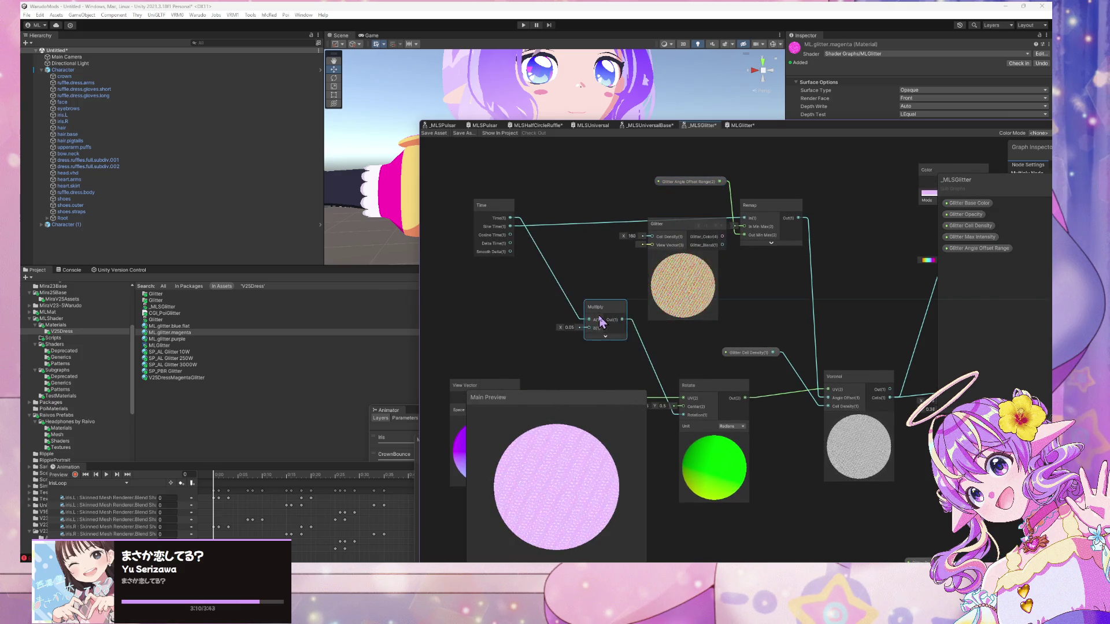
pyautogui.scroll(-2, 572, 255)
pyautogui.moveTo(571, 255); pyautogui.dragTo(674, 220)
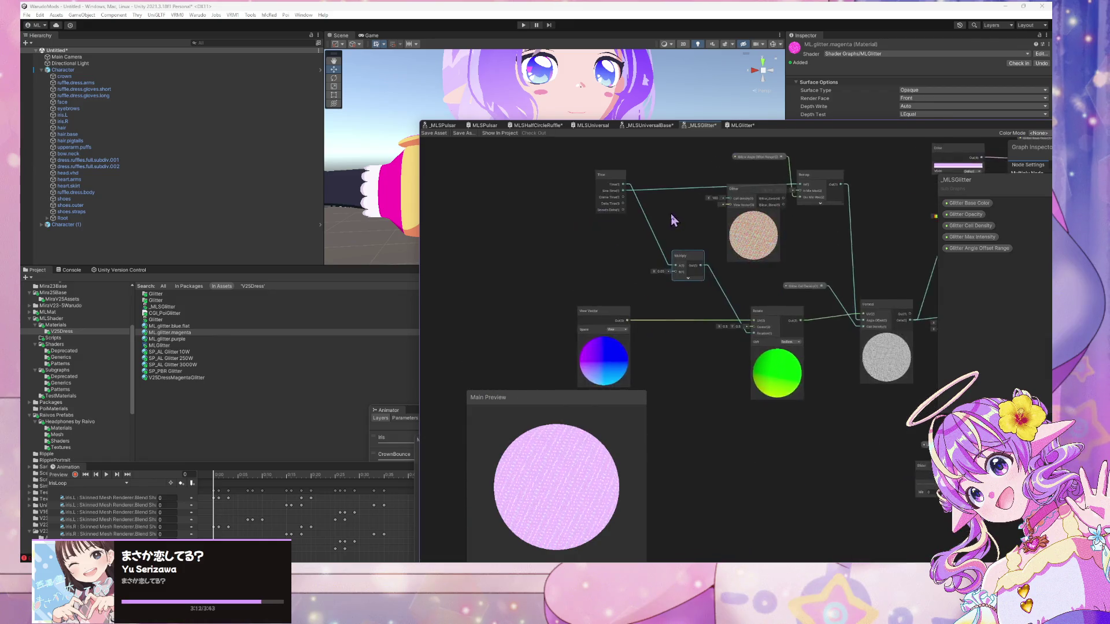
pyautogui.scroll(2, 673, 219)
pyautogui.moveTo(775, 188); pyautogui.dragTo(740, 202)
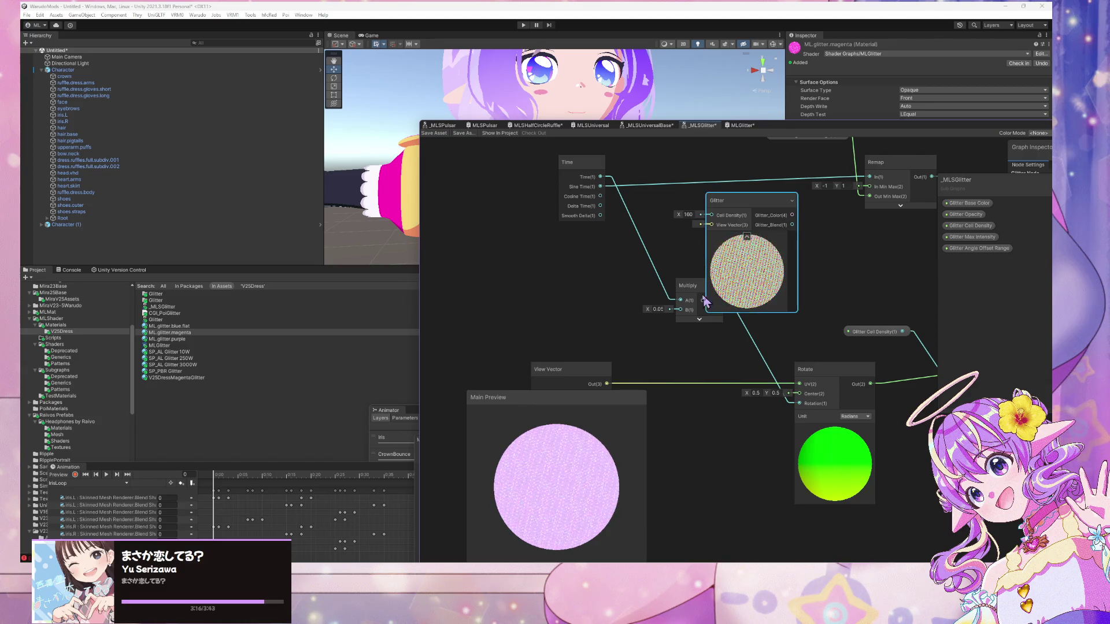
# - After checking MLGlitter for reference, add a Tiling And Offset node to _MLSGlitter
pyautogui.click(735, 126)
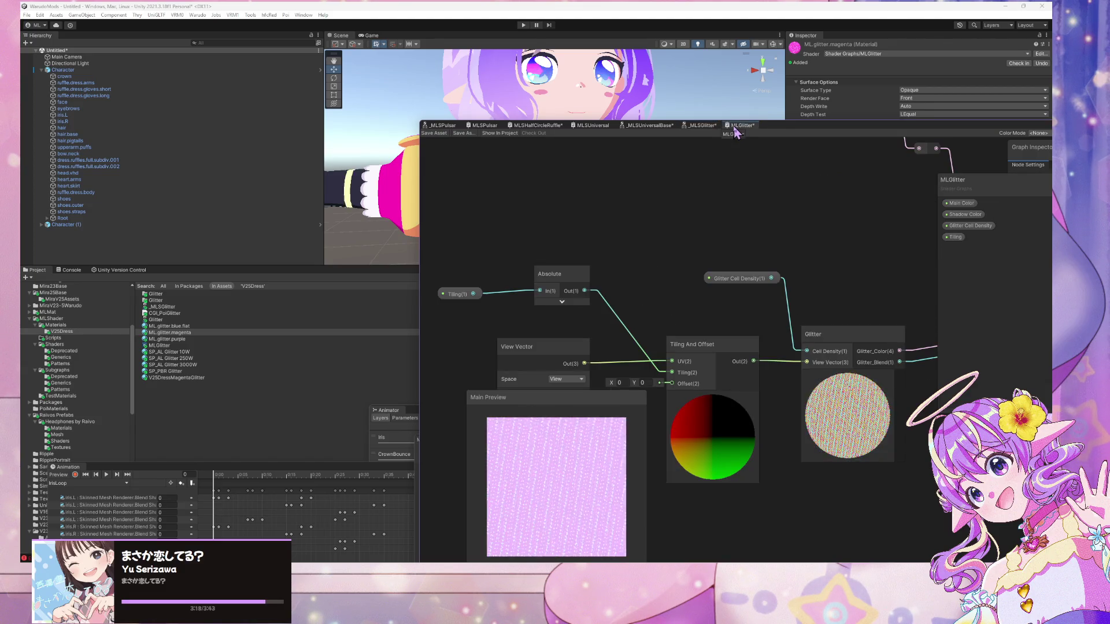
pyautogui.click(703, 125)
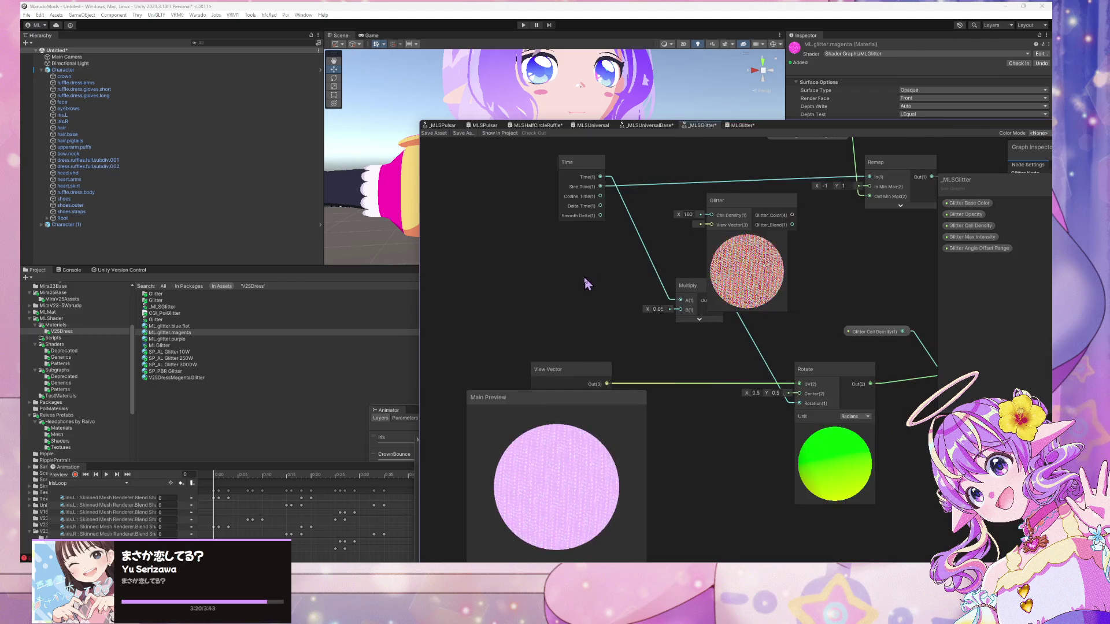
pyautogui.scroll(-3, 691, 220)
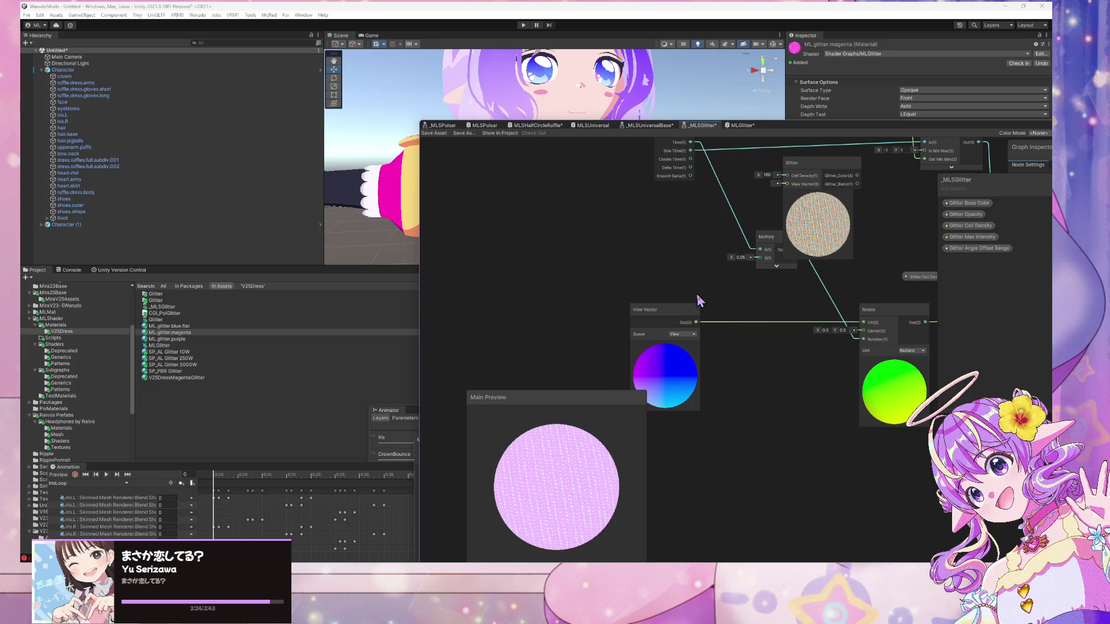
pyautogui.click(741, 125)
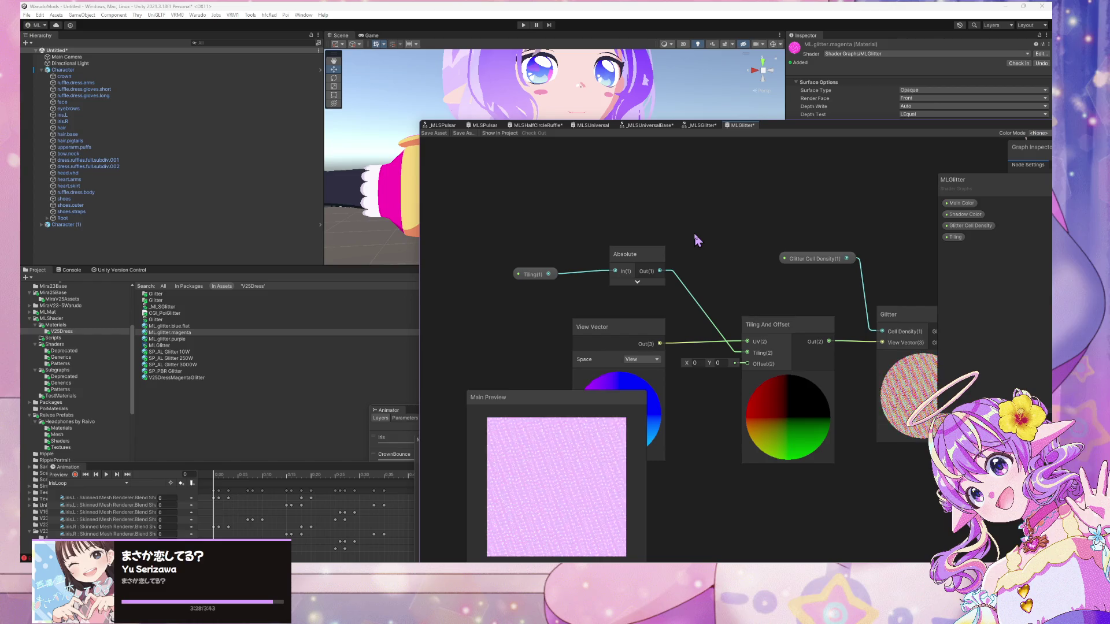
pyautogui.click(710, 125)
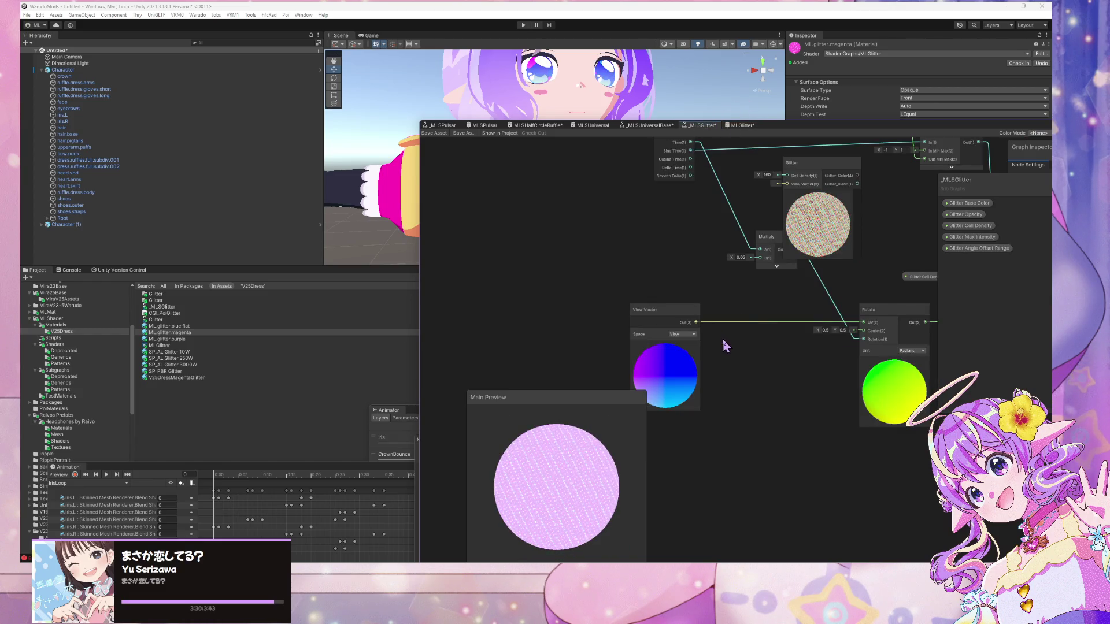
pyautogui.press('space')
pyautogui.write('tiling')
pyautogui.press('Return')
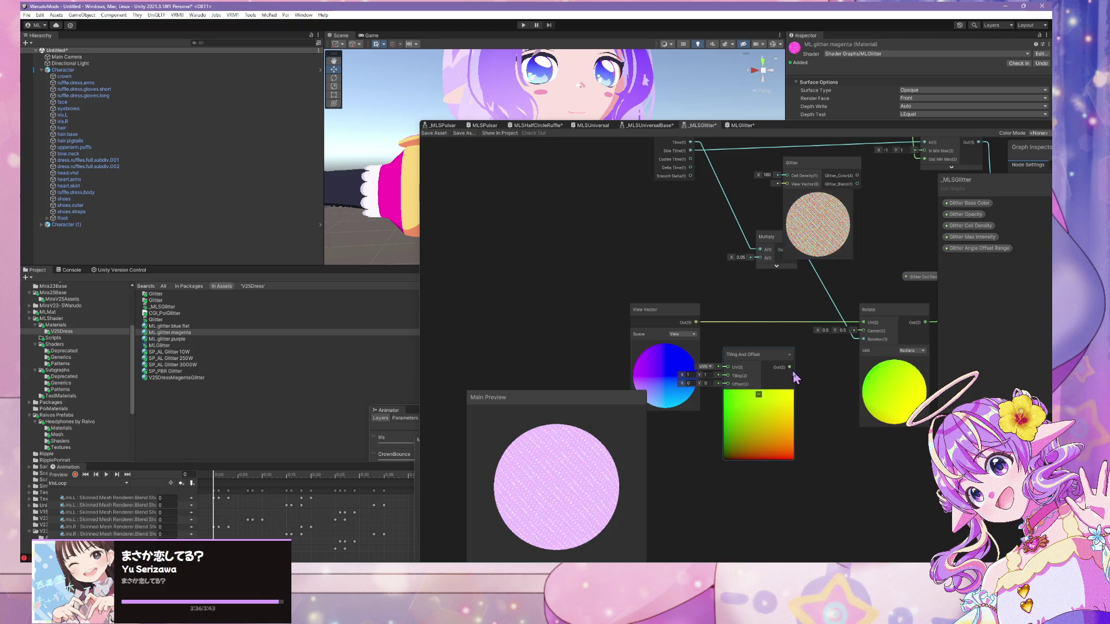
# - Wire View Vector into Tiling And Offset's Offset and its output into Rotate's UV
pyautogui.moveTo(791, 370); pyautogui.dragTo(863, 330)
pyautogui.moveTo(697, 322)
pyautogui.mouseDown()
pyautogui.moveTo(702, 370)
pyautogui.moveTo(730, 391)
pyautogui.moveTo(727, 367)
pyautogui.mouseUp()
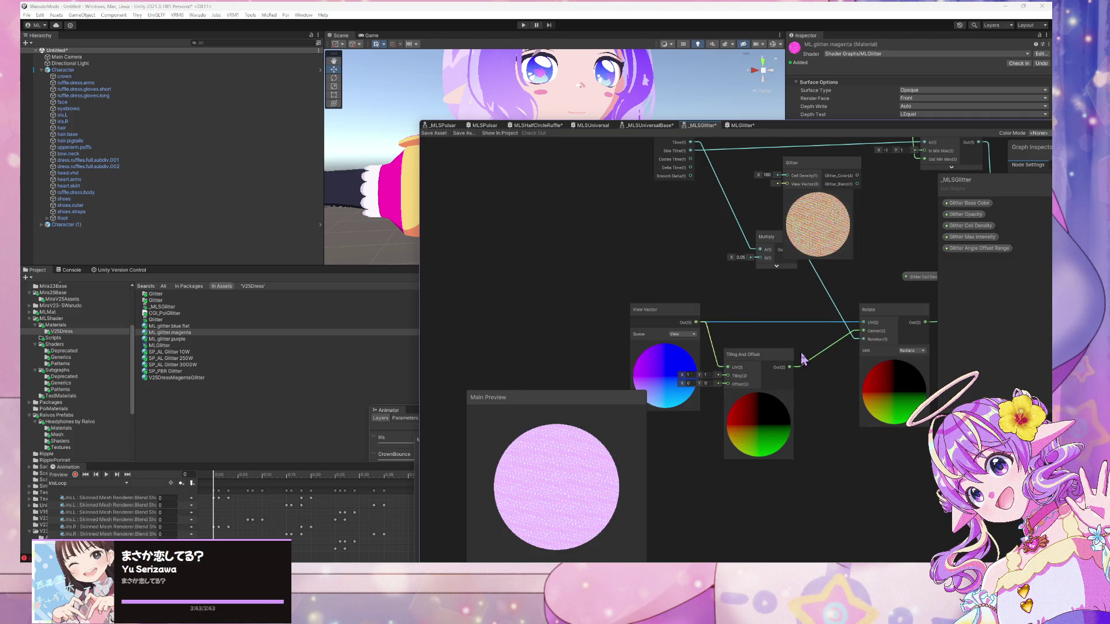
pyautogui.moveTo(791, 367); pyautogui.dragTo(865, 322)
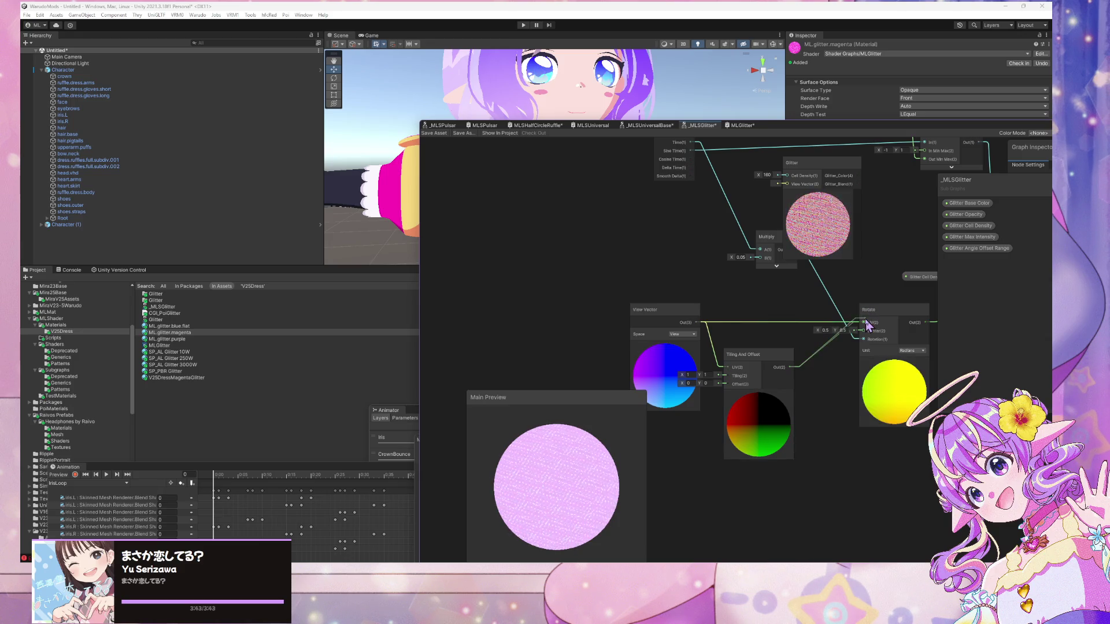
pyautogui.moveTo(665, 310); pyautogui.dragTo(594, 325)
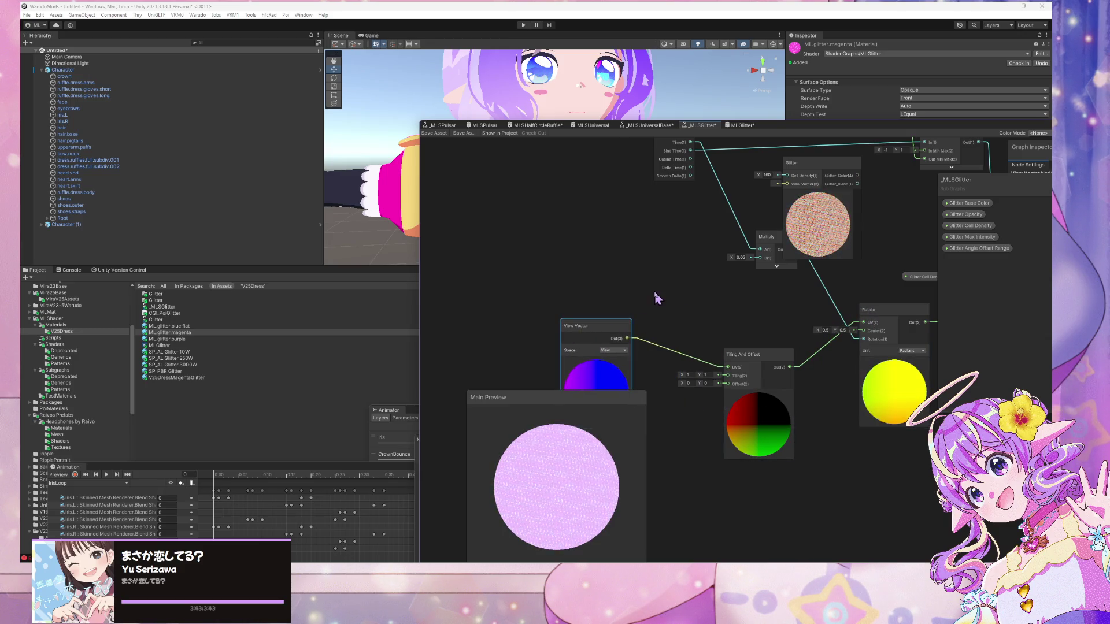
pyautogui.moveTo(776, 125)
pyautogui.mouseDown()
pyautogui.moveTo(728, 218)
pyautogui.moveTo(710, 199)
pyautogui.moveTo(727, 214)
pyautogui.moveTo(784, 165)
pyautogui.moveTo(800, 220)
pyautogui.mouseUp()
pyautogui.press('space')
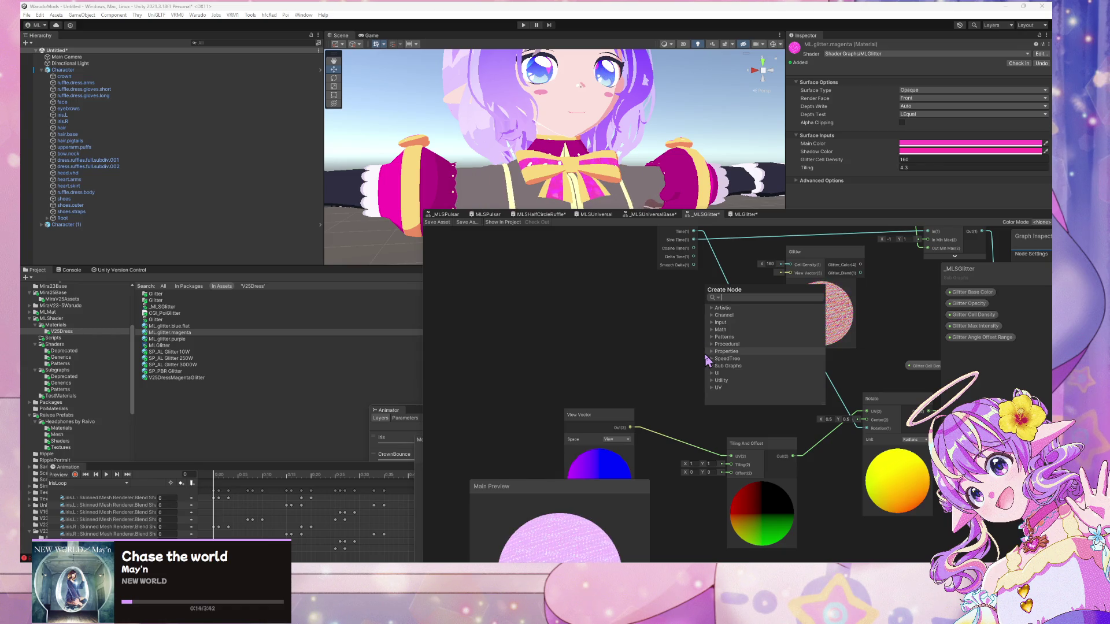
pyautogui.click(947, 270)
pyautogui.moveTo(911, 224); pyautogui.dragTo(697, 149)
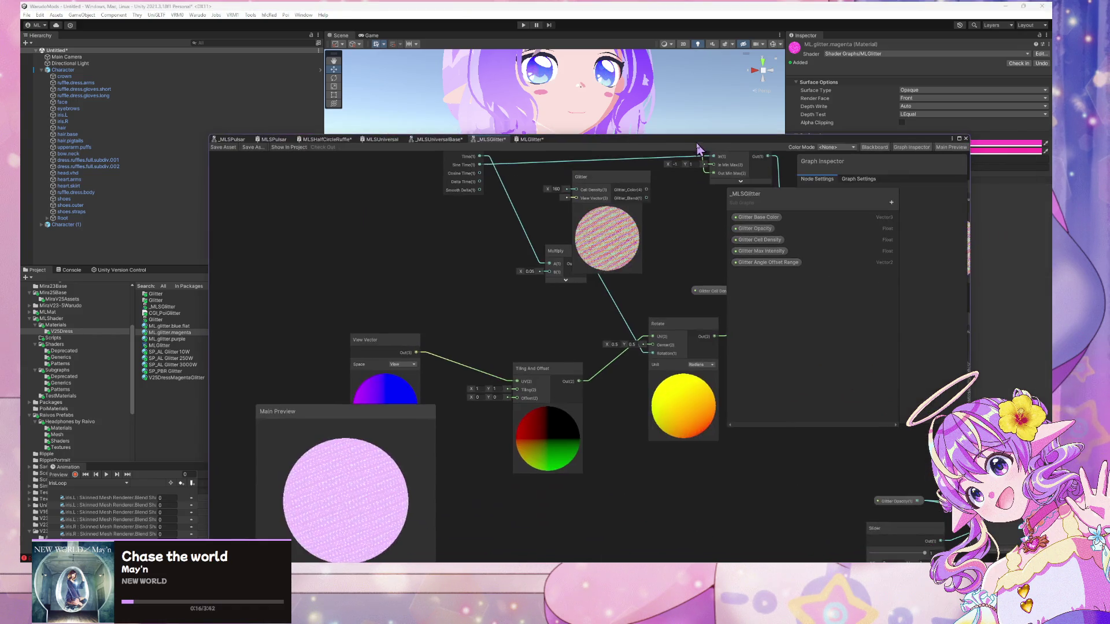
# - Create a Vector2 property named Glitter Tiling and connect it to Tiling And Offset
pyautogui.click(891, 202)
pyautogui.click(919, 237)
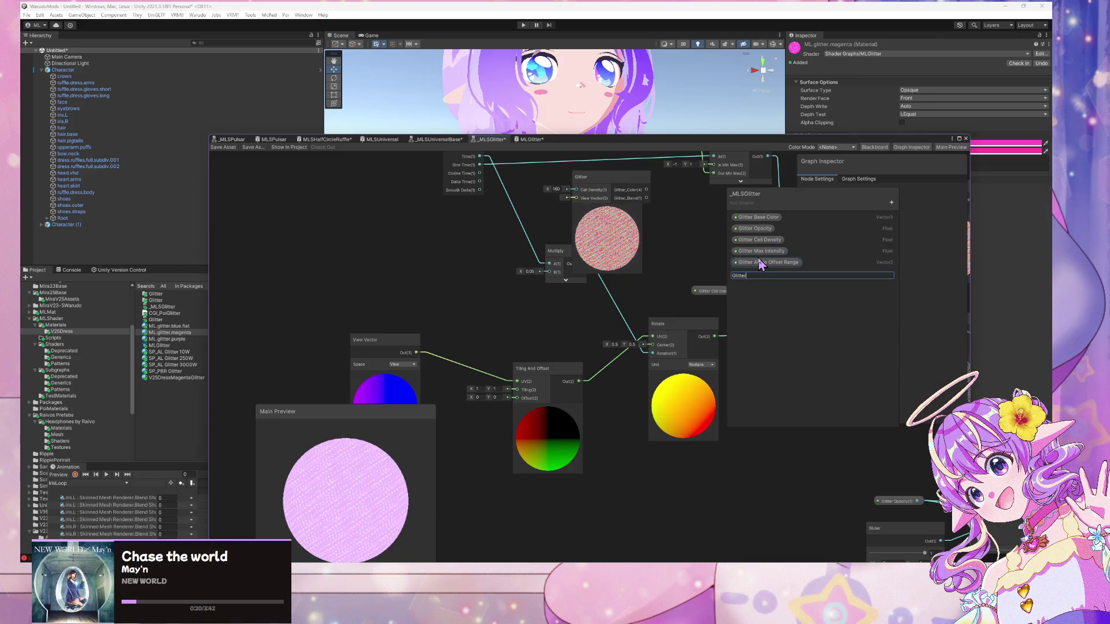
pyautogui.write(' Tiling')
pyautogui.press('Return')
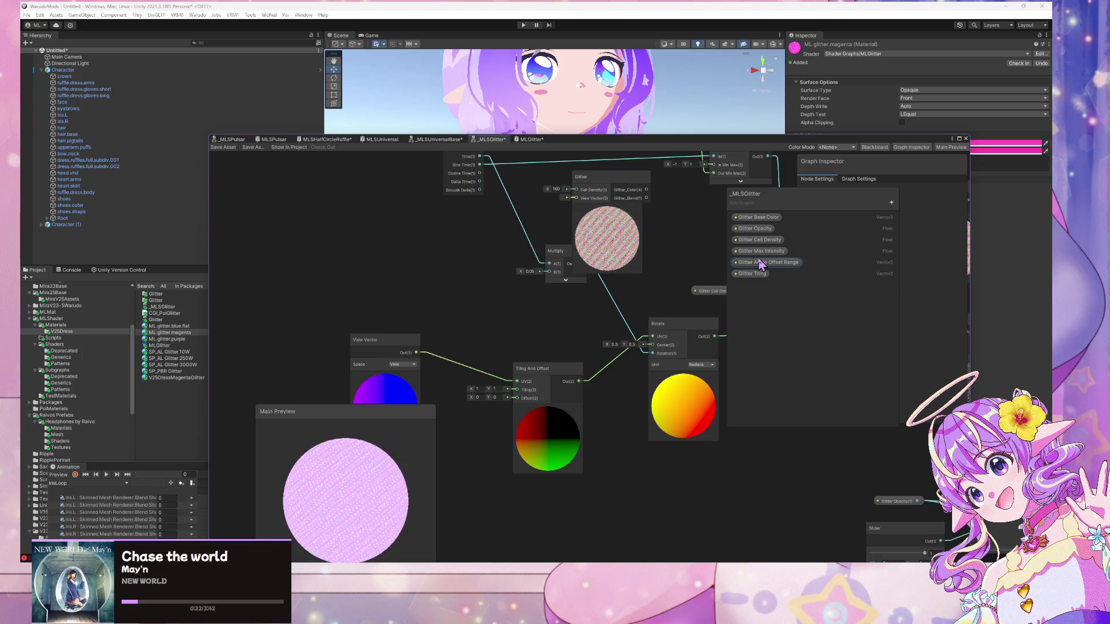
pyautogui.moveTo(755, 275)
pyautogui.mouseDown()
pyautogui.moveTo(468, 318)
pyautogui.moveTo(515, 403)
pyautogui.mouseUp()
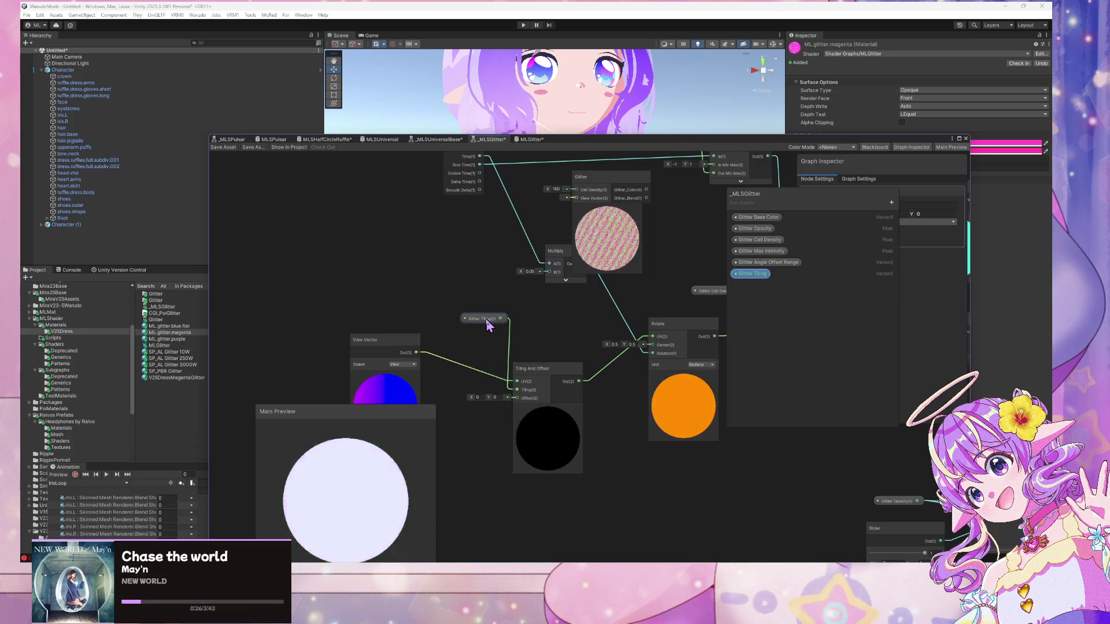
pyautogui.moveTo(479, 319); pyautogui.dragTo(466, 327)
# - Set Glitter Tiling's default to 4.3 × 4.3 and enable Use Custom Binding
pyautogui.click(750, 275)
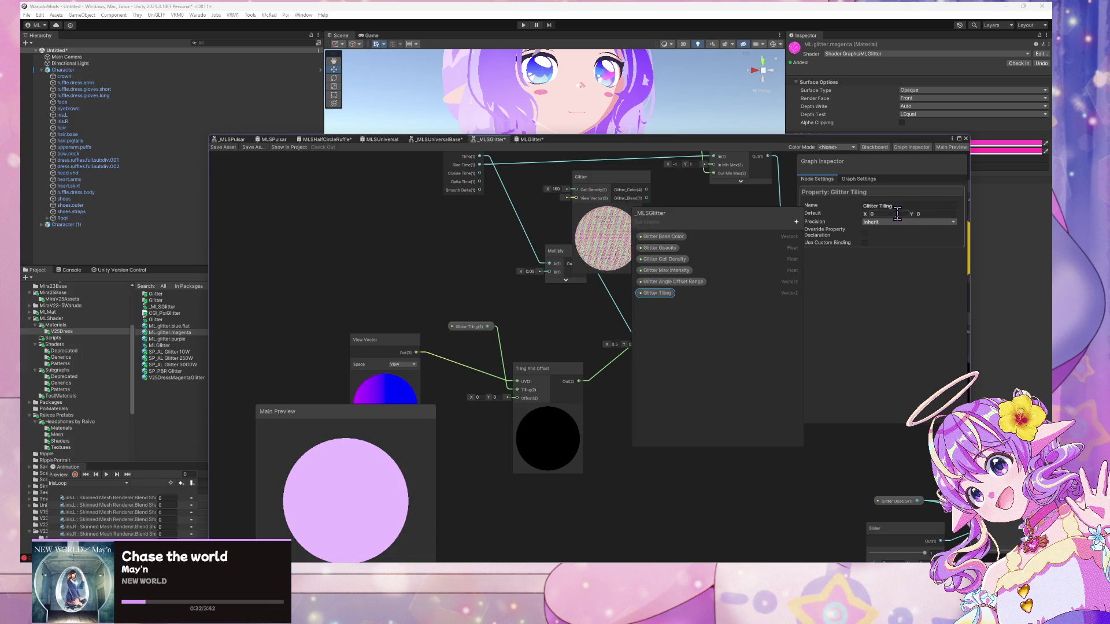
pyautogui.write('4.3')
pyautogui.press('Tab')
pyautogui.write('4')
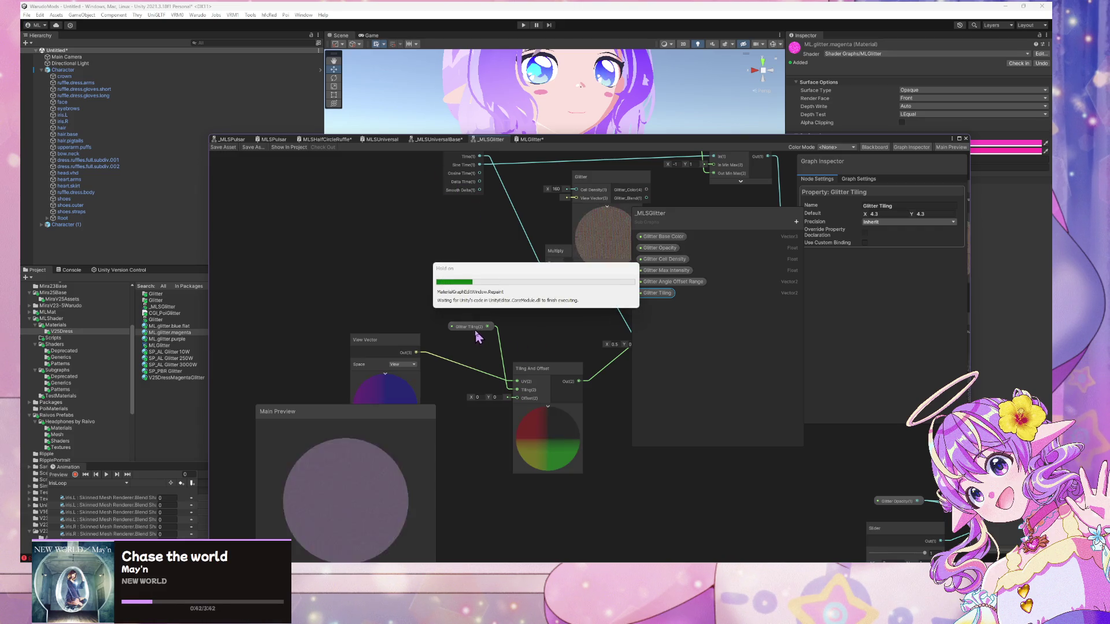
pyautogui.moveTo(473, 329); pyautogui.dragTo(401, 314)
pyautogui.click(463, 307)
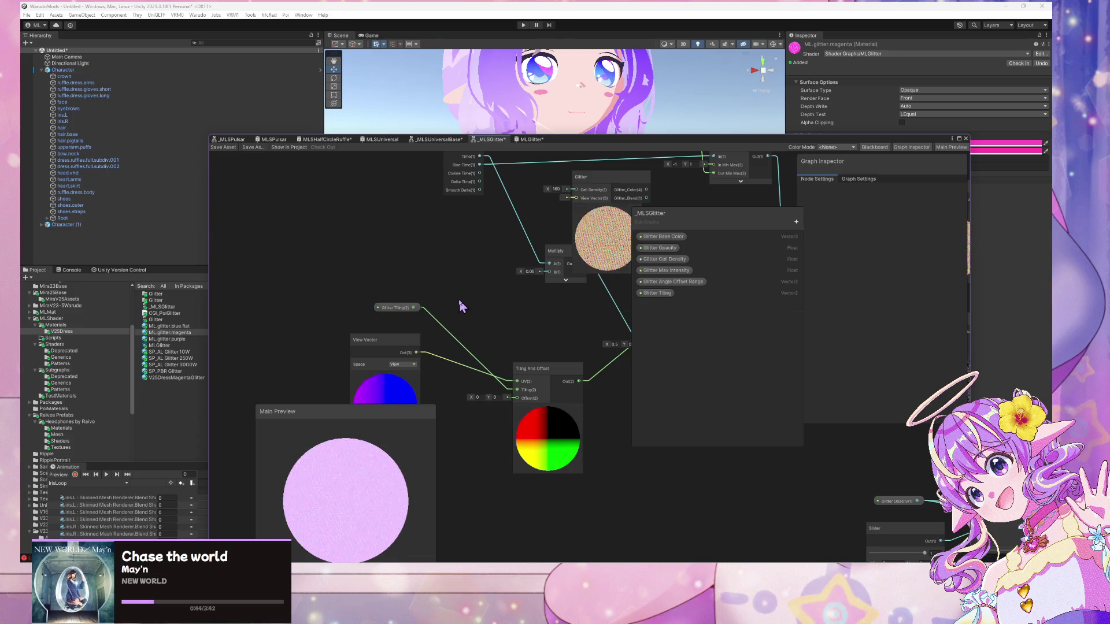
pyautogui.click(394, 307)
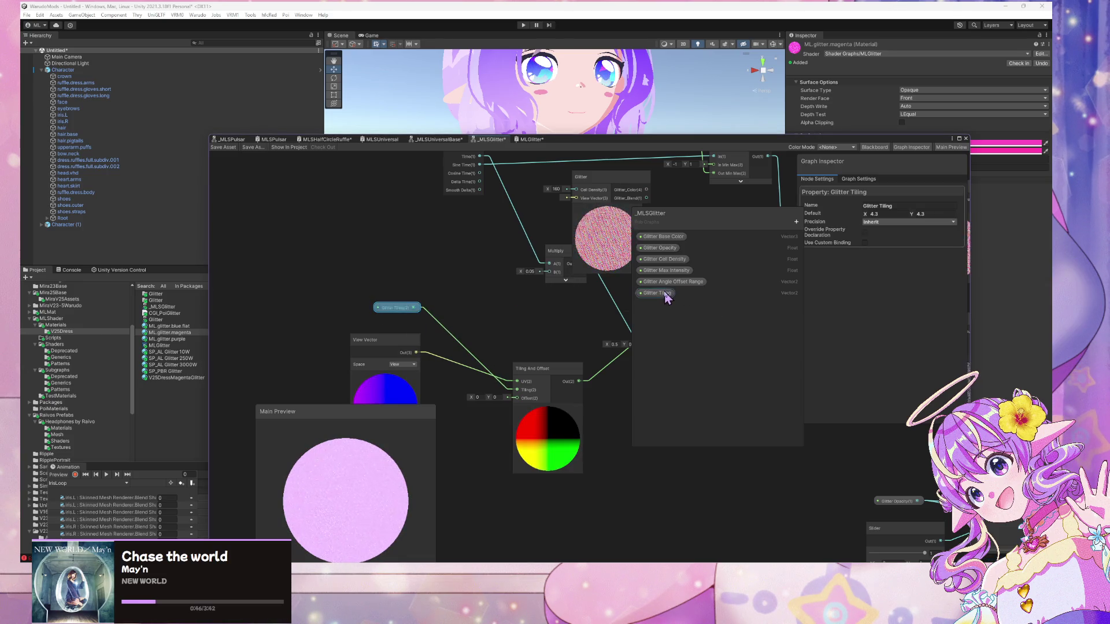
pyautogui.click(866, 244)
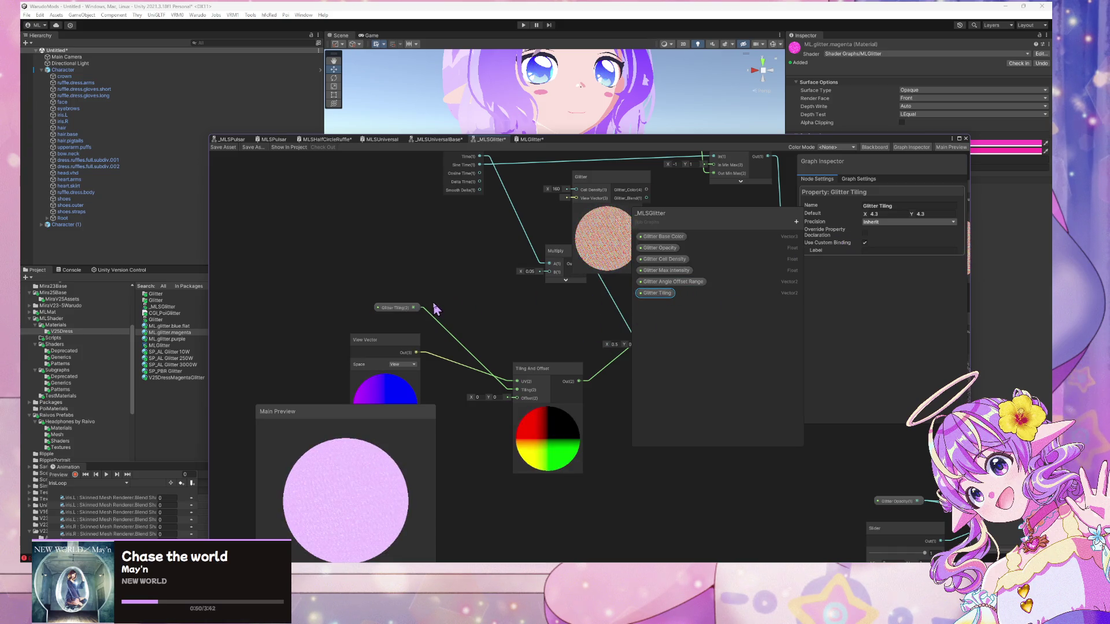
# - Route Glitter Tiling through a Branch On Input Connection node into Tiling, with NotConnected 4.3, 4.3
pyautogui.press('space')
pyautogui.write('branch')
pyautogui.press('Return')
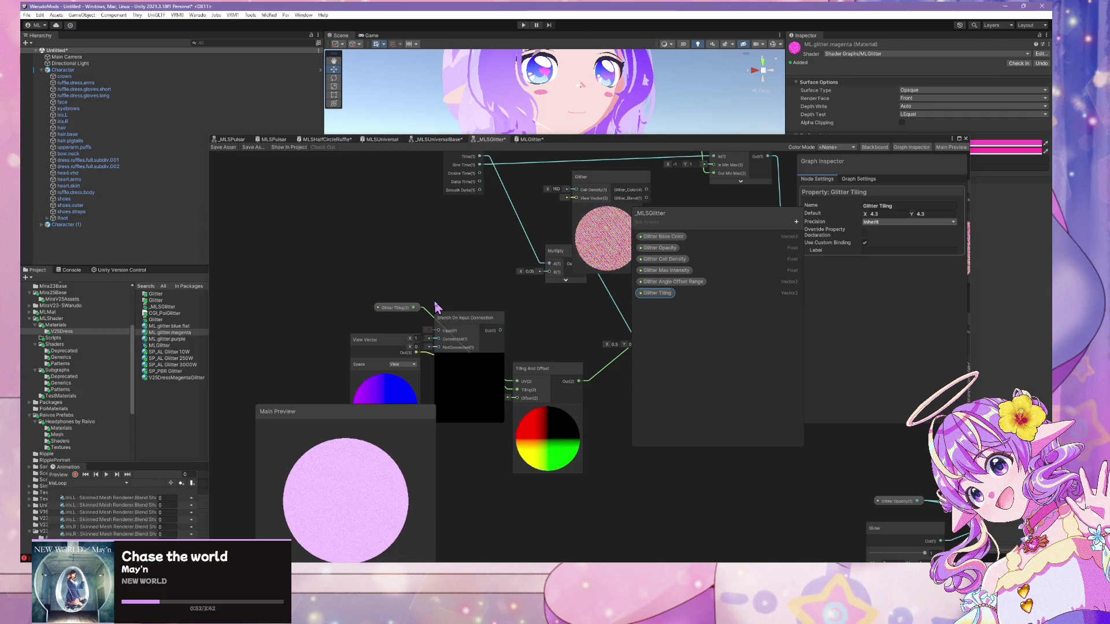
pyautogui.moveTo(453, 317); pyautogui.dragTo(465, 283)
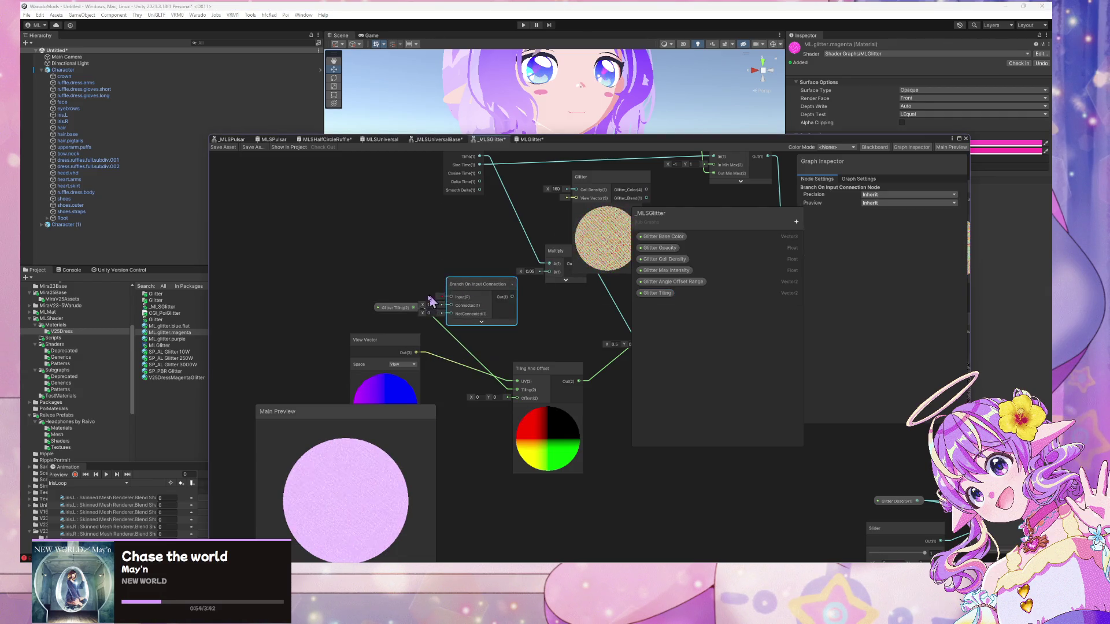
pyautogui.moveTo(399, 308)
pyautogui.mouseDown()
pyautogui.moveTo(376, 308)
pyautogui.moveTo(452, 305)
pyautogui.moveTo(518, 390)
pyautogui.mouseUp()
pyautogui.moveTo(370, 307)
pyautogui.mouseDown()
pyautogui.moveTo(373, 277)
pyautogui.moveTo(453, 307)
pyautogui.mouseUp()
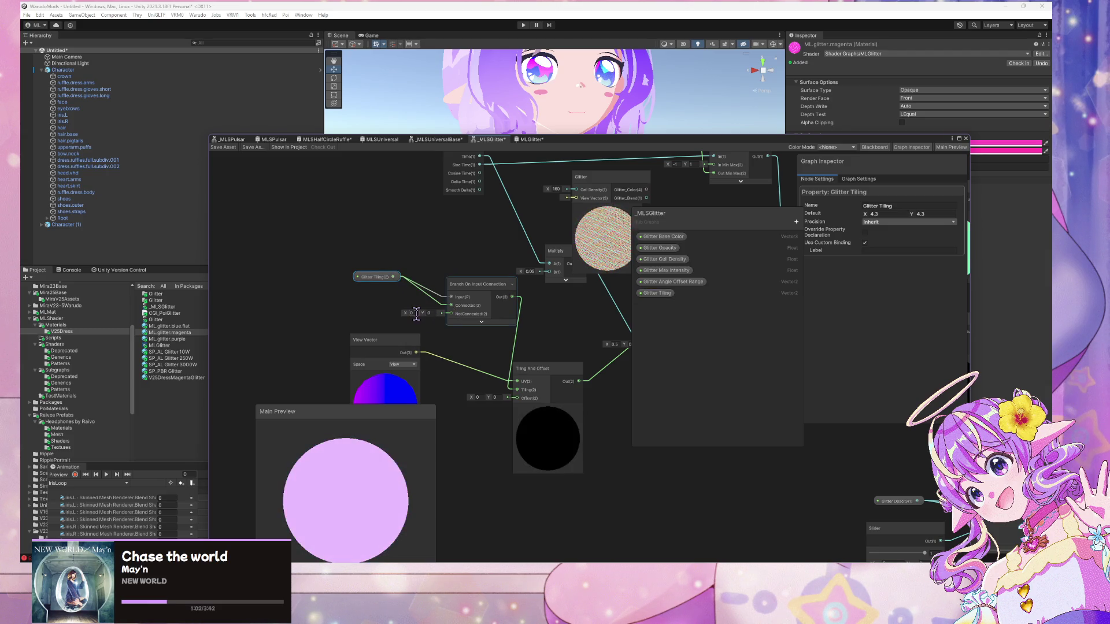
pyautogui.write('4.3')
pyautogui.press('Tab')
pyautogui.write('4.3')
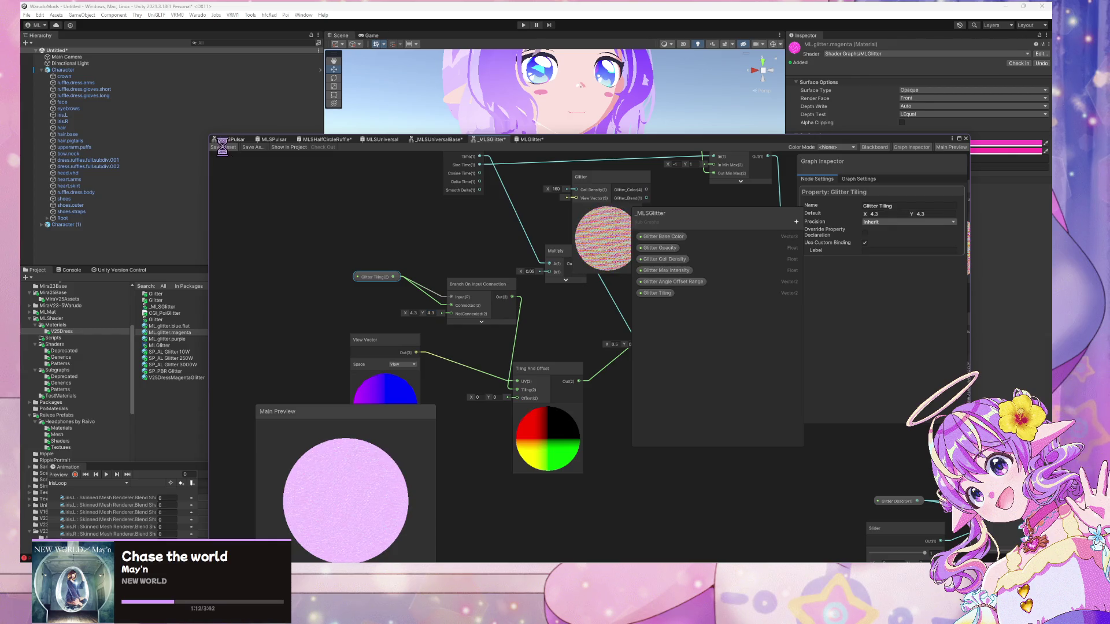
pyautogui.click(438, 139)
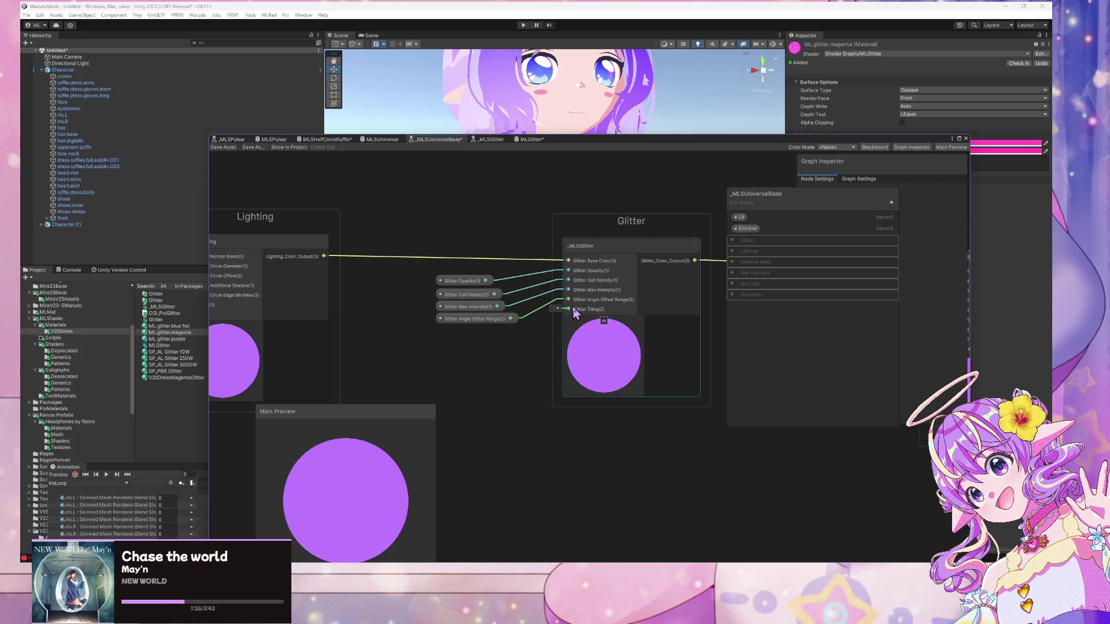
# - Add a Vector2 'Glitter Tiling' property under the Glitter category and place it on the canvas
pyautogui.click(732, 241)
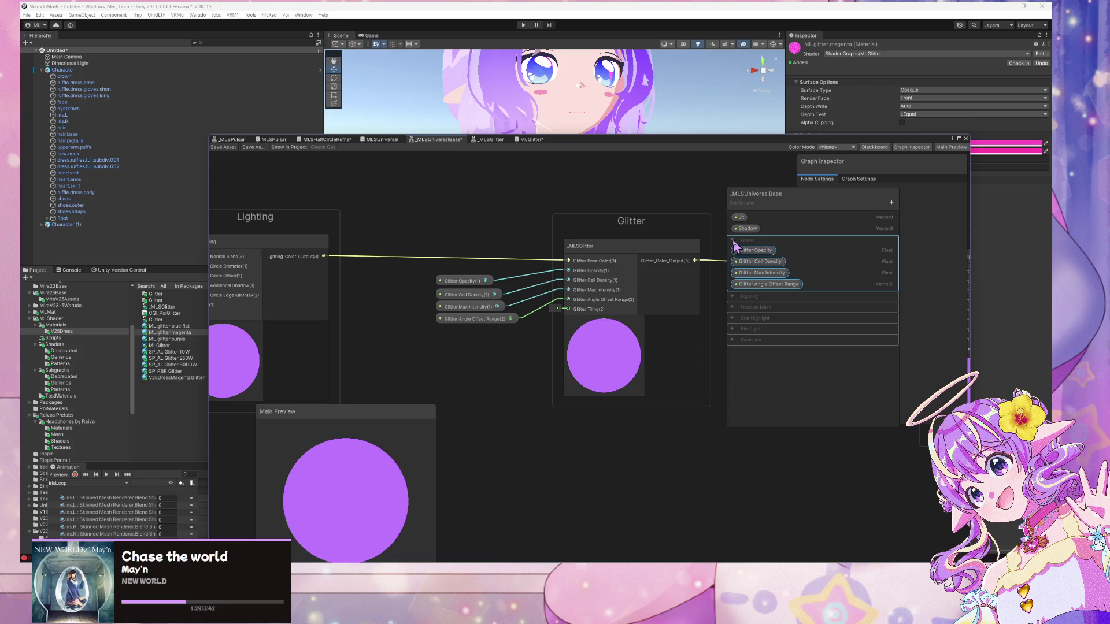
pyautogui.click(891, 203)
pyautogui.click(937, 237)
pyautogui.write('Glitter Tiling')
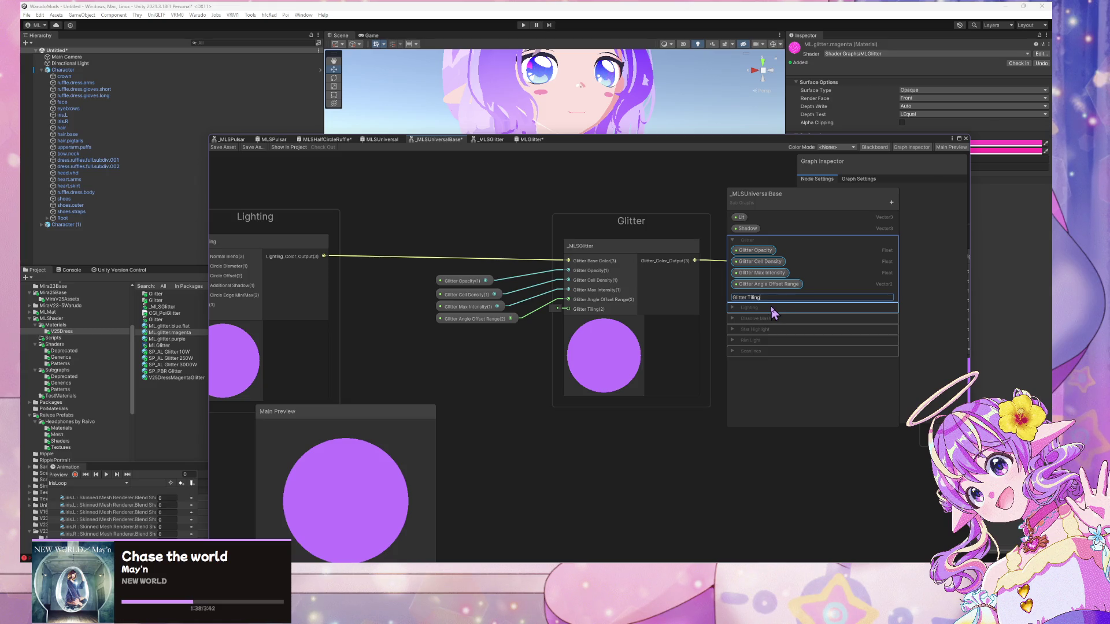
pyautogui.press('Return')
pyautogui.moveTo(752, 296)
pyautogui.mouseDown()
pyautogui.moveTo(453, 352)
pyautogui.moveTo(472, 351)
pyautogui.mouseUp()
pyautogui.click(515, 347)
# - Set Glitter Tiling's default to 4.3, 4.3 and wire it into _MLSGlitter's Glitter Tiling input
pyautogui.moveTo(882, 203); pyautogui.dragTo(897, 227)
pyautogui.write('4.3')
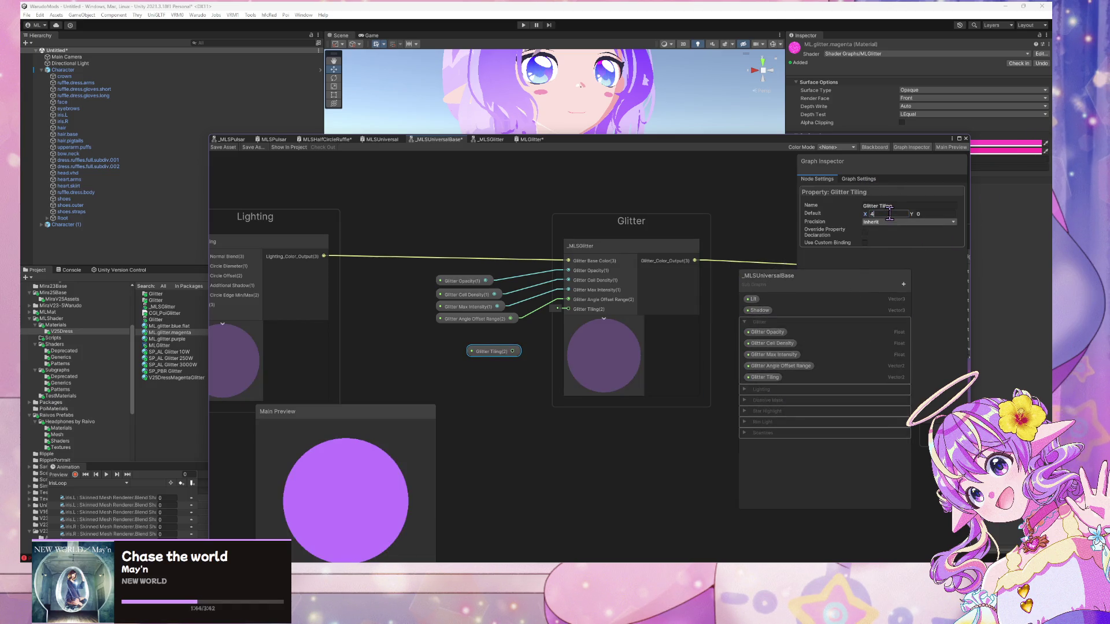
pyautogui.click(937, 214)
pyautogui.write('4.3')
pyautogui.moveTo(513, 352); pyautogui.dragTo(569, 310)
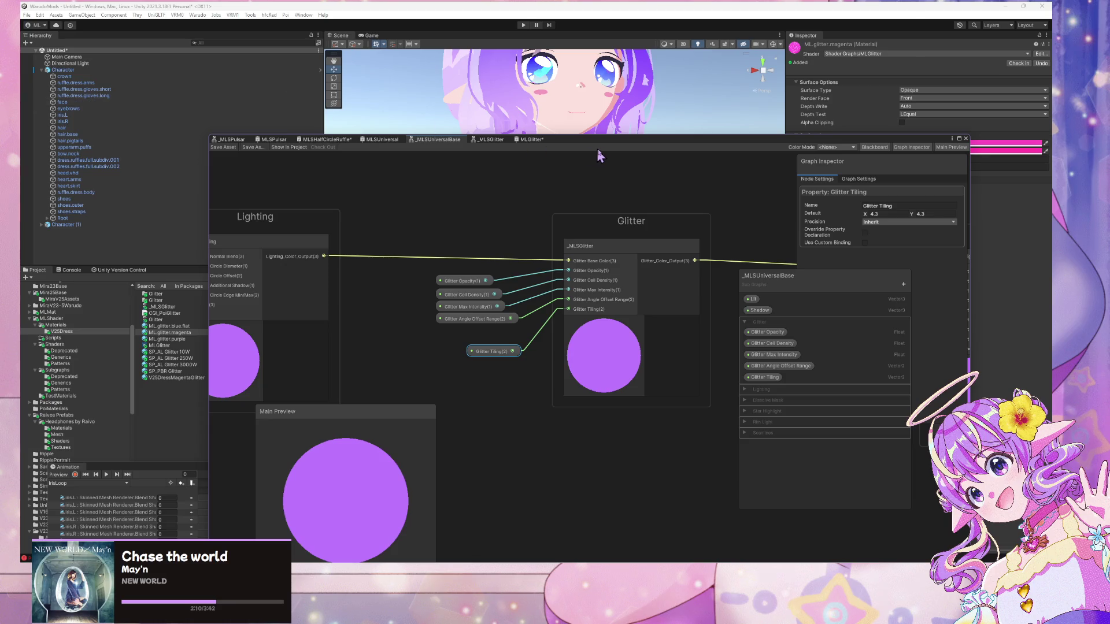
pyautogui.moveTo(576, 144); pyautogui.dragTo(643, 114)
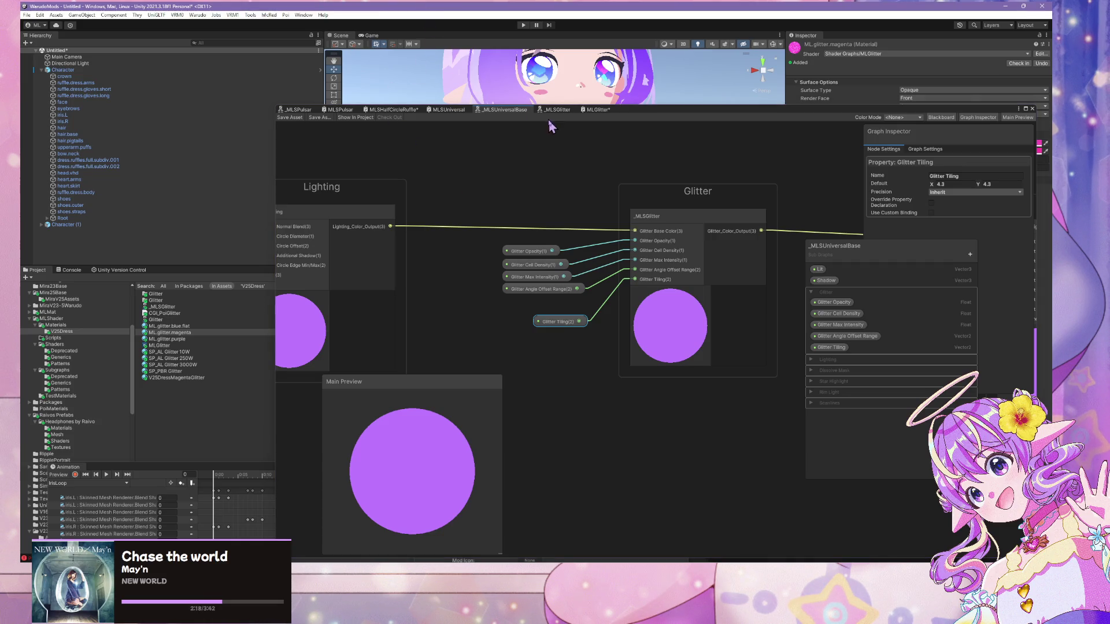
pyautogui.moveTo(651, 104)
pyautogui.mouseDown()
pyautogui.moveTo(642, 260)
pyautogui.moveTo(636, 252)
pyautogui.mouseUp()
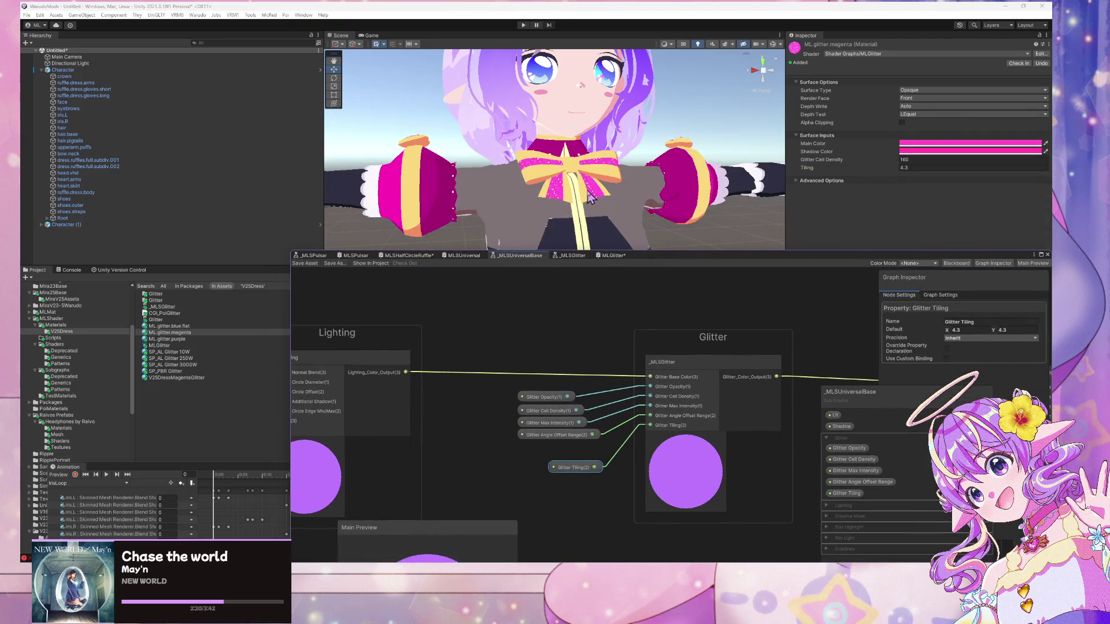
# - Select the neck bow and set its Glitter Cell Density to 160
pyautogui.moveTo(634, 143); pyautogui.dragTo(890, 175)
pyautogui.scroll(-3, 518, 167)
pyautogui.scroll(6, 526, 167)
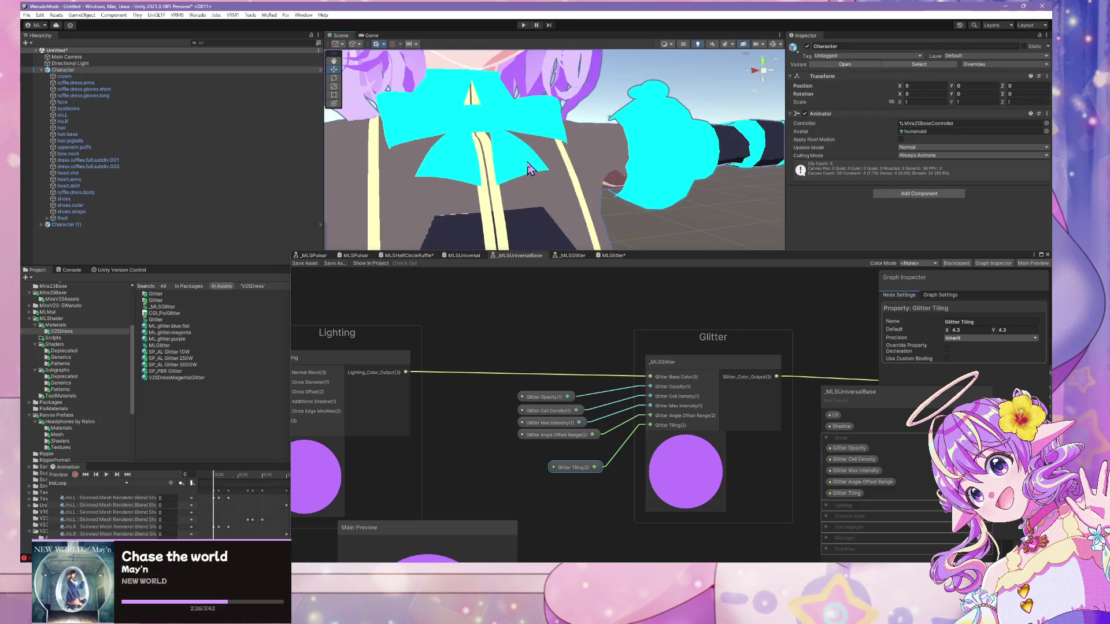
pyautogui.click(533, 168)
pyautogui.scroll(-15, 928, 239)
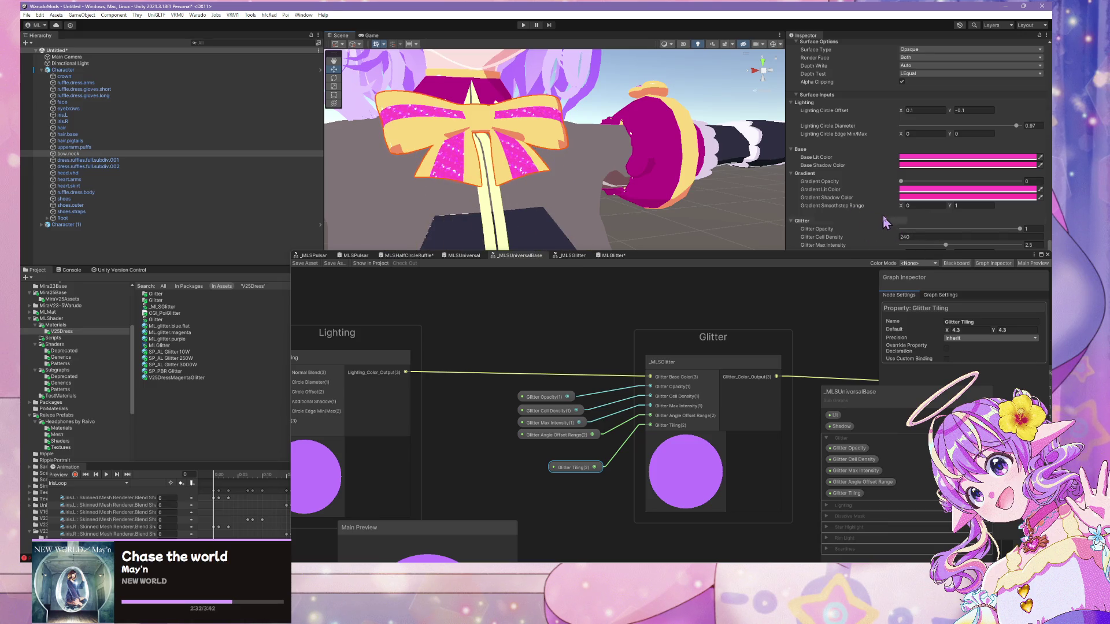
pyautogui.click(911, 237)
pyautogui.write('160')
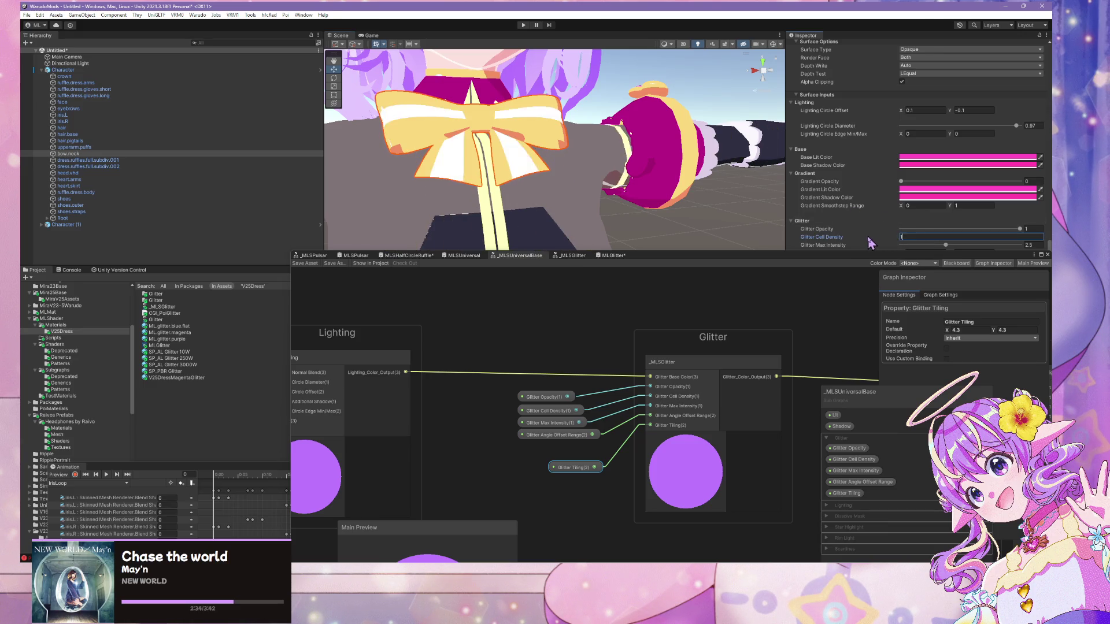
pyautogui.scroll(-5, 525, 141)
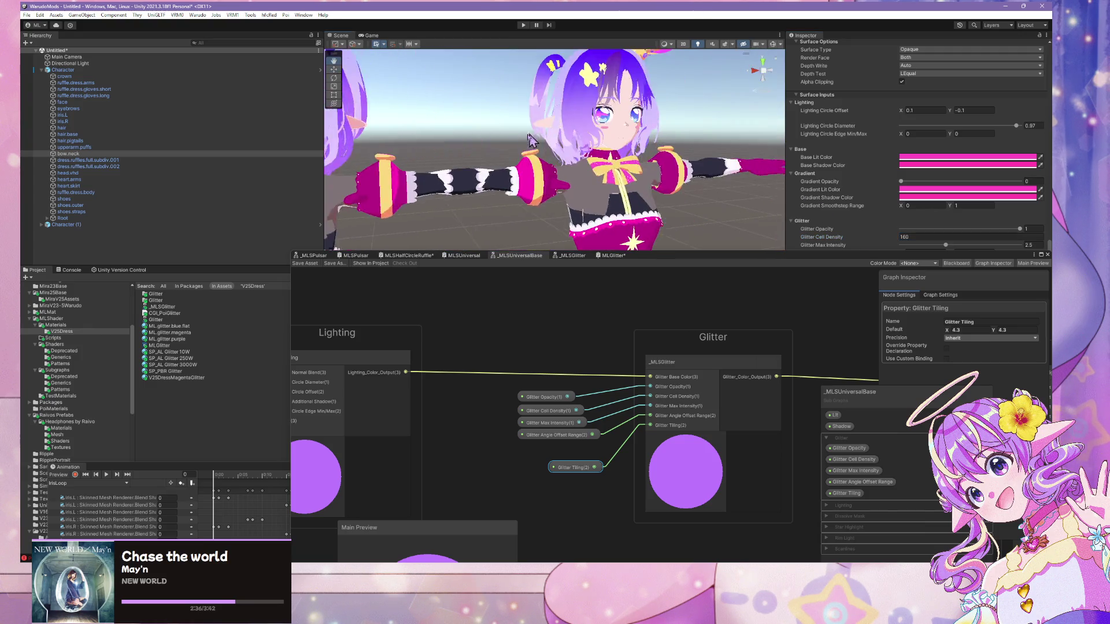
pyautogui.scroll(4, 525, 142)
pyautogui.scroll(-5, 525, 141)
pyautogui.scroll(6, 669, 133)
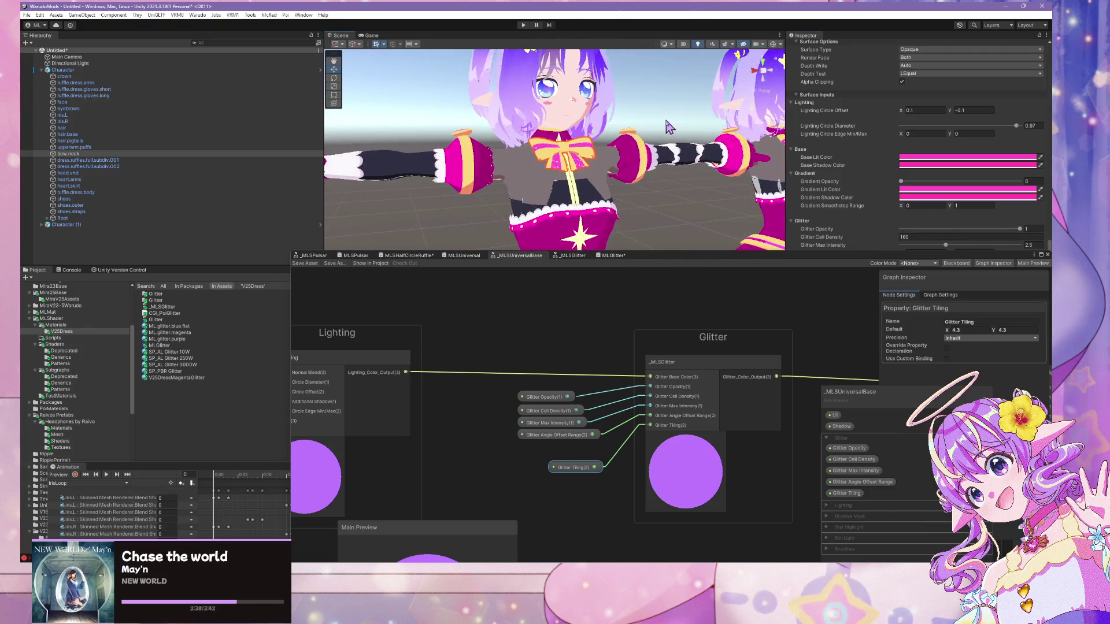
pyautogui.scroll(-5, 669, 133)
pyautogui.scroll(6, 668, 133)
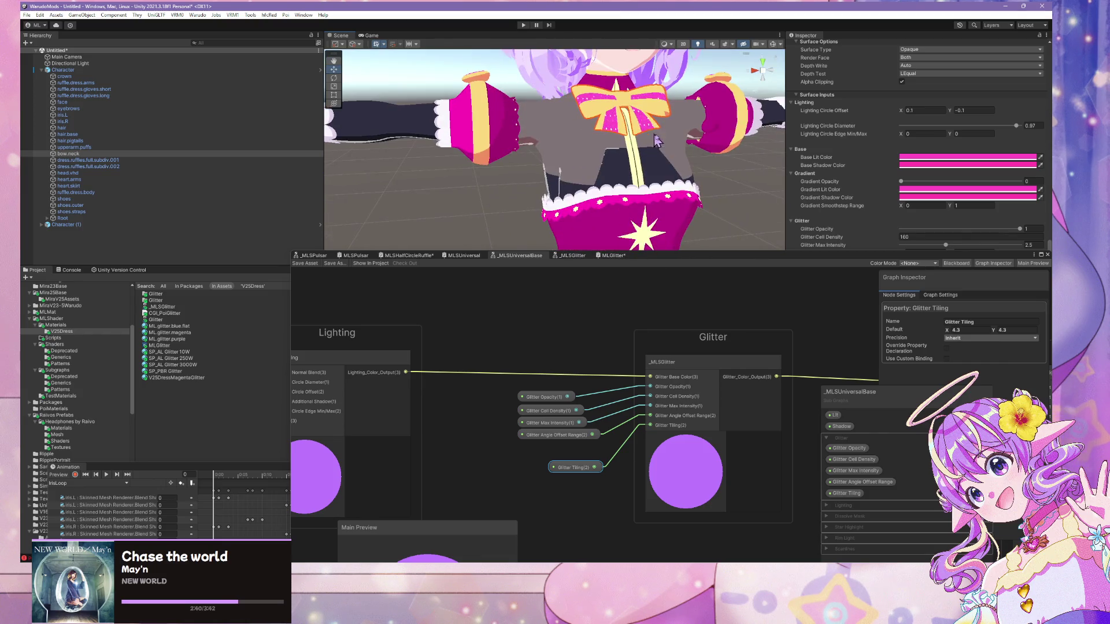
# - Dock the Shader Graph editor into the lower-right area and frame the neck bow in the Scene
pyautogui.moveTo(866, 265)
pyautogui.mouseDown()
pyautogui.moveTo(834, 247)
pyautogui.moveTo(821, 205)
pyautogui.mouseUp()
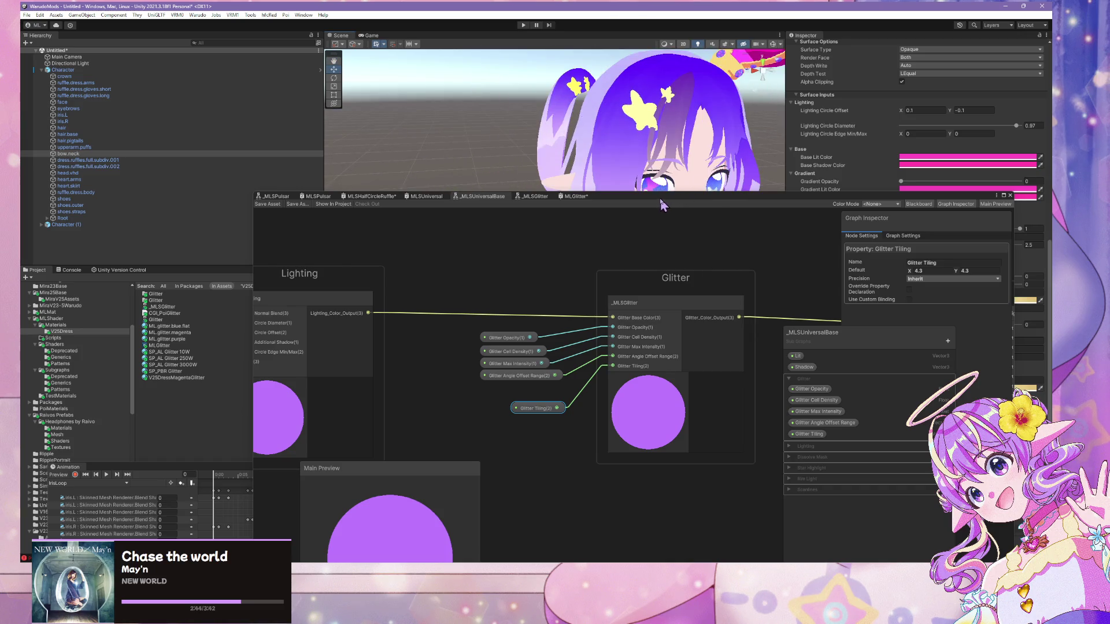
pyautogui.moveTo(661, 198); pyautogui.dragTo(874, 283)
pyautogui.press('f')
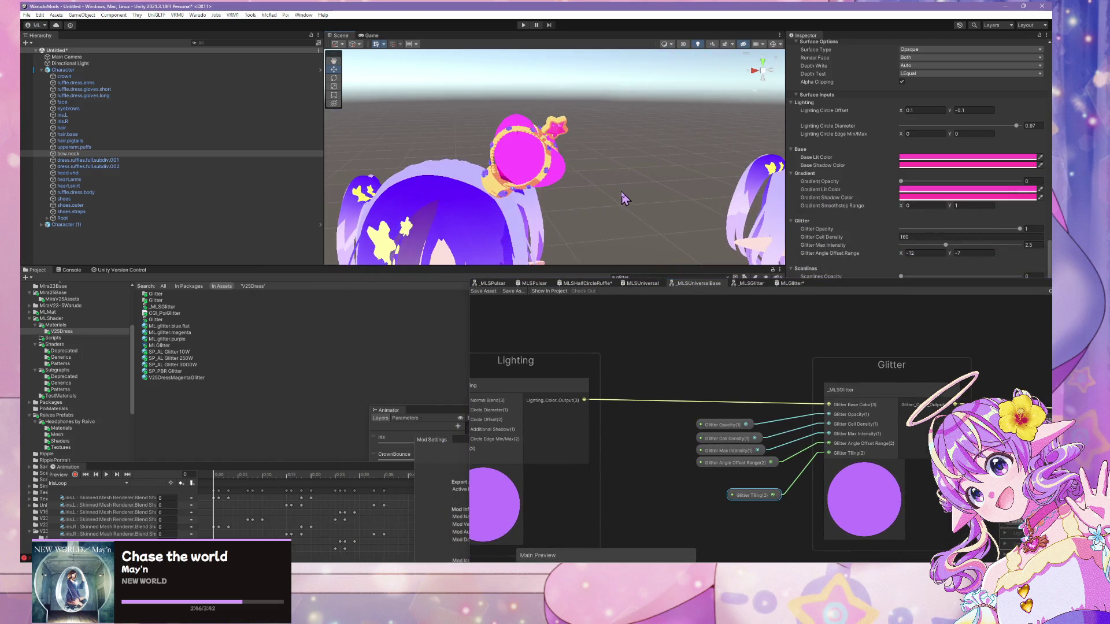
pyautogui.scroll(5, 607, 195)
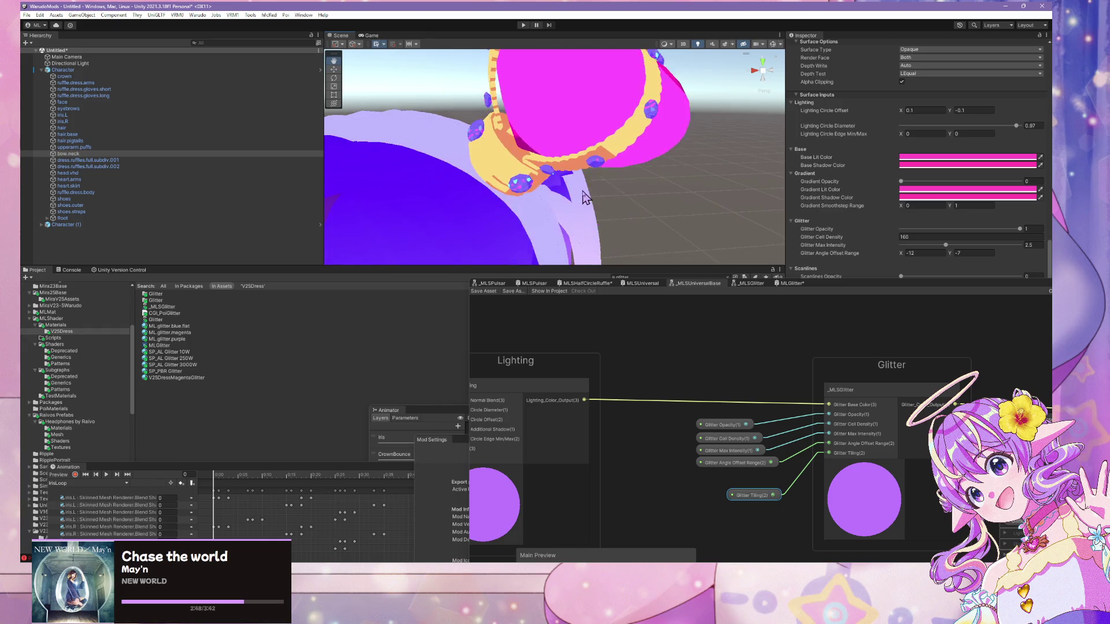
pyautogui.click(543, 195)
# - Cycle through the overlapping objects in the Scene until the crown is selected
pyautogui.click(540, 194)
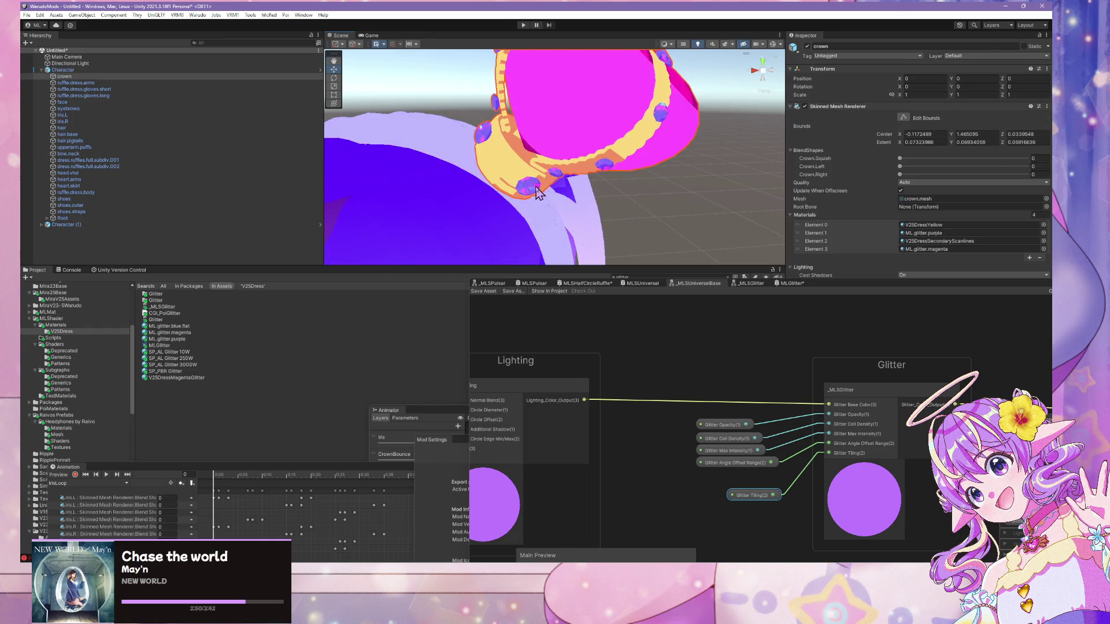
pyautogui.click(538, 194)
pyautogui.click(538, 193)
pyautogui.click(665, 190)
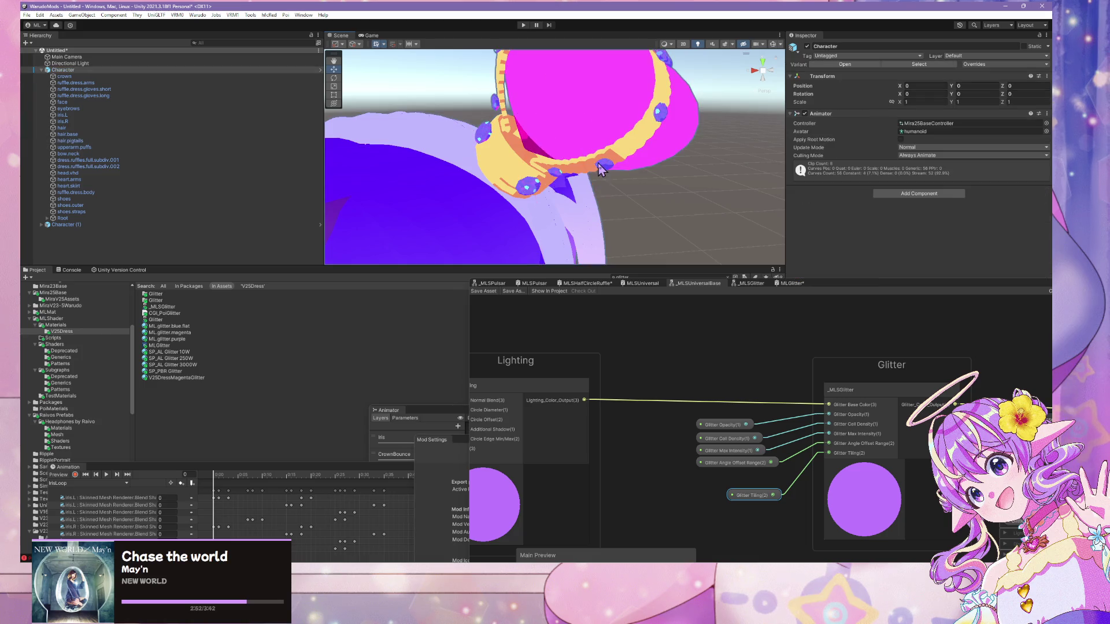
pyautogui.click(663, 185)
# - Expand the crown's ML.glitter.purple material and inspect its purple Main Color
pyautogui.moveTo(816, 286); pyautogui.dragTo(512, 371)
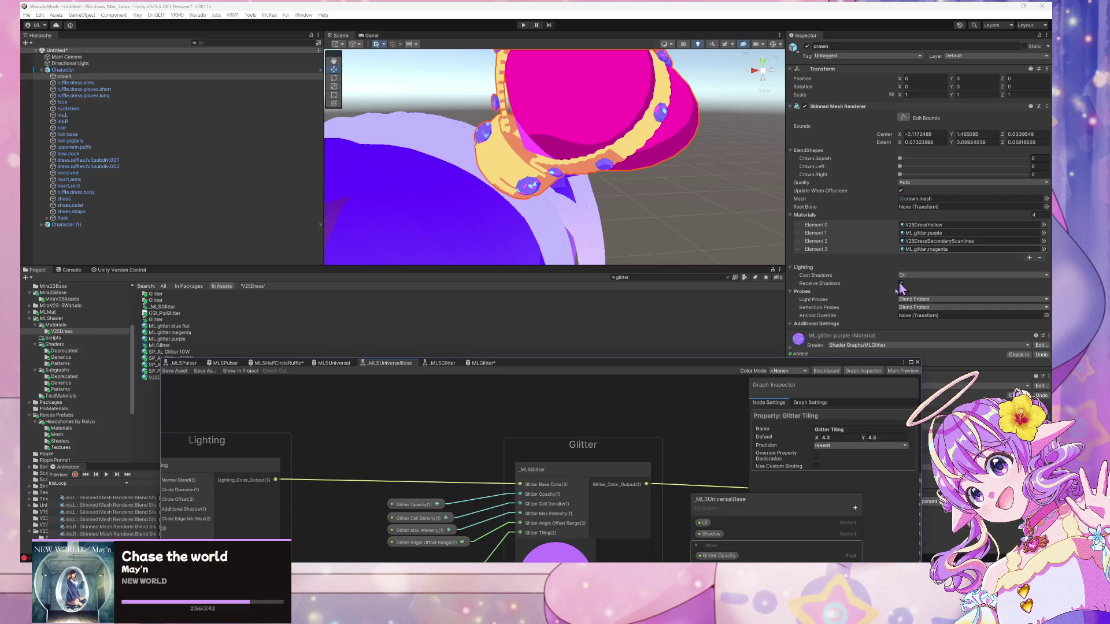
pyautogui.moveTo(750, 366); pyautogui.dragTo(666, 354)
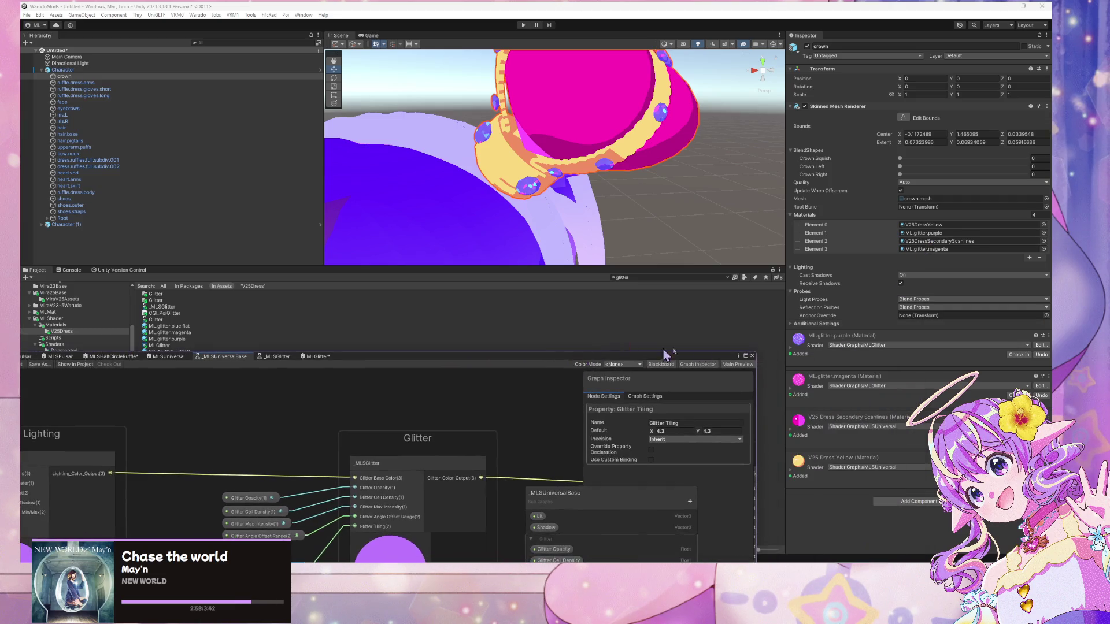
pyautogui.click(838, 335)
pyautogui.scroll(-3, 867, 358)
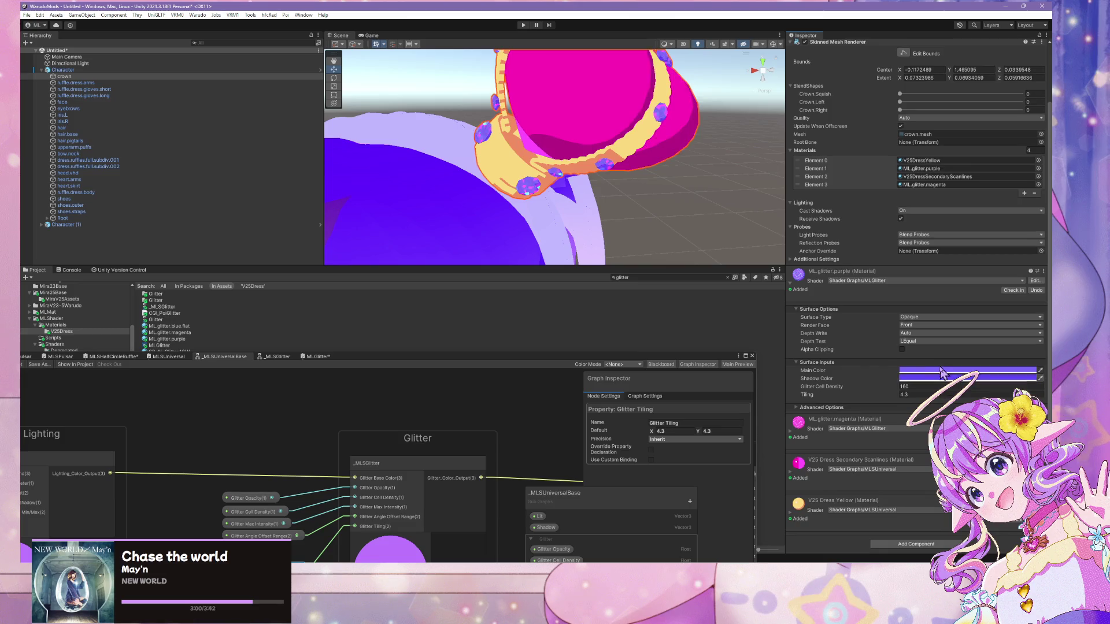
pyautogui.click(925, 370)
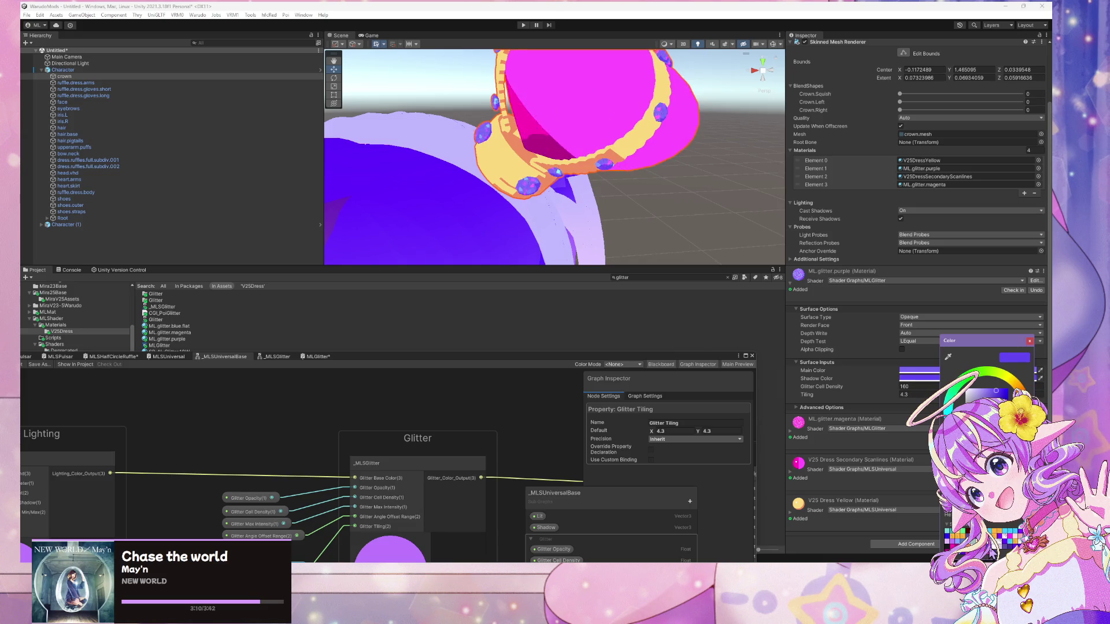
pyautogui.click(1029, 342)
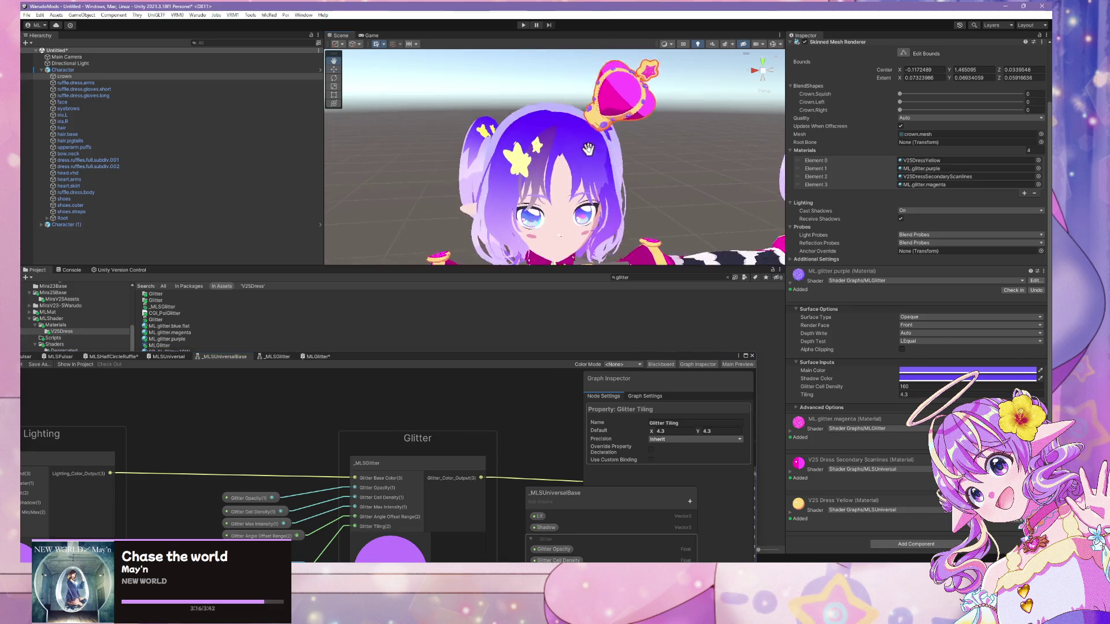
pyautogui.moveTo(391, 357)
pyautogui.mouseDown()
pyautogui.moveTo(598, 434)
pyautogui.moveTo(748, 374)
pyautogui.mouseUp()
# - Open the V25Dress materials folder and select V25DressMagentaGlitter to view its shader properties
pyautogui.scroll(-10, 92, 406)
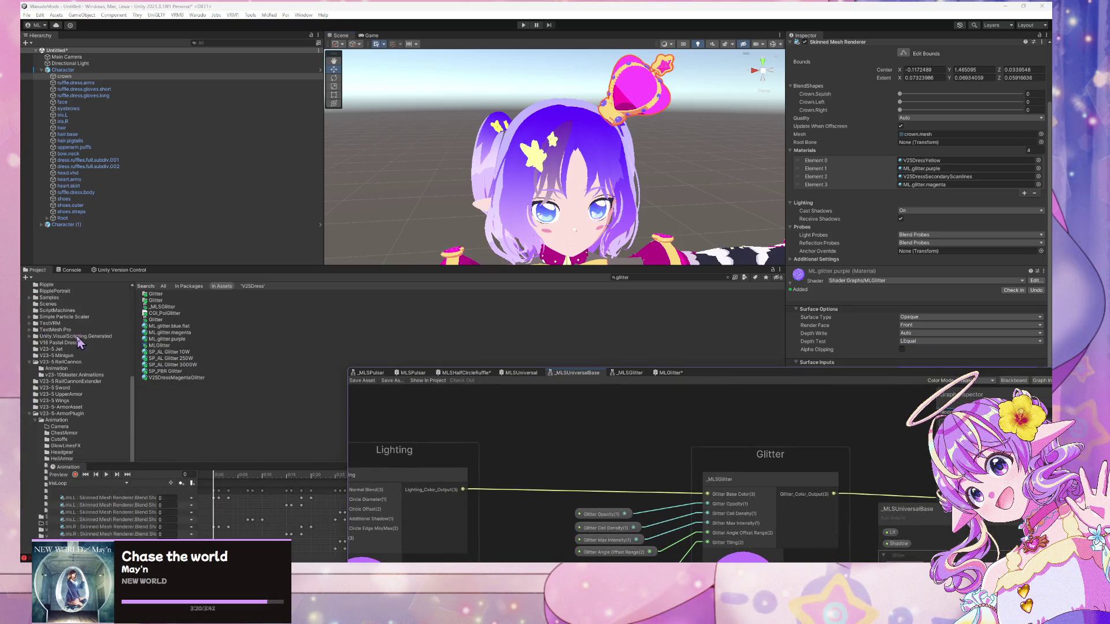
pyautogui.scroll(6, 80, 343)
pyautogui.scroll(3, 71, 362)
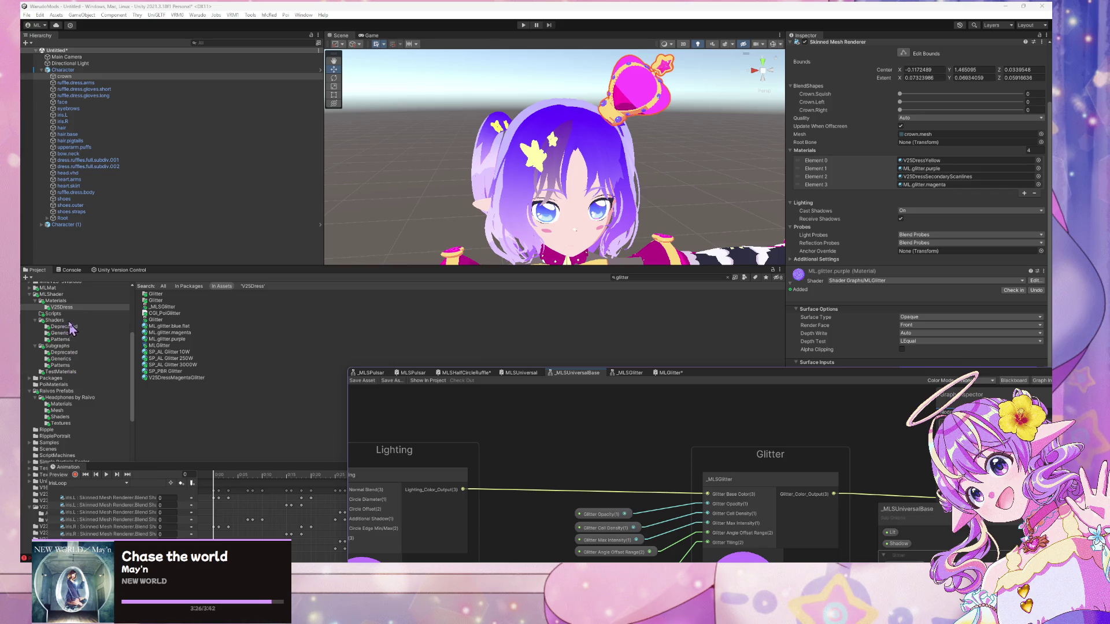
pyautogui.click(101, 307)
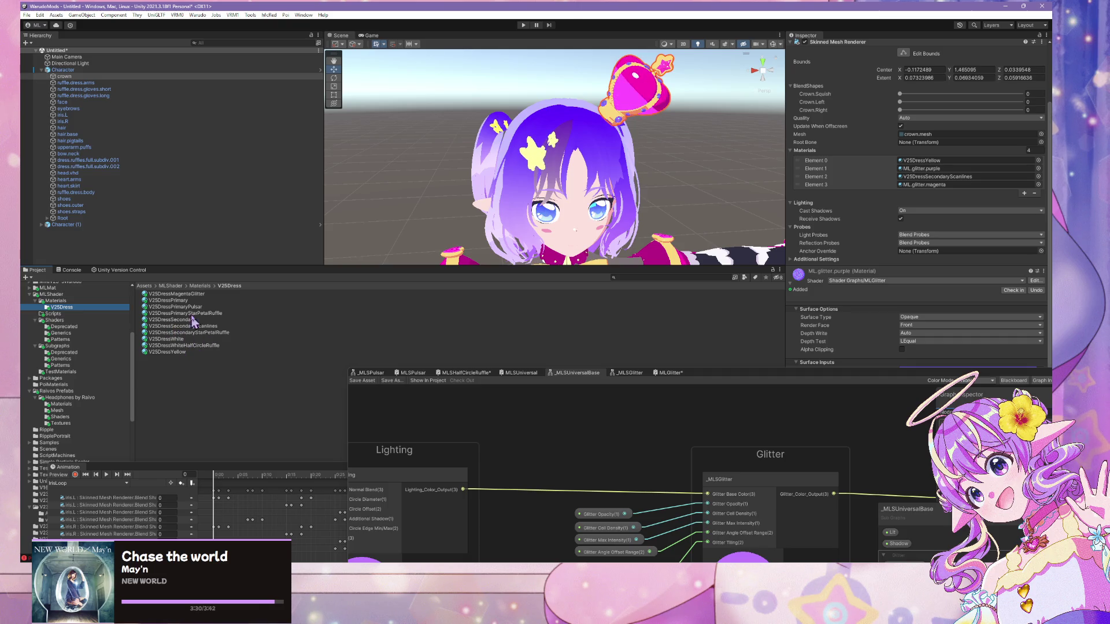
pyautogui.click(191, 295)
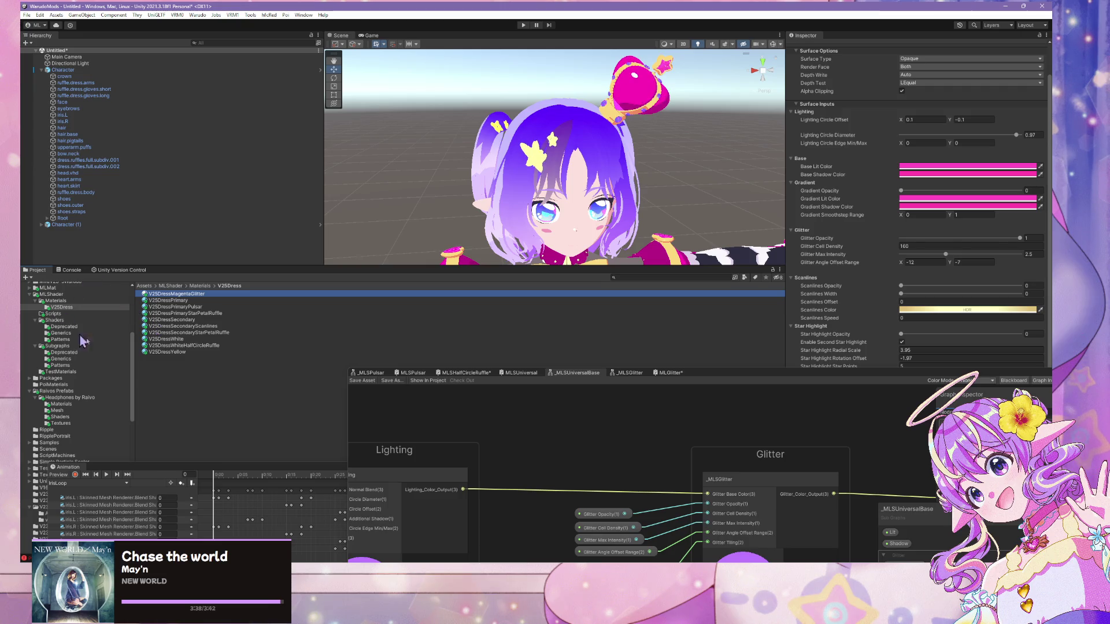
pyautogui.moveTo(708, 377)
pyautogui.mouseDown()
pyautogui.moveTo(732, 288)
pyautogui.moveTo(774, 267)
pyautogui.mouseUp()
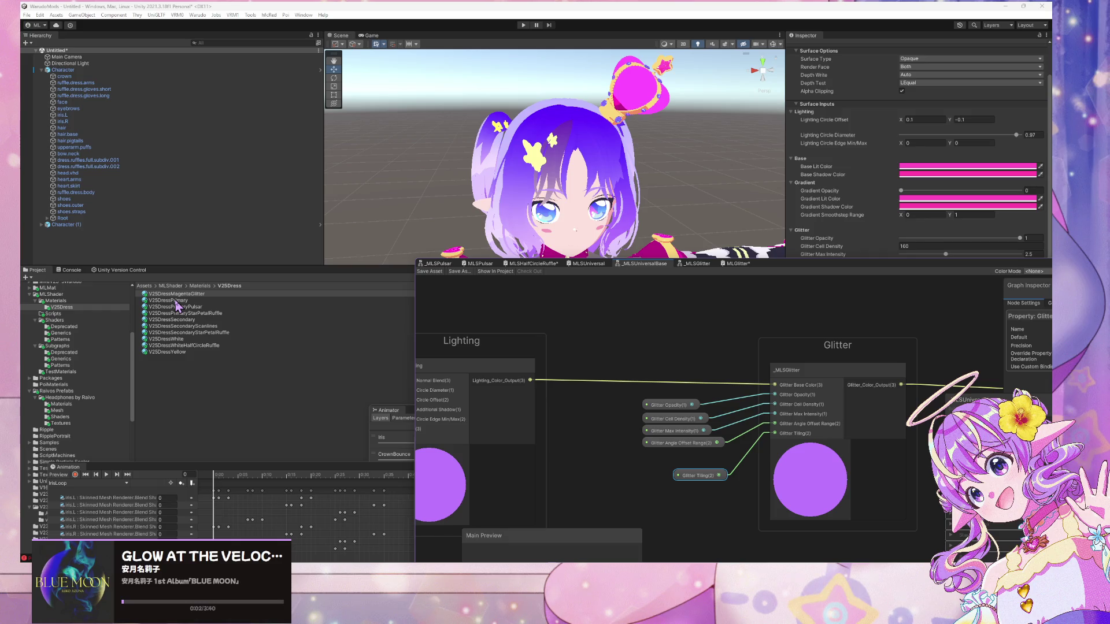
pyautogui.rightClick(178, 295)
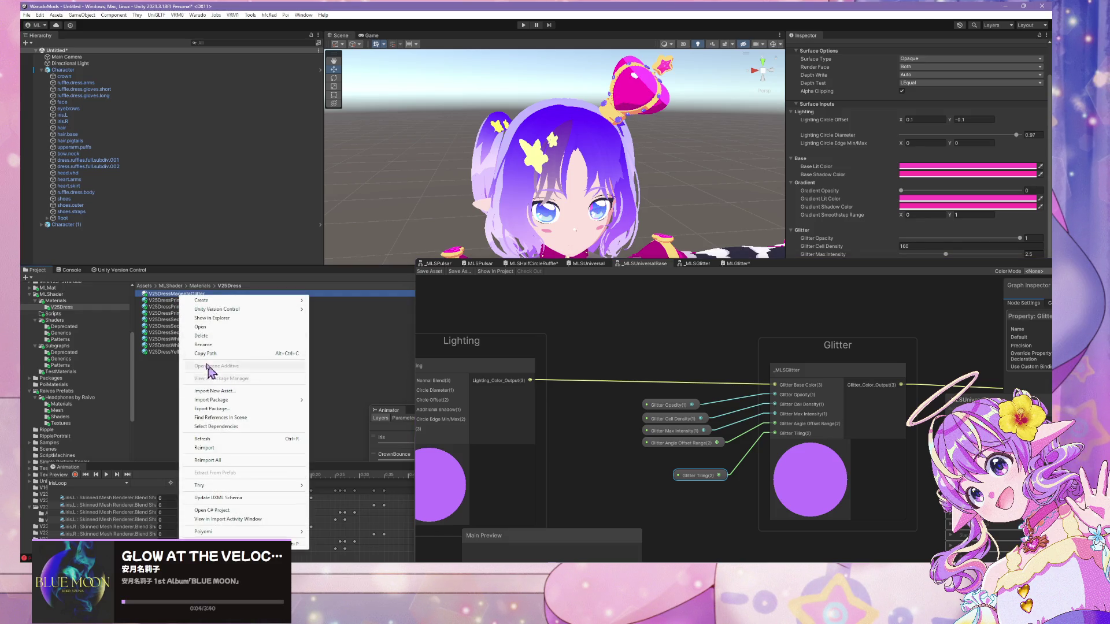
# - Duplicate V25DressMagentaGlitter and rename the copy V25DressPurpleGlitter
pyautogui.click(166, 302)
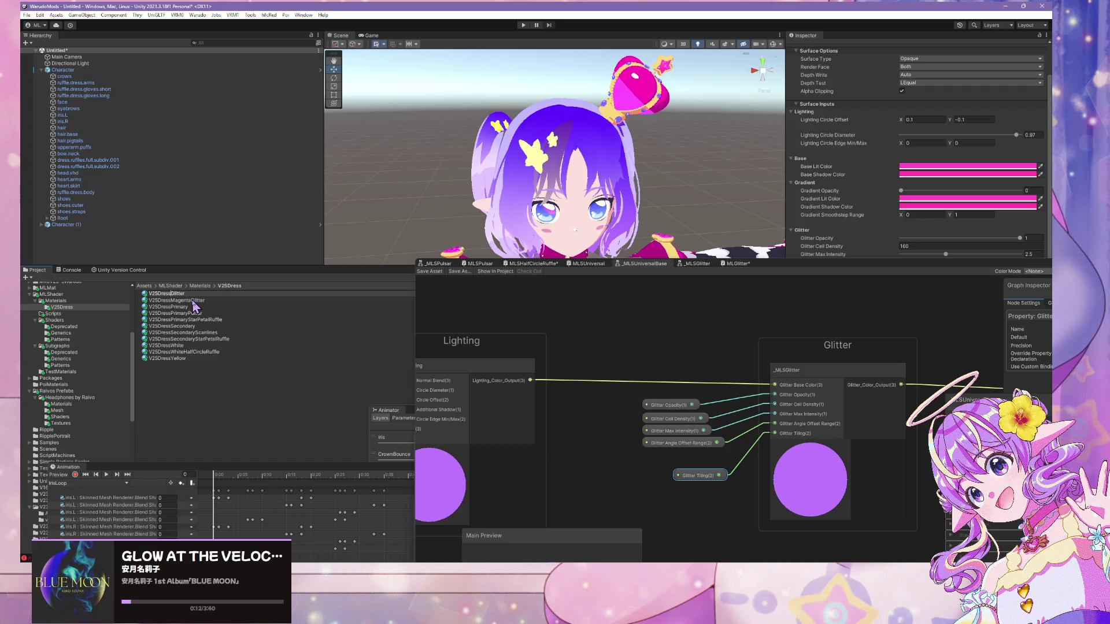
pyautogui.press('/')
pyautogui.write('Purple')
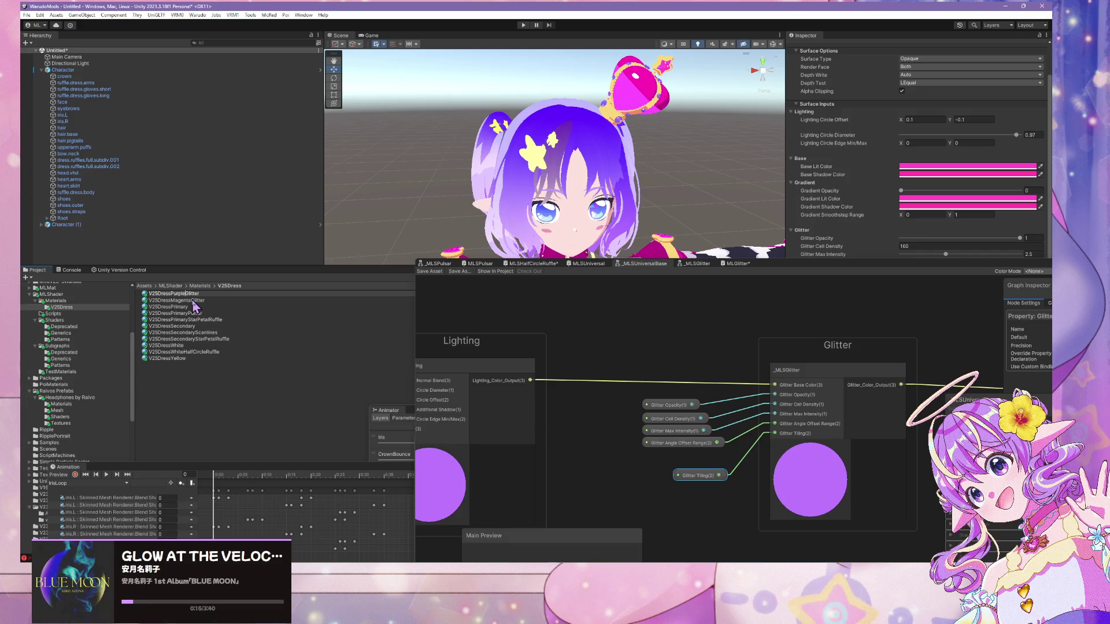
pyautogui.write('urple')
pyautogui.press('Return')
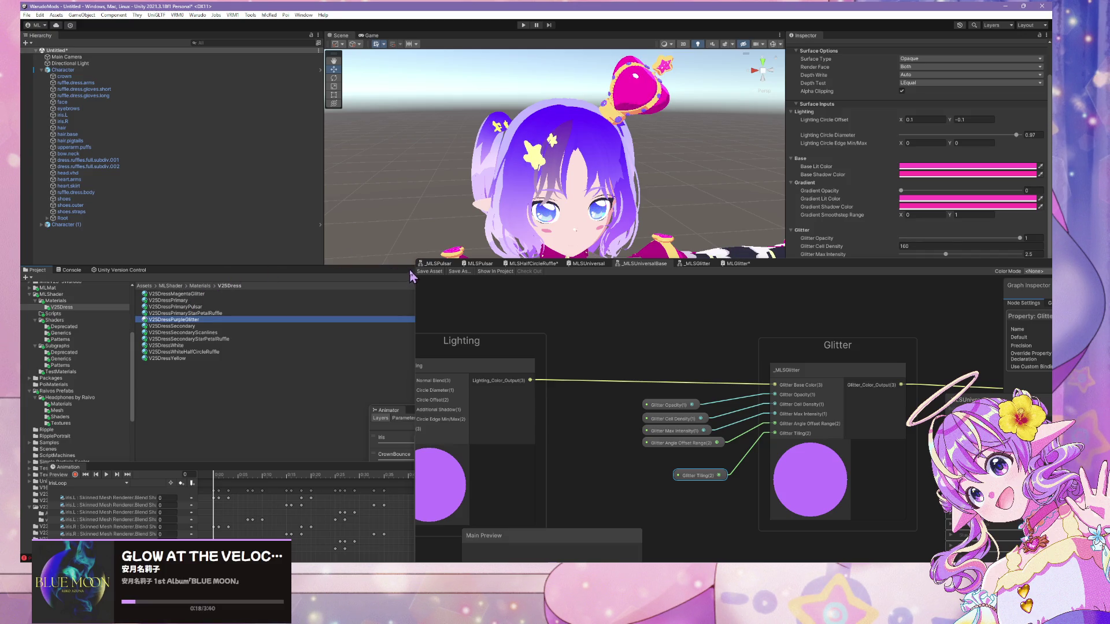
# - Set V25DressPurpleGlitter's Base Lit Color to purple
pyautogui.click(969, 166)
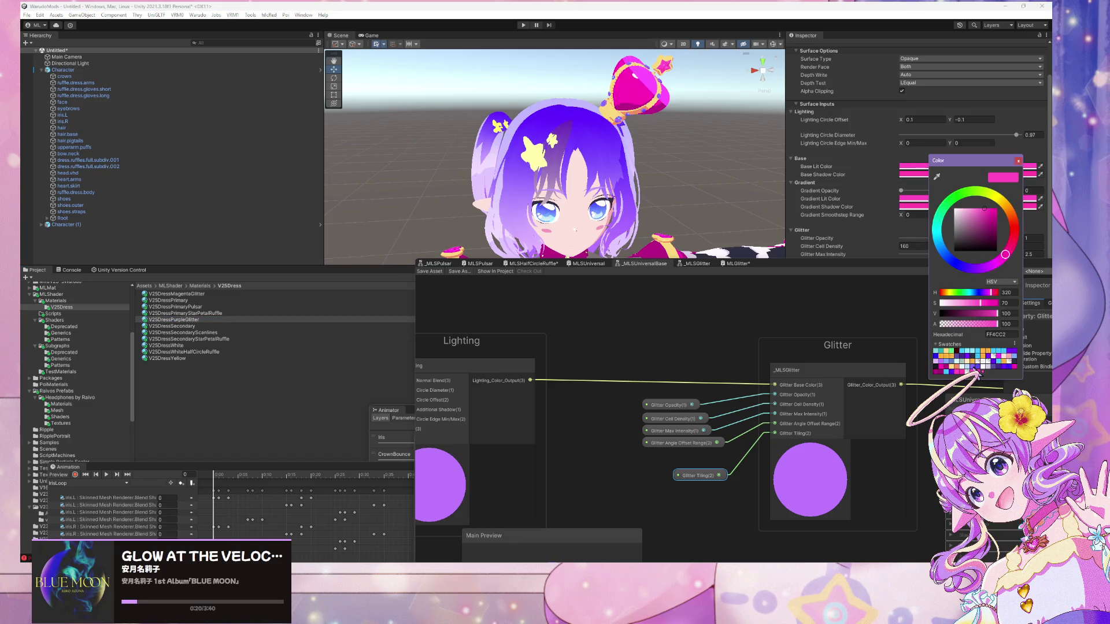
pyautogui.click(977, 370)
pyautogui.click(963, 363)
pyautogui.click(976, 370)
pyautogui.click(985, 373)
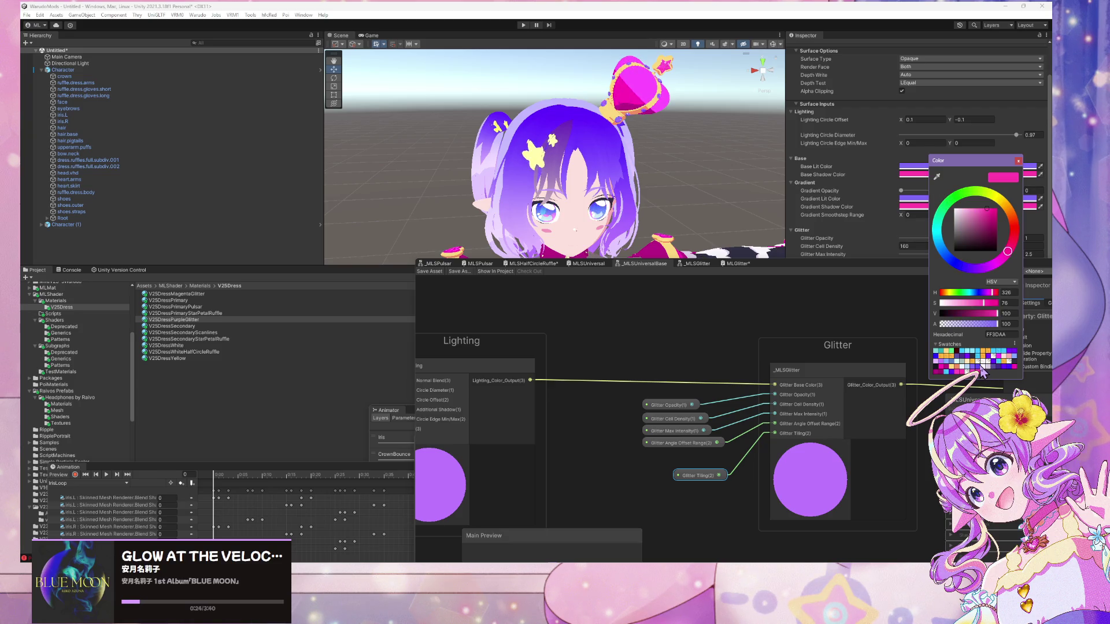
pyautogui.click(982, 371)
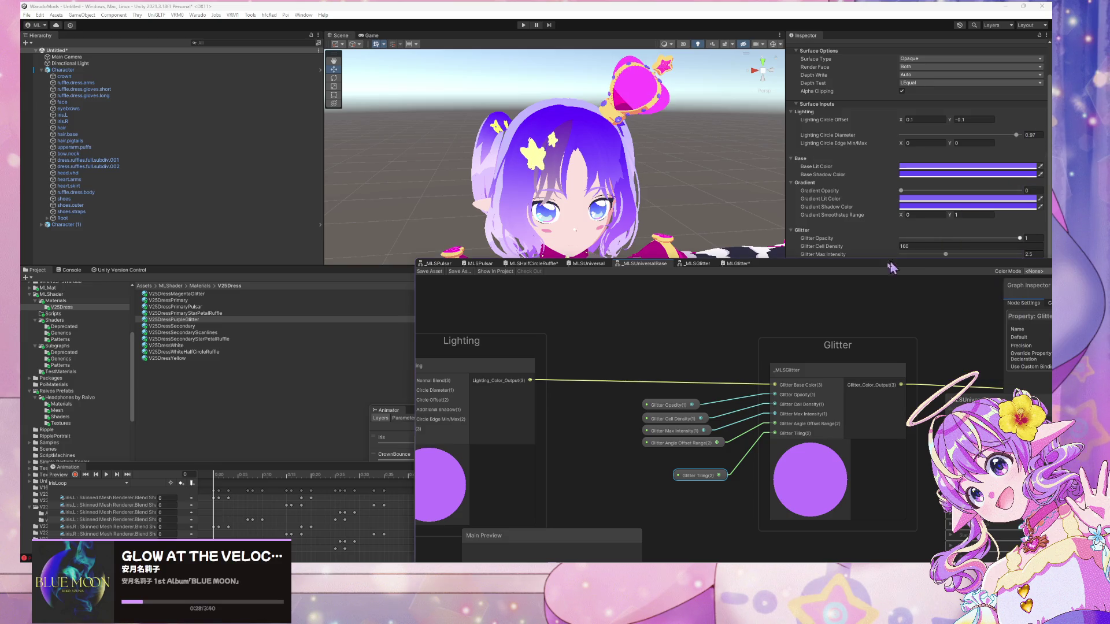
# - Open the Mira25Base folder and select v25baseGLTF to view its import settings
pyautogui.moveTo(868, 265); pyautogui.dragTo(602, 309)
pyautogui.scroll(-5, 663, 168)
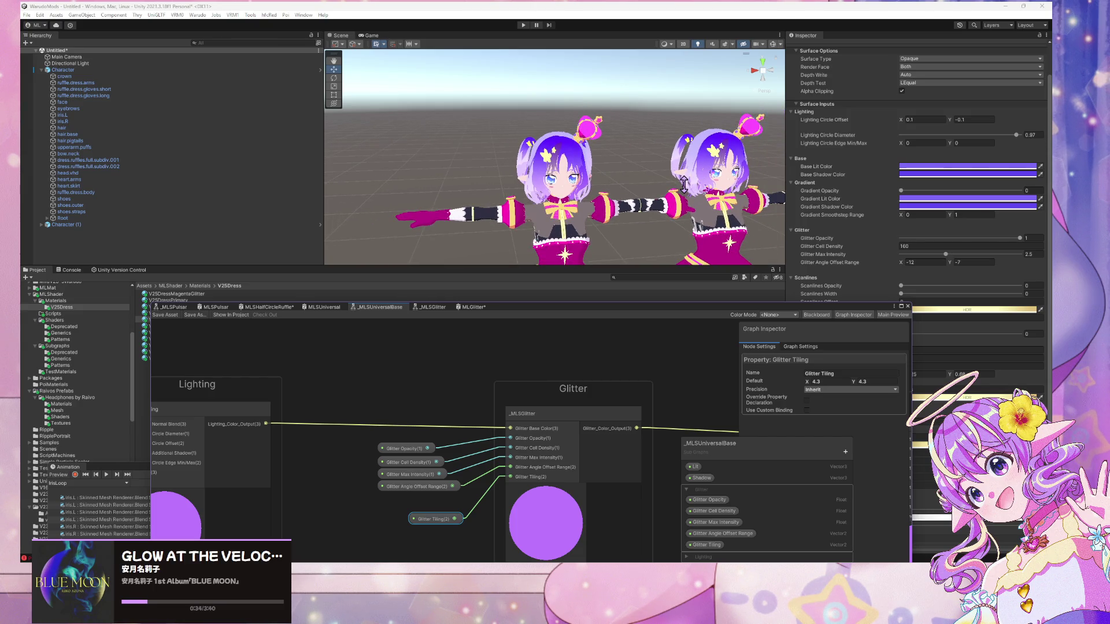
pyautogui.press('f')
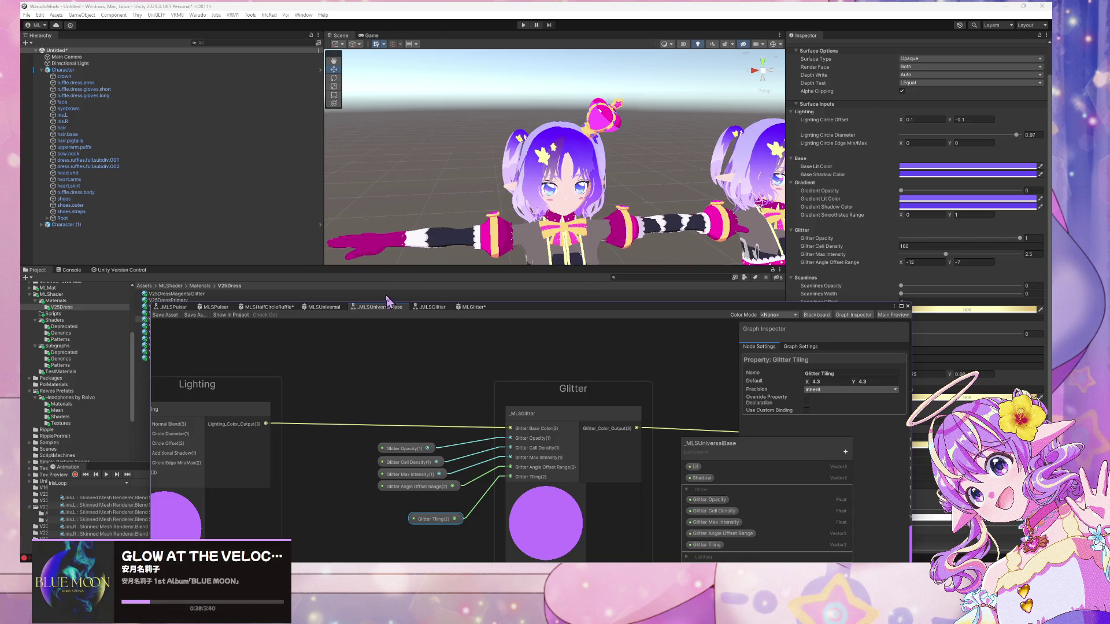
pyautogui.moveTo(500, 318); pyautogui.dragTo(741, 370)
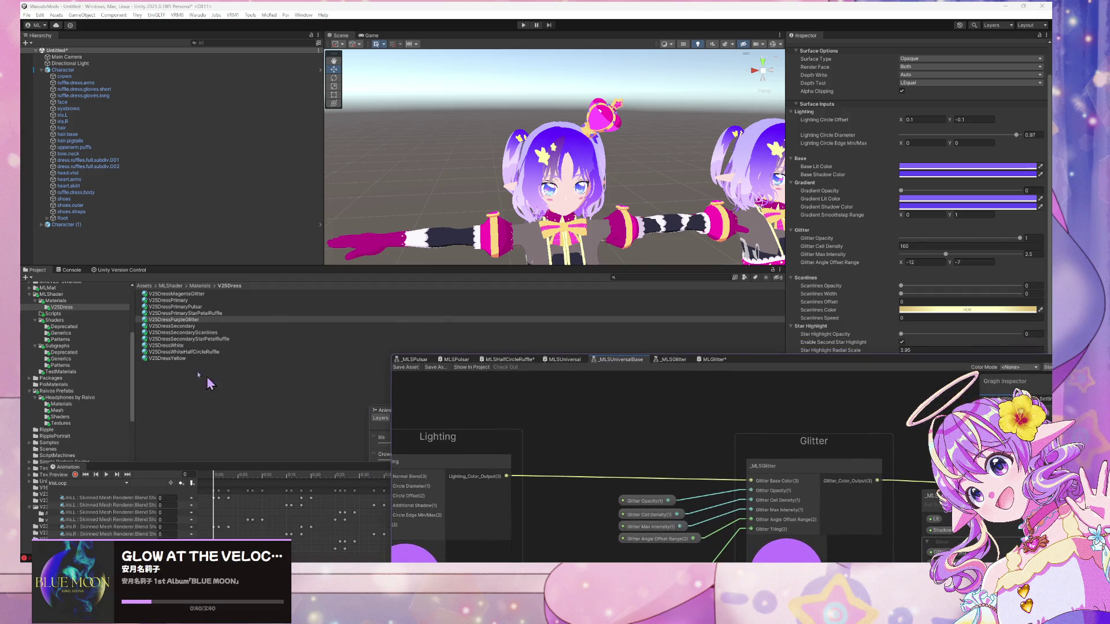
pyautogui.click(51, 301)
pyautogui.scroll(5, 51, 347)
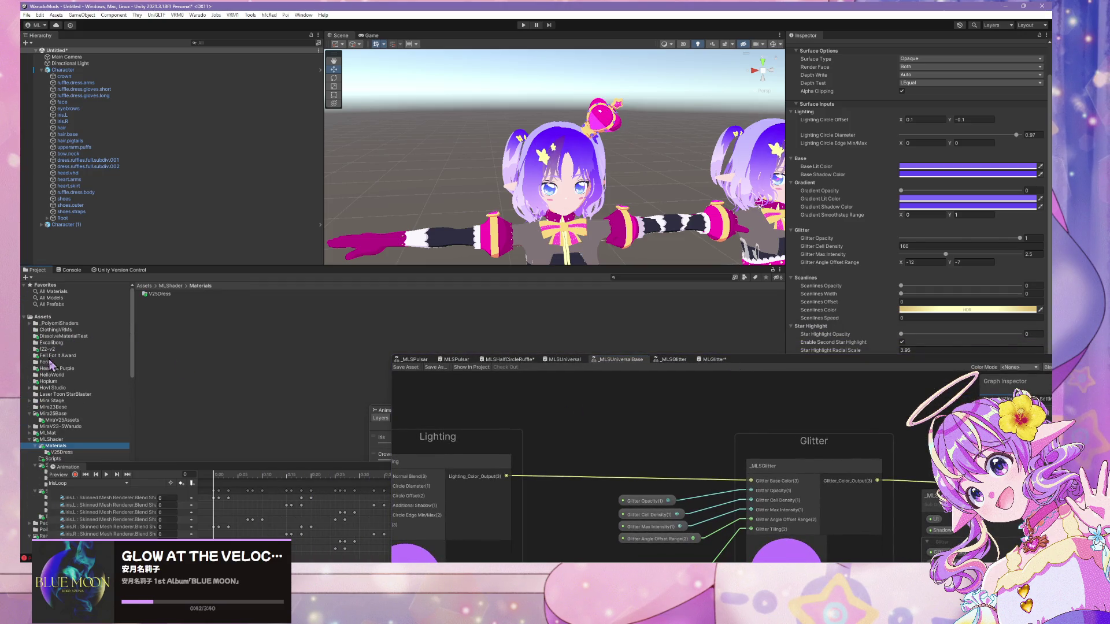
pyautogui.click(56, 414)
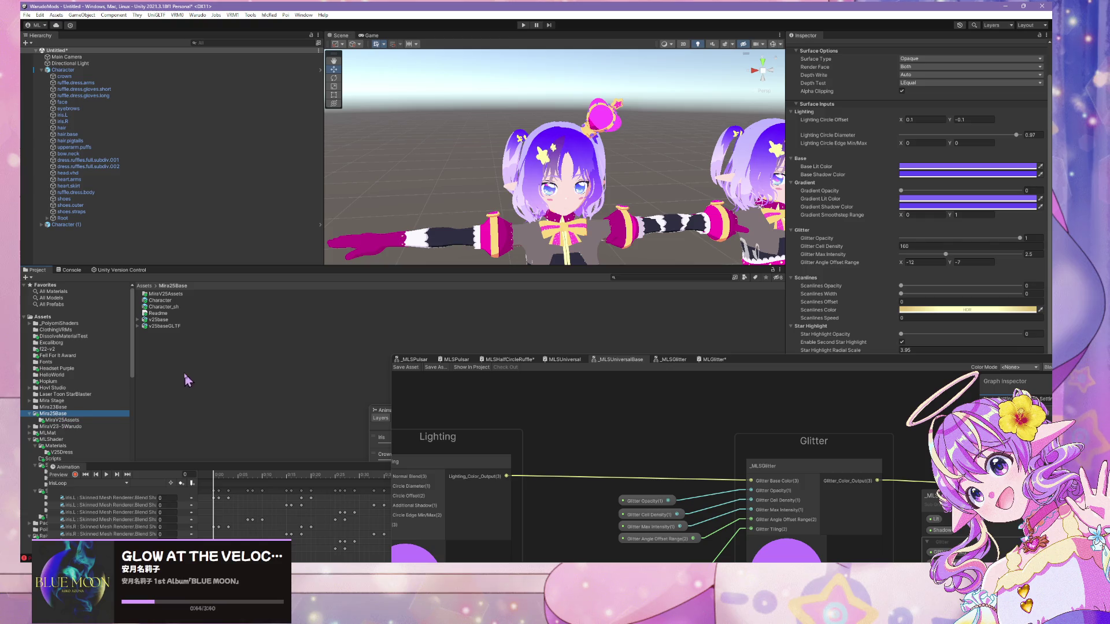
pyautogui.click(164, 326)
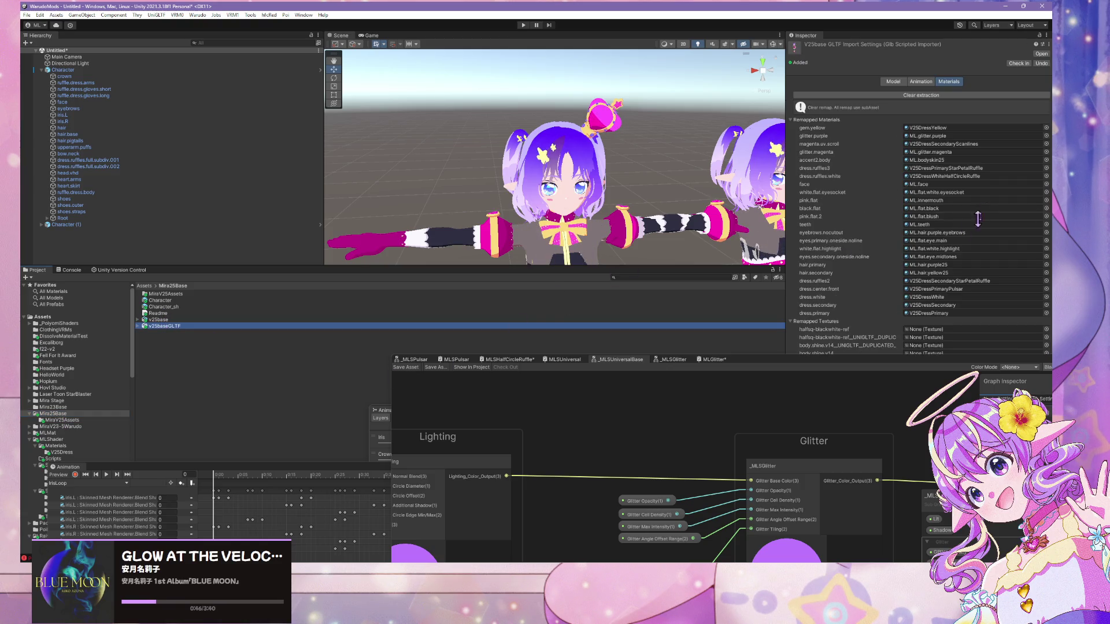
# - Map glitter.purple to V25DressPurpleGlitter and glitter.magenta to V25DressMagentaGlitter in the import settings
pyautogui.click(1046, 136)
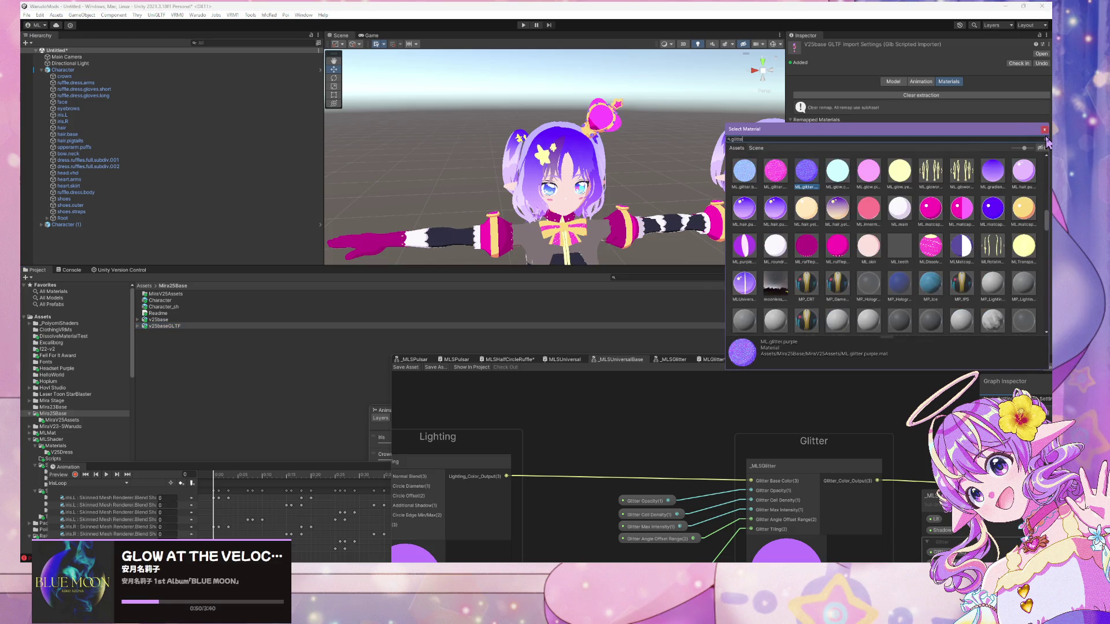
pyautogui.doubleClick(841, 179)
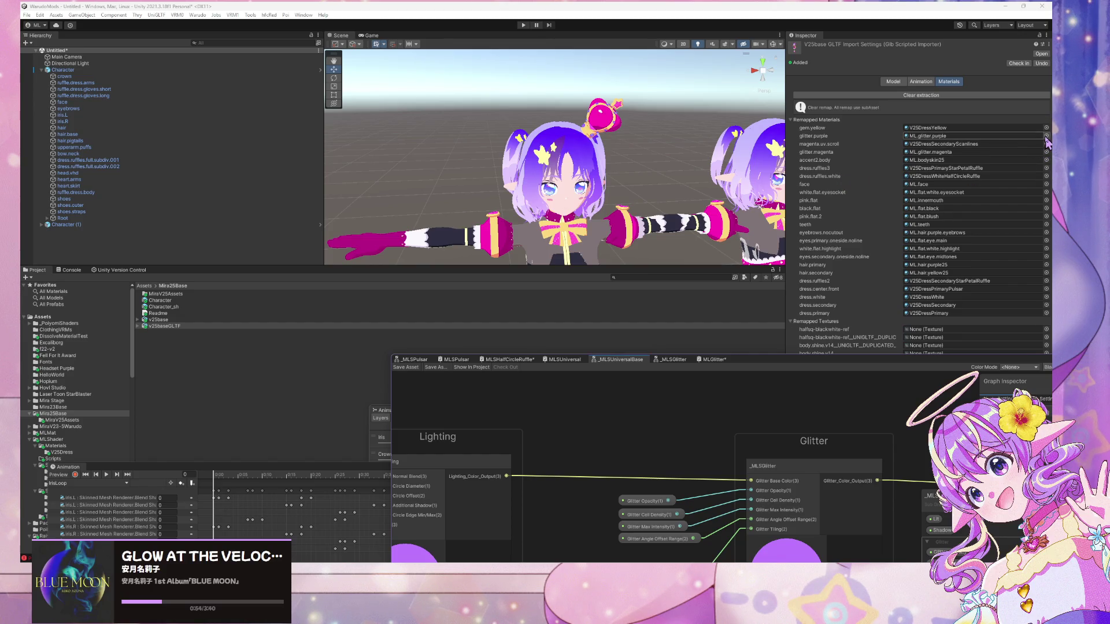
pyautogui.click(1046, 136)
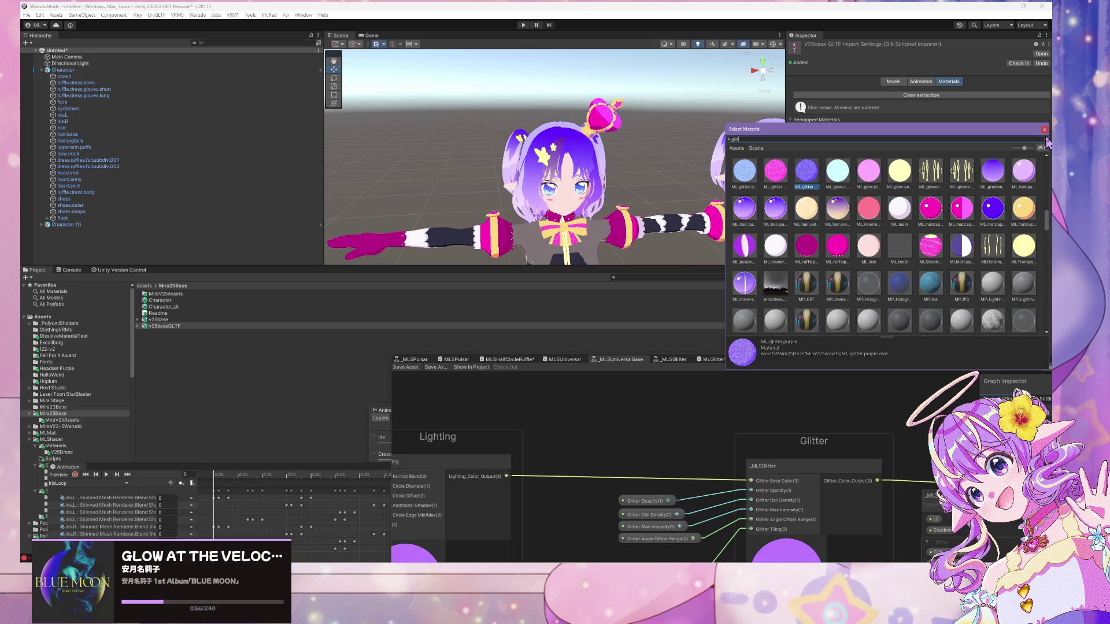
pyautogui.doubleClick(1020, 173)
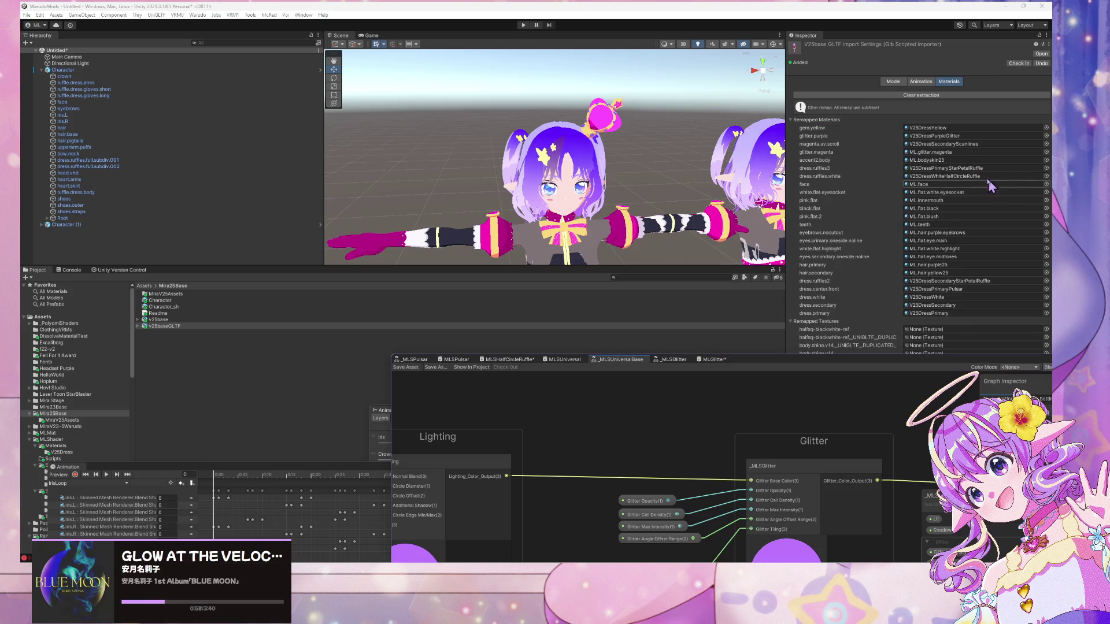
pyautogui.click(1046, 153)
pyautogui.write('25m')
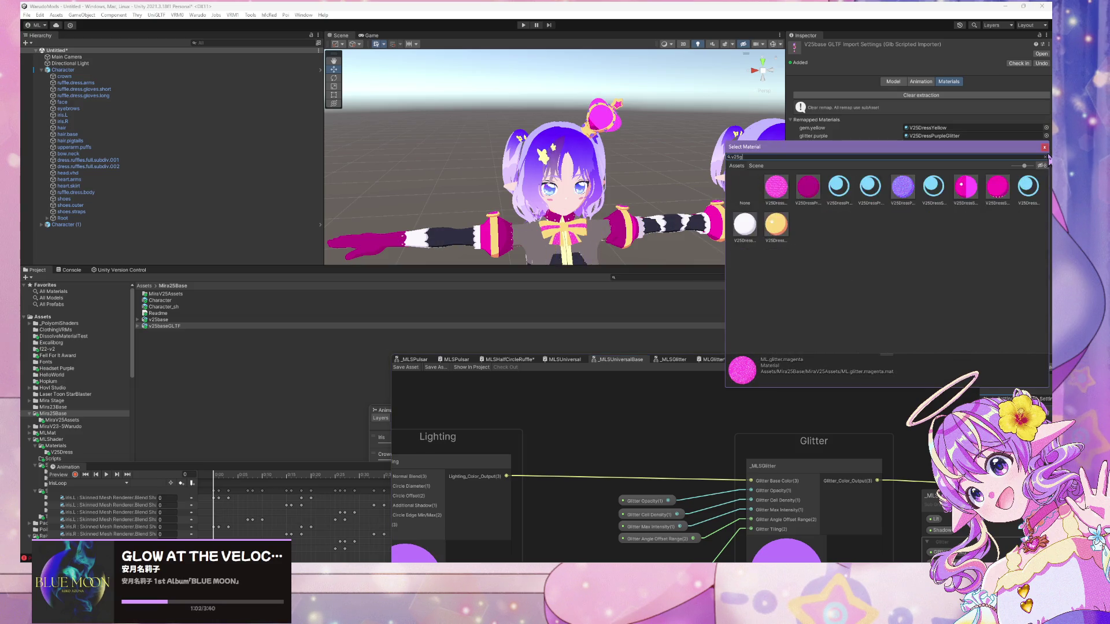
pyautogui.press('BackSpace')
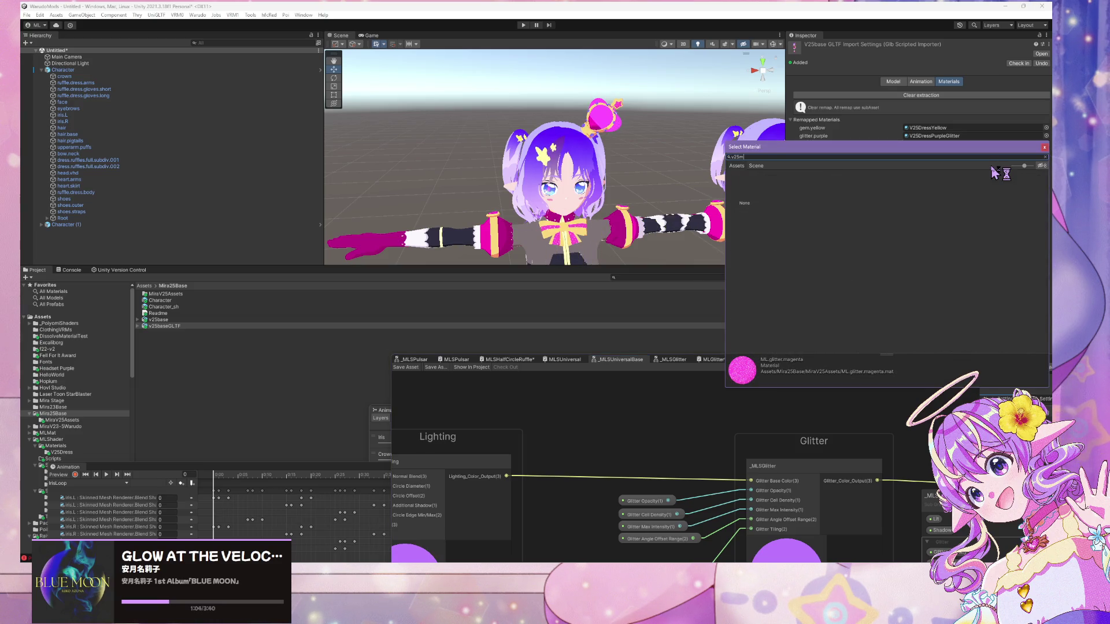
pyautogui.click(780, 197)
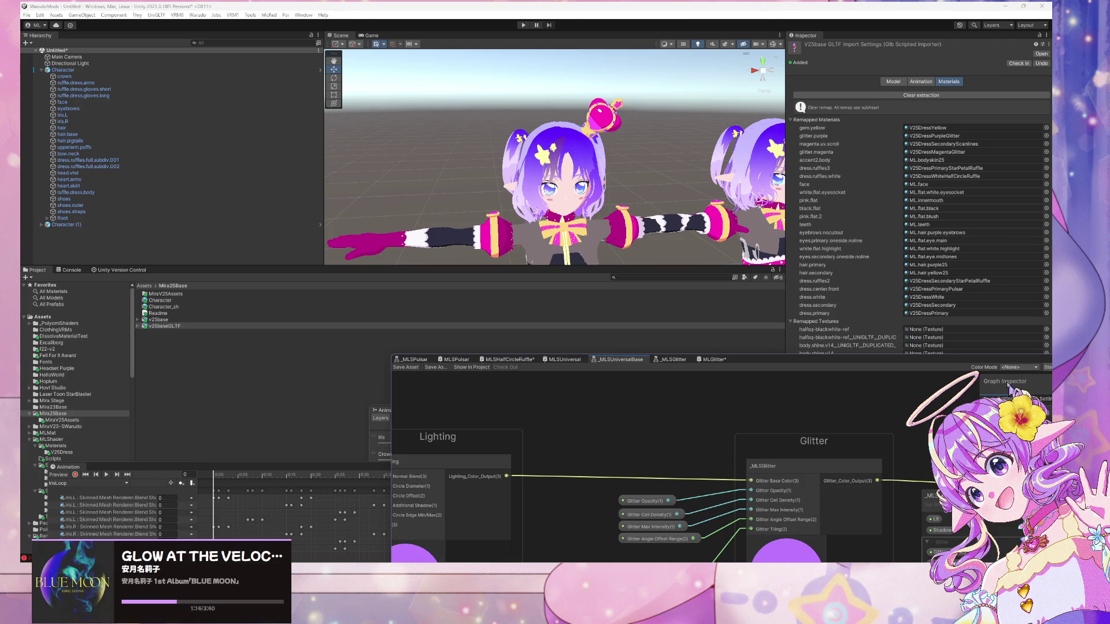
# - Dock the Shader Graph window along the bottom and select the bow.neck dress piece
pyautogui.moveTo(990, 365); pyautogui.dragTo(691, 376)
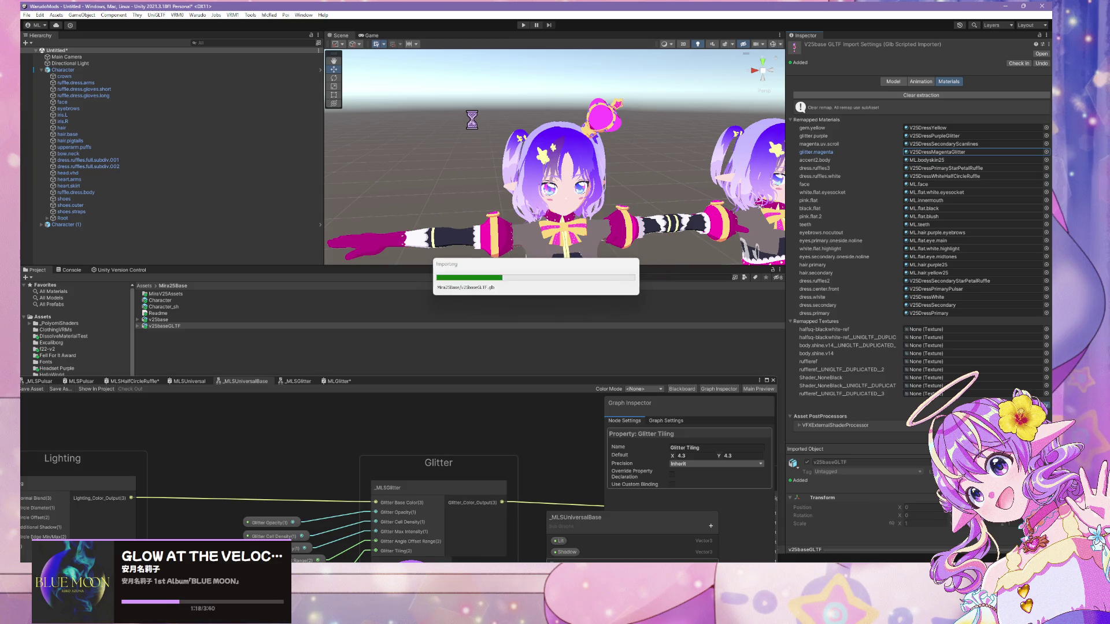
pyautogui.moveTo(602, 116)
pyautogui.mouseDown()
pyautogui.moveTo(642, 185)
pyautogui.moveTo(655, 255)
pyautogui.moveTo(649, 198)
pyautogui.moveTo(572, 162)
pyautogui.mouseUp()
pyautogui.click(565, 158)
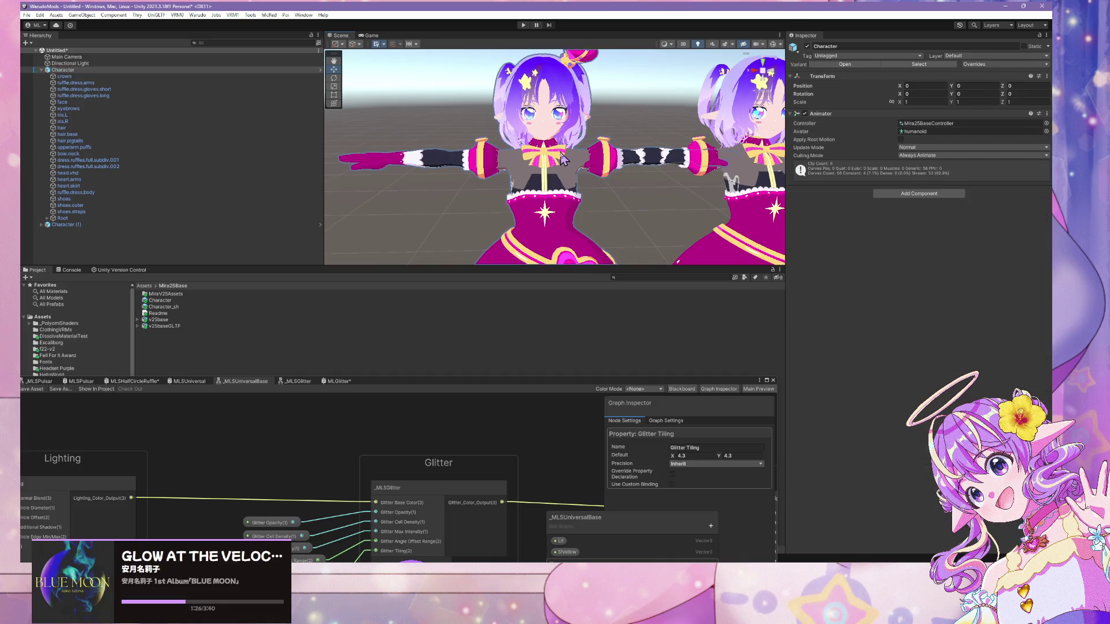
pyautogui.click(565, 158)
pyautogui.moveTo(431, 381)
pyautogui.mouseDown()
pyautogui.moveTo(490, 324)
pyautogui.moveTo(719, 162)
pyautogui.moveTo(540, 443)
pyautogui.moveTo(841, 258)
pyautogui.moveTo(862, 371)
pyautogui.mouseUp()
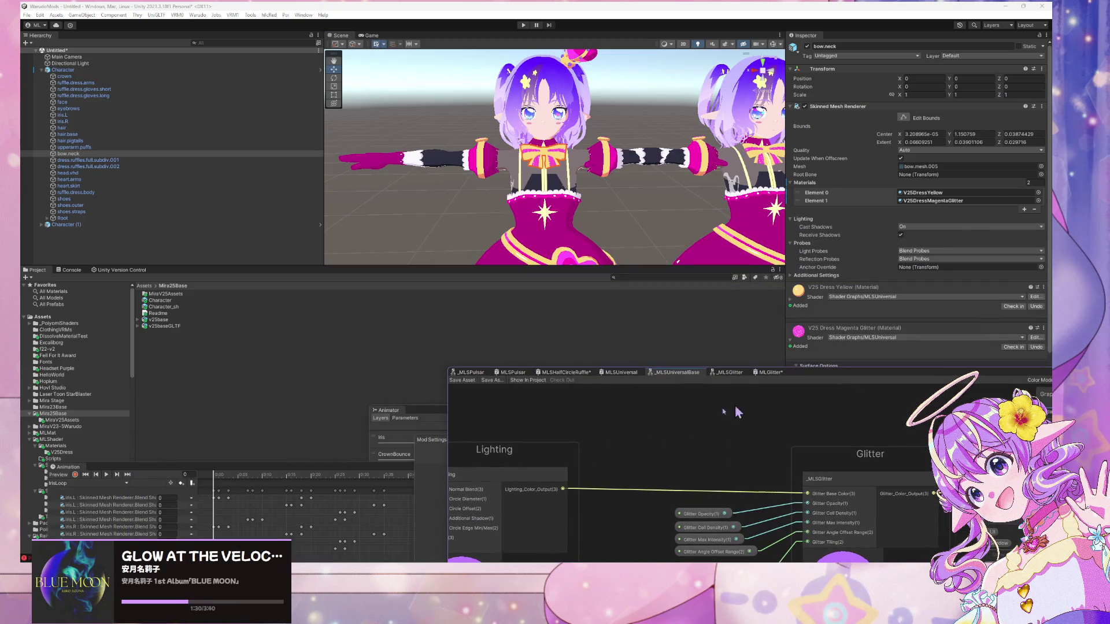
# - Switch the Animation window to the DressFadeIn clip and clear the keyframe selection
pyautogui.moveTo(285, 462); pyautogui.dragTo(627, 144)
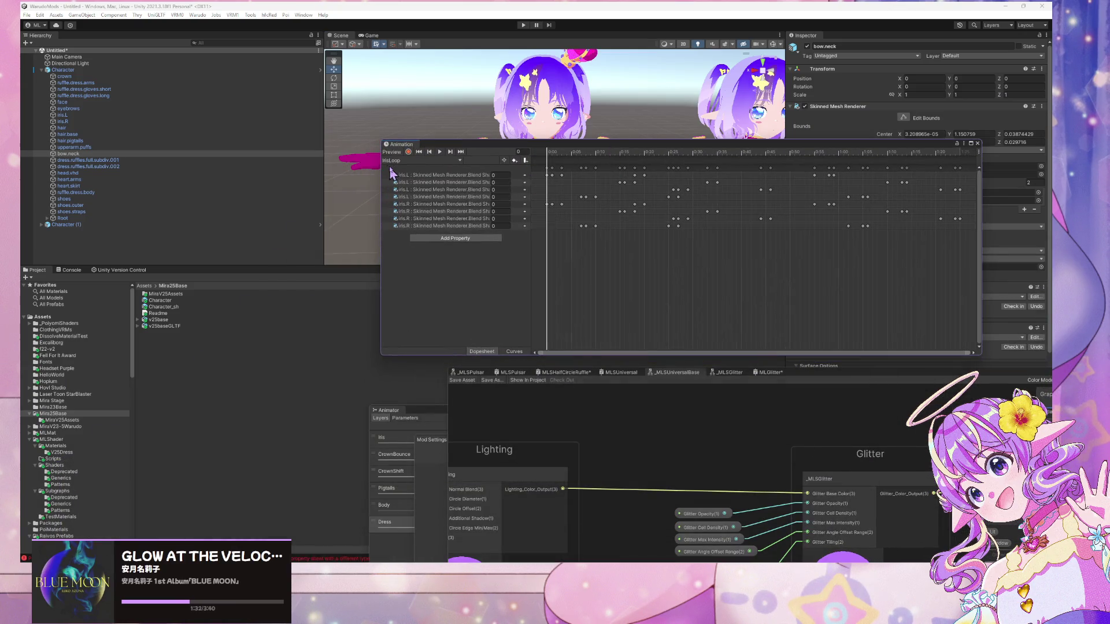
pyautogui.click(422, 161)
pyautogui.click(408, 222)
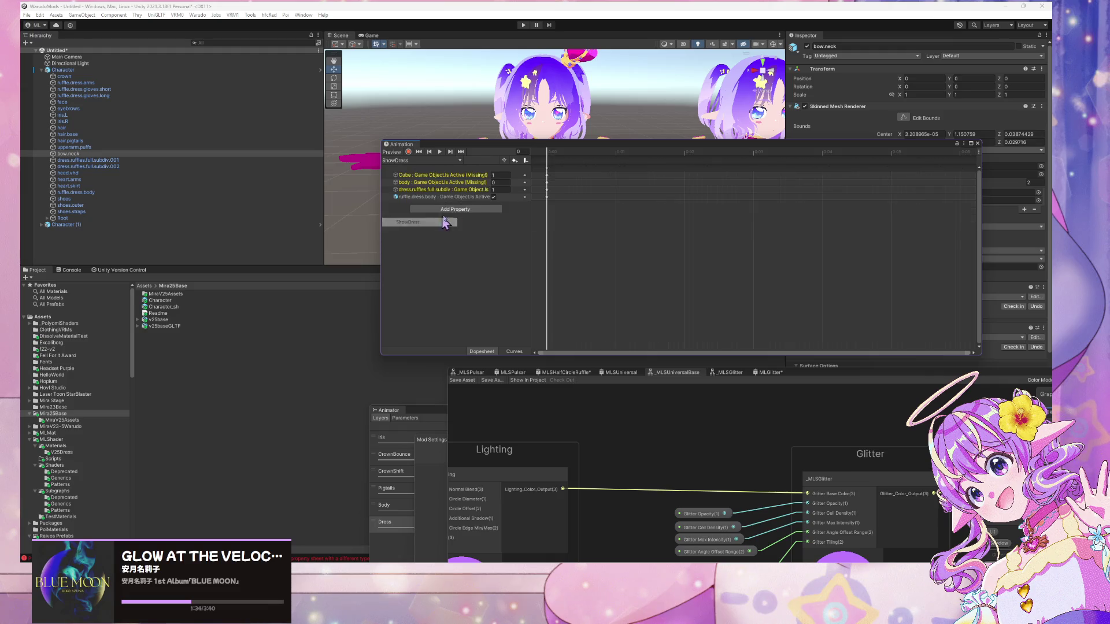
pyautogui.click(419, 161)
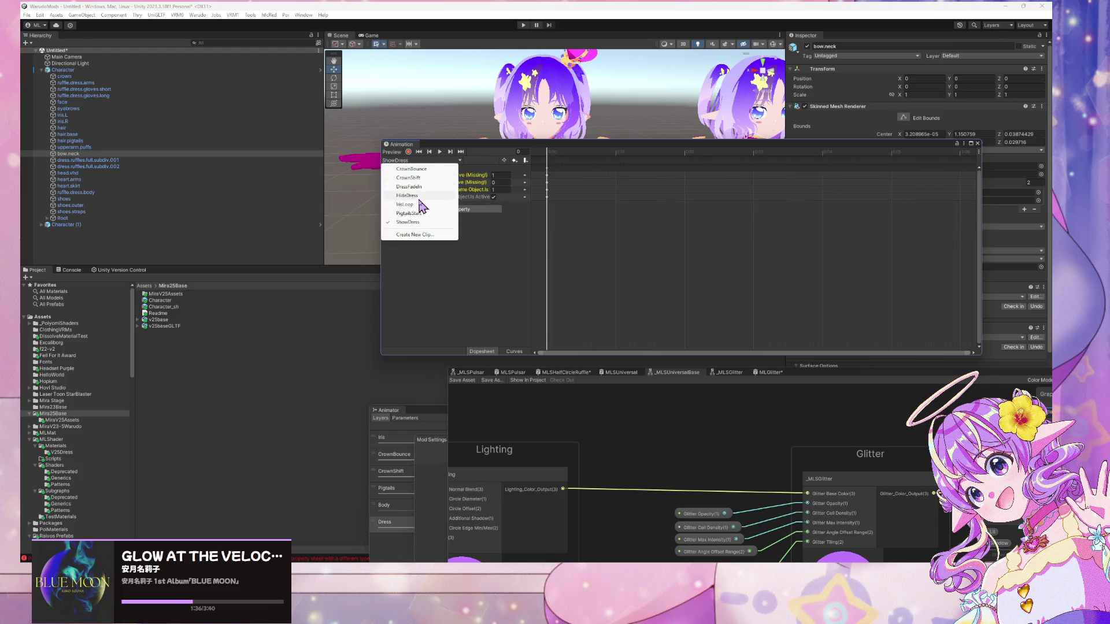
pyautogui.click(409, 187)
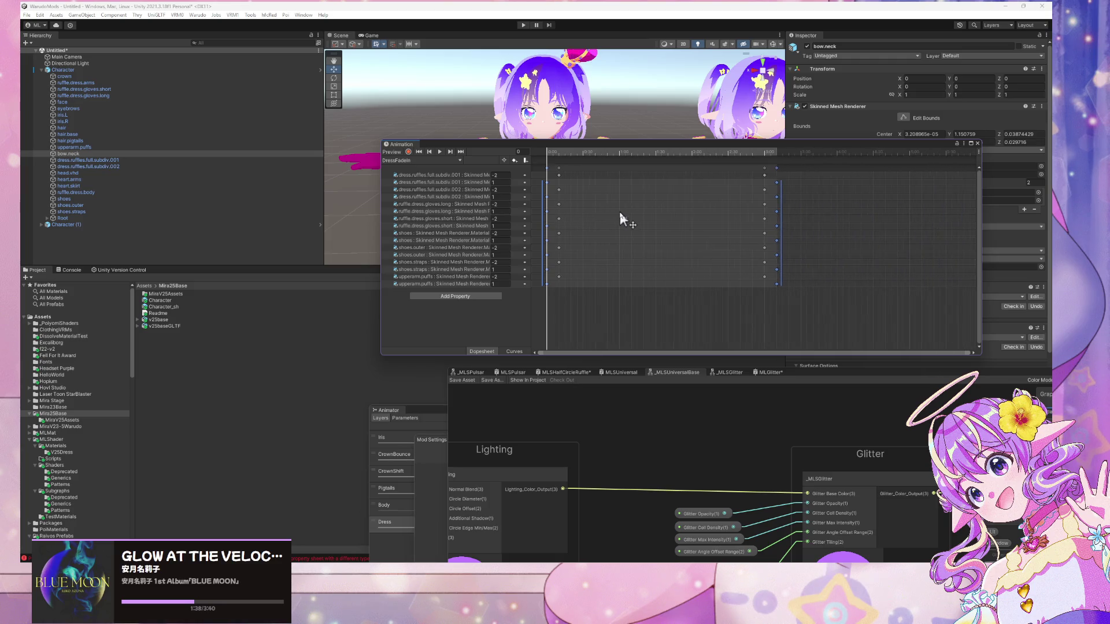
pyautogui.moveTo(589, 146)
pyautogui.mouseDown()
pyautogui.moveTo(531, 294)
pyautogui.moveTo(486, 319)
pyautogui.mouseUp()
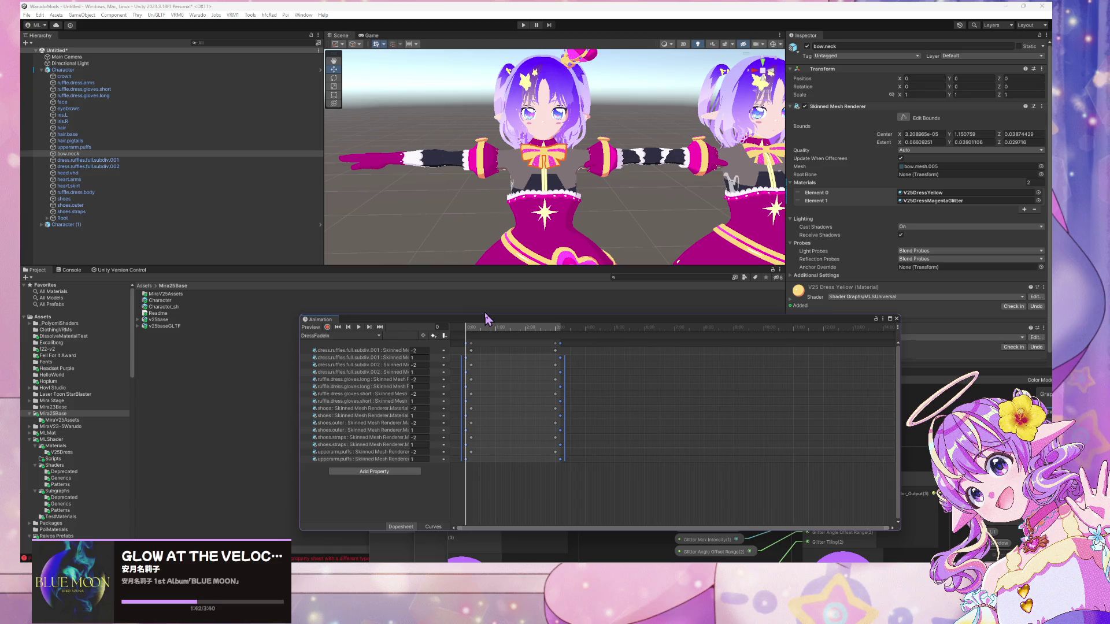
pyautogui.click(578, 405)
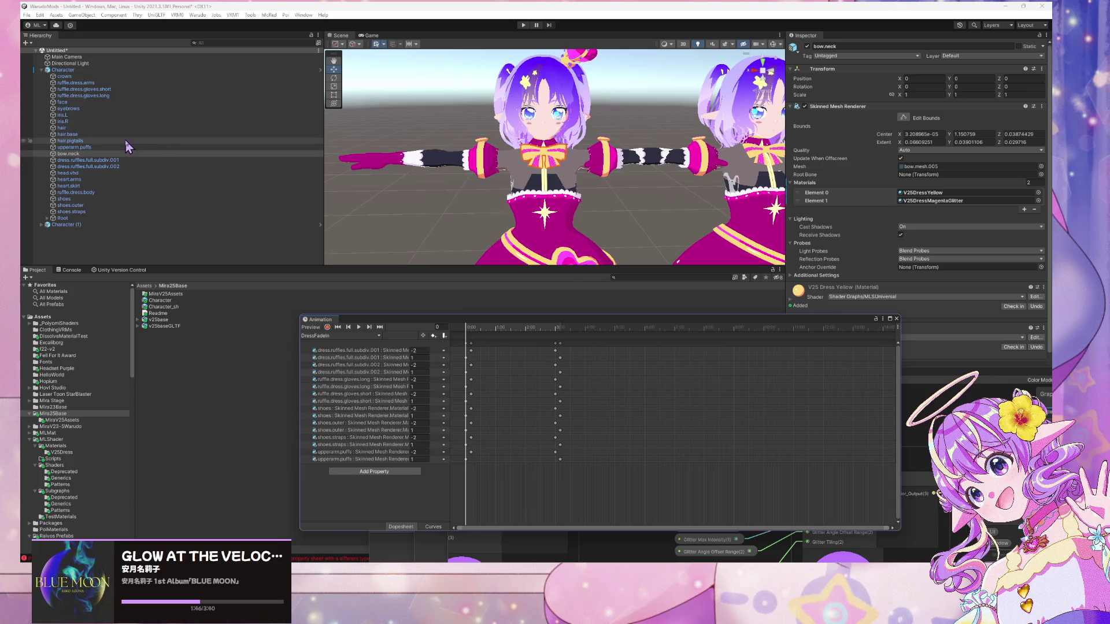
# - Add the crown to the bow.neck selection and scroll the Inspector to V25DressYellow's properties
pyautogui.scroll(2, 561, 152)
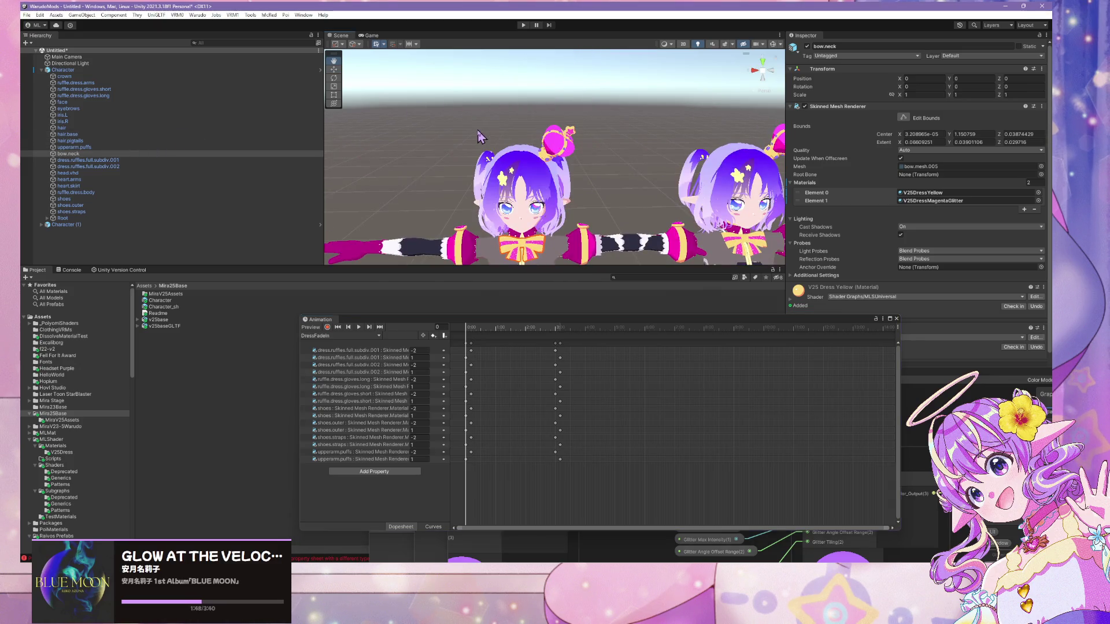
pyautogui.keyDown('shift'); pyautogui.click(560, 152); pyautogui.keyUp('shift')
pyautogui.moveTo(562, 152); pyautogui.dragTo(575, 65)
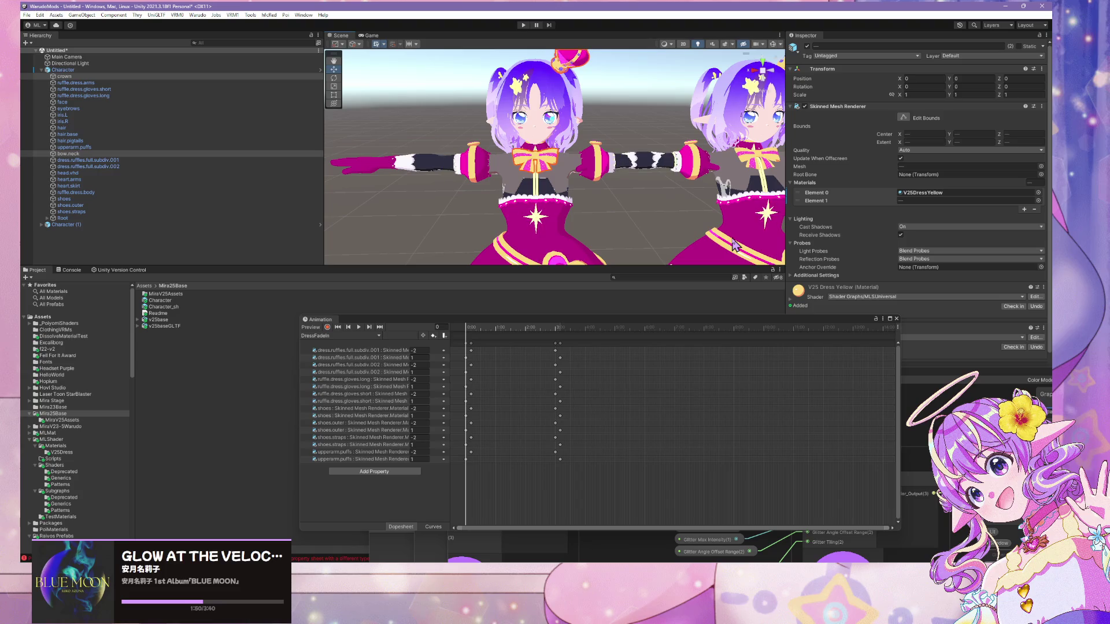
pyautogui.click(844, 371)
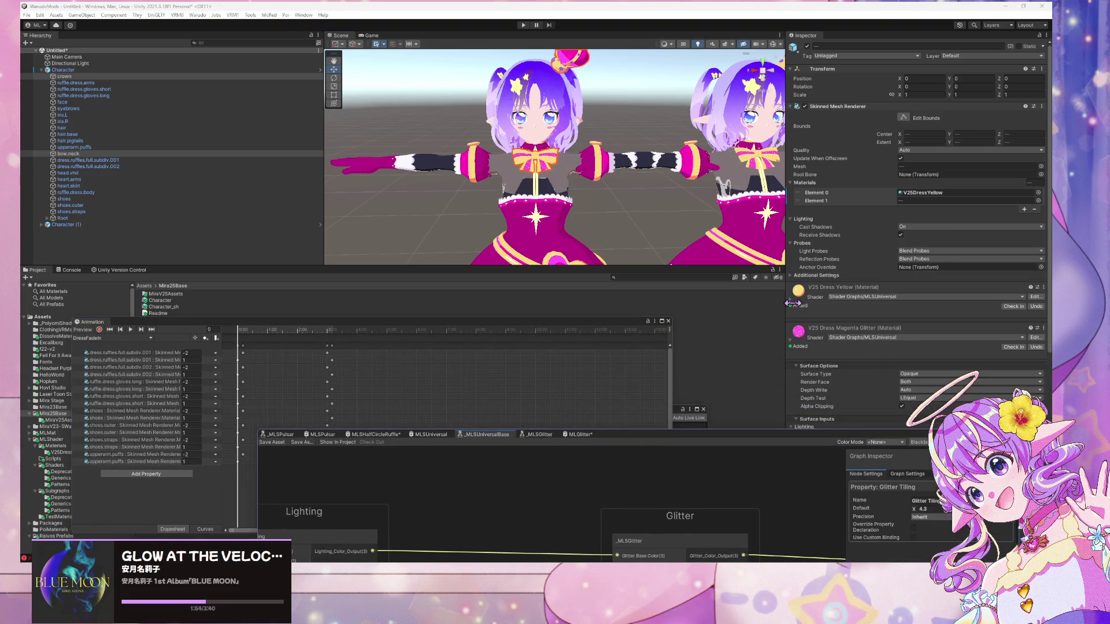
pyautogui.scroll(-10, 821, 242)
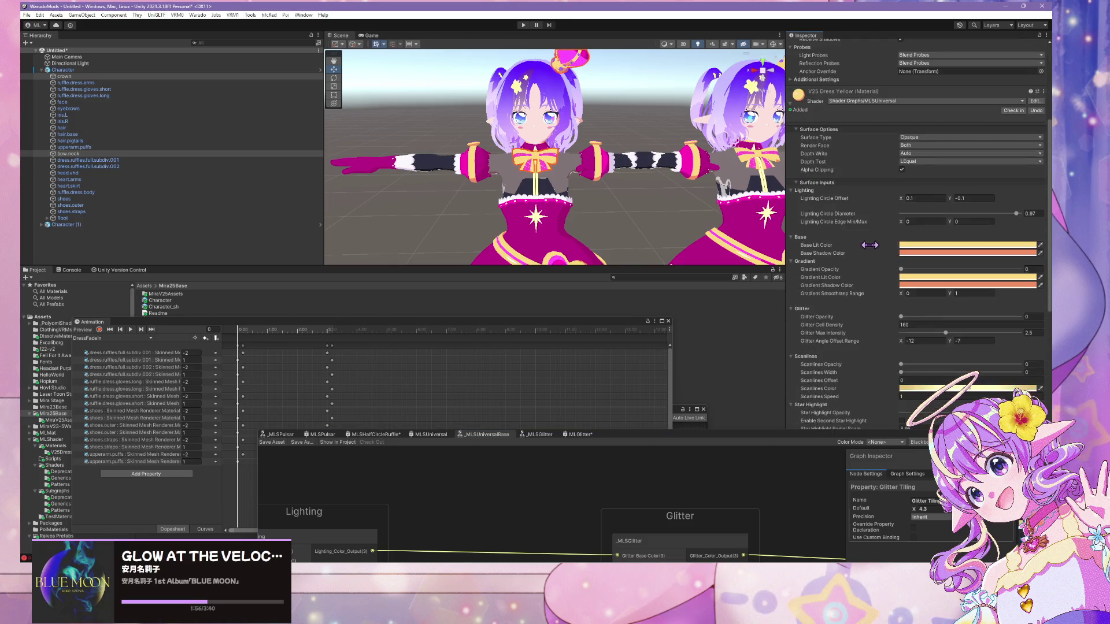
# - In record mode, key the Enable Dissolve Mask toggle and a Cutoff Height of 5 on bow and crown
pyautogui.click(99, 330)
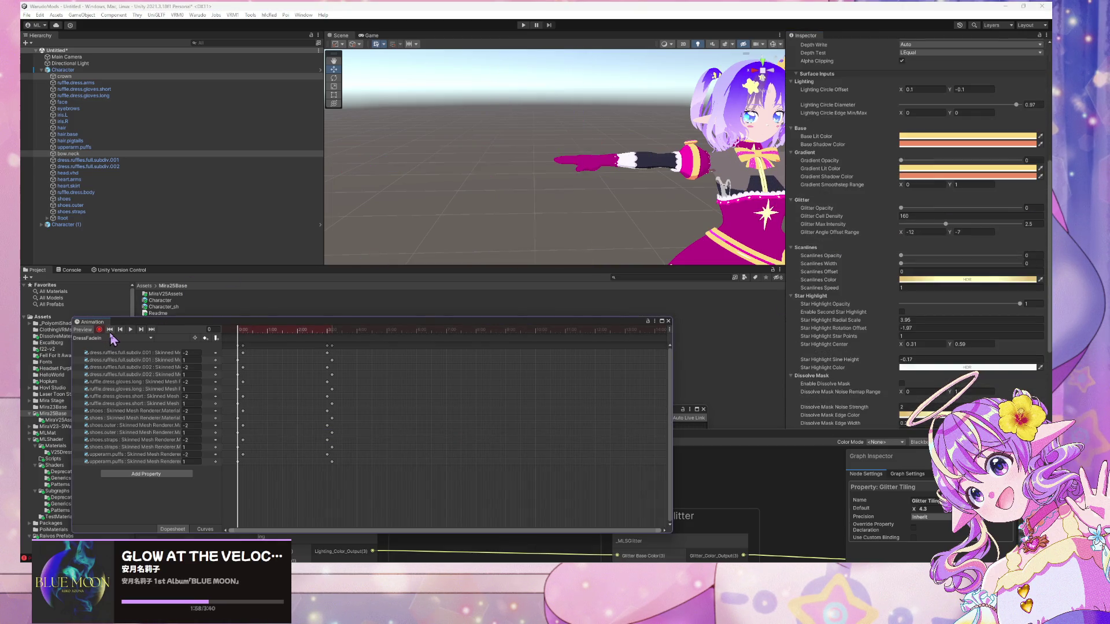
pyautogui.scroll(-3, 884, 323)
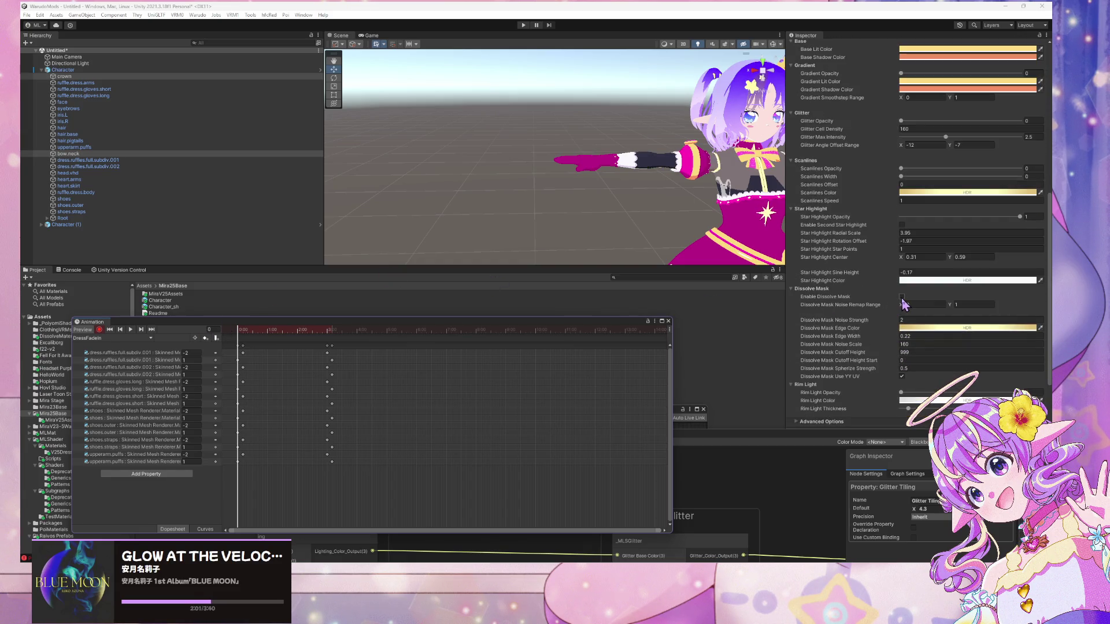
pyautogui.click(902, 297)
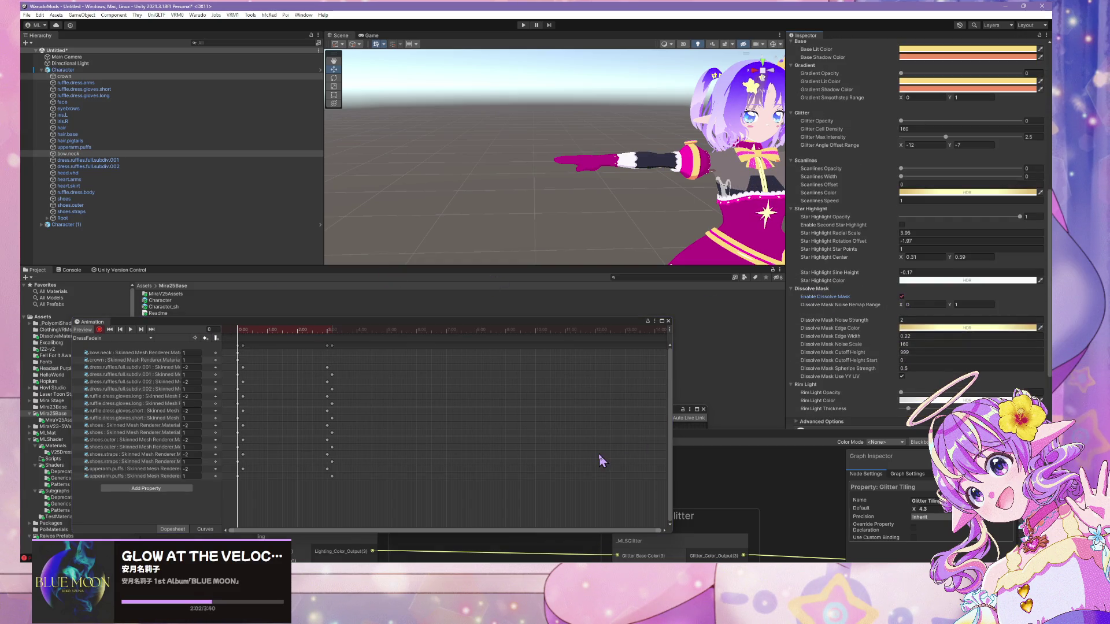
pyautogui.click(141, 331)
pyautogui.click(141, 331)
pyautogui.click(141, 331)
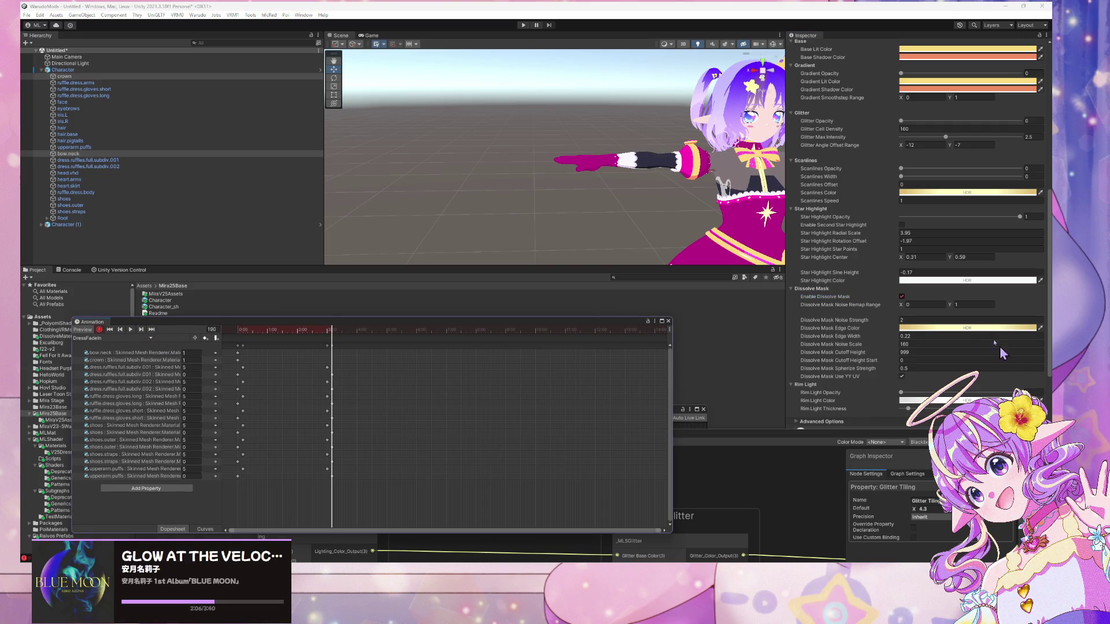
pyautogui.click(901, 298)
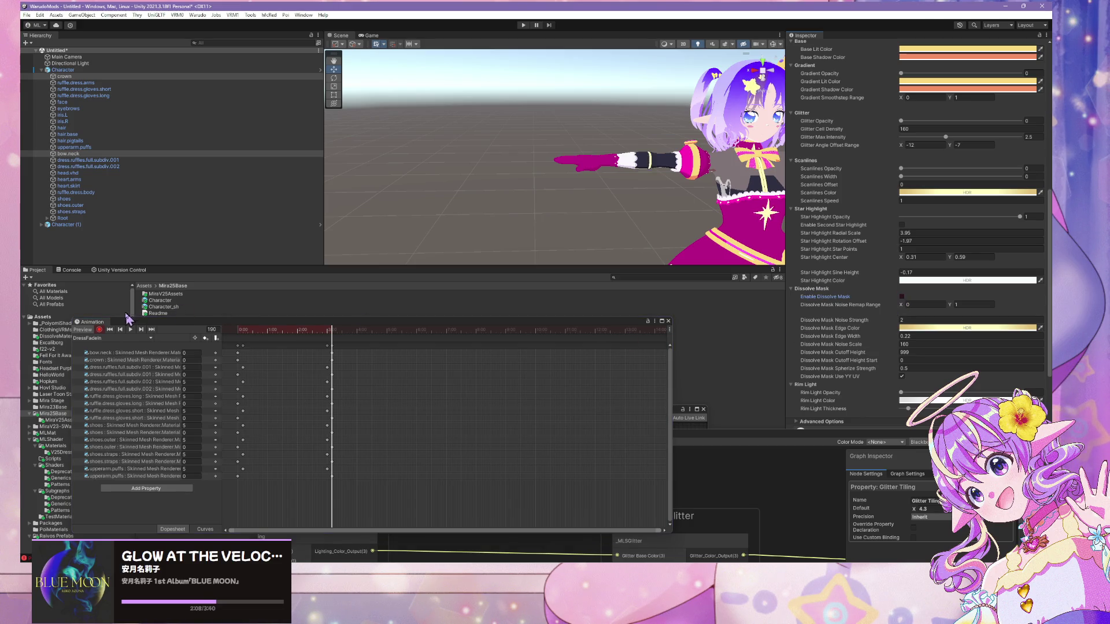
pyautogui.click(120, 330)
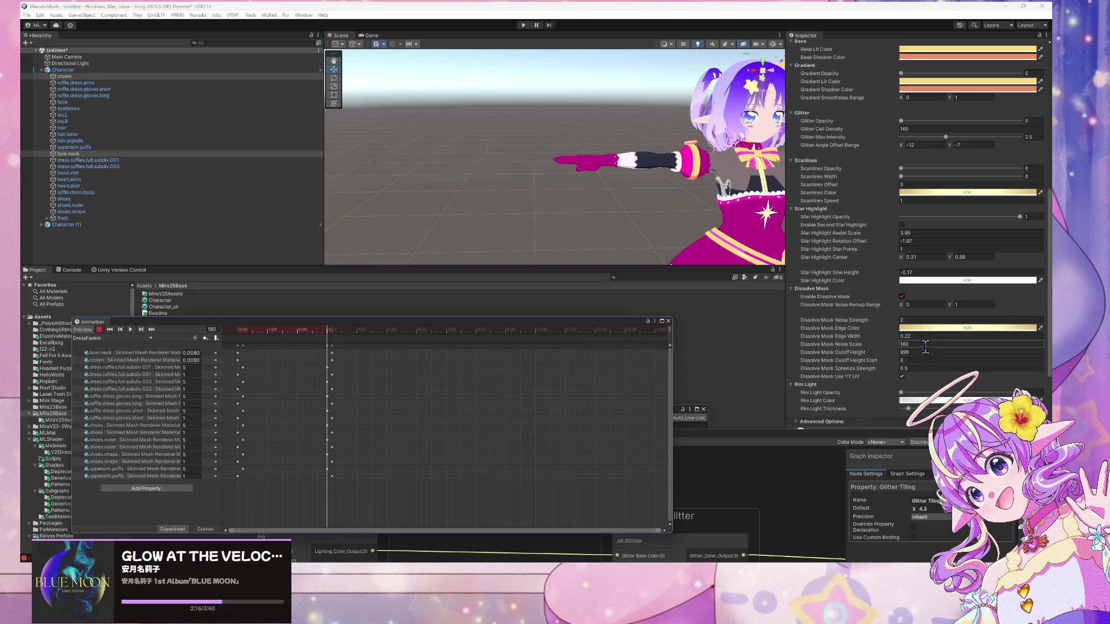
pyautogui.click(919, 353)
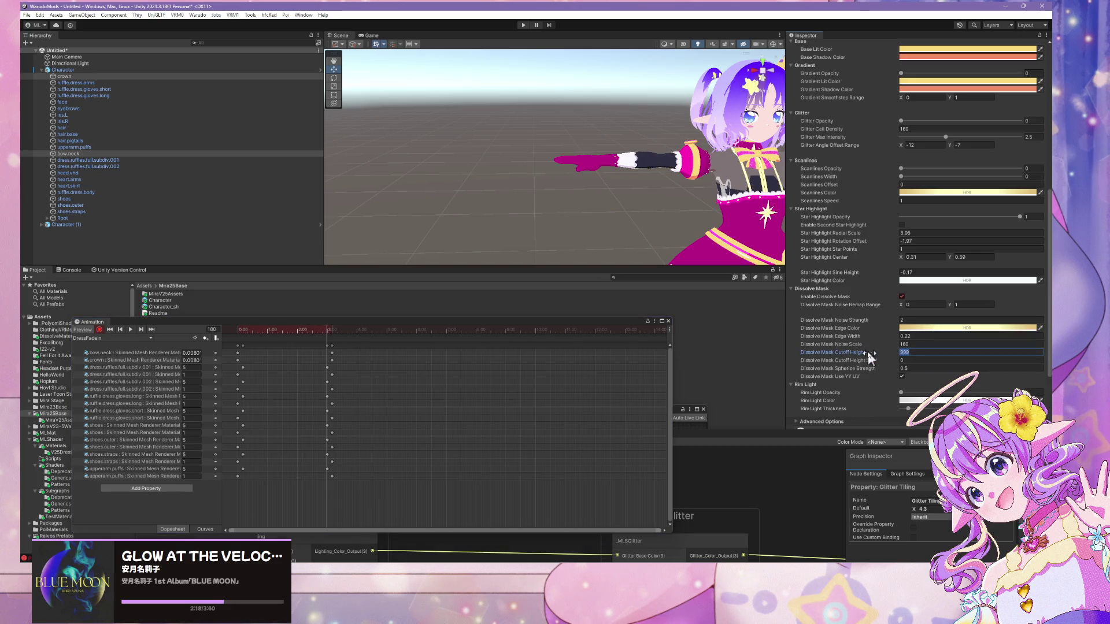
pyautogui.write('5')
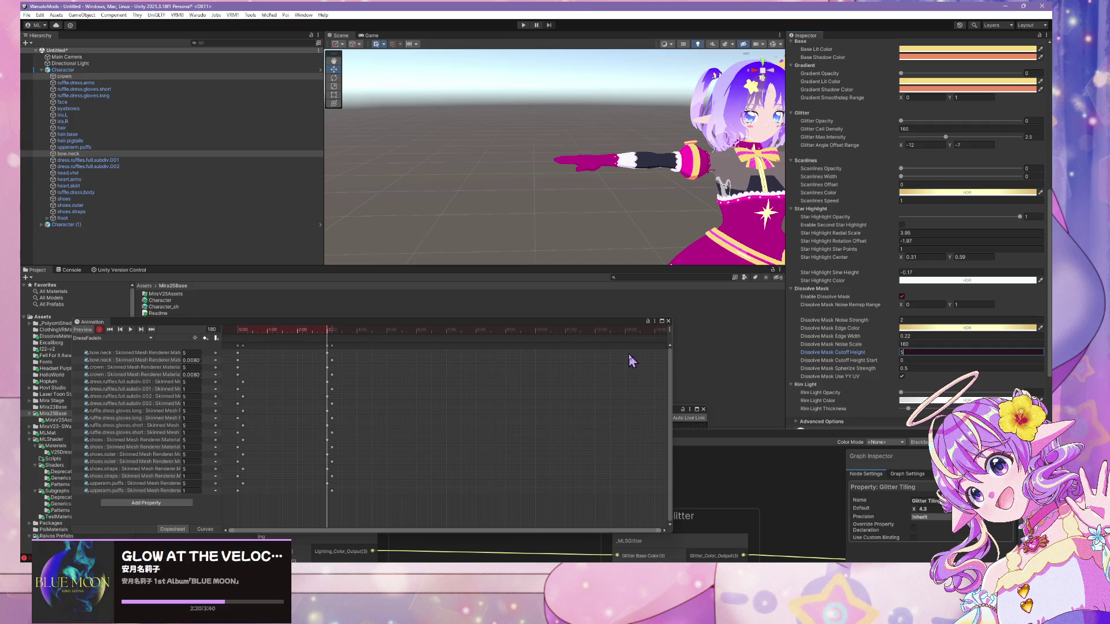
pyautogui.click(110, 330)
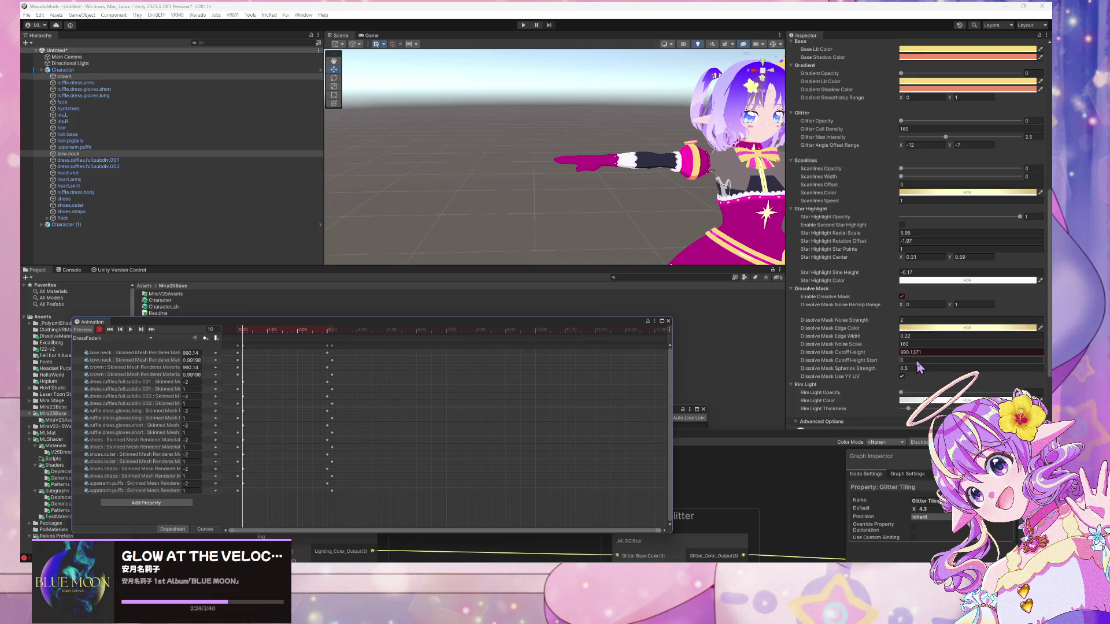
pyautogui.click(928, 352)
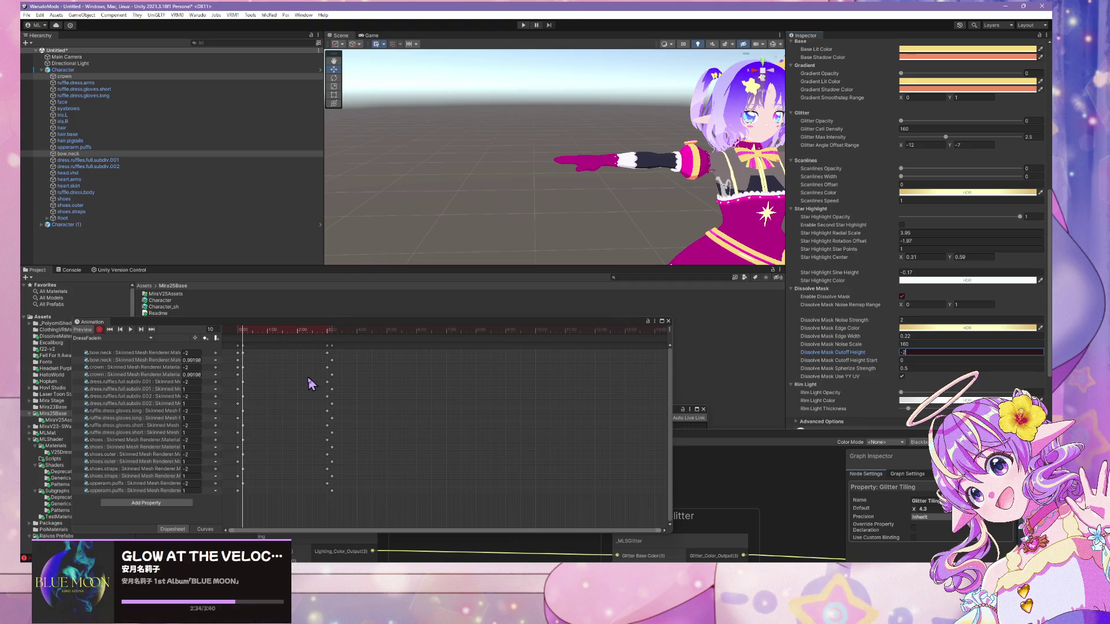
pyautogui.click(311, 384)
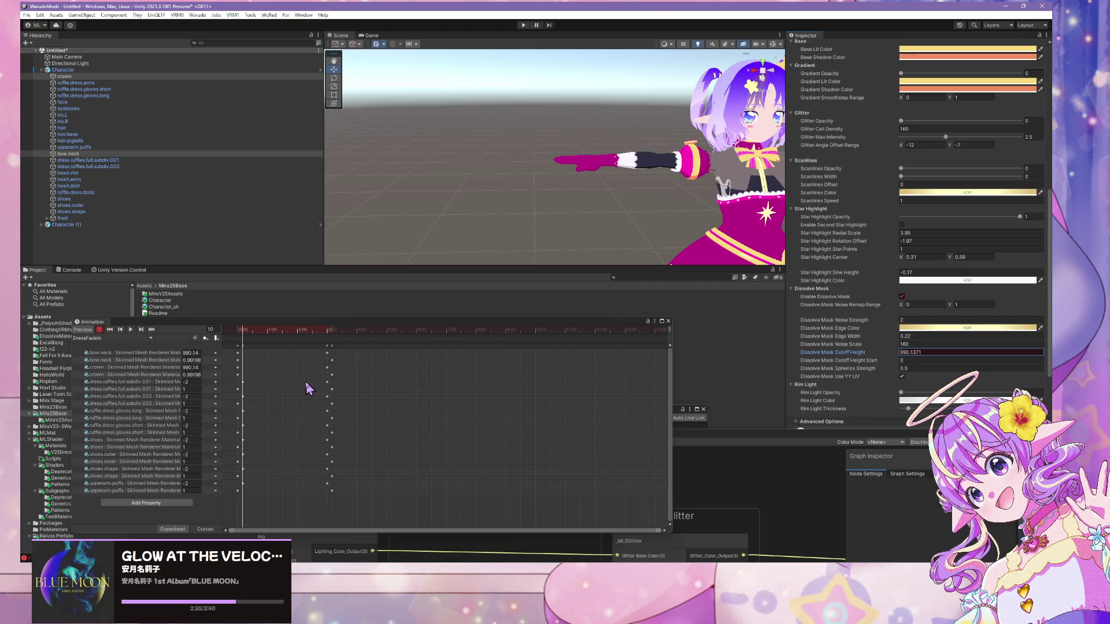
# - Undo the stray cutoff-height keys, turn Enable Dissolve Mask off at frame 190, and select the keys
pyautogui.hotkey('ctrl', 'z')
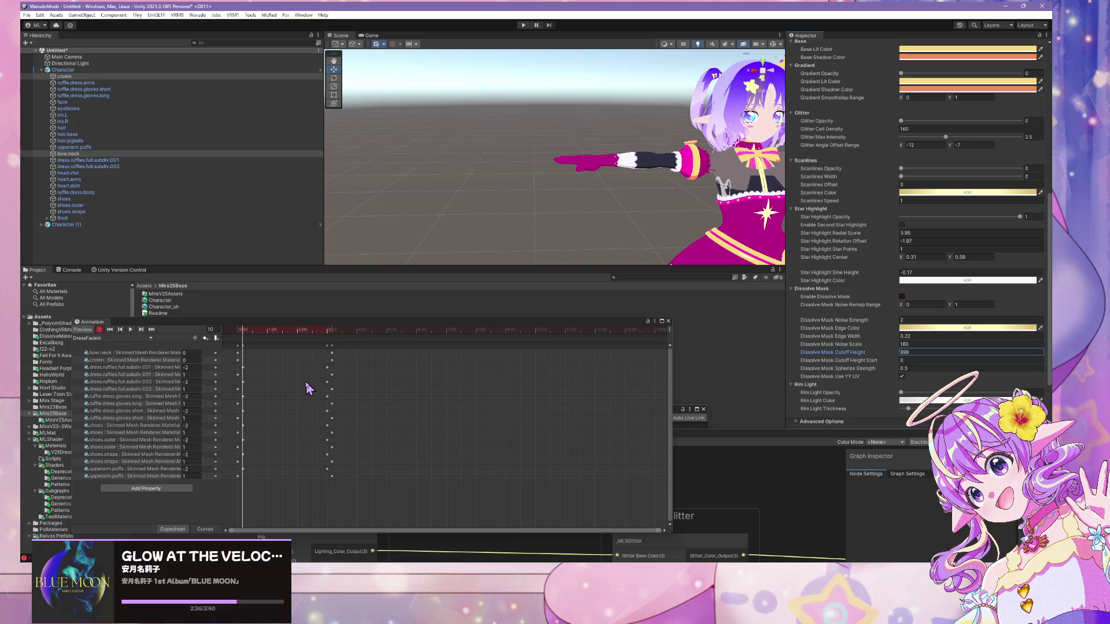
pyautogui.hotkey('ctrl', 'z')
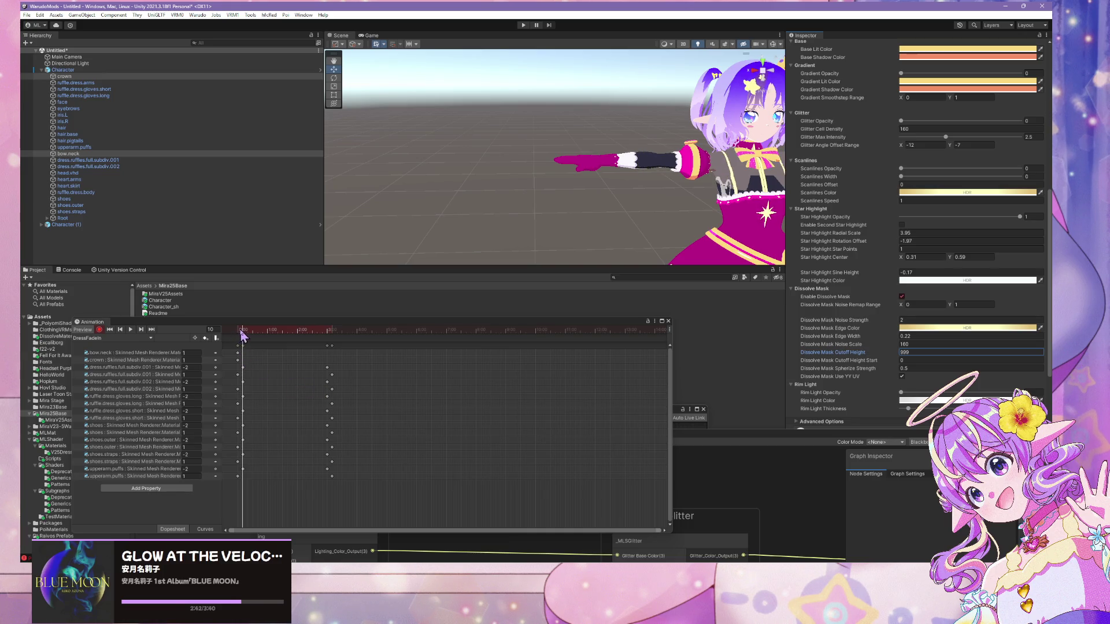
pyautogui.click(109, 330)
pyautogui.click(142, 331)
pyautogui.click(141, 330)
pyautogui.click(142, 331)
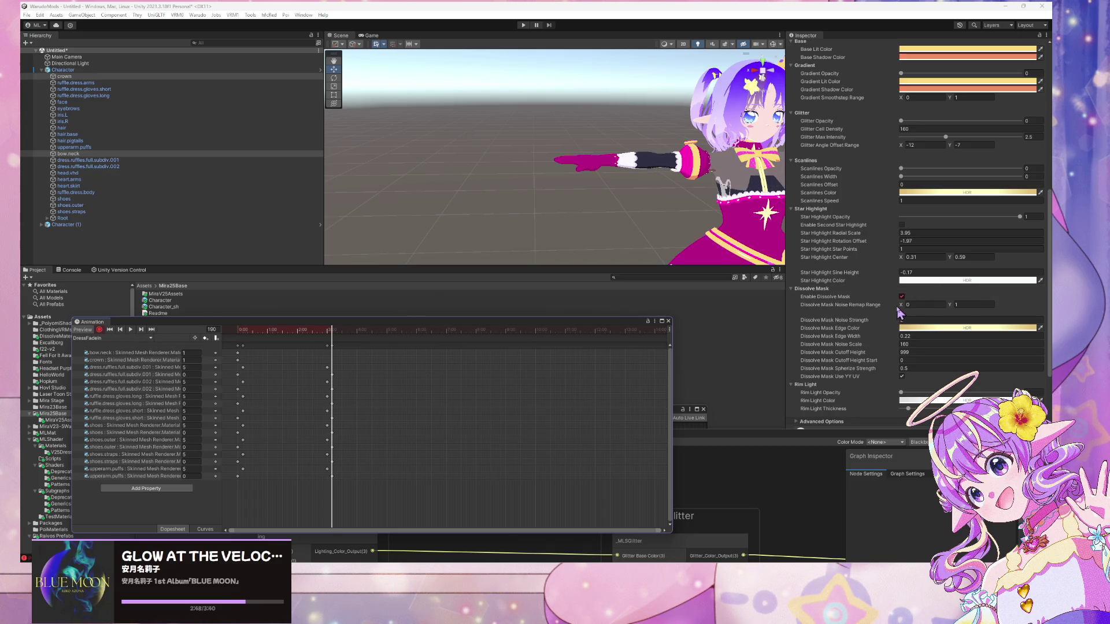
pyautogui.click(902, 296)
pyautogui.moveTo(351, 348); pyautogui.dragTo(232, 362)
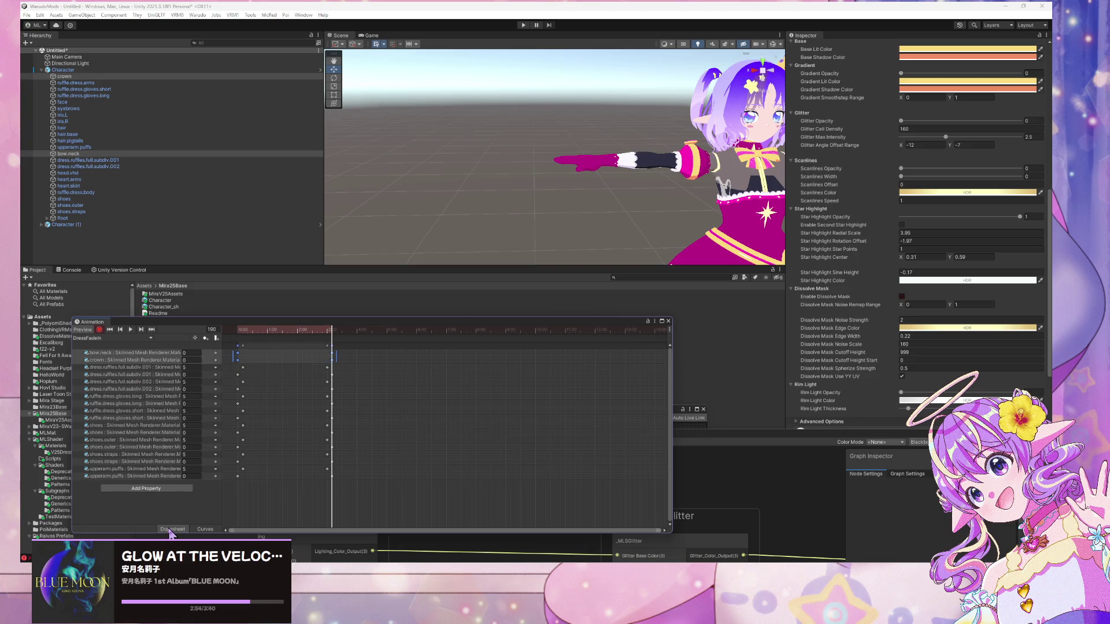
# - Set both tangents of the selected dissolve-mask keys to Constant in the Curves view
pyautogui.hotkey('ctrl', 'Tab')
pyautogui.moveTo(369, 520)
pyautogui.mouseDown()
pyautogui.moveTo(233, 375)
pyautogui.moveTo(224, 343)
pyautogui.mouseUp()
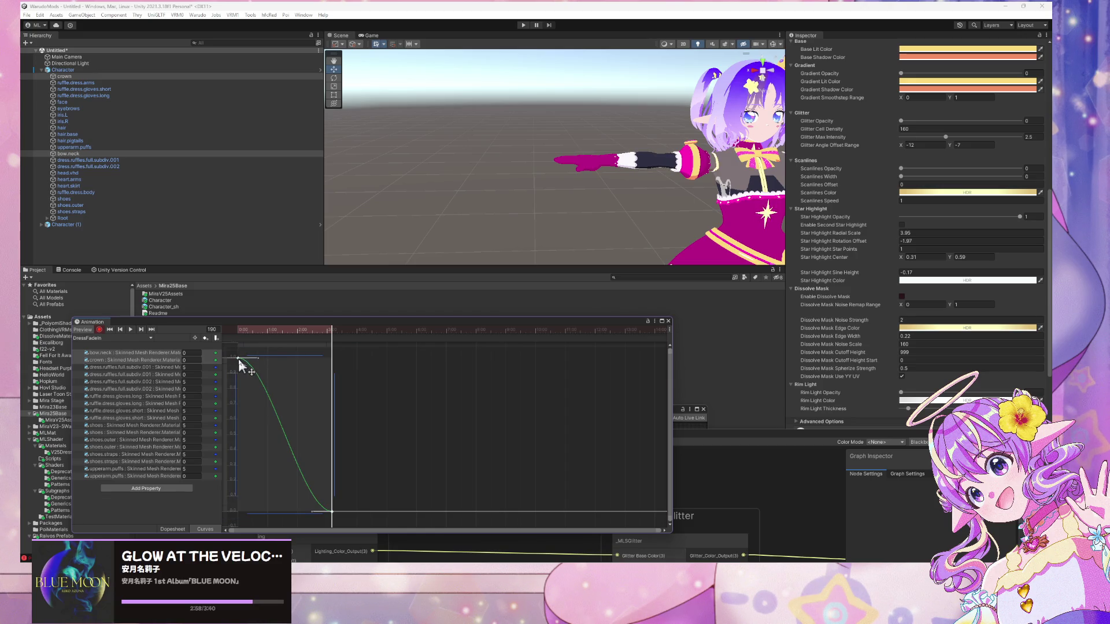
pyautogui.rightClick(239, 359)
pyautogui.moveTo(293, 452)
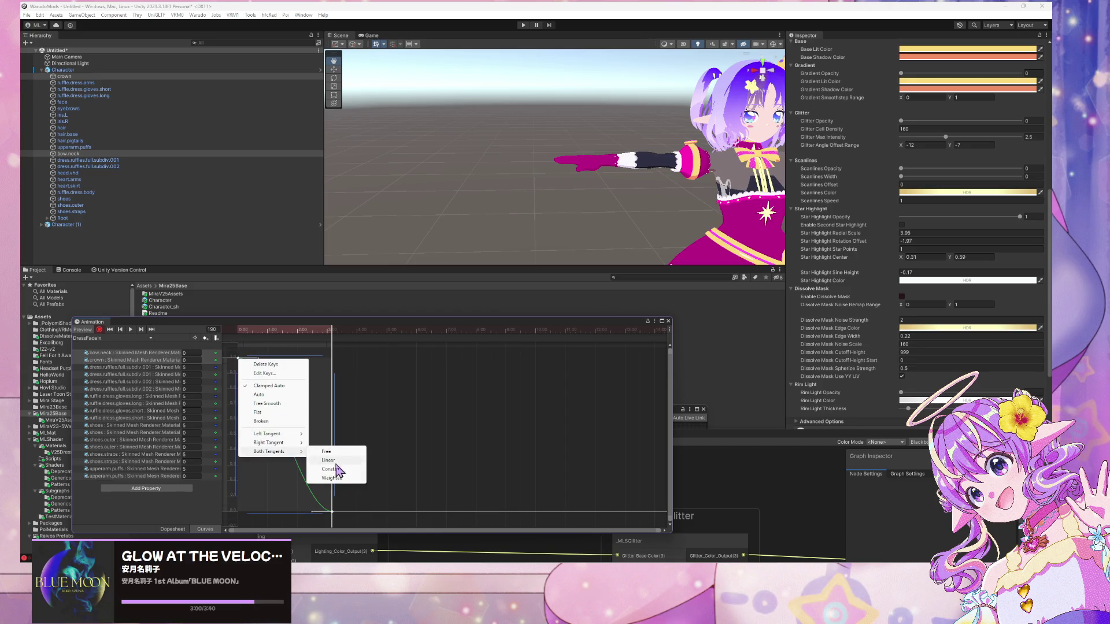
pyautogui.click(350, 469)
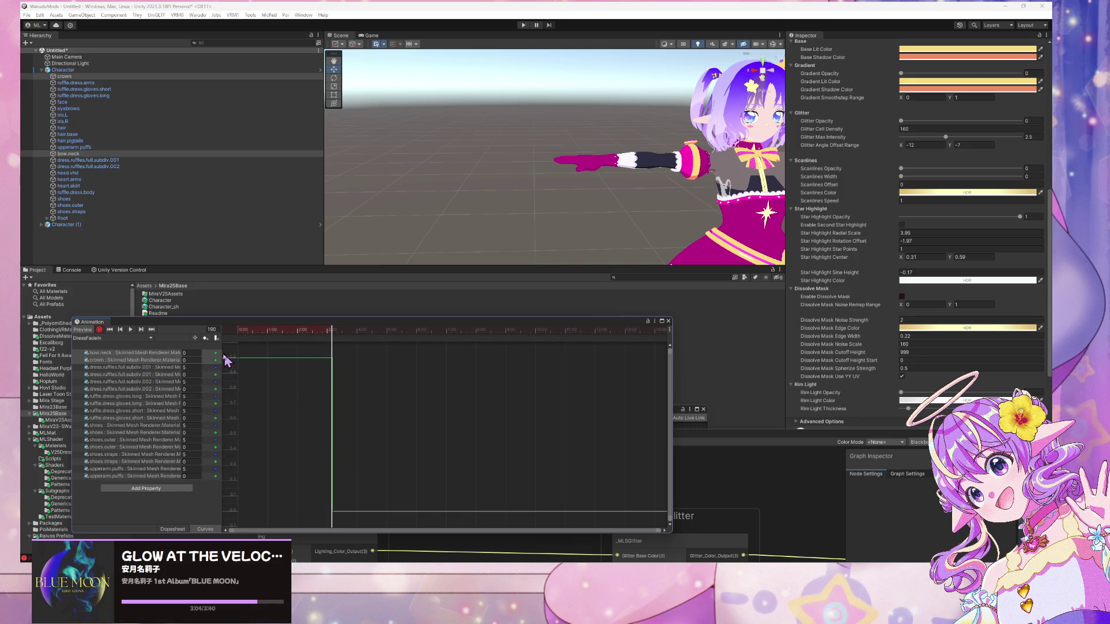
pyautogui.moveTo(322, 366)
pyautogui.mouseDown()
pyautogui.moveTo(387, 370)
pyautogui.moveTo(349, 367)
pyautogui.mouseUp()
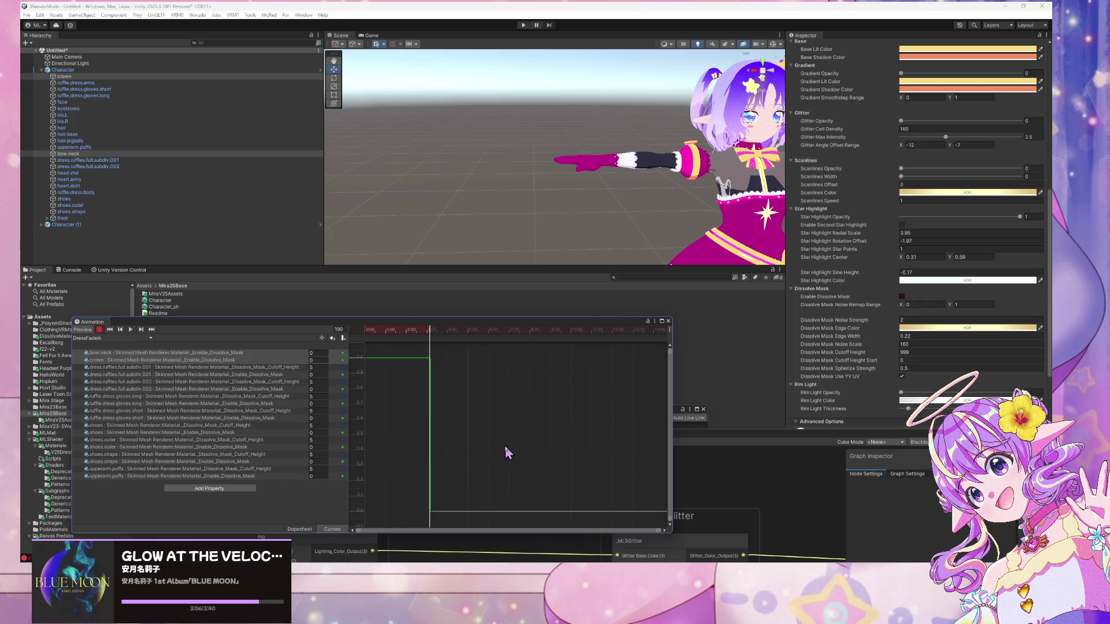
pyautogui.click(297, 529)
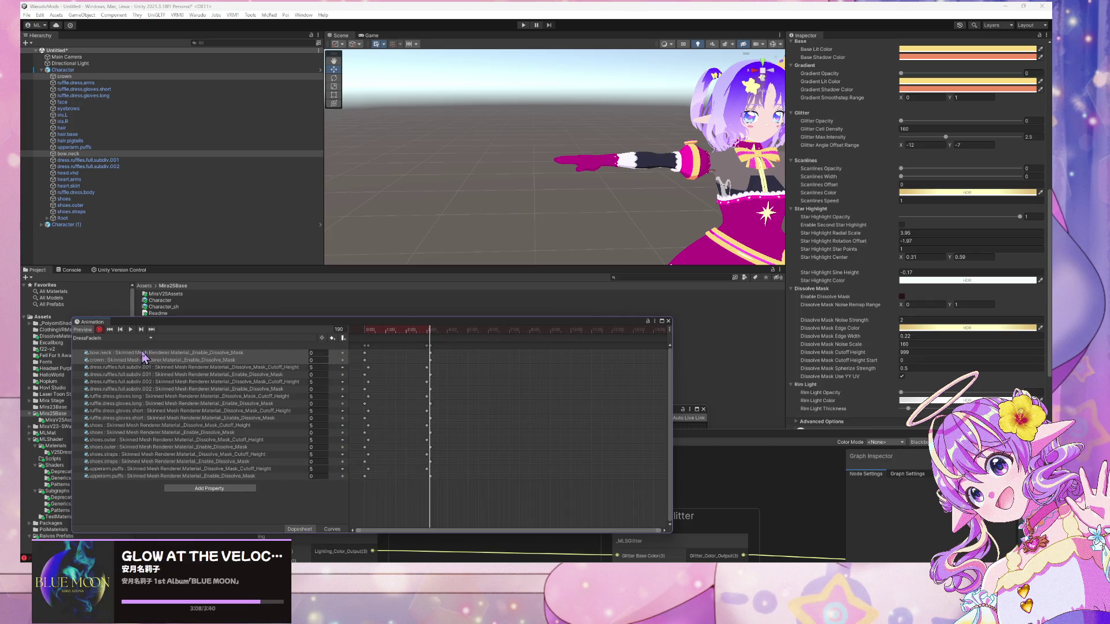
# - Key Dissolve Mask Cutoff Height -2 at frame 0 for bow.neck and crown, undoing a mistaken frame-10 entry
pyautogui.click(120, 330)
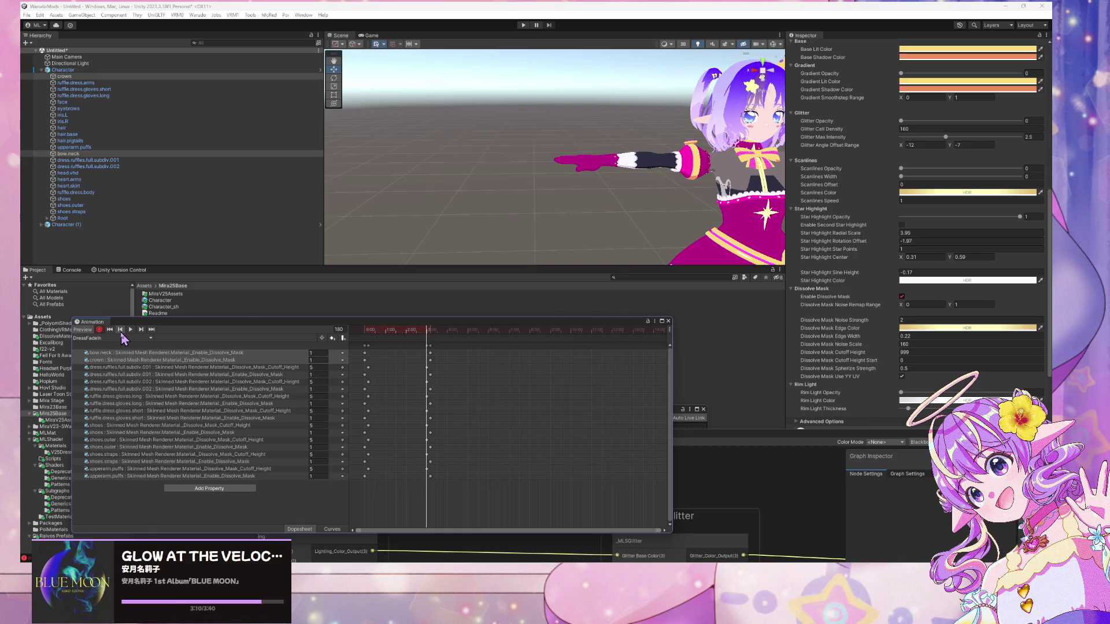
pyautogui.click(121, 332)
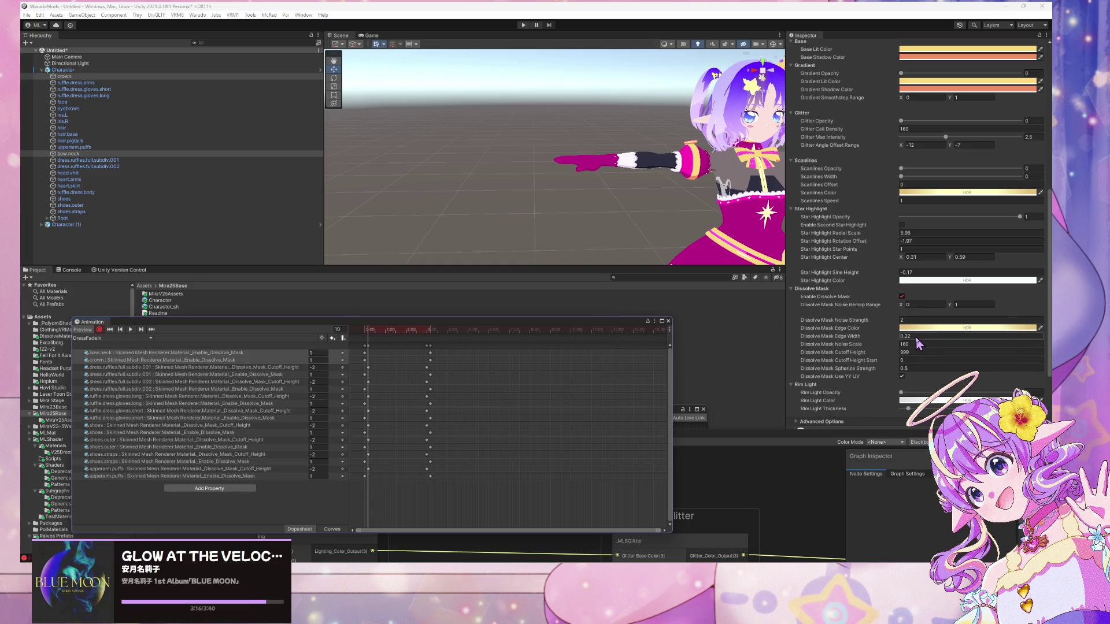
pyautogui.doubleClick(910, 353)
pyautogui.write('-2')
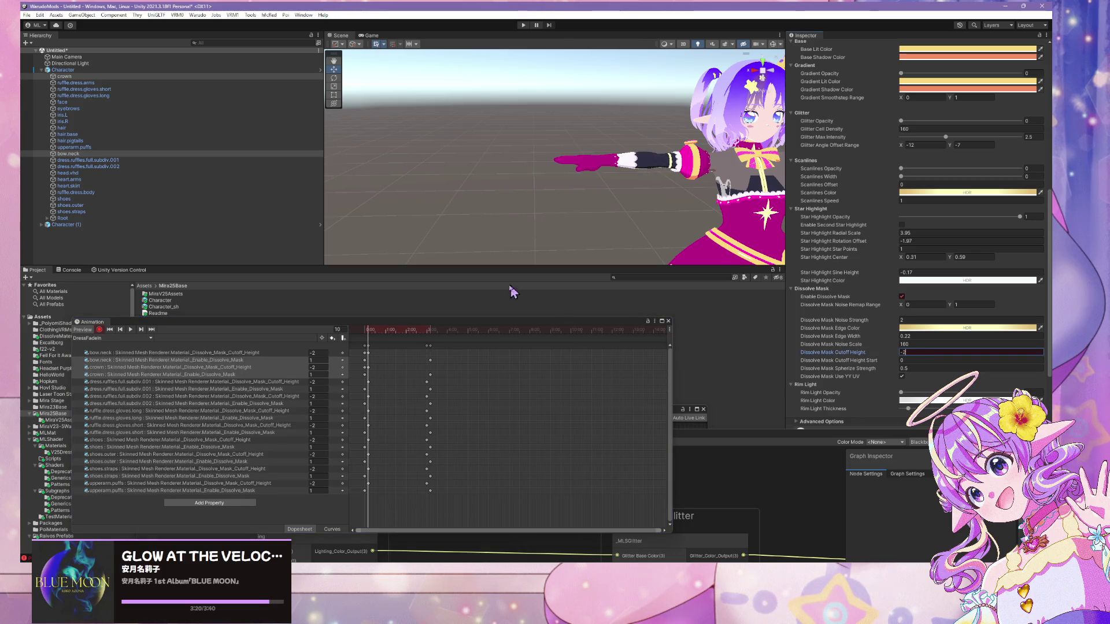
pyautogui.hotkey('ctrl', 'z')
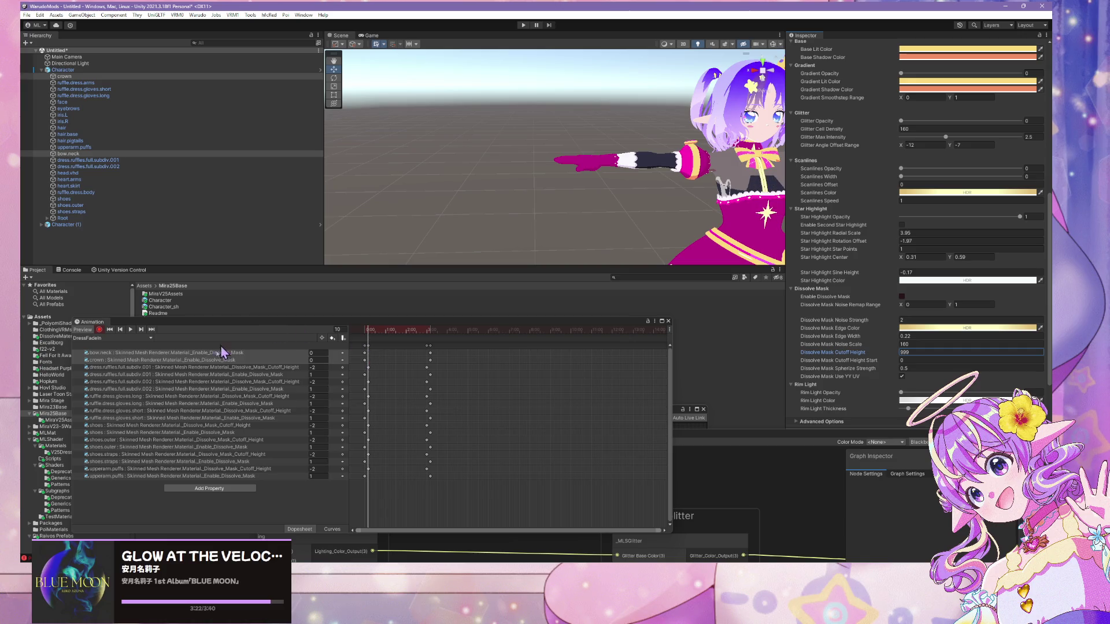
pyautogui.click(111, 330)
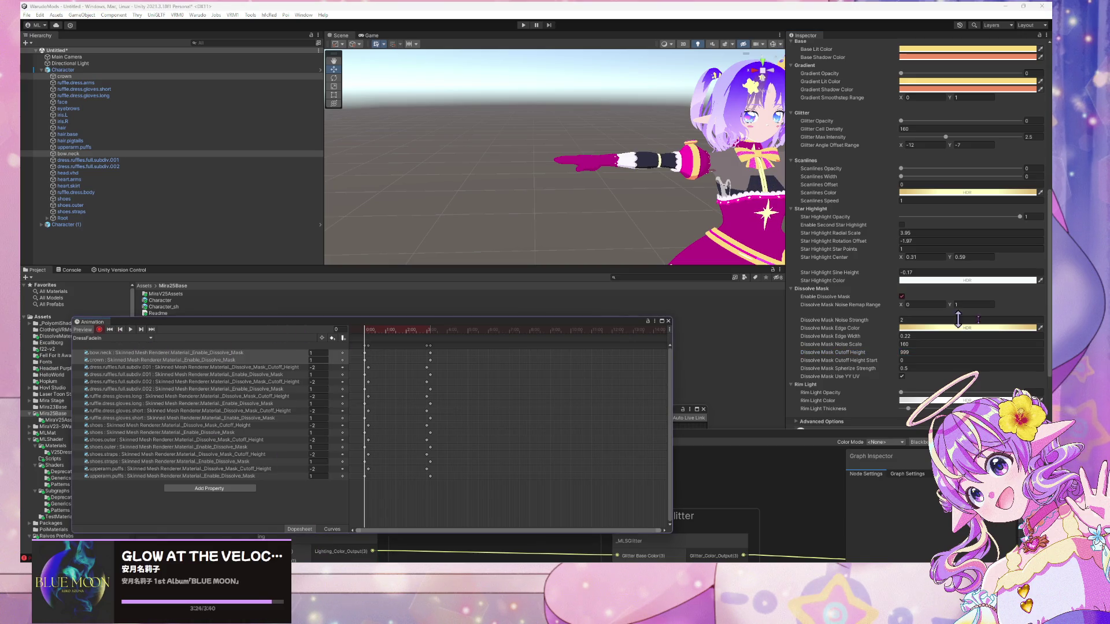
pyautogui.click(915, 352)
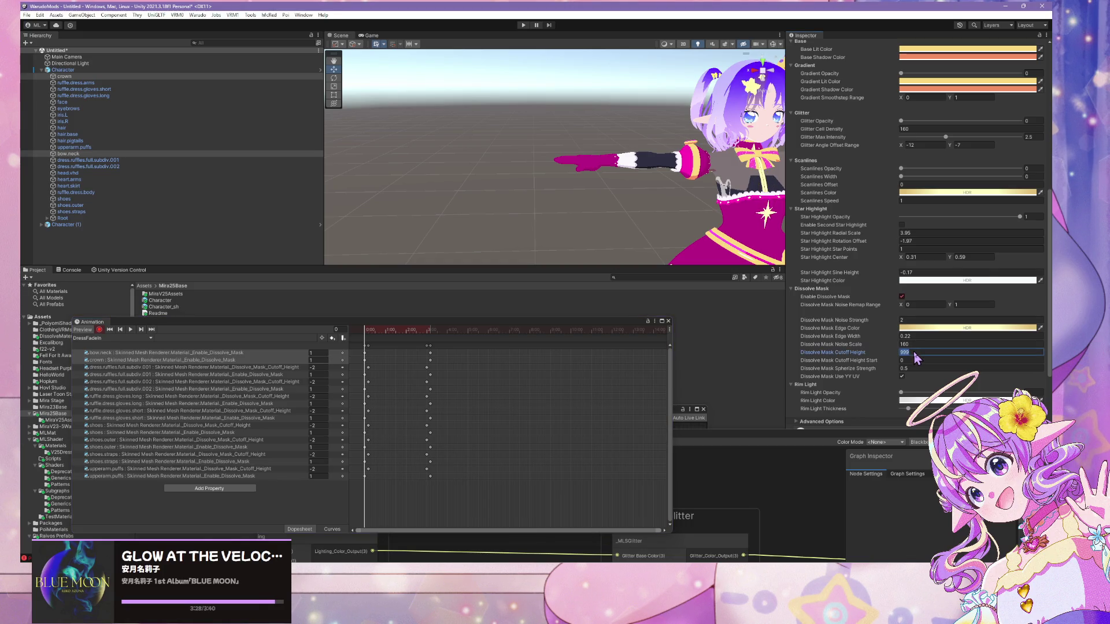
pyautogui.write('-2')
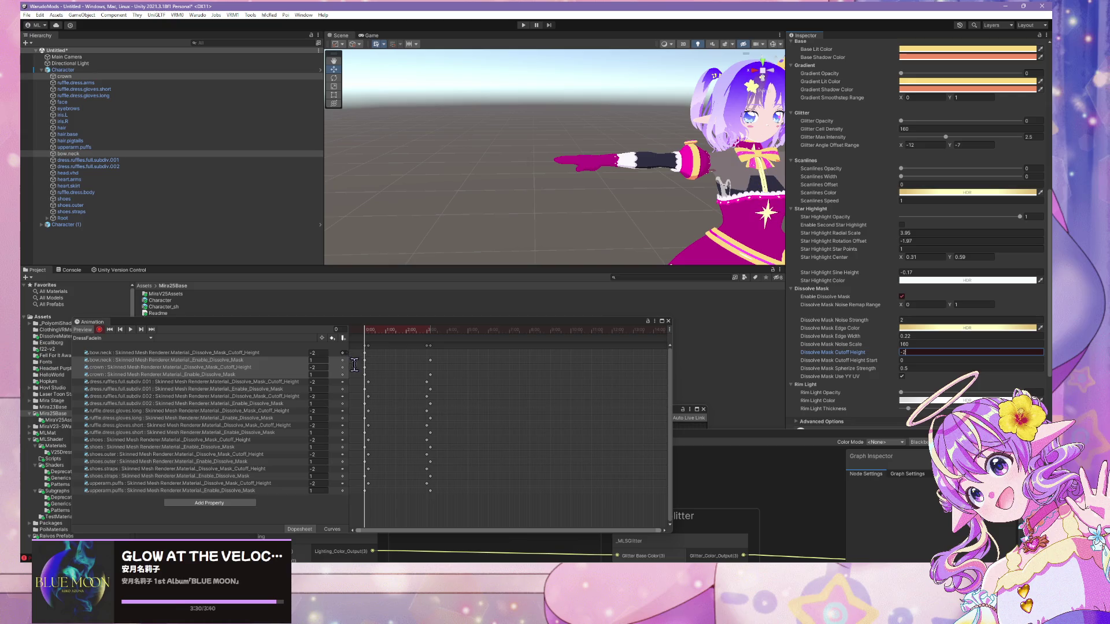
pyautogui.click(364, 359)
# - Move the crown Enable Dissolve Mask key to a later time
pyautogui.click(365, 373)
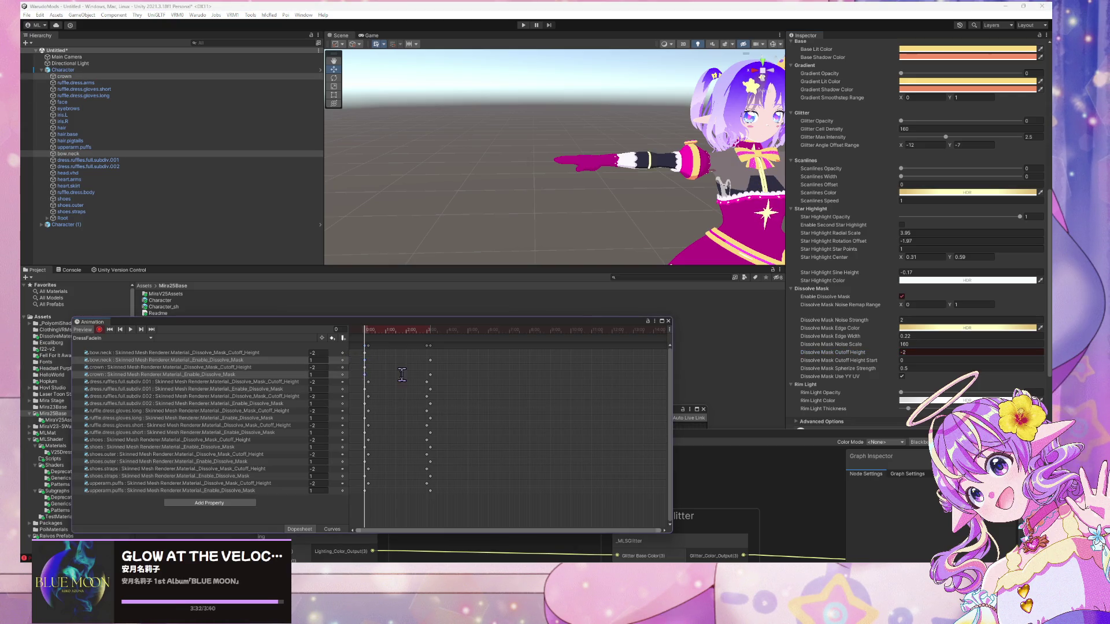
pyautogui.moveTo(369, 373); pyautogui.dragTo(376, 374)
pyautogui.moveTo(365, 331); pyautogui.dragTo(368, 334)
pyautogui.click(122, 329)
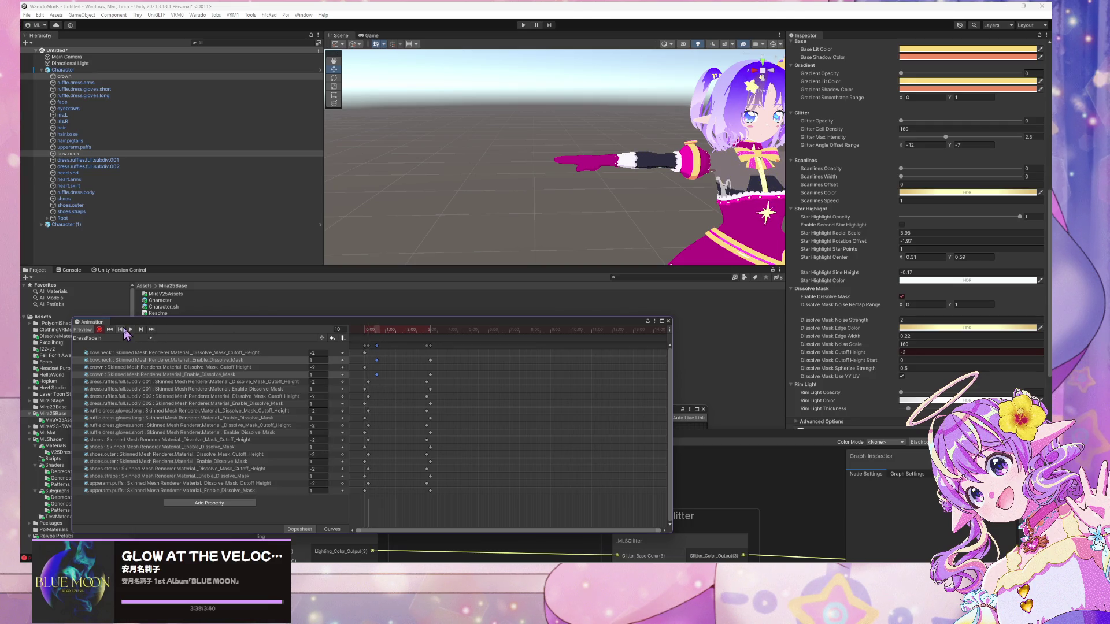
# - Shift the selected bow.neck and crown keys earlier in the Dopesheet
pyautogui.rightClick(374, 345)
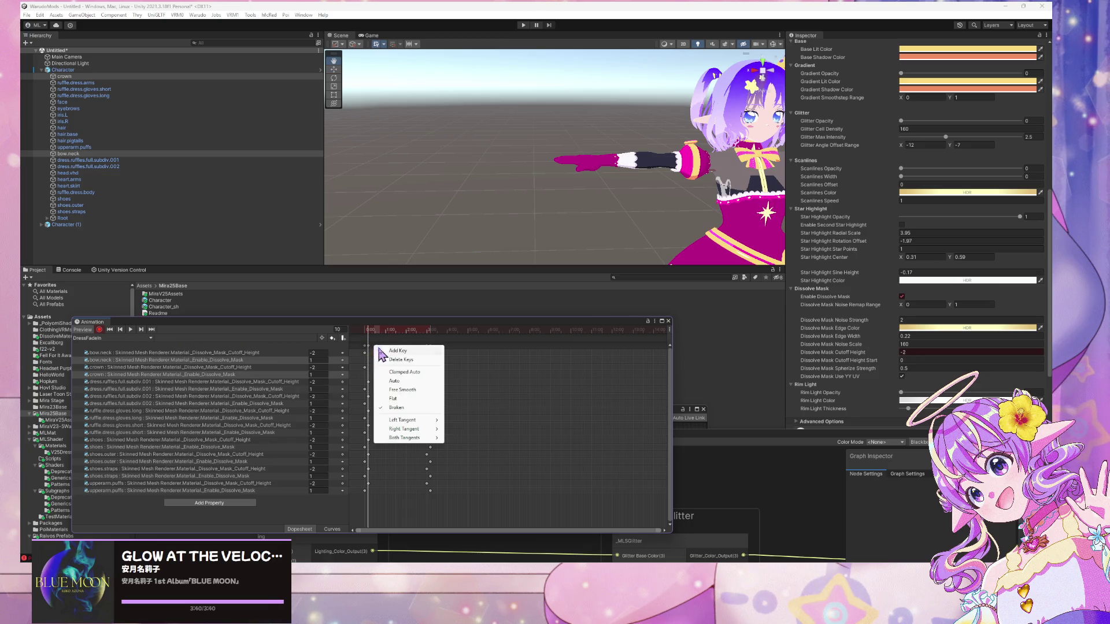
pyautogui.moveTo(426, 420)
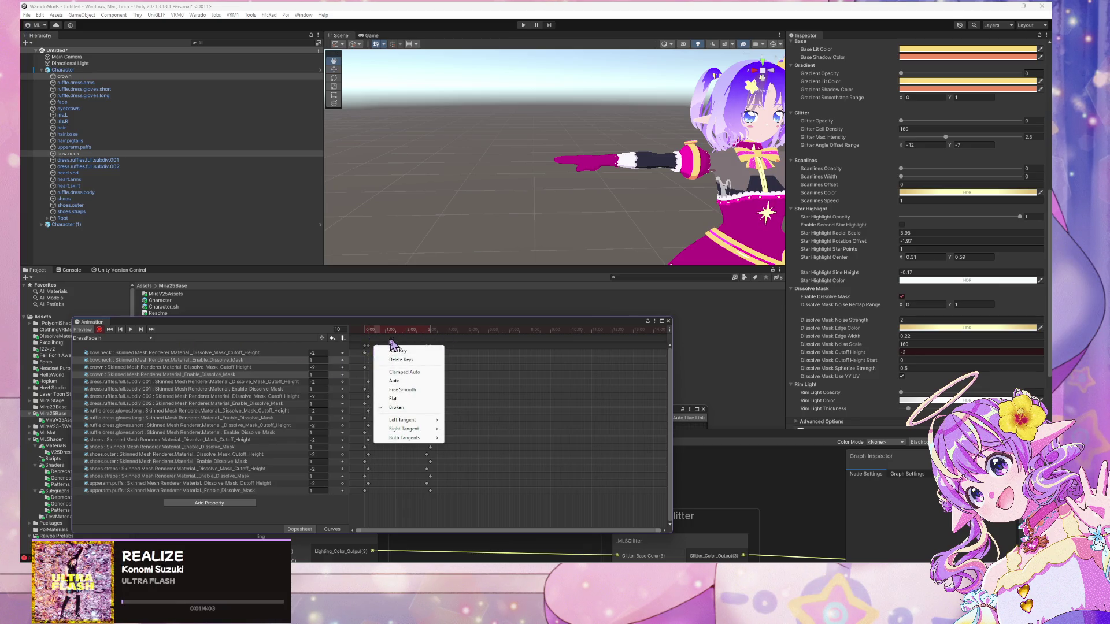
pyautogui.click(363, 326)
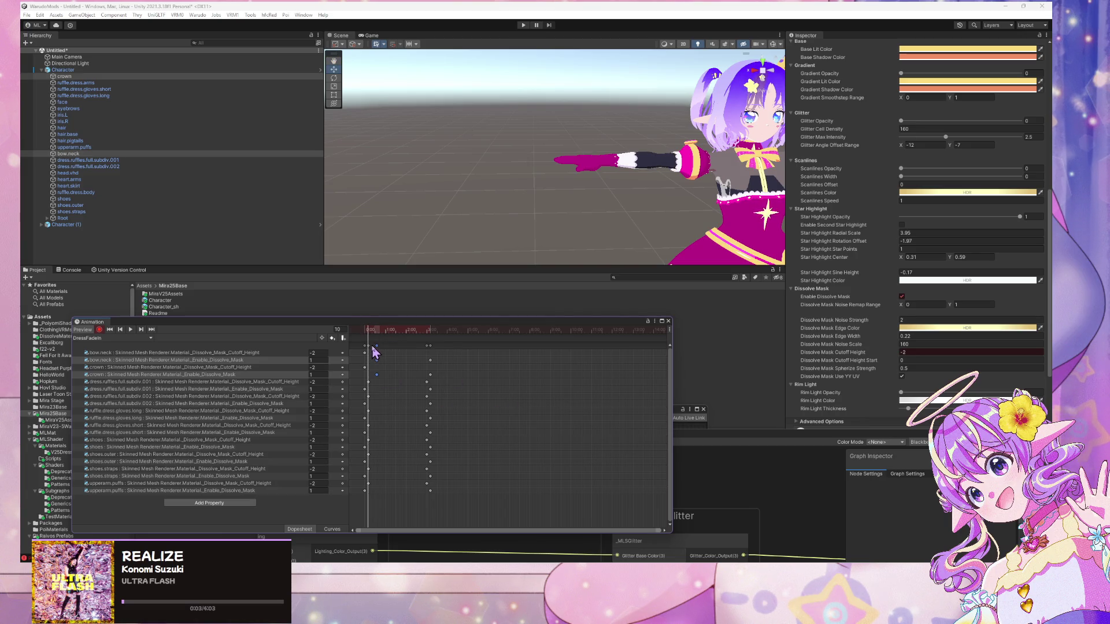
pyautogui.moveTo(375, 349)
pyautogui.mouseDown()
pyautogui.moveTo(370, 357)
pyautogui.moveTo(395, 338)
pyautogui.moveTo(371, 337)
pyautogui.moveTo(434, 337)
pyautogui.moveTo(420, 337)
pyautogui.mouseUp()
# - Rewind DressFadeIn to frame 0 and play the dissolve preview on the character
pyautogui.click(141, 330)
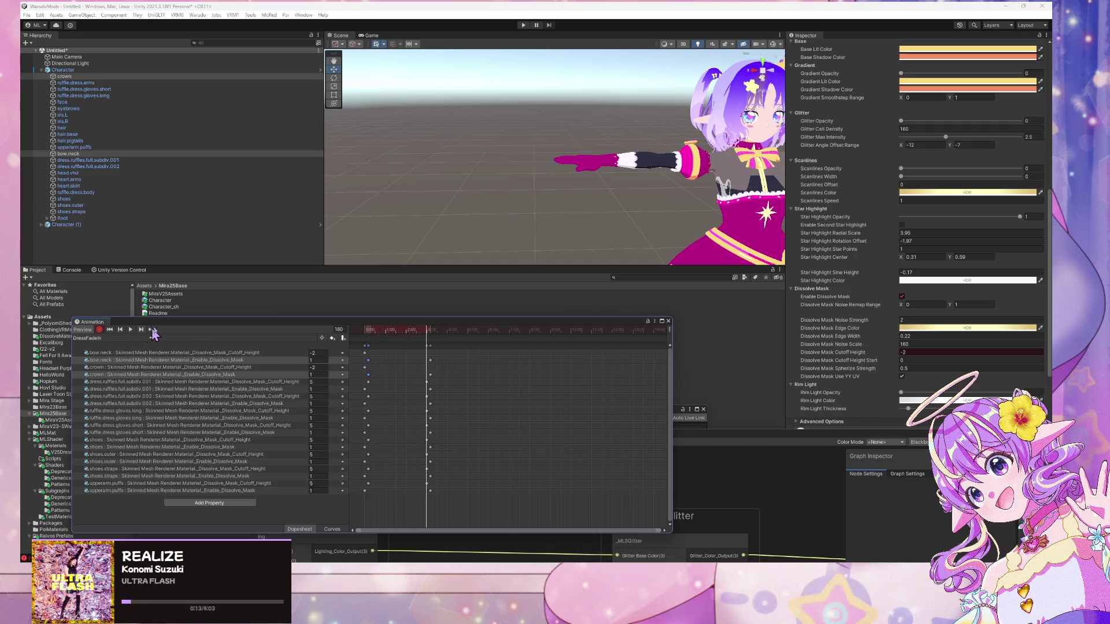
pyautogui.press('Tab')
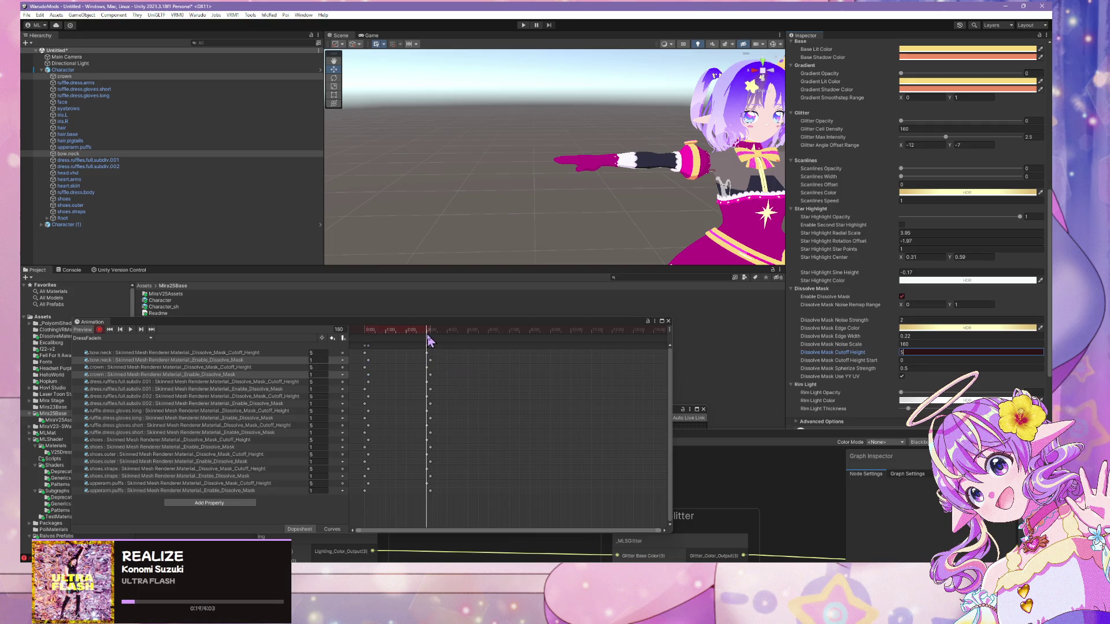
pyautogui.moveTo(429, 331); pyautogui.dragTo(248, 347)
pyautogui.click(130, 330)
pyautogui.moveTo(509, 162)
pyautogui.mouseDown()
pyautogui.moveTo(644, 161)
pyautogui.moveTo(600, 135)
pyautogui.moveTo(602, 179)
pyautogui.moveTo(563, 151)
pyautogui.mouseUp()
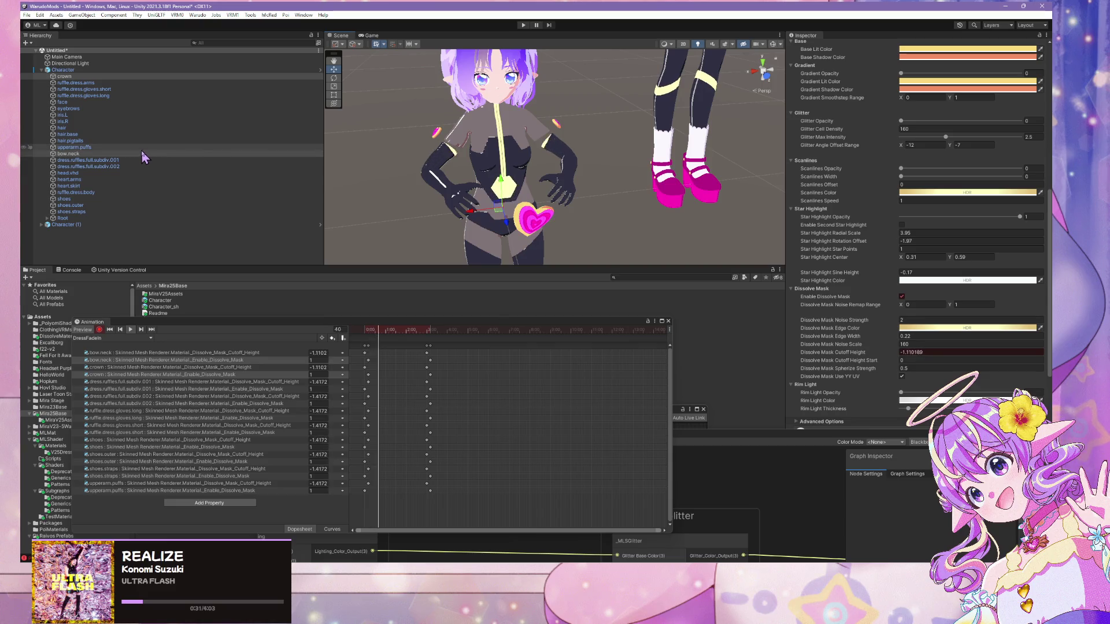
# - Stop the preview, select heart.skirt and heart.arms, and return to the frame 10 keyframe
pyautogui.click(537, 221)
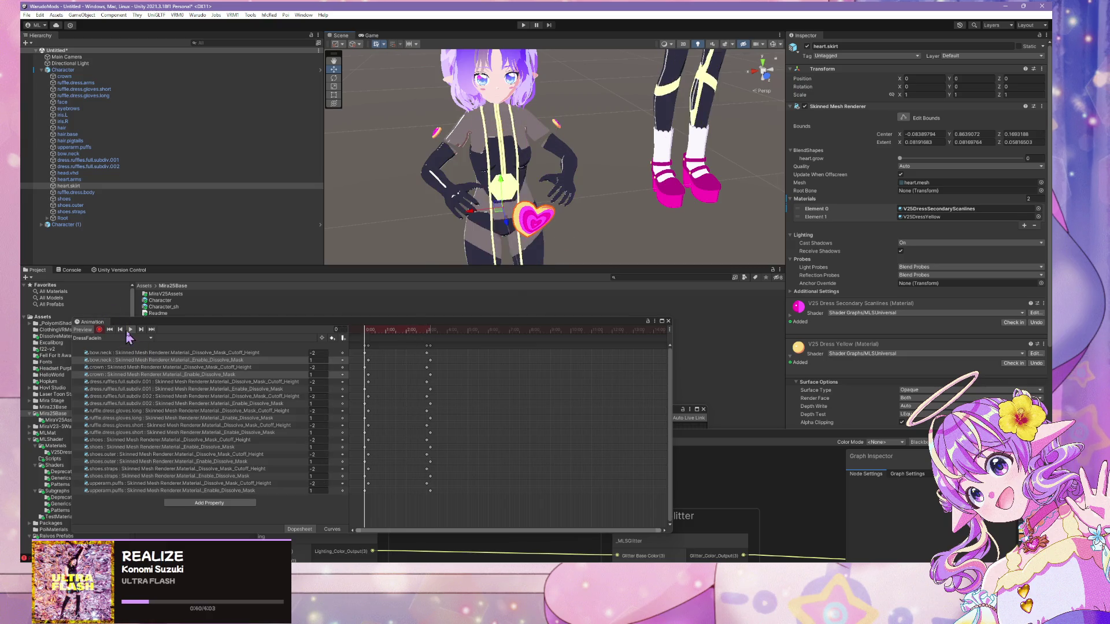
pyautogui.click(130, 329)
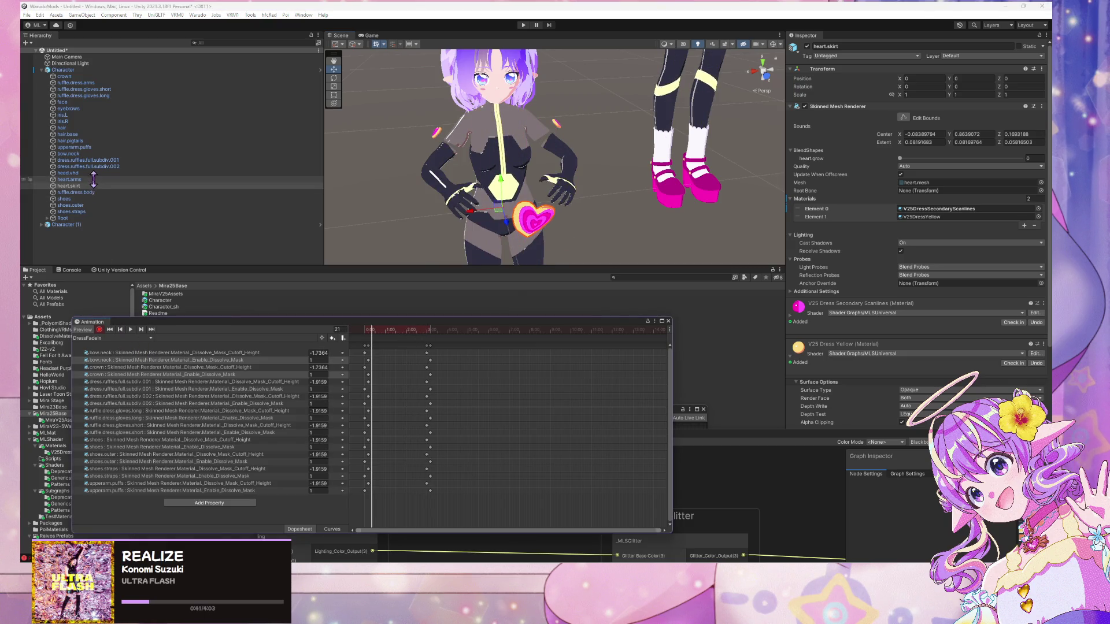
pyautogui.keyDown('ctrl'); pyautogui.click(129, 179); pyautogui.keyUp('ctrl')
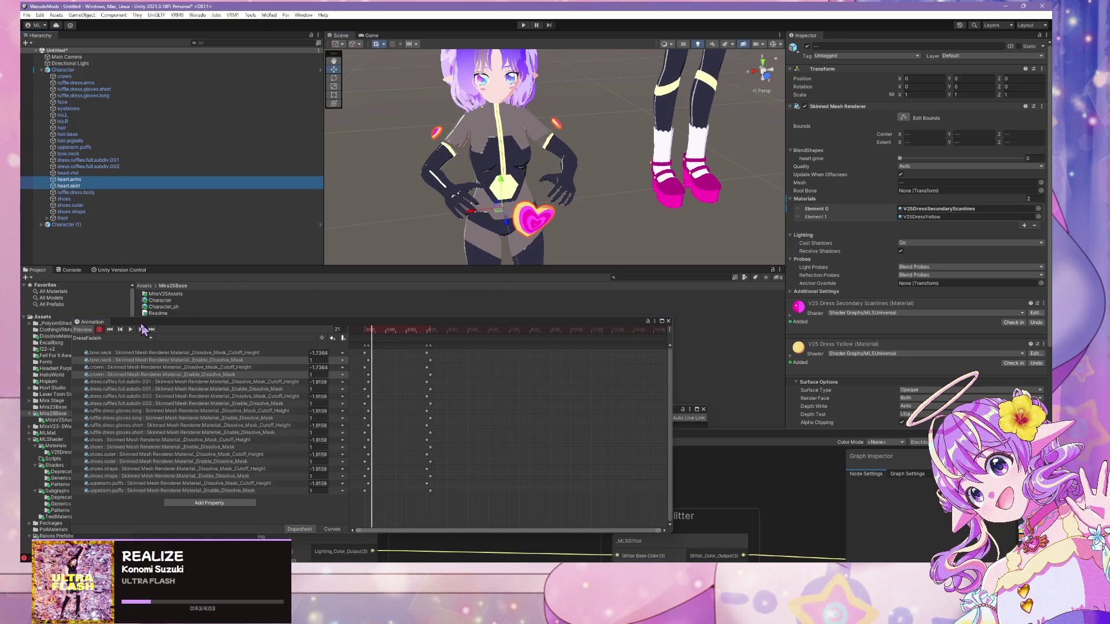
pyautogui.click(143, 329)
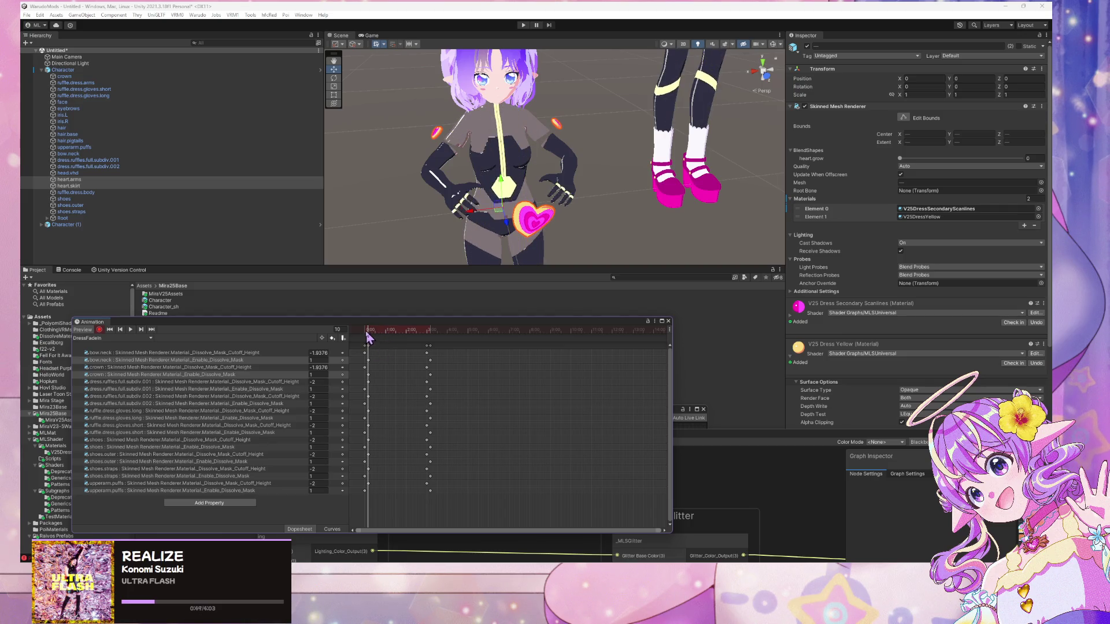
# - Enter -2 as the bow.neck and crown cutoff height, then select the bow.neck key at frame 0
pyautogui.click(319, 352)
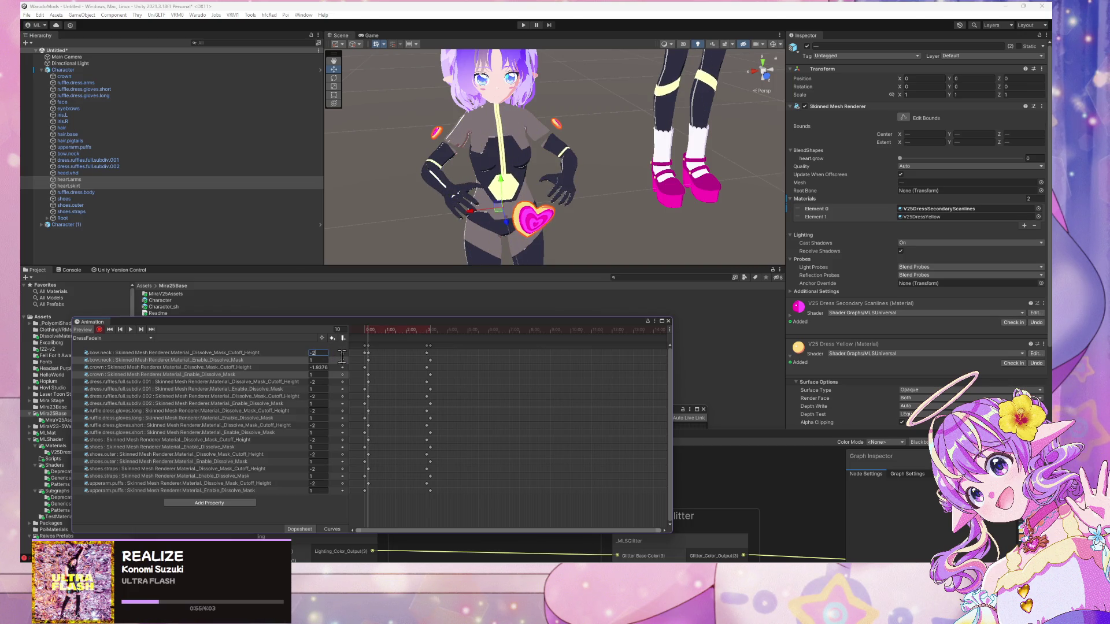
pyautogui.click(325, 369)
pyautogui.write('-2')
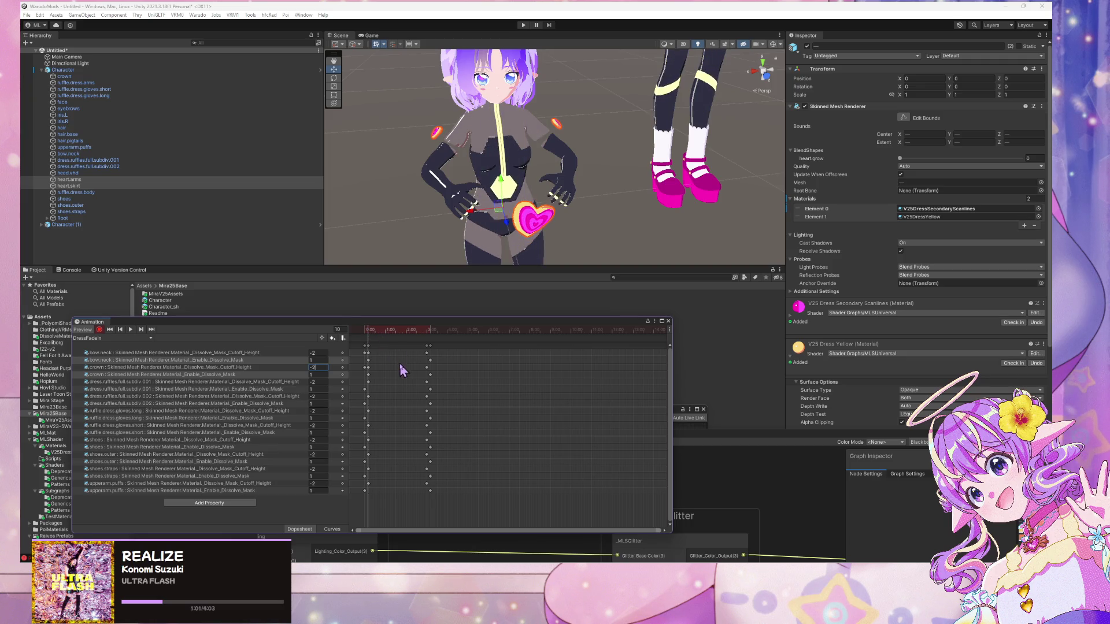
pyautogui.click(365, 330)
pyautogui.click(368, 353)
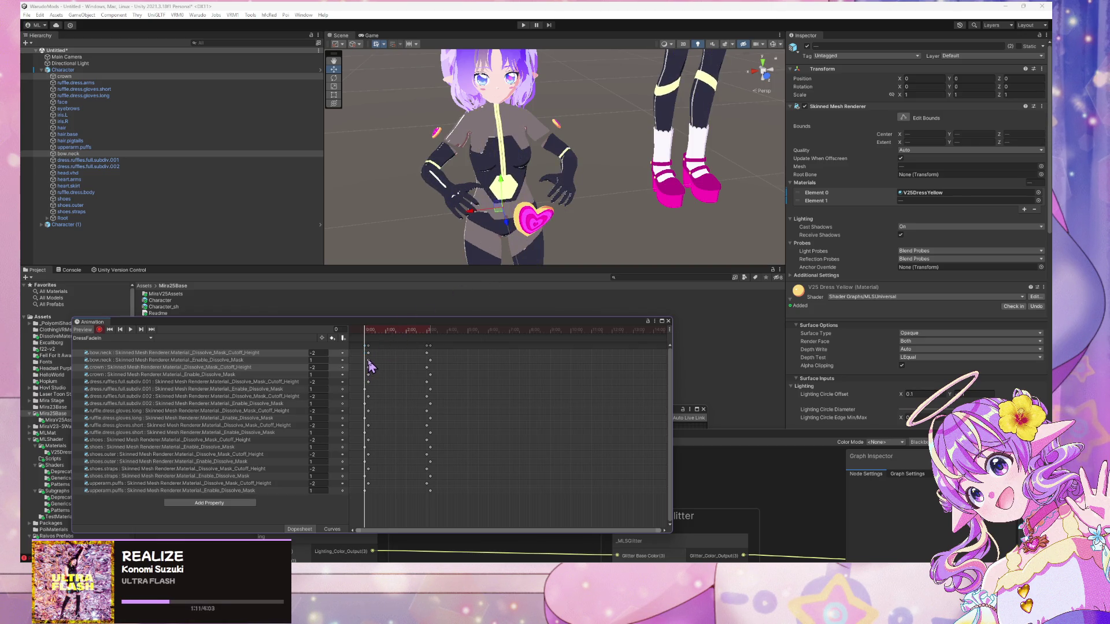
# - Move the bow.neck and crown Enable Dissolve Mask keys to 0:00
pyautogui.click(368, 360)
pyautogui.keyDown('shift'); pyautogui.click(368, 374); pyautogui.keyUp('shift')
pyautogui.moveTo(368, 374); pyautogui.dragTo(352, 376)
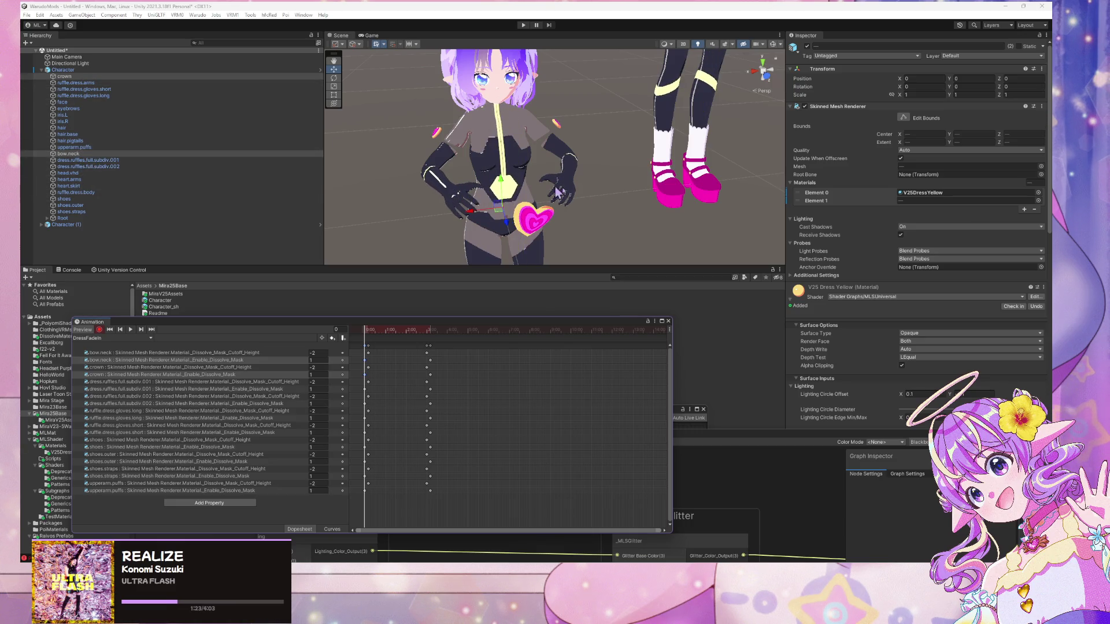
# - Select heart.skirt and heart.arms and scroll the Inspector down to their dissolve mask settings
pyautogui.click(530, 219)
pyautogui.click(531, 220)
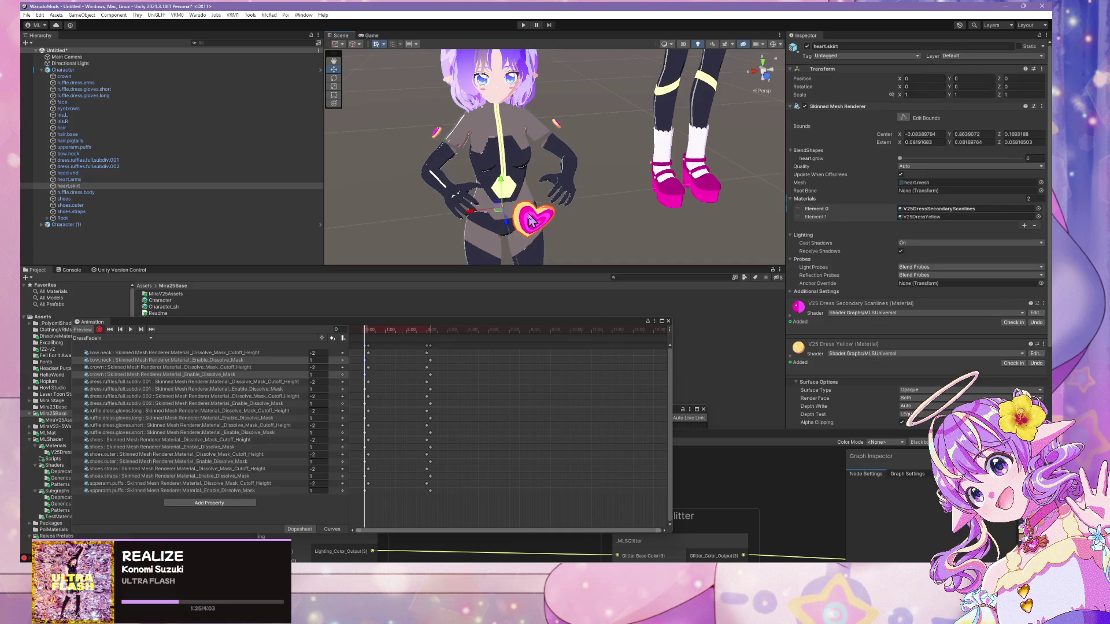
pyautogui.keyDown('shift'); pyautogui.click(558, 124); pyautogui.keyUp('shift')
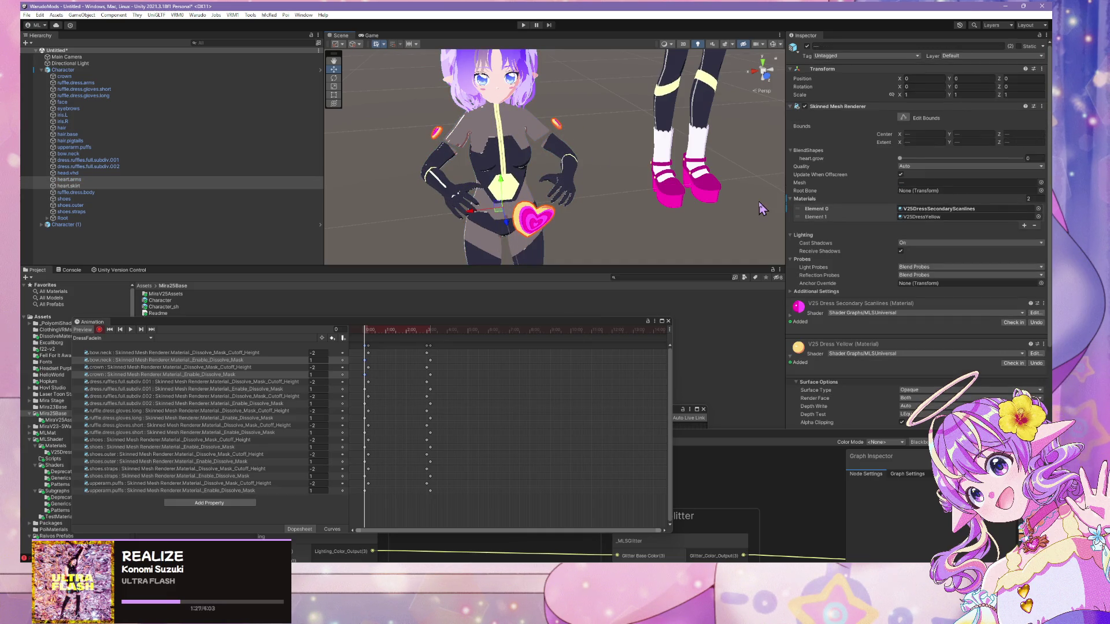
pyautogui.scroll(-5, 905, 243)
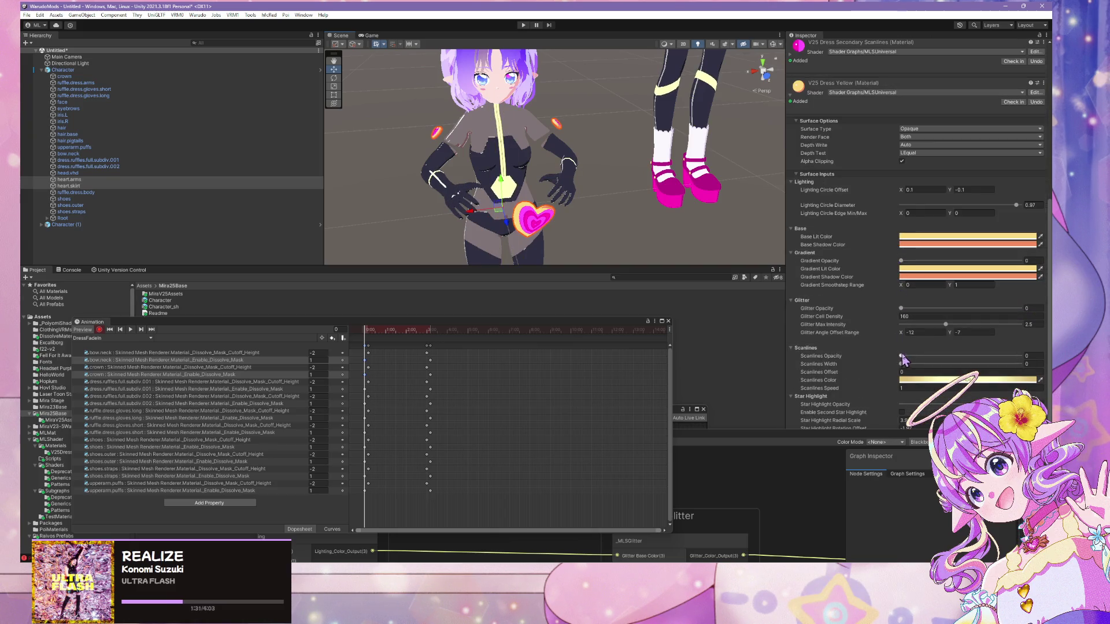
pyautogui.scroll(-2, 905, 358)
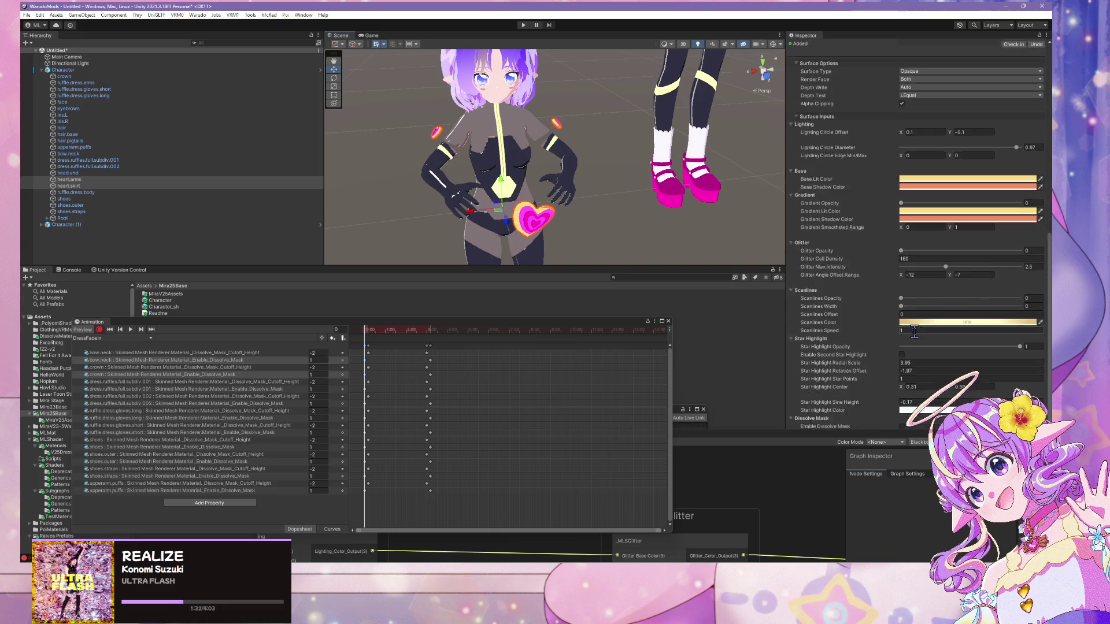
pyautogui.scroll(-1, 914, 331)
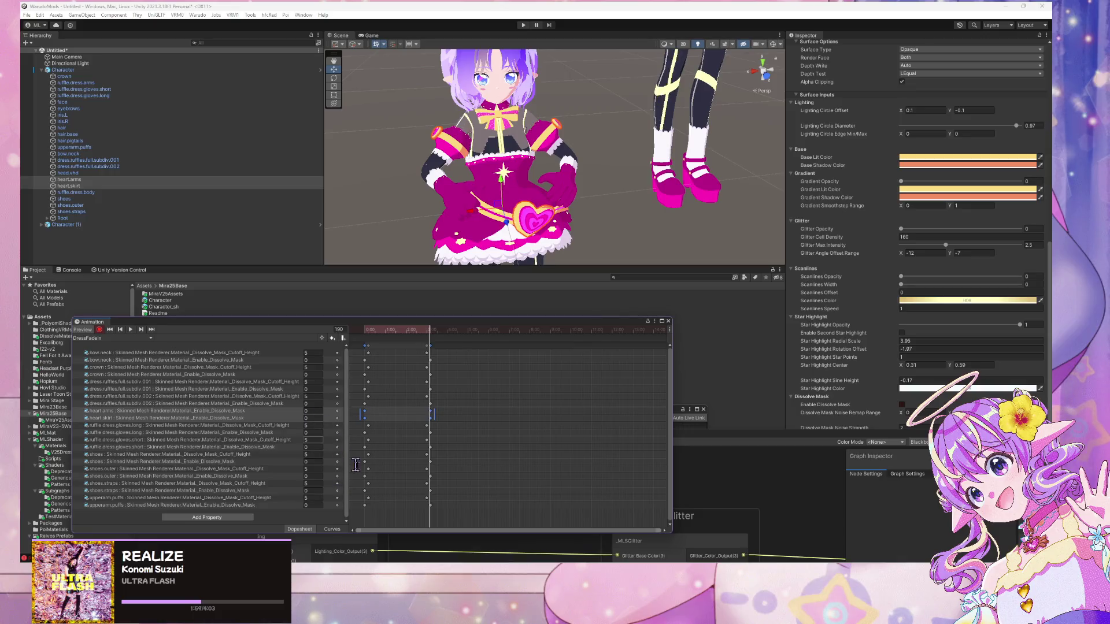
# - At frame 0, key Dissolve Mask Cutoff Height -2 for heart.arms and heart.skirt
pyautogui.click(185, 413)
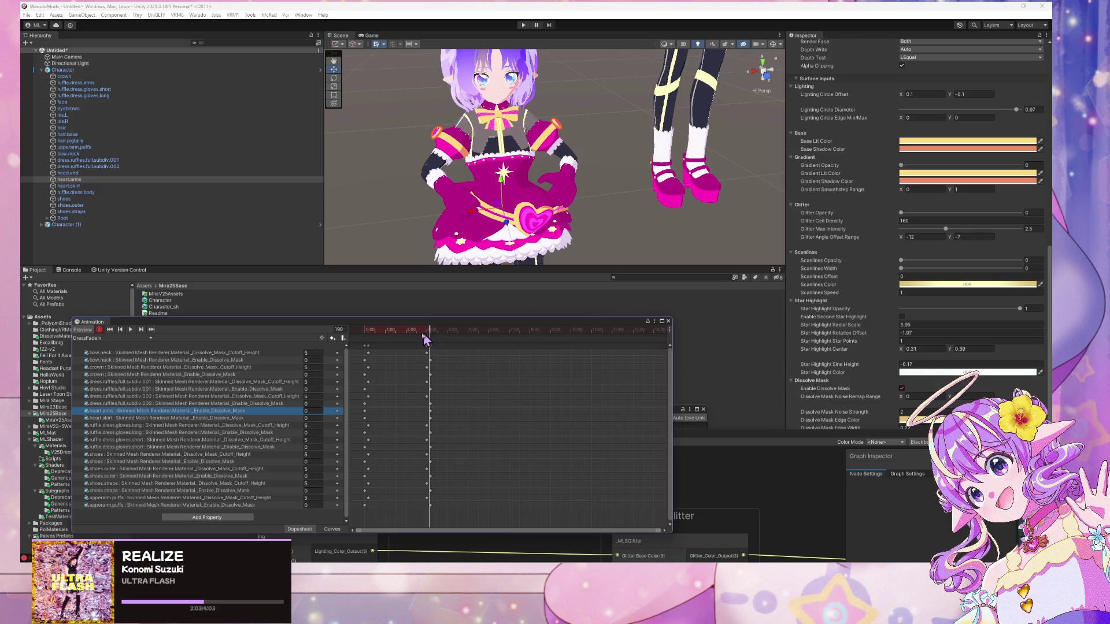
pyautogui.moveTo(426, 339); pyautogui.dragTo(332, 347)
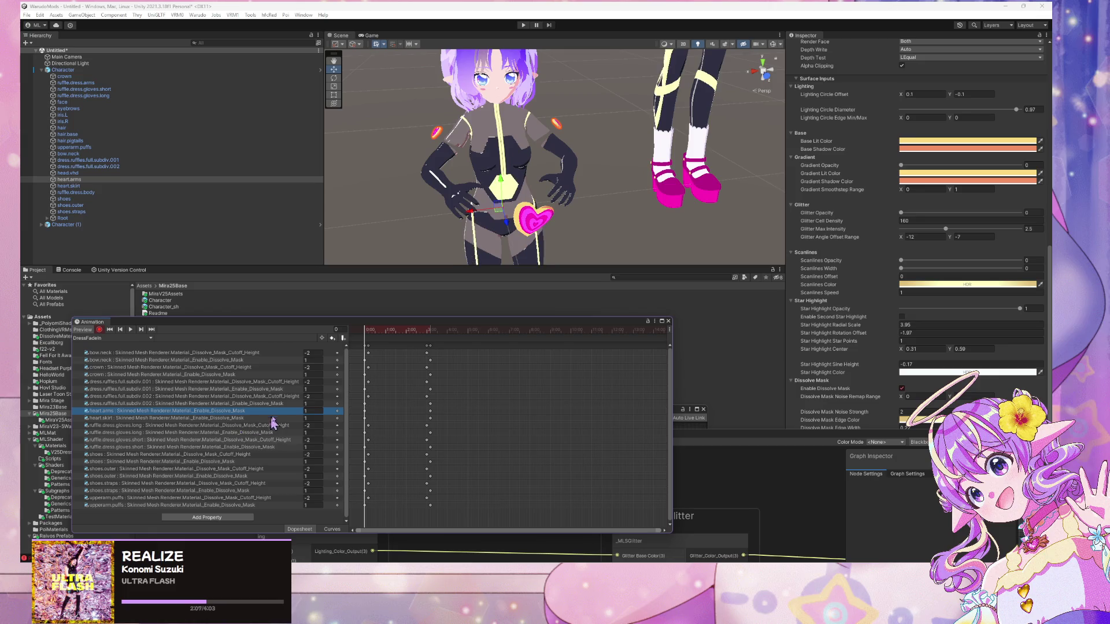
pyautogui.click(541, 225)
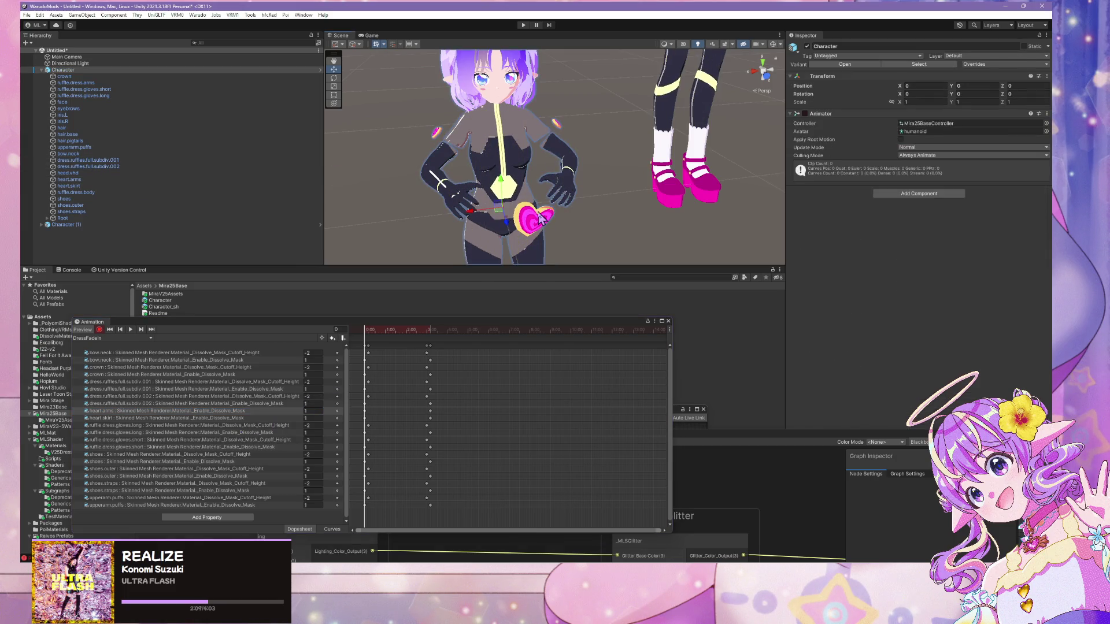
pyautogui.click(540, 219)
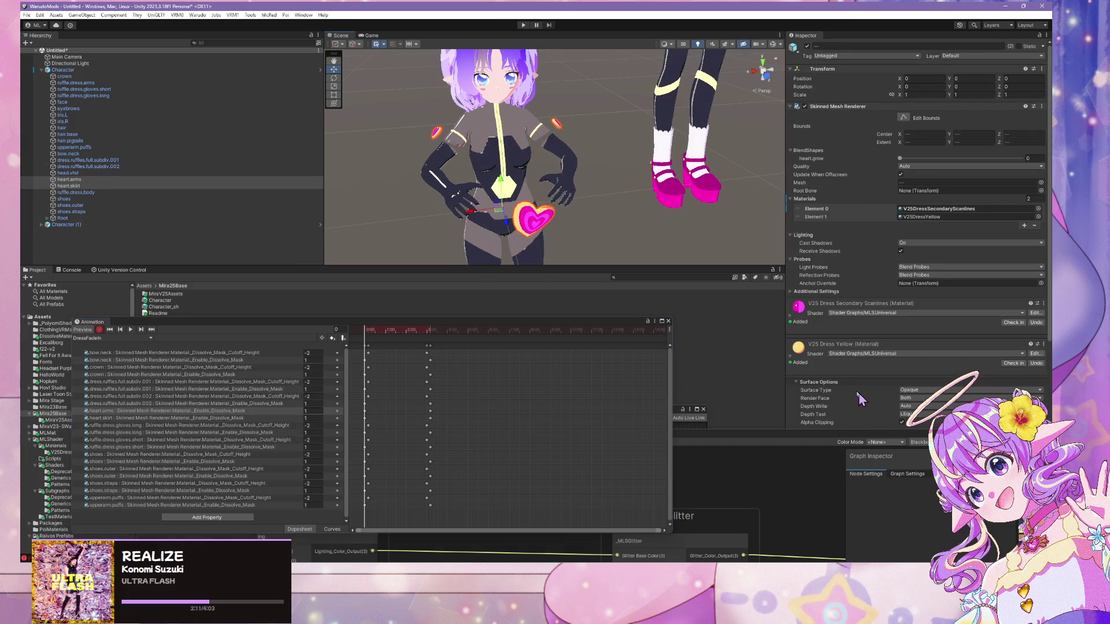
pyautogui.moveTo(821, 428); pyautogui.dragTo(529, 456)
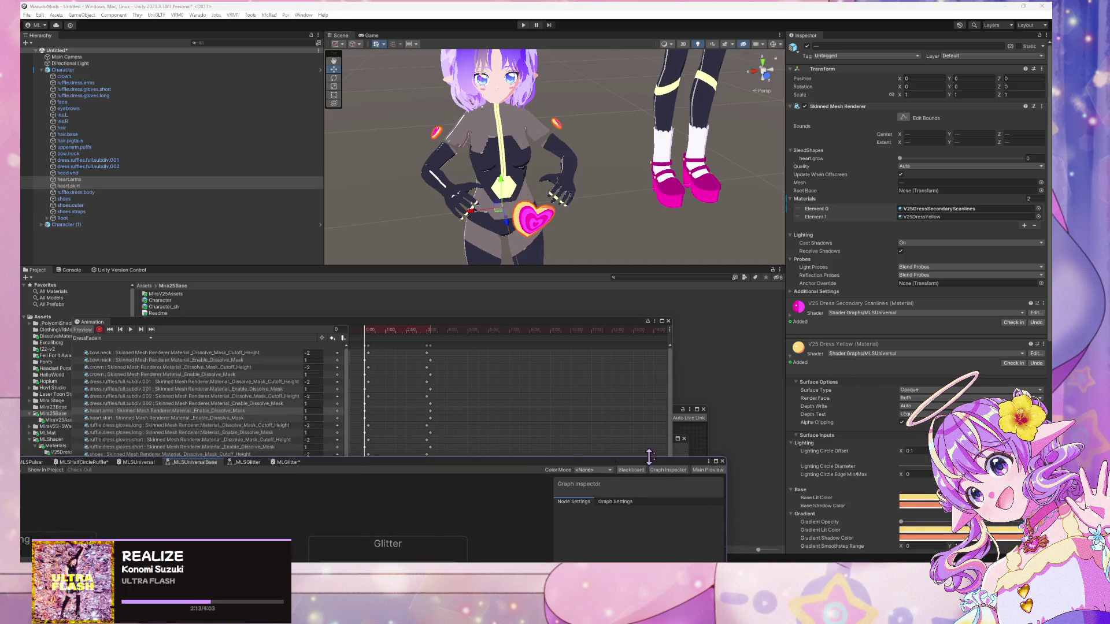
pyautogui.scroll(-5, 913, 289)
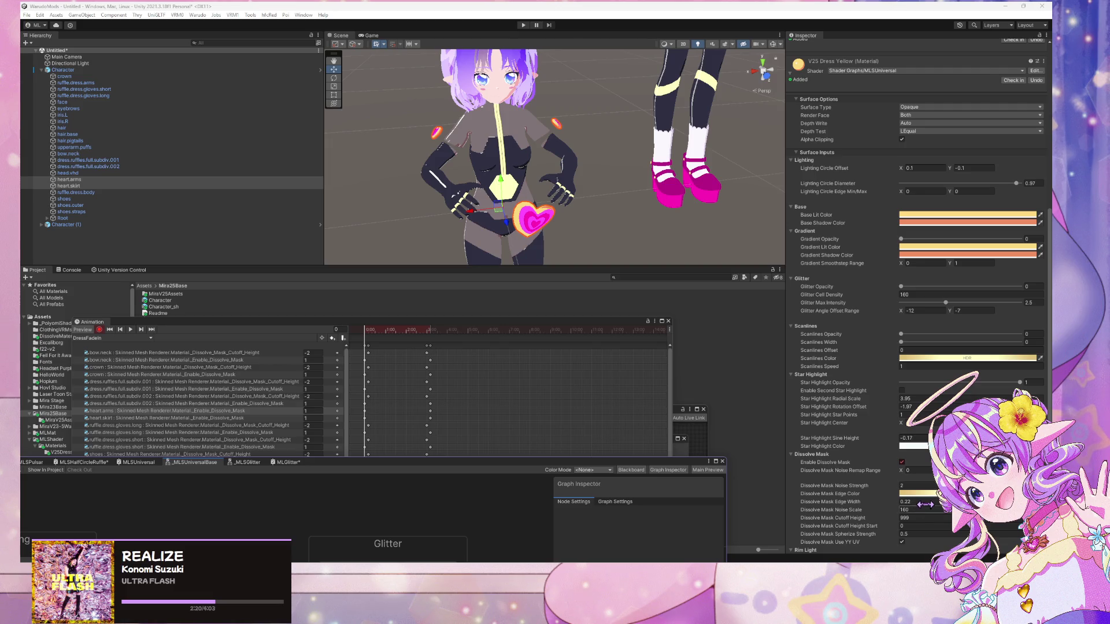
pyautogui.click(920, 517)
pyautogui.write('-2')
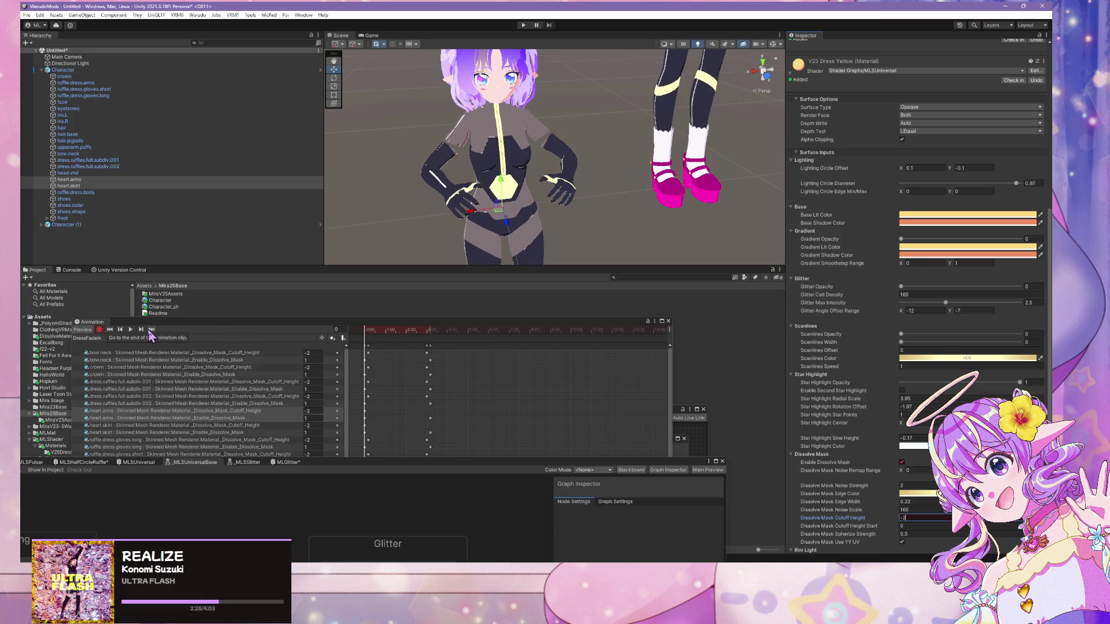
# - Key the hearts' Dissolve Mask Cutoff Height to 5 at frame 180
pyautogui.click(150, 333)
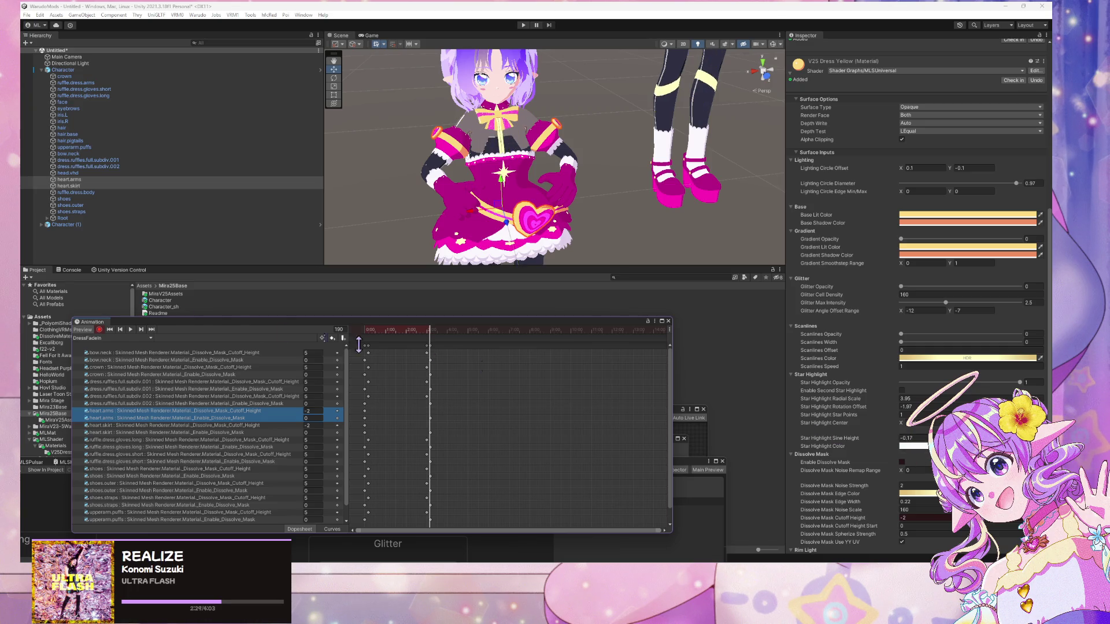
pyautogui.click(120, 330)
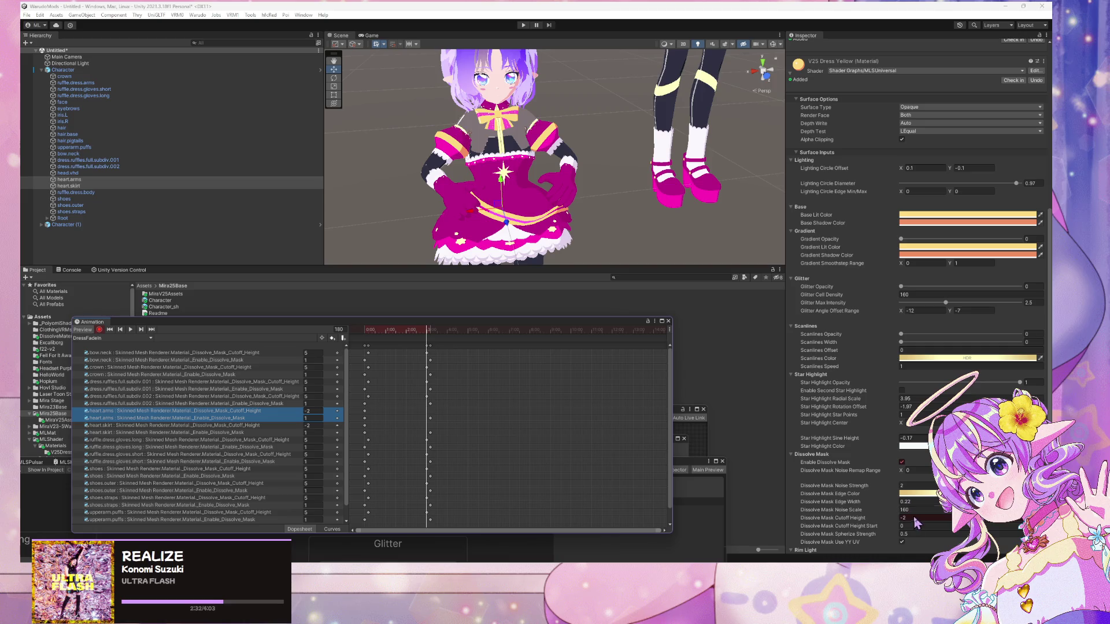
pyautogui.click(915, 519)
pyautogui.write('5')
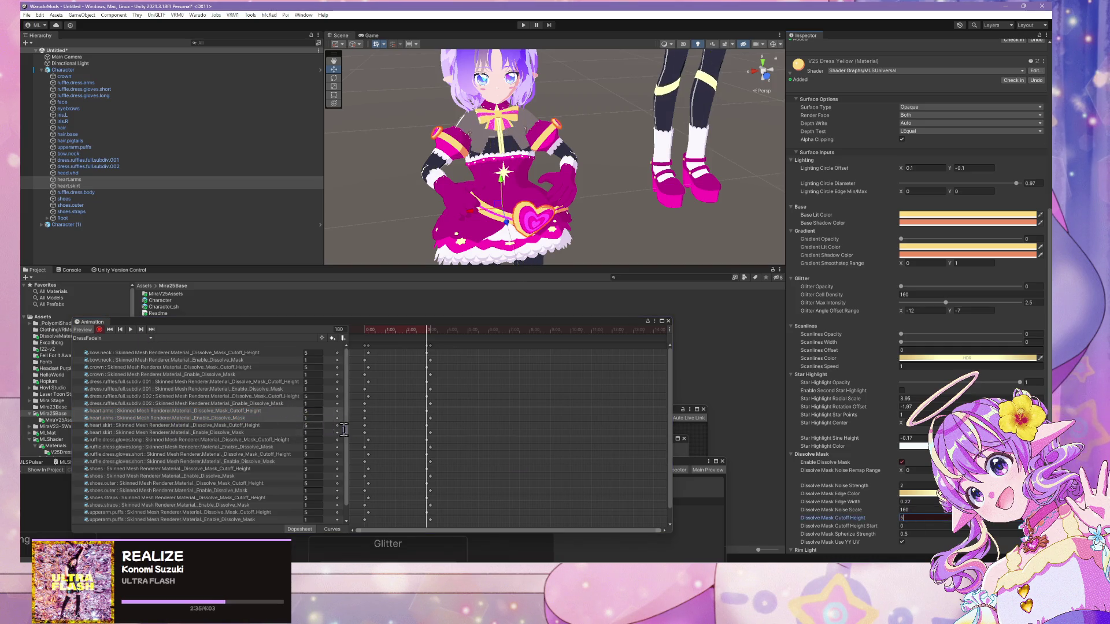
# - Shift the heart starting keys to 0:06 and move the Animation window aside
pyautogui.click(365, 411)
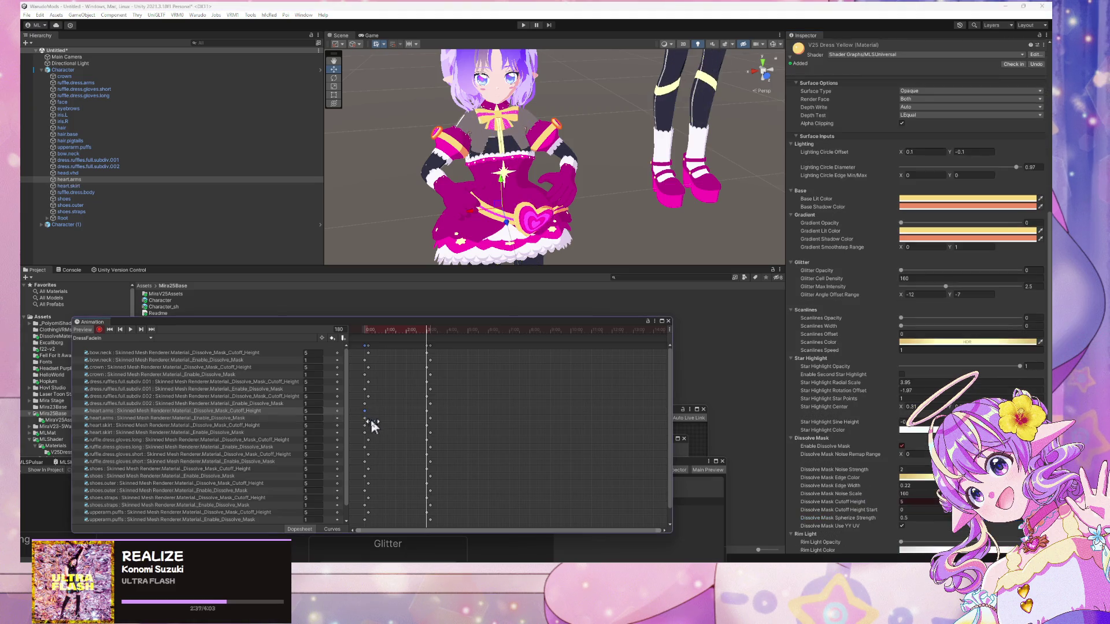
pyautogui.moveTo(363, 424); pyautogui.dragTo(368, 424)
pyautogui.click(371, 422)
pyautogui.scroll(-1, 413, 404)
pyautogui.hscroll(3, 411, 390)
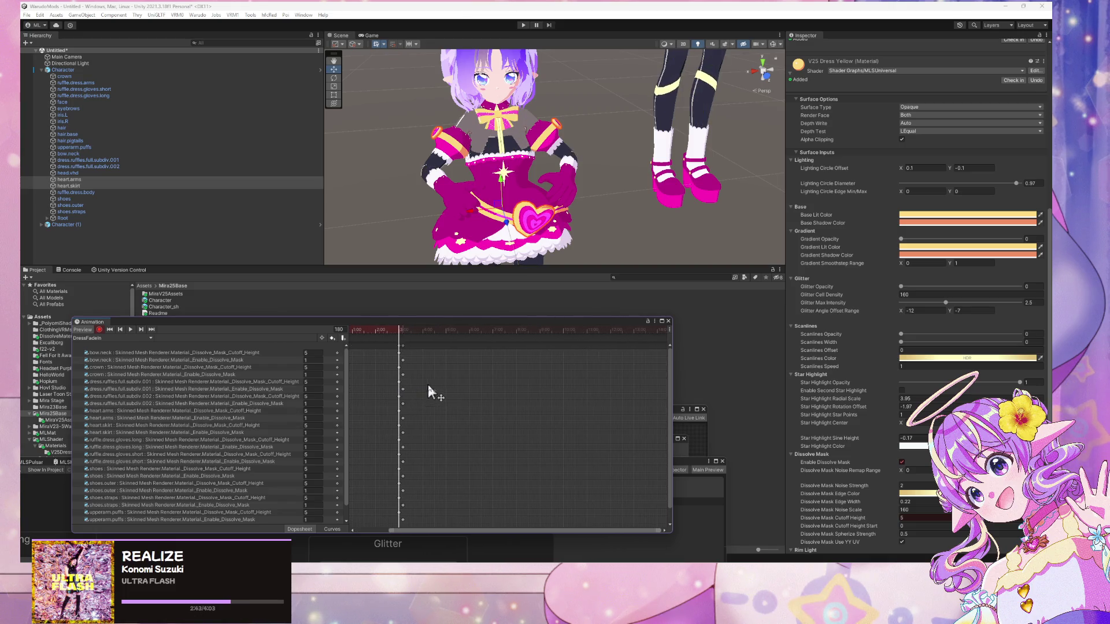
pyautogui.moveTo(458, 323); pyautogui.dragTo(666, 331)
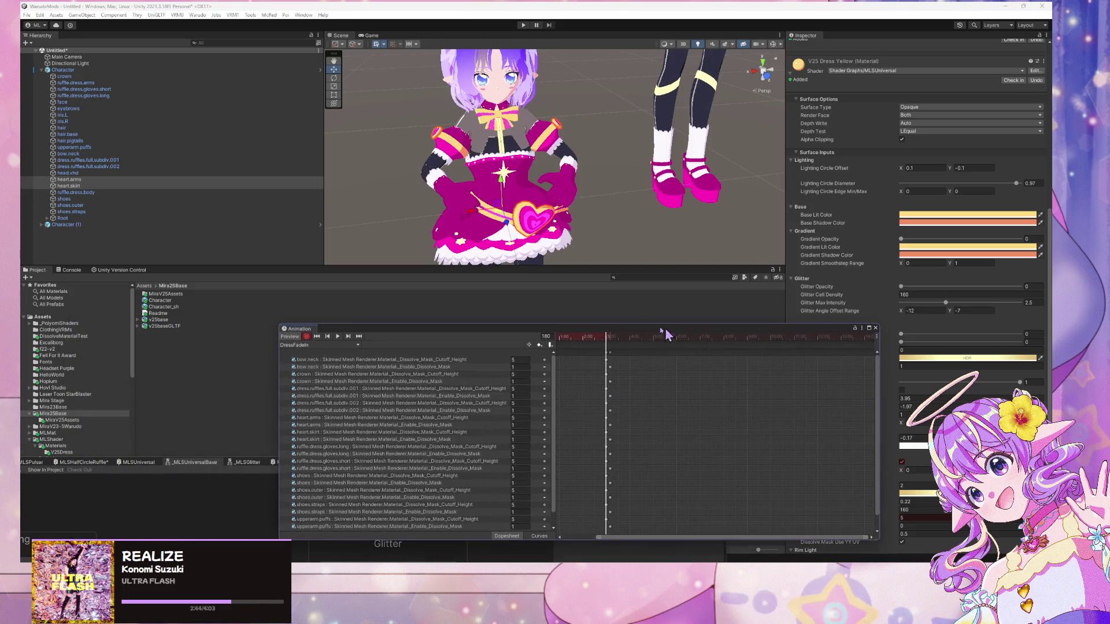
# - Stop animation recording and run Warudo > Build Mod, dismissing the prefab error
pyautogui.click(306, 337)
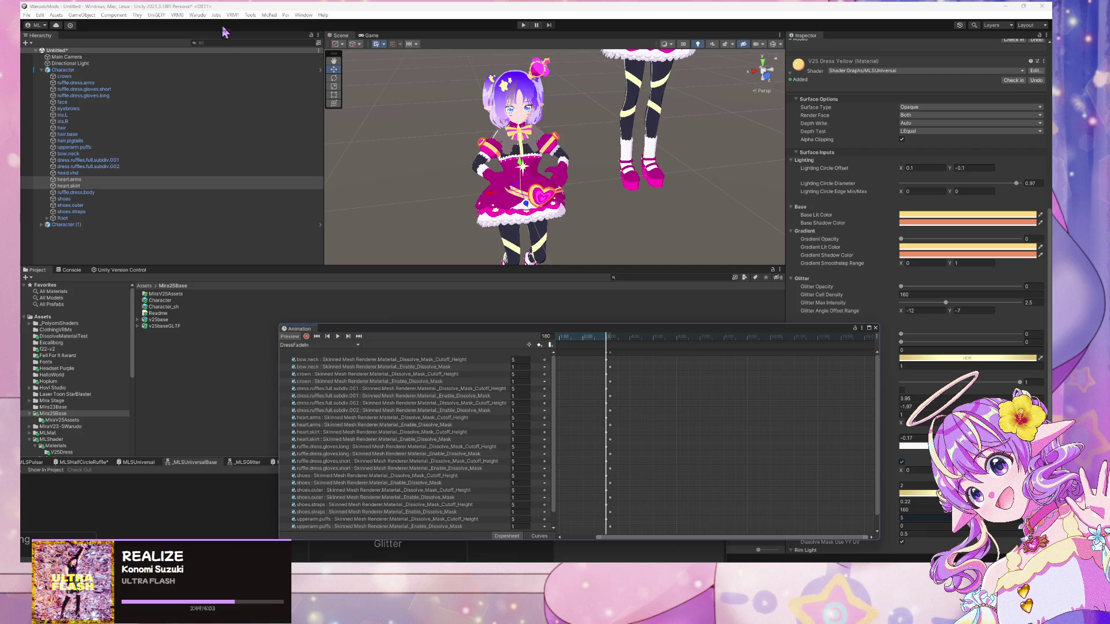
pyautogui.click(198, 15)
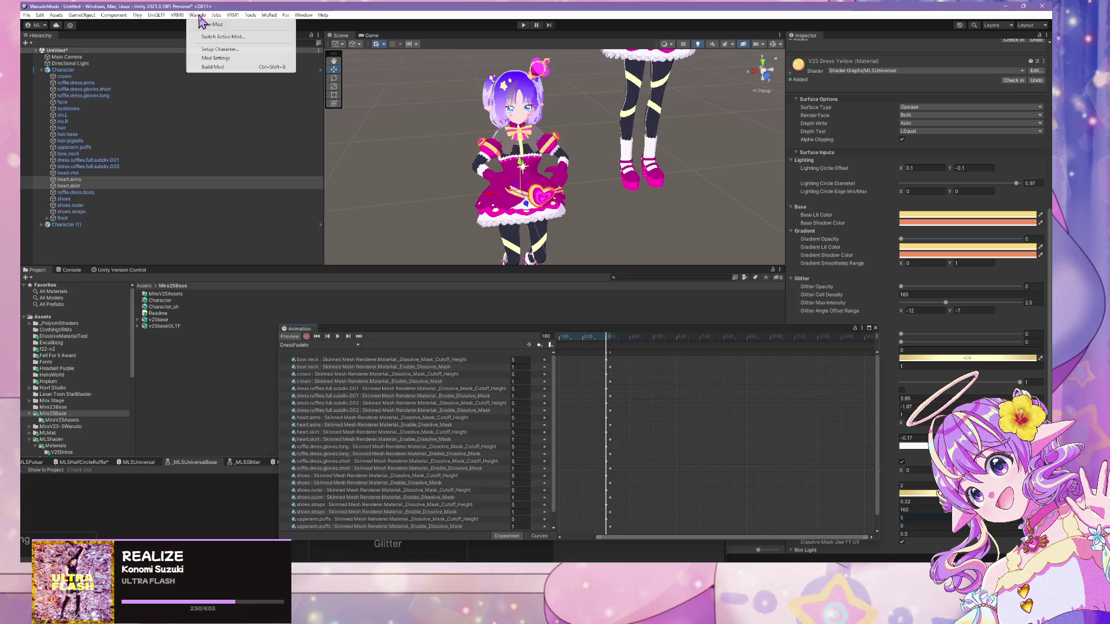
pyautogui.click(243, 66)
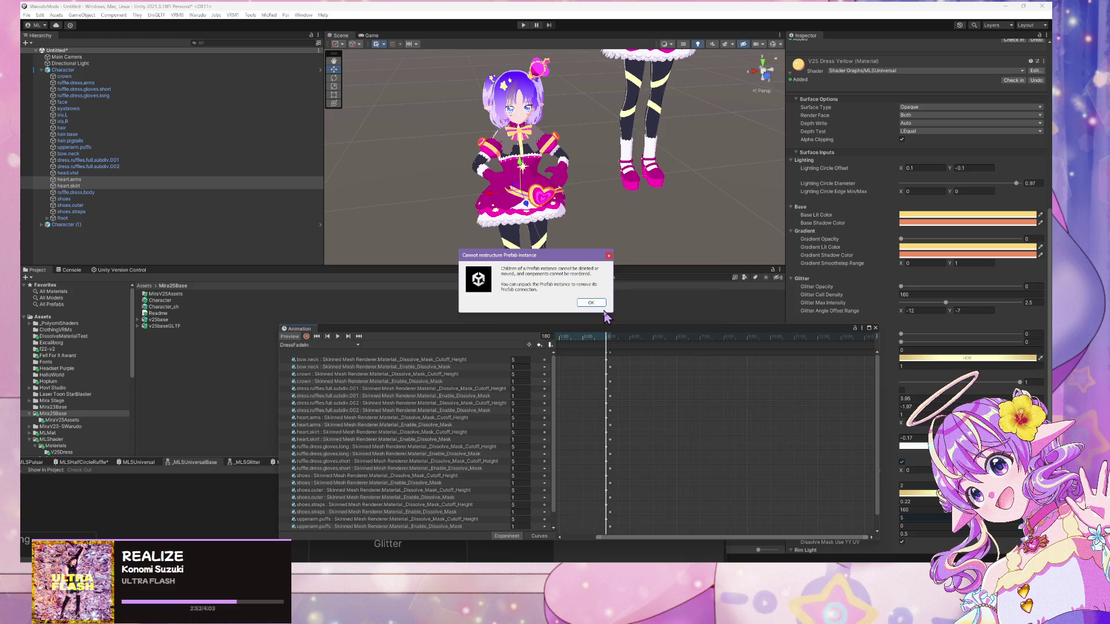
pyautogui.click(601, 304)
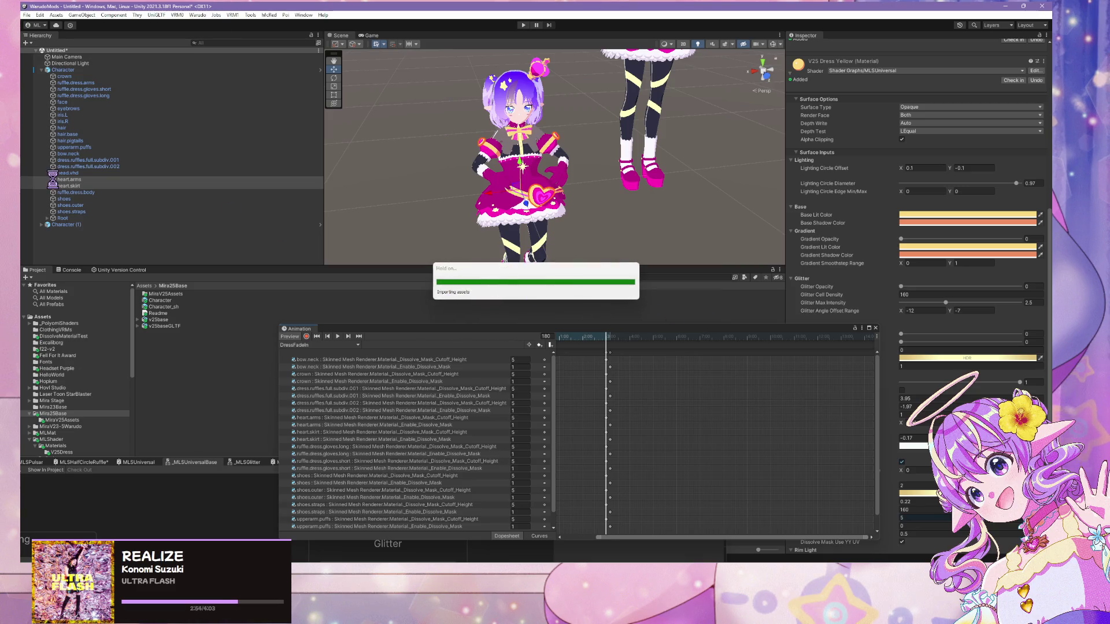
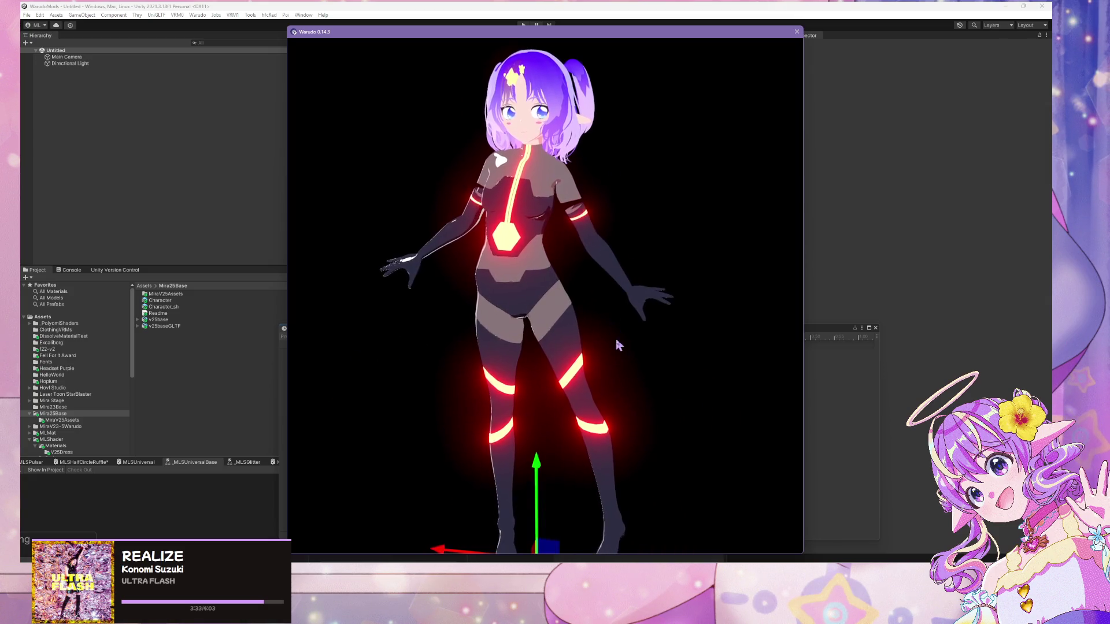
# - Fire the ToggleDress trigger eight times to preview the dissolve between bodysuit and pink dress
pyautogui.hotkey('alt', 'Tab')
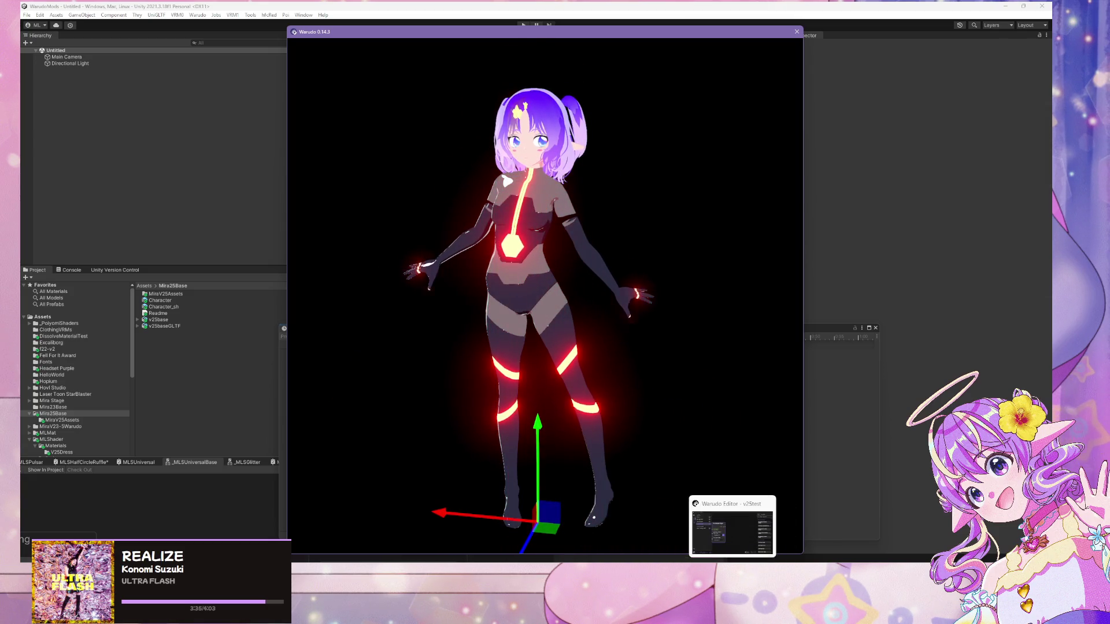
pyautogui.click(798, 293)
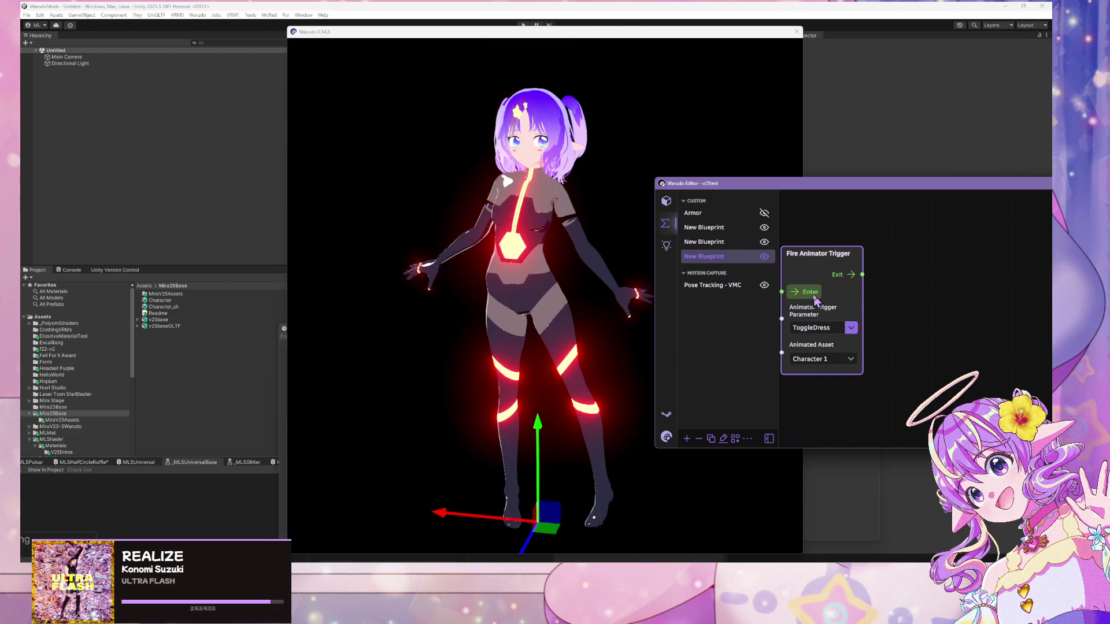
pyautogui.click(815, 298)
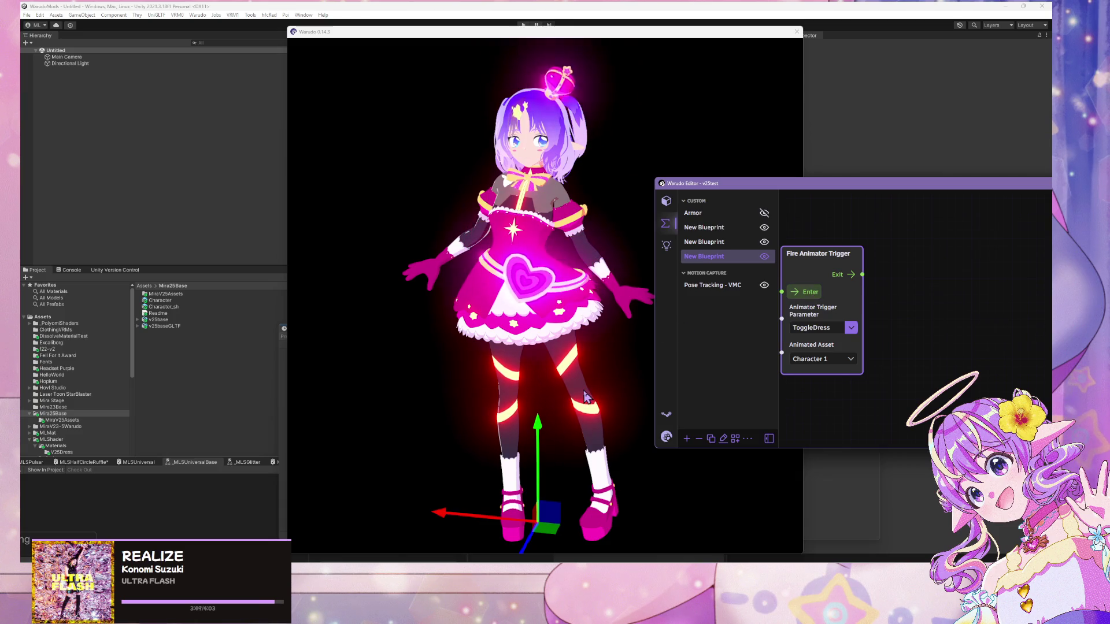
pyautogui.click(796, 296)
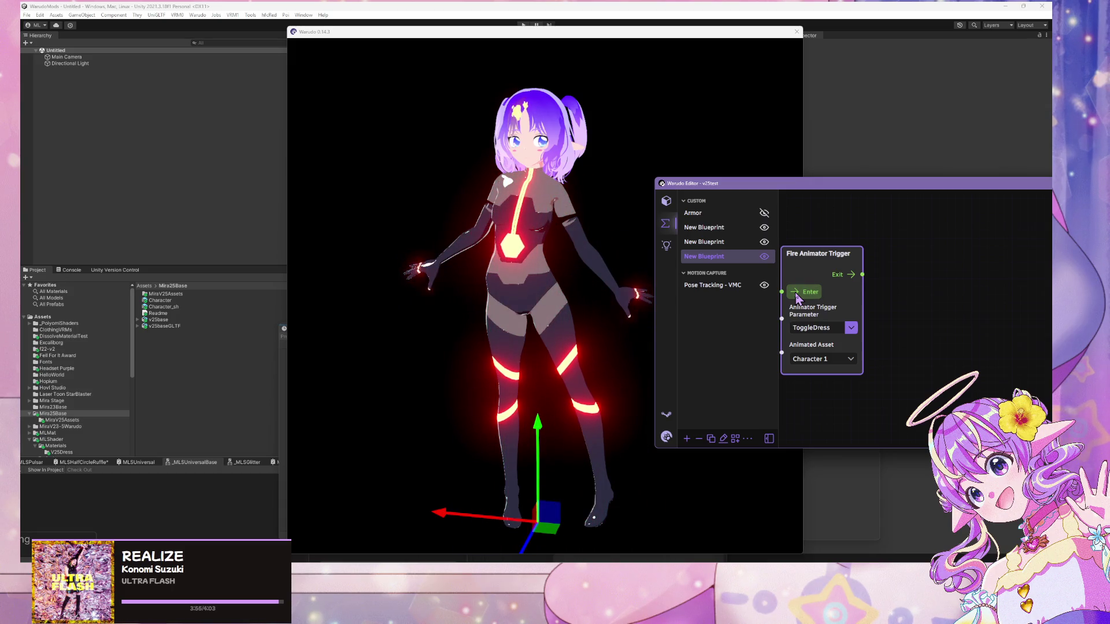
pyautogui.click(797, 296)
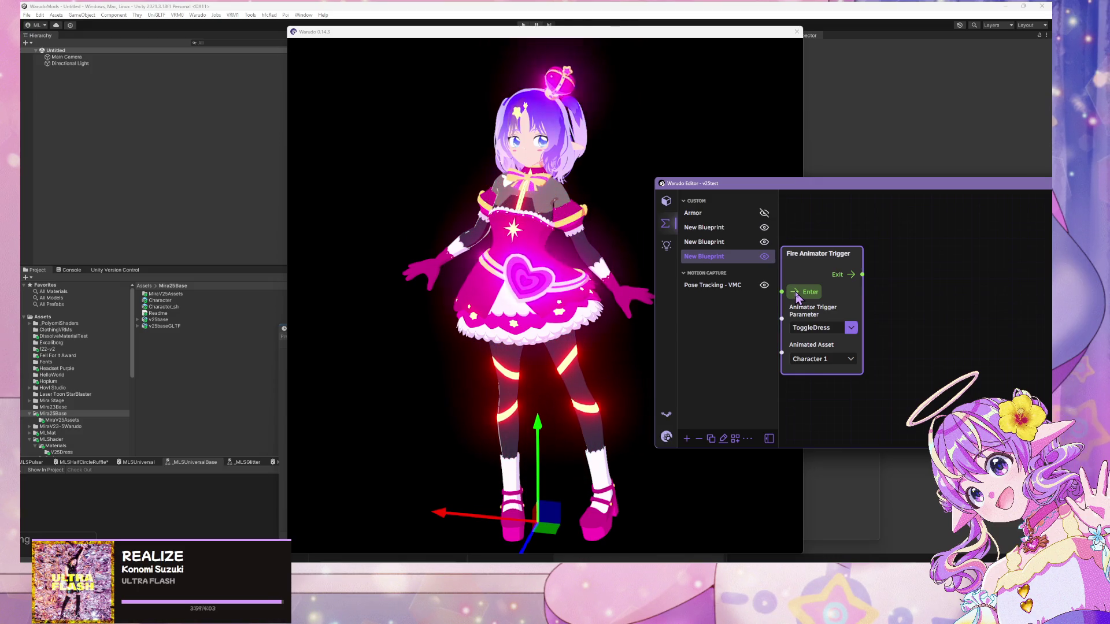
pyautogui.click(797, 296)
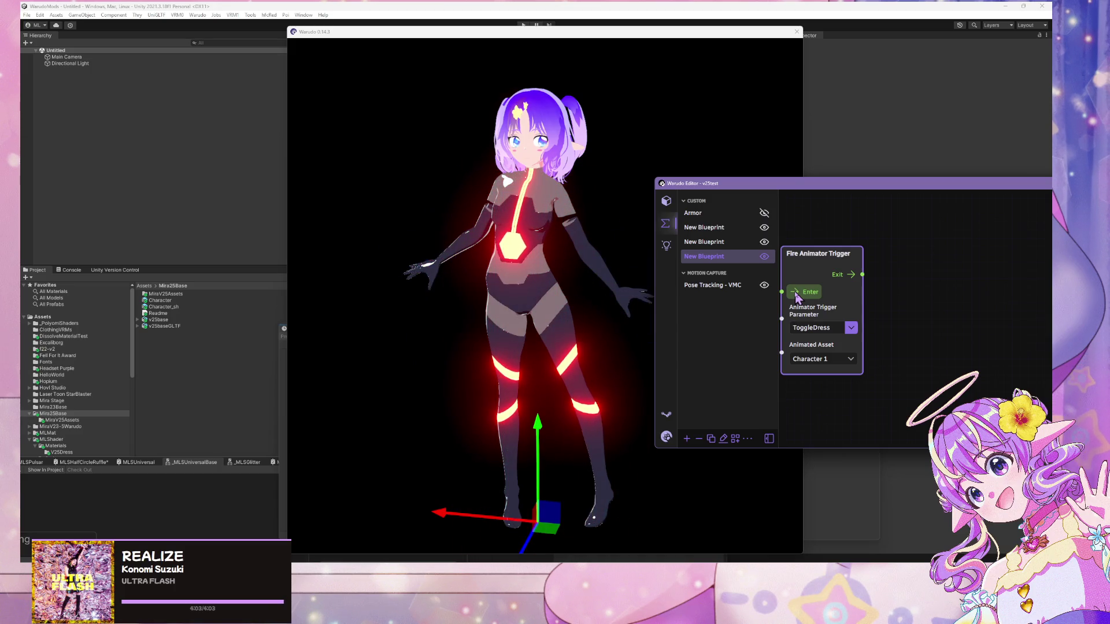
pyautogui.click(796, 296)
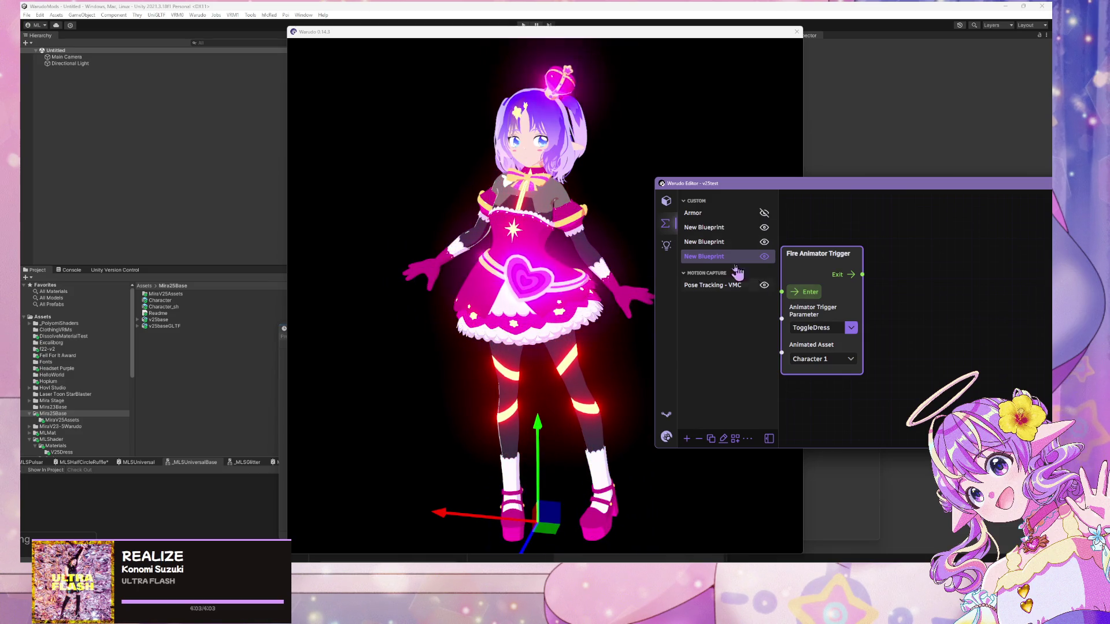
pyautogui.click(803, 297)
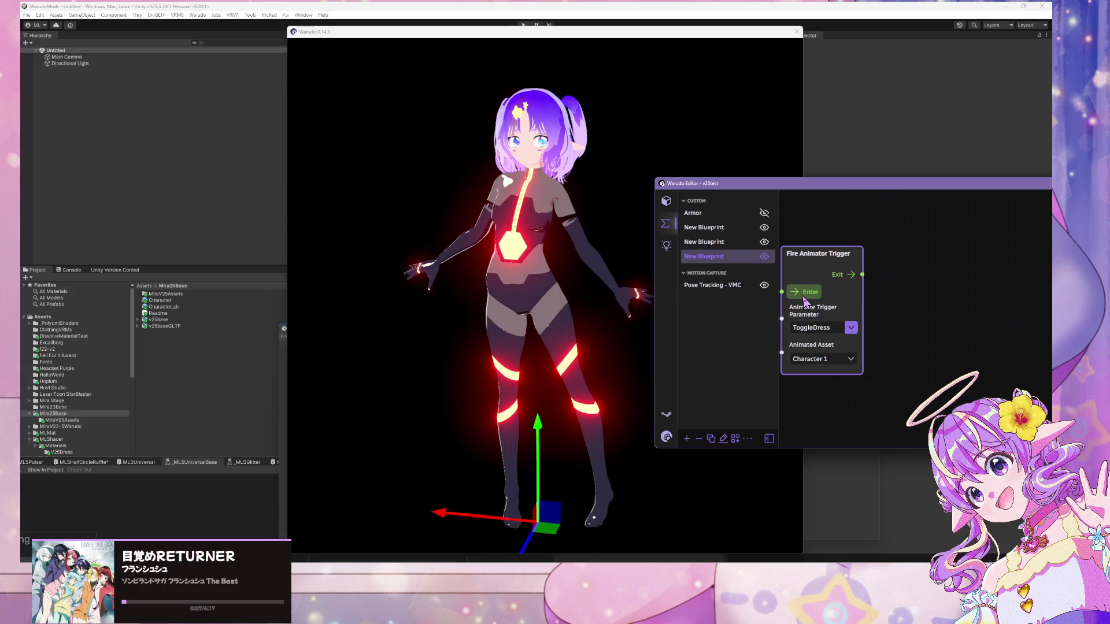
pyautogui.click(803, 298)
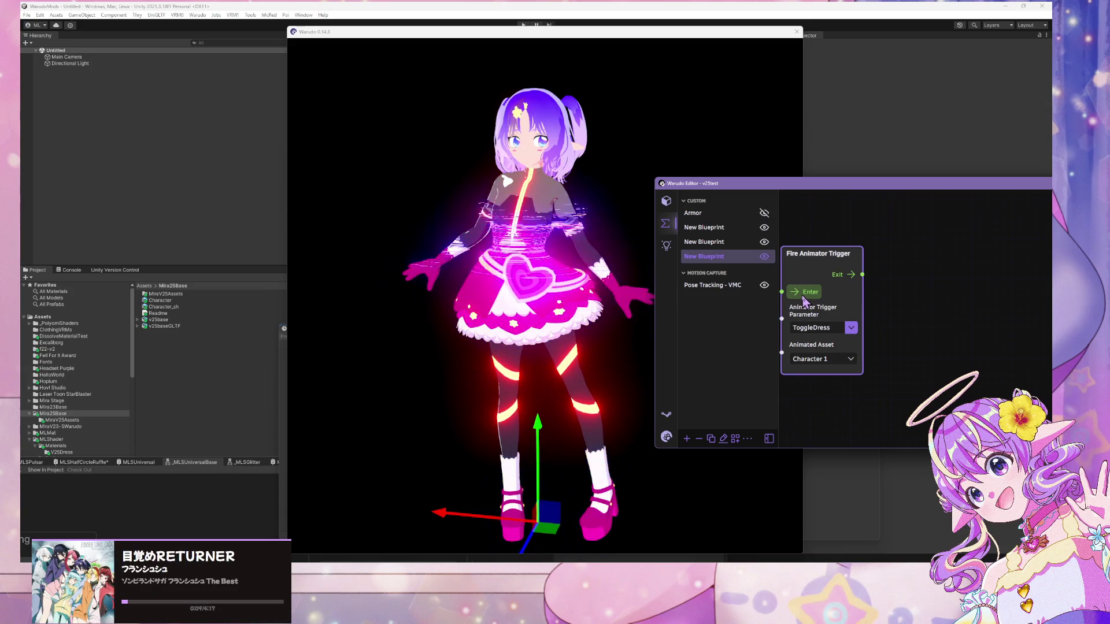
pyautogui.hotkey('alt', 'Tab')
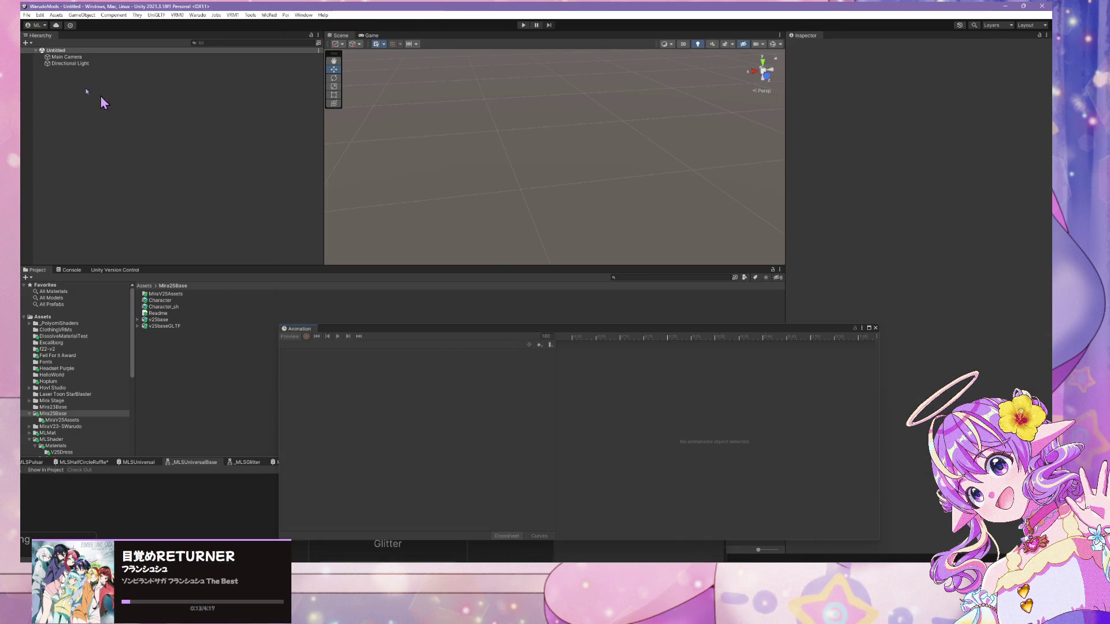
# - Place the Character model in the scene and move DressFadeIn's final keyframes to about 5:00
pyautogui.click(68, 427)
pyautogui.click(69, 415)
pyautogui.moveTo(165, 301); pyautogui.dragTo(164, 204)
pyautogui.press('f')
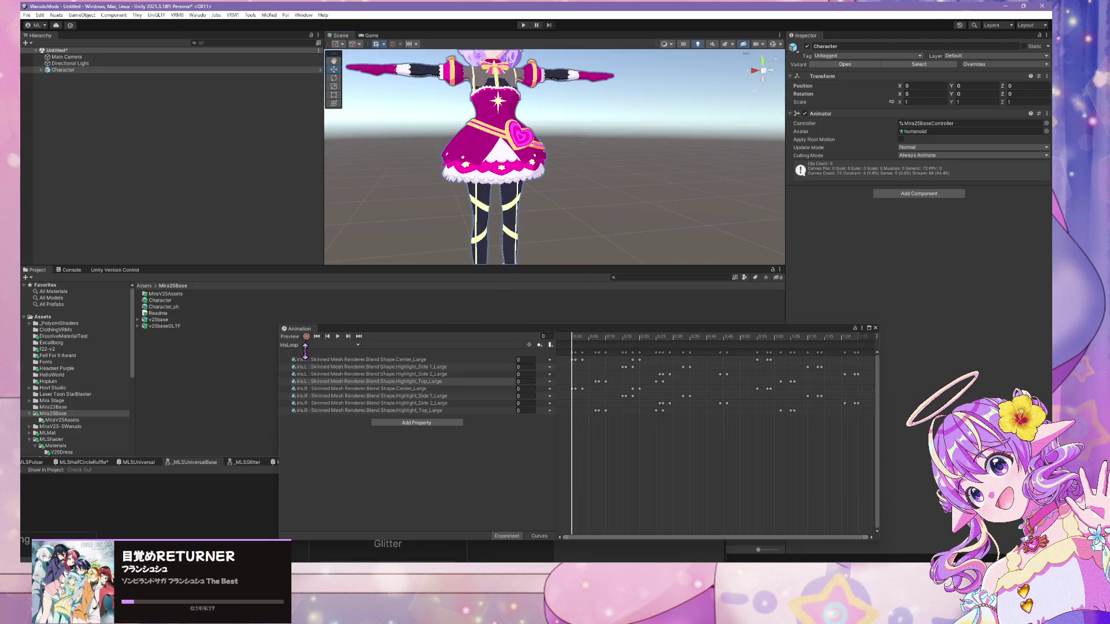
pyautogui.click(319, 345)
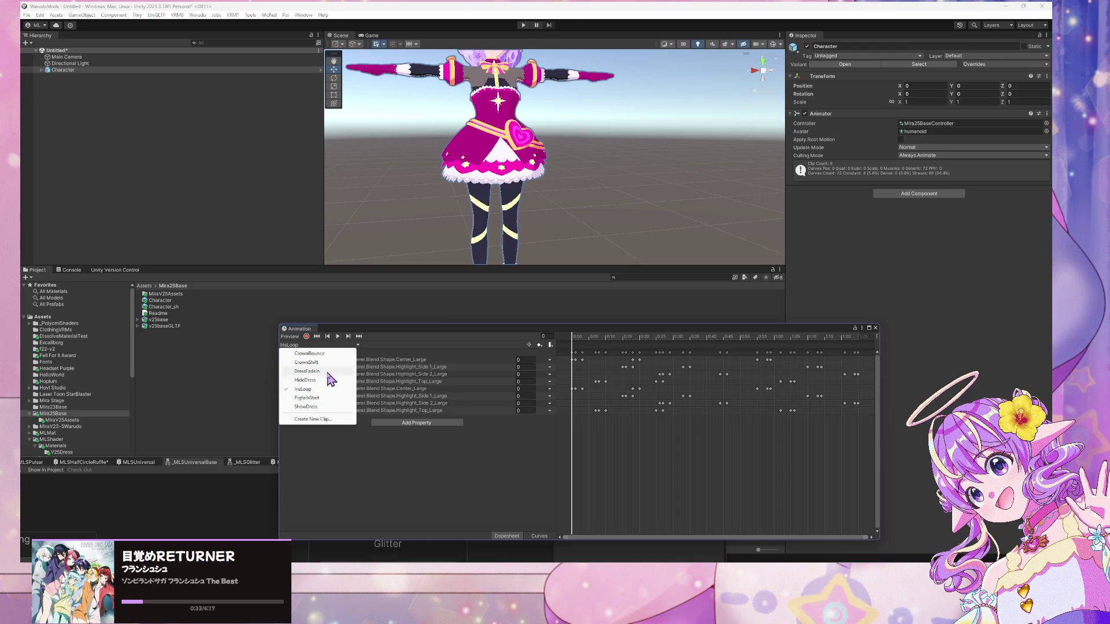
pyautogui.click(330, 372)
pyautogui.scroll(-3, 647, 470)
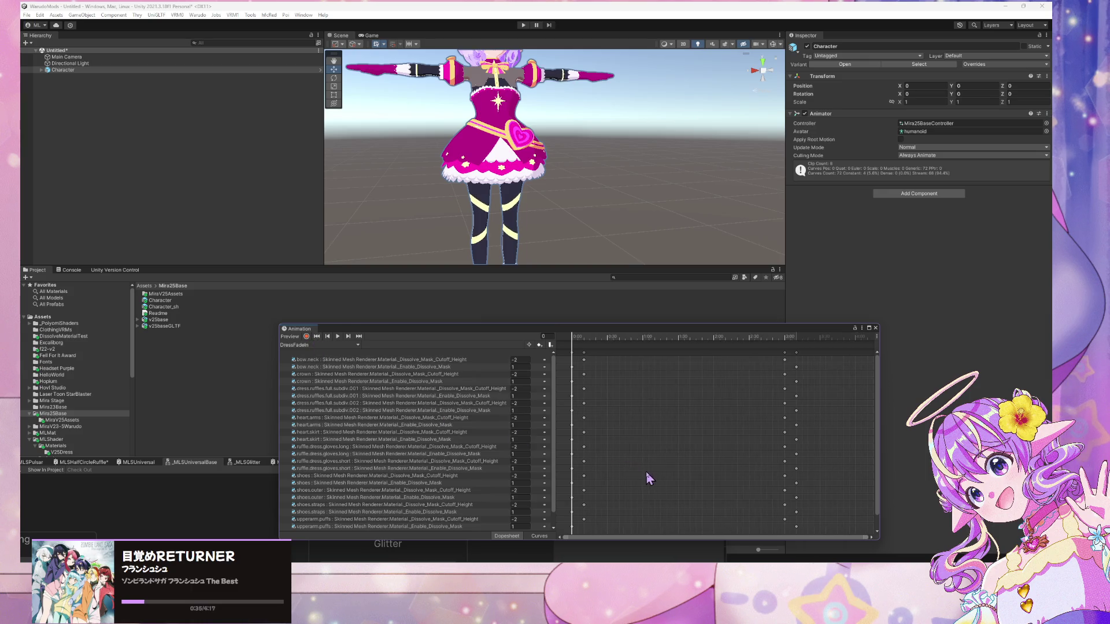
pyautogui.scroll(-3, 643, 470)
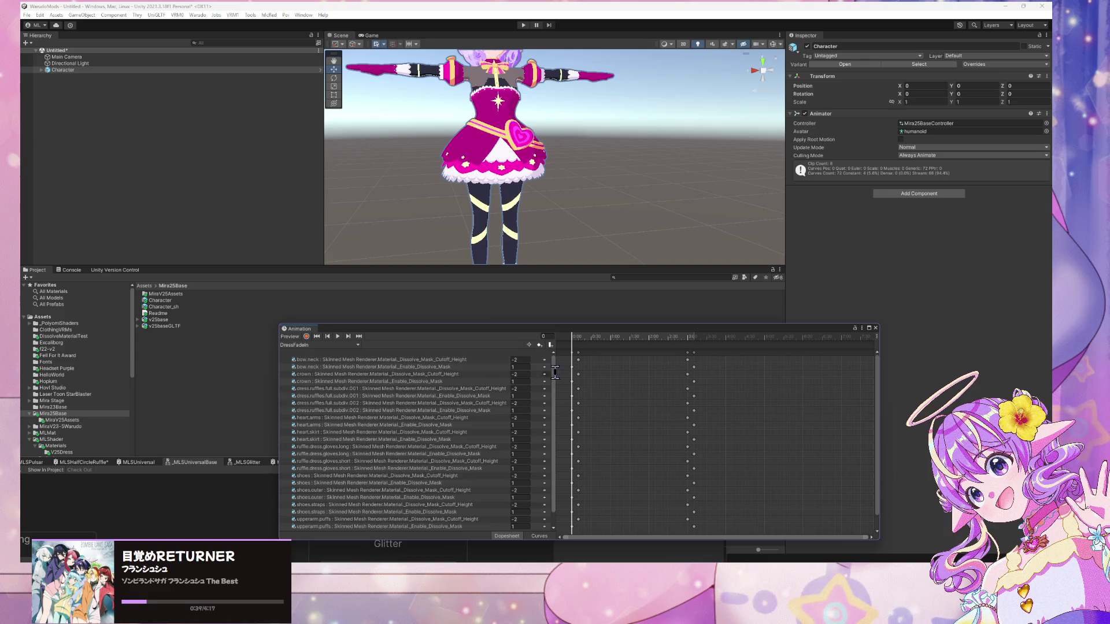
pyautogui.click(572, 352)
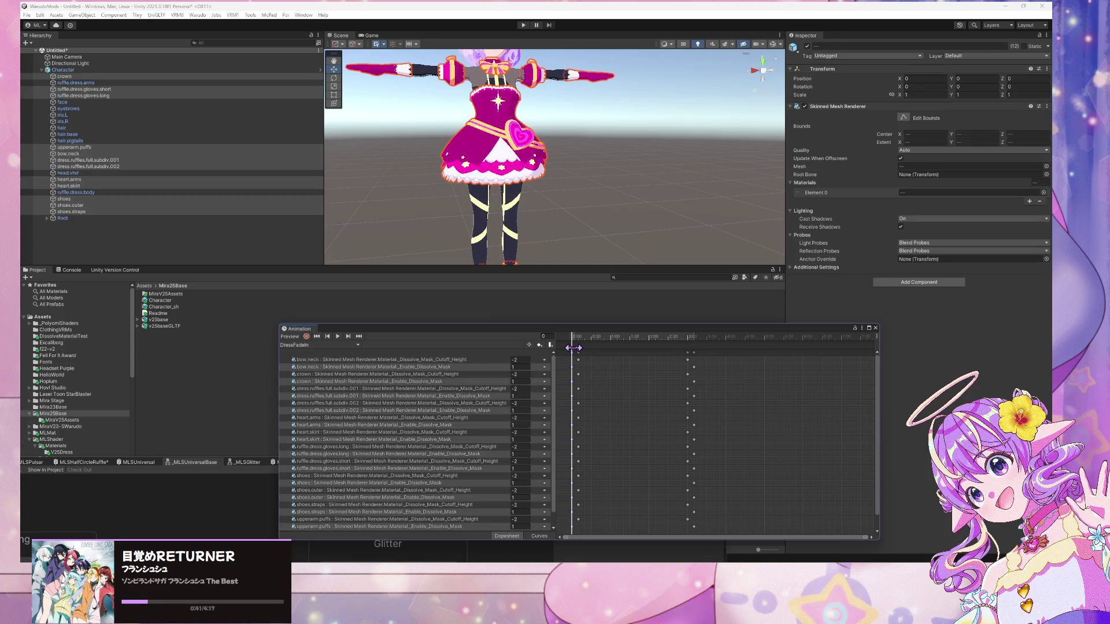
pyautogui.click(695, 353)
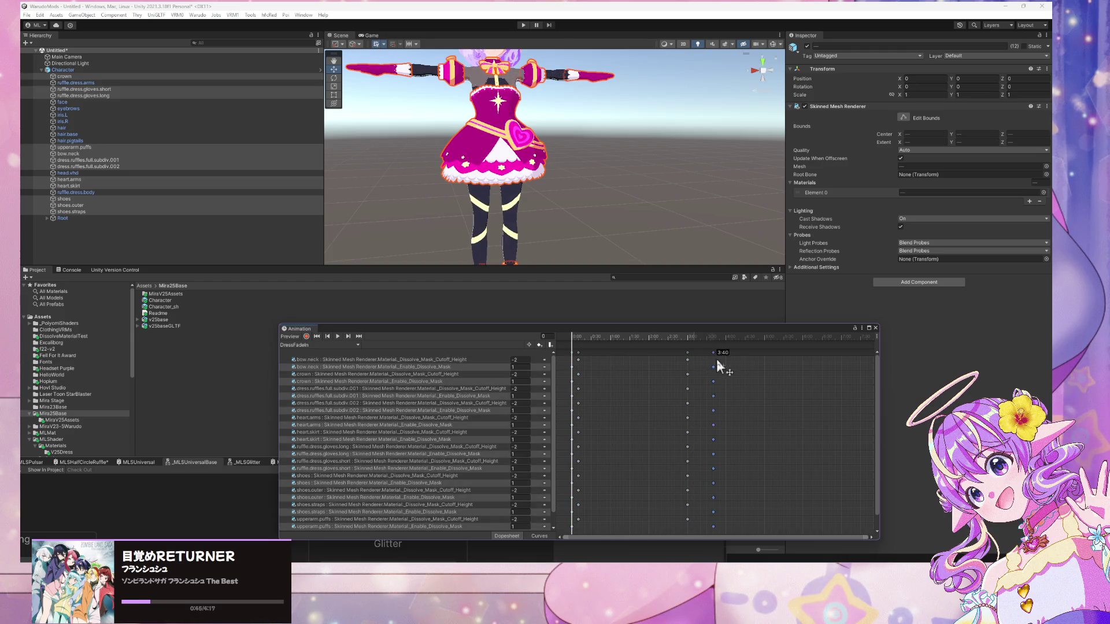
pyautogui.click(716, 401)
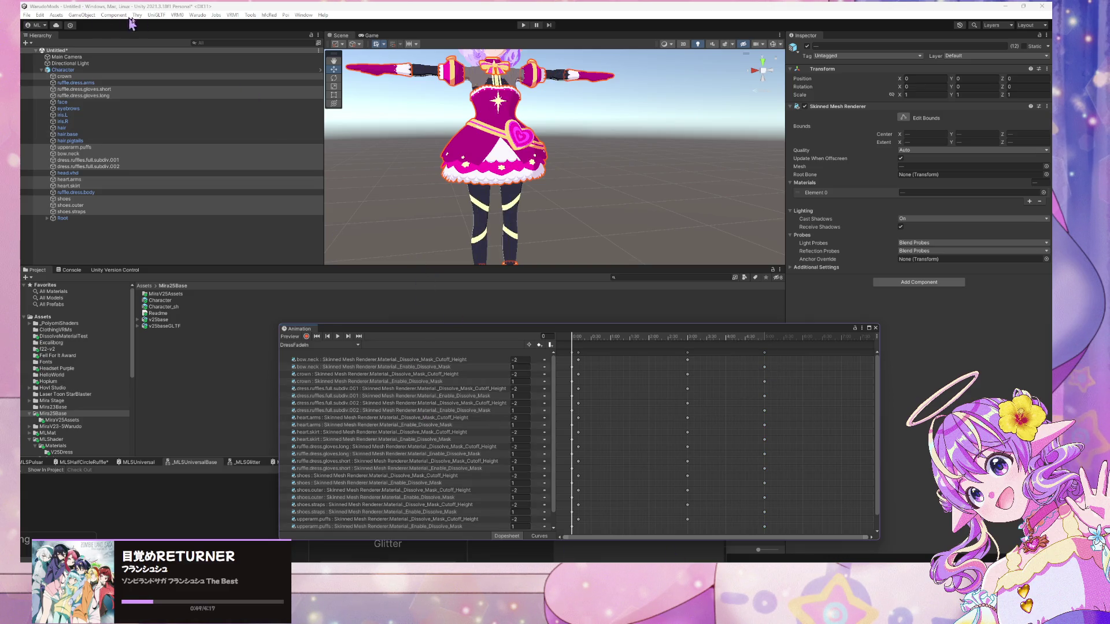
# - Build the Warudo mod and dismiss the prefab restructure warning
pyautogui.click(198, 15)
pyautogui.click(220, 67)
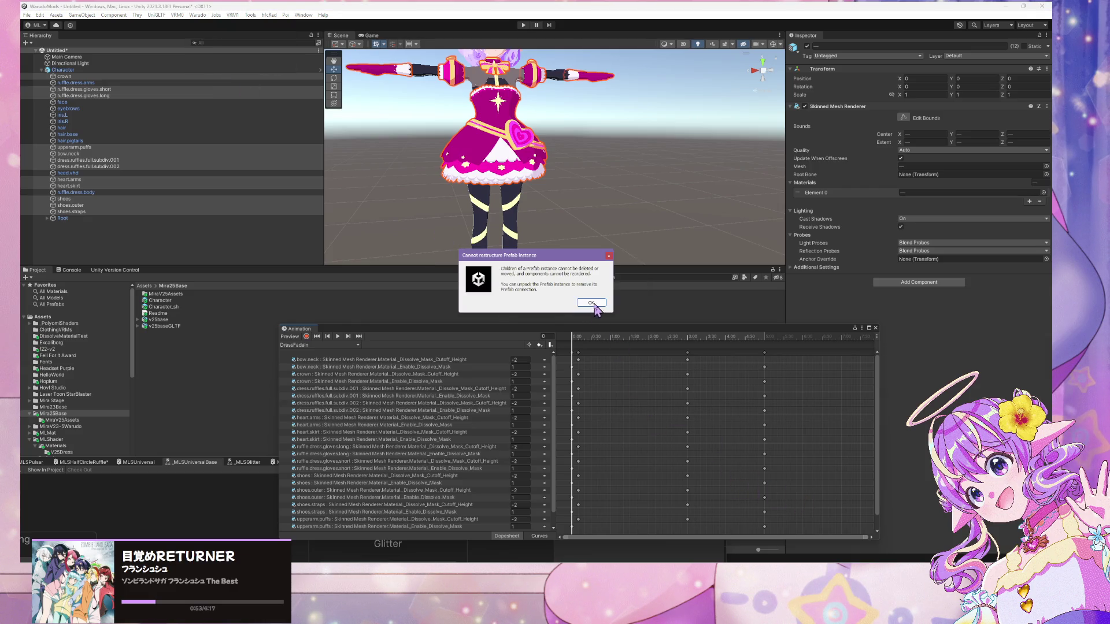
pyautogui.click(592, 303)
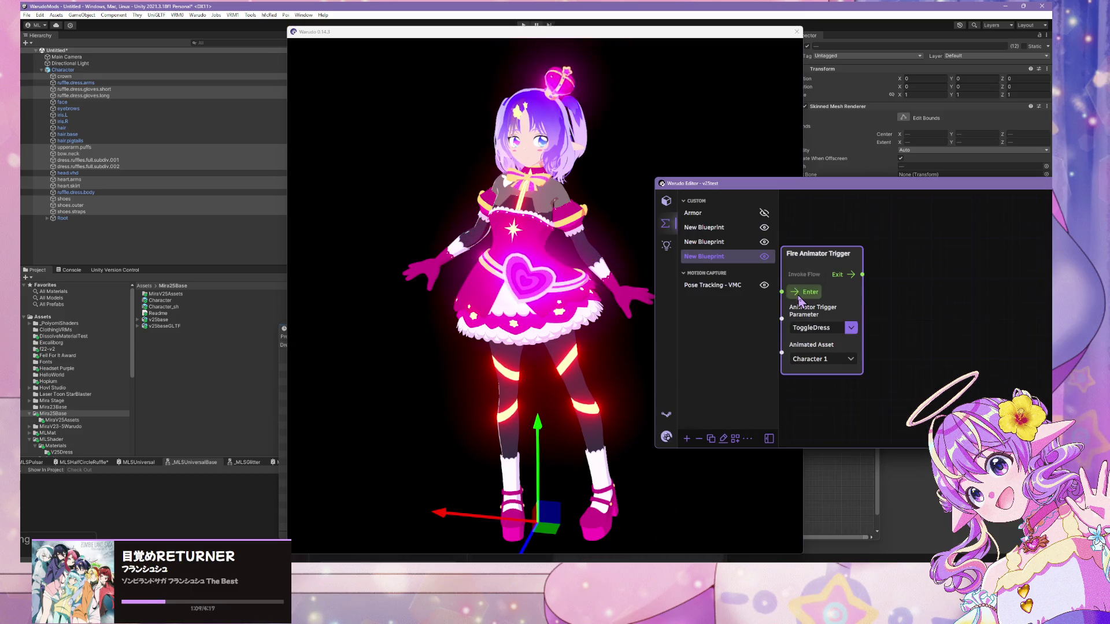
# - Fire ToggleDress three times on the rebuilt avatar and pan to watch the dress dissolve
pyautogui.click(799, 297)
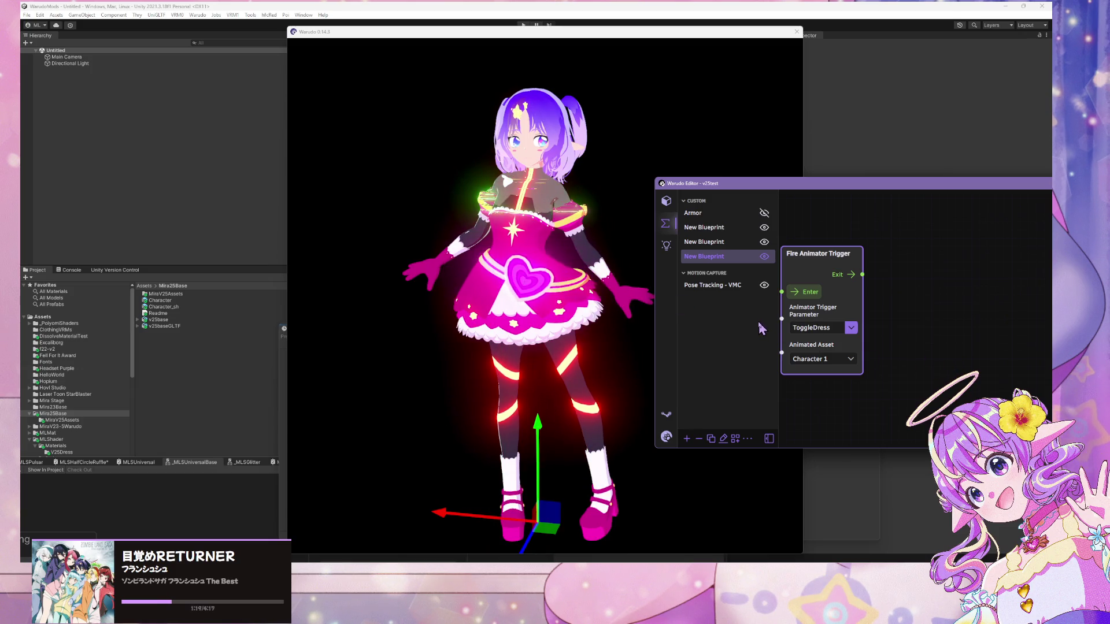
pyautogui.click(807, 293)
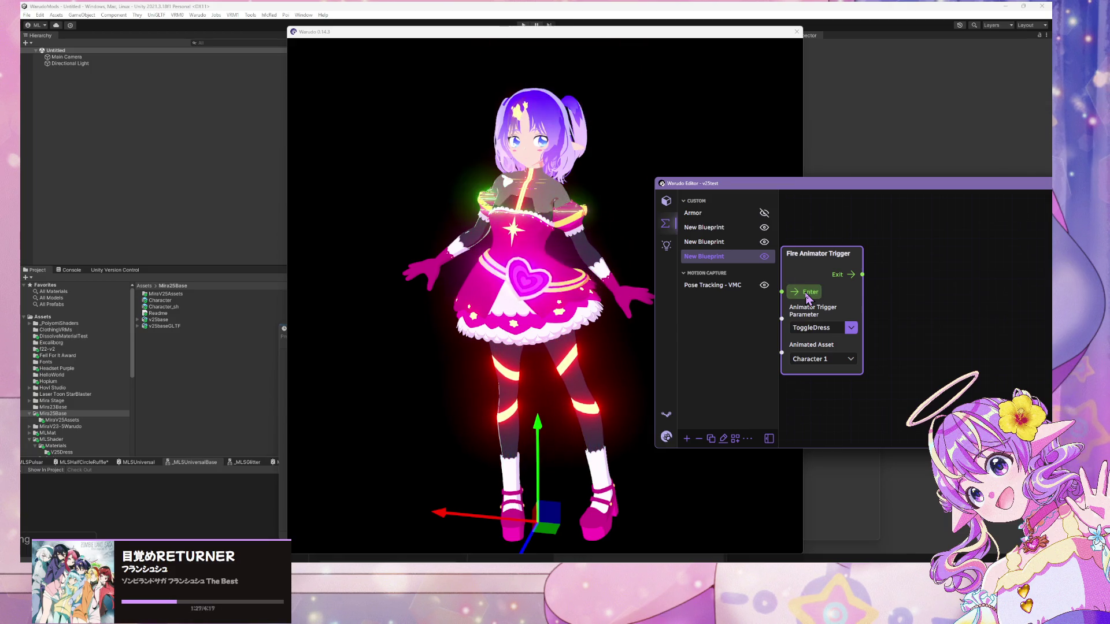
pyautogui.click(808, 296)
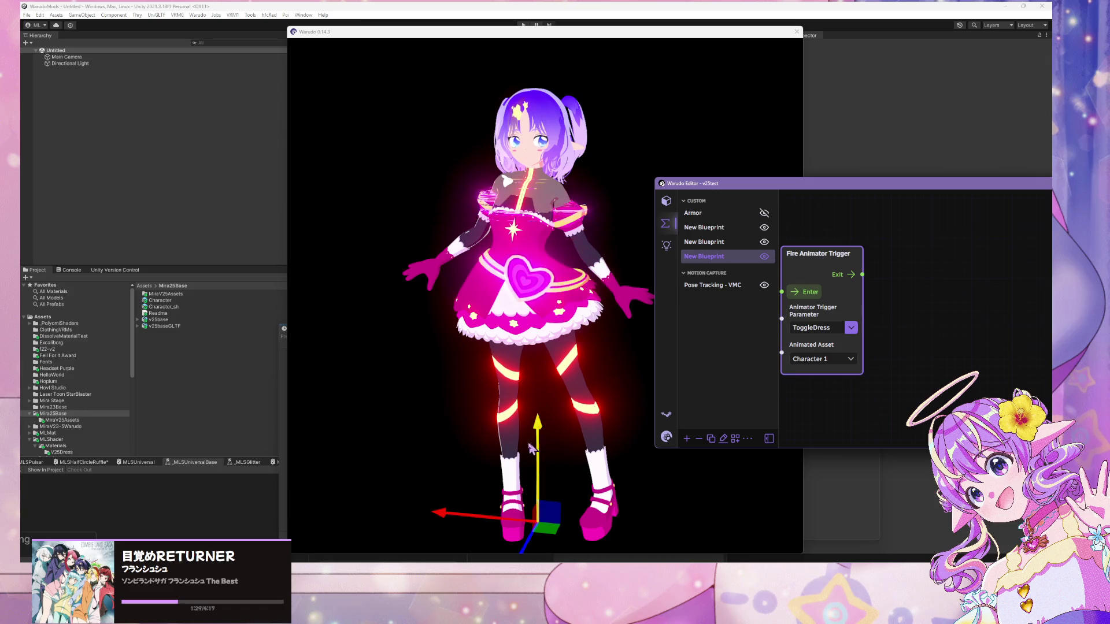
pyautogui.moveTo(539, 429)
pyautogui.mouseDown()
pyautogui.moveTo(552, 526)
pyautogui.moveTo(596, 246)
pyautogui.moveTo(601, 315)
pyautogui.mouseUp()
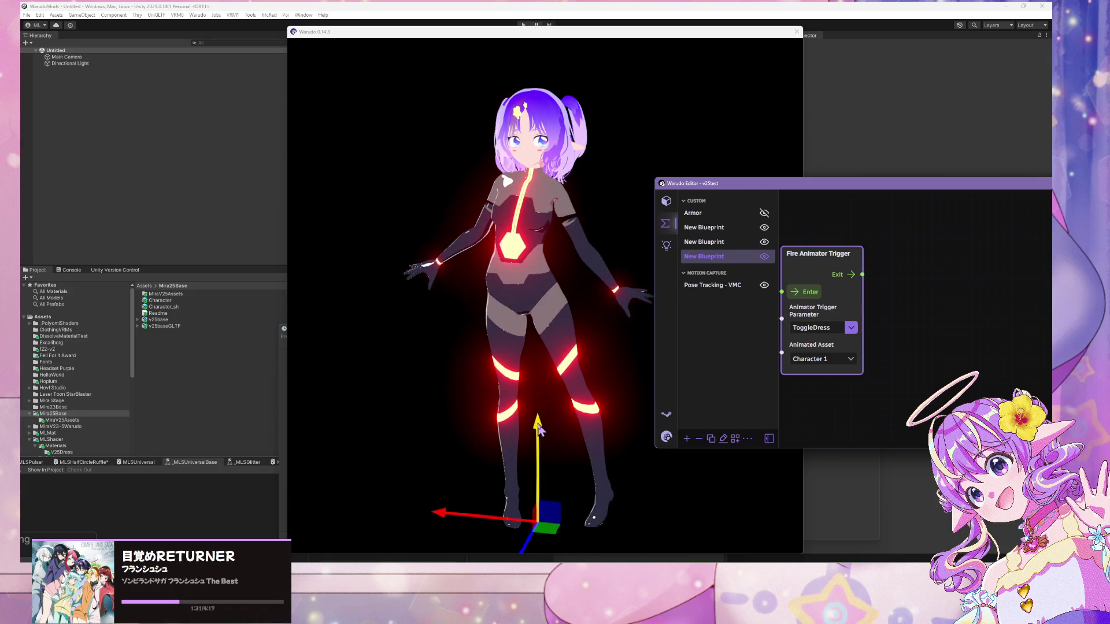
pyautogui.click(812, 309)
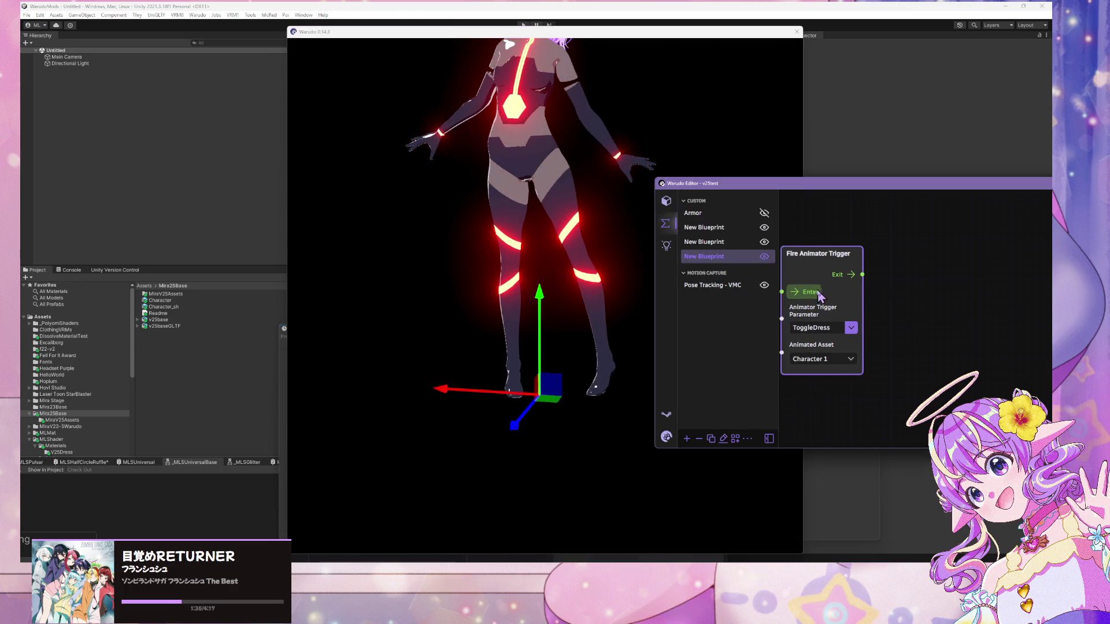
pyautogui.click(550, 304)
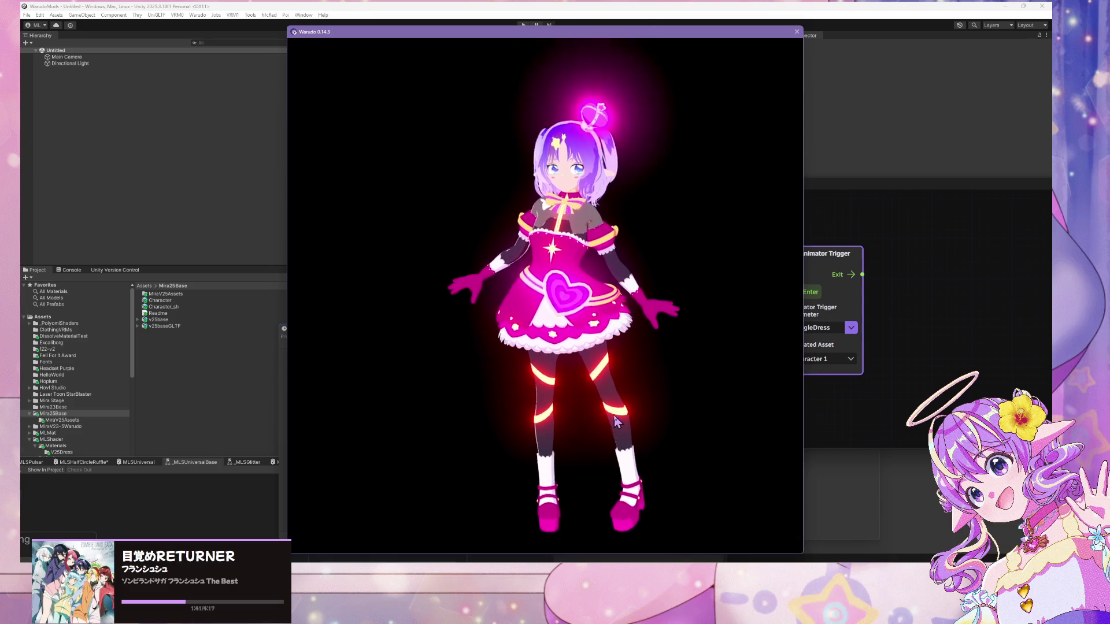
# - Switch GitHub Desktop to the mira-warudo-playground repository
pyautogui.moveTo(679, 558)
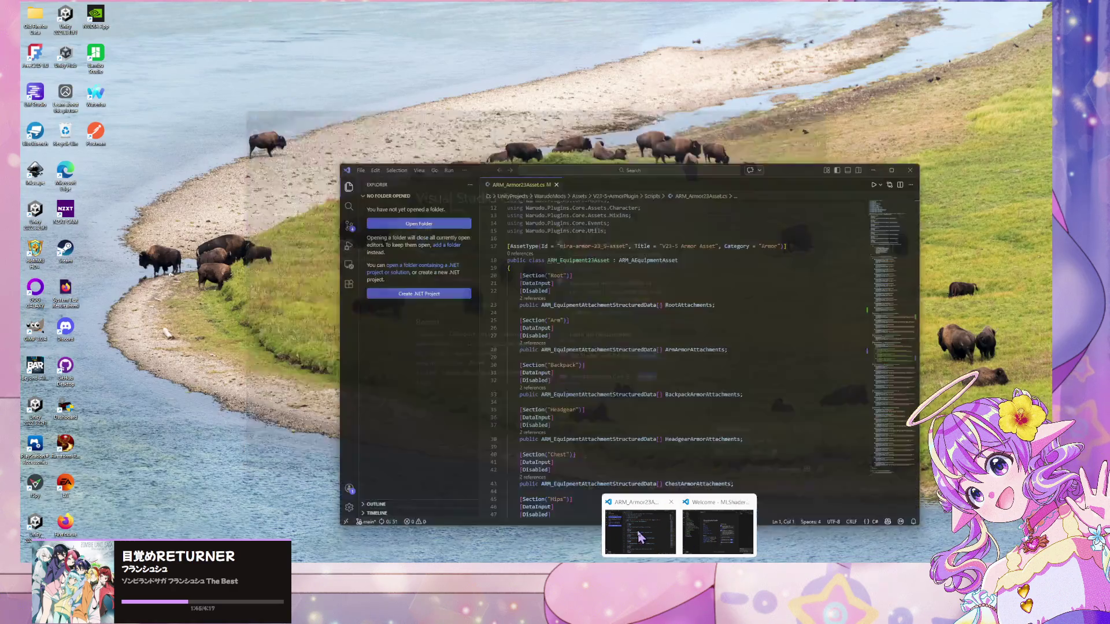
pyautogui.click(640, 528)
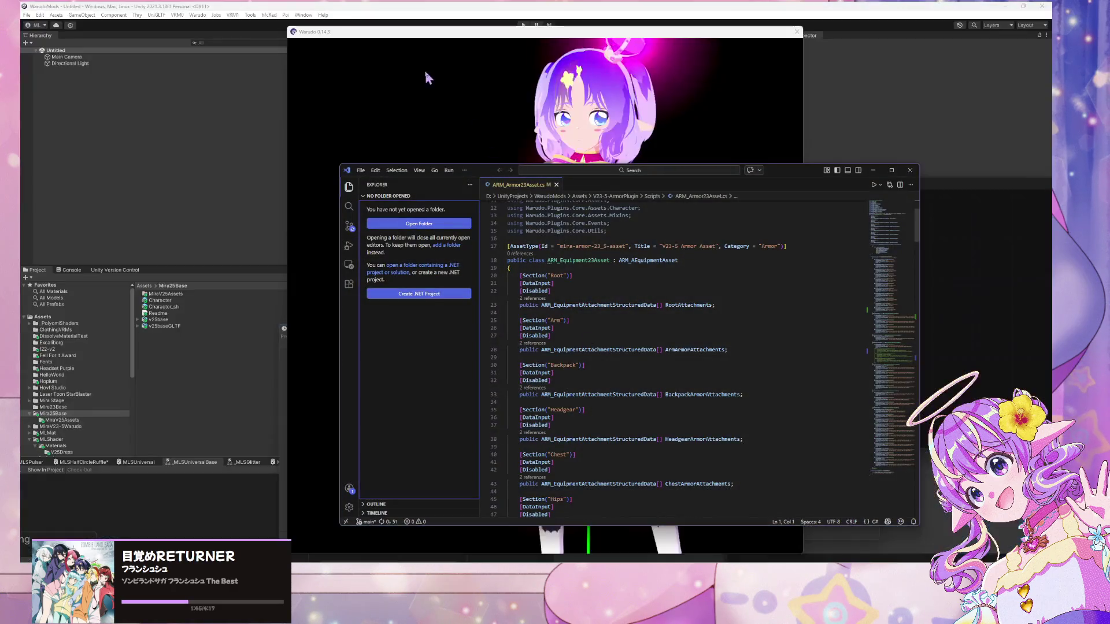
pyautogui.hotkey('alt', 'Tab')
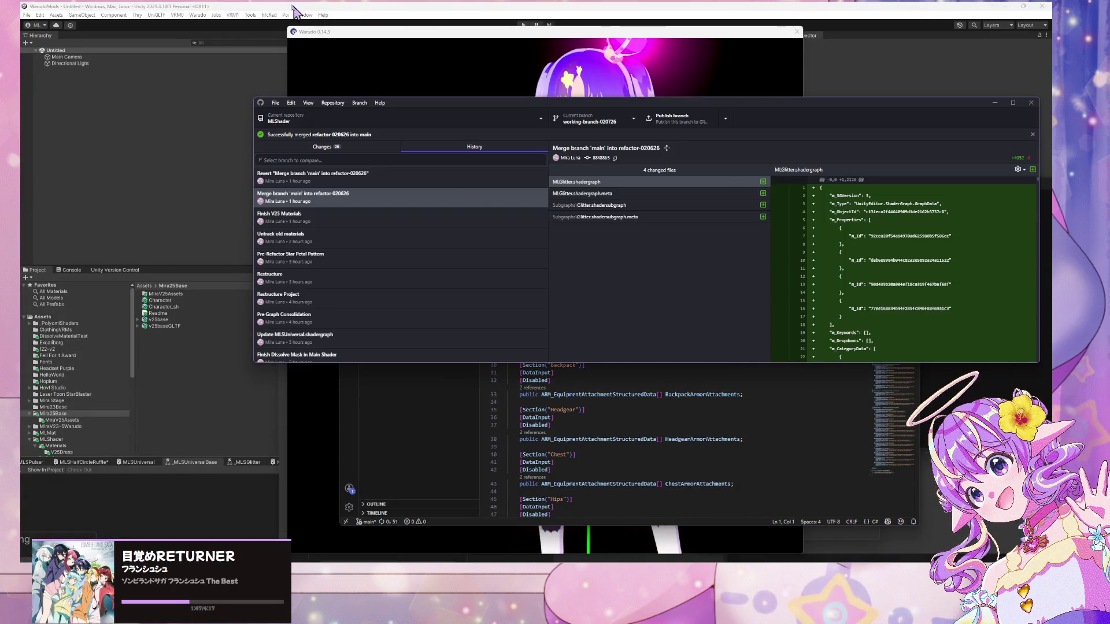
pyautogui.click(375, 121)
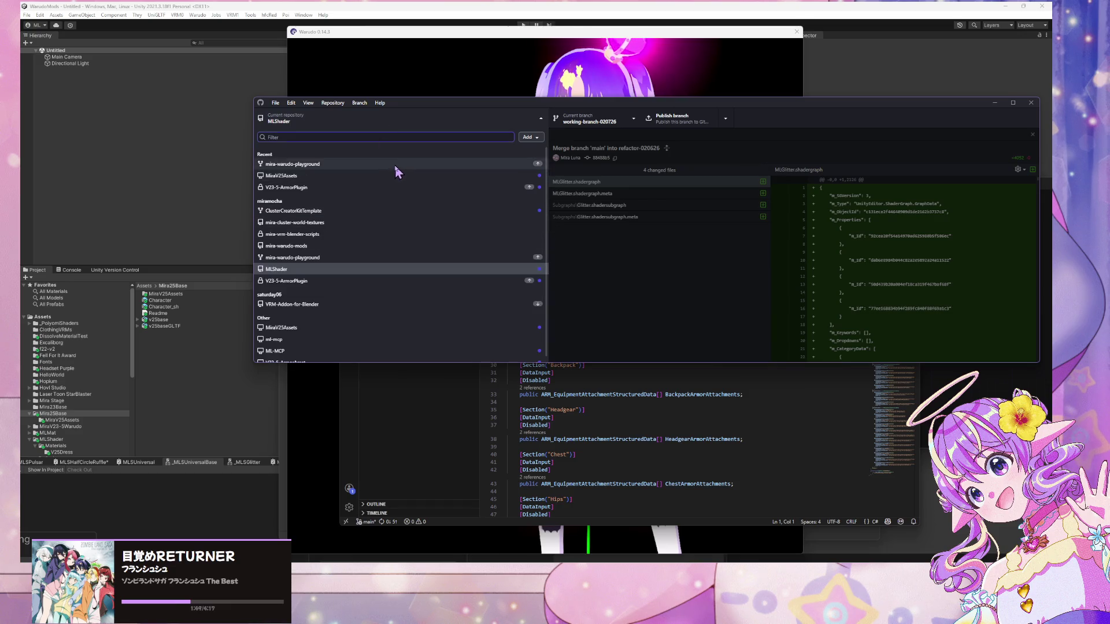
pyautogui.click(382, 163)
# - Open ML_ShaderUpdater.cs from the latest commit in its default program
pyautogui.click(416, 135)
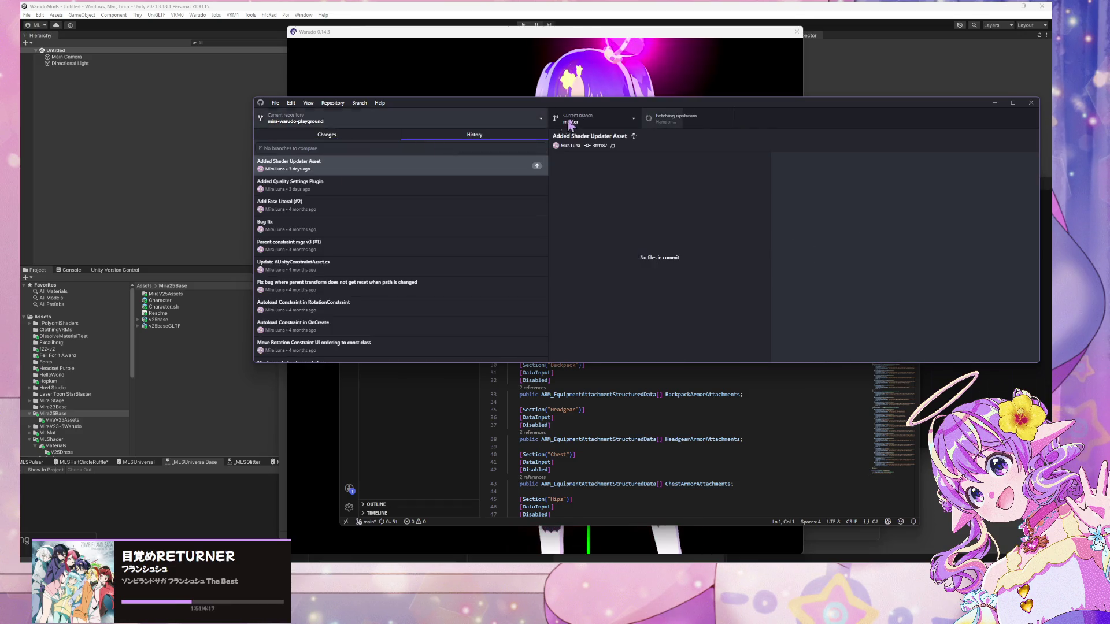
pyautogui.click(619, 170)
pyautogui.rightClick(621, 172)
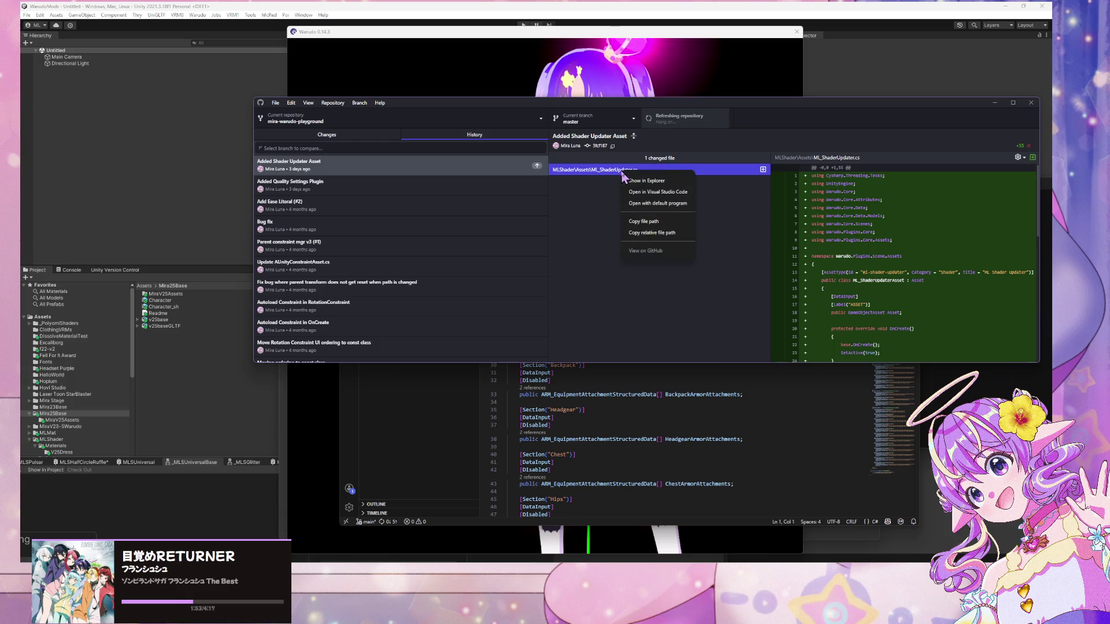
pyautogui.click(680, 201)
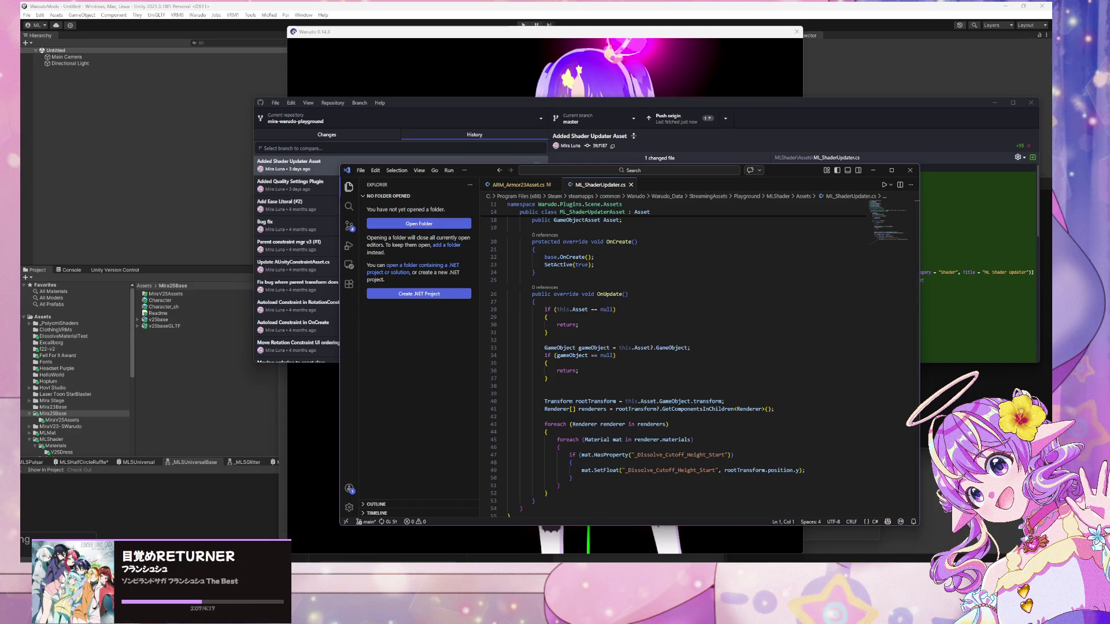
# - Review the dissolve-cutoff code in ML_ShaderUpdater.cs, then return to the Warudo editor
pyautogui.moveTo(573, 573)
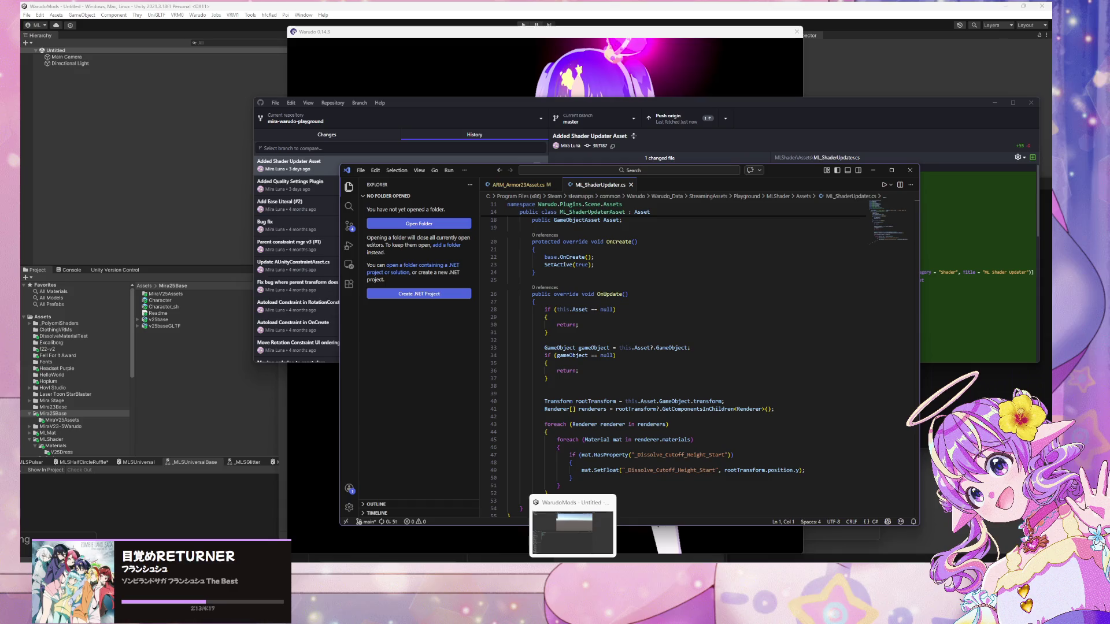
pyautogui.moveTo(732, 572)
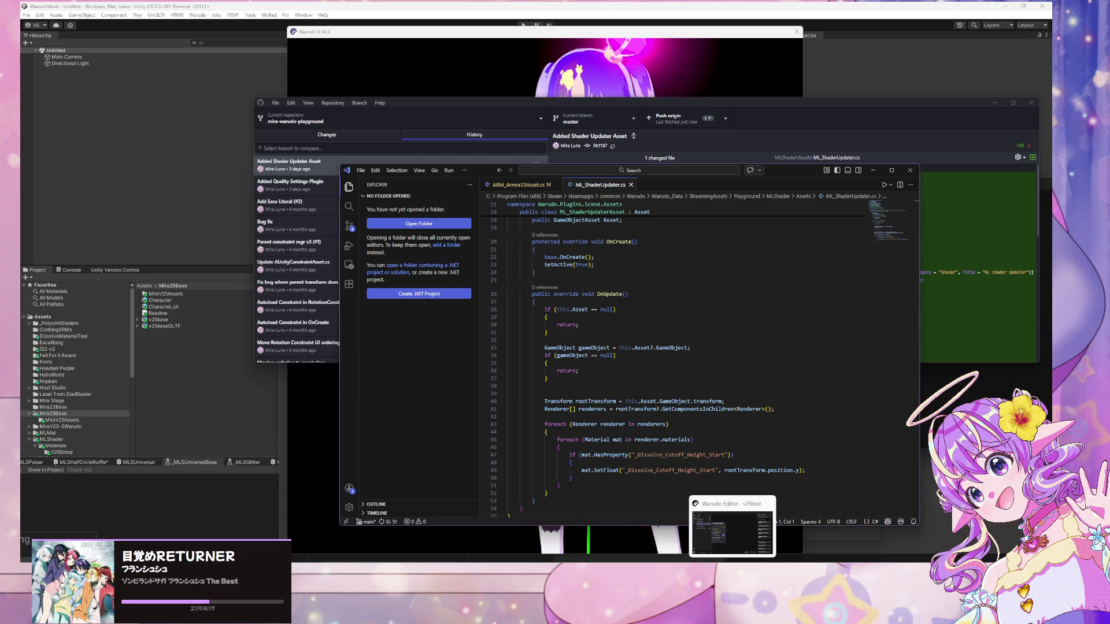
pyautogui.click(733, 529)
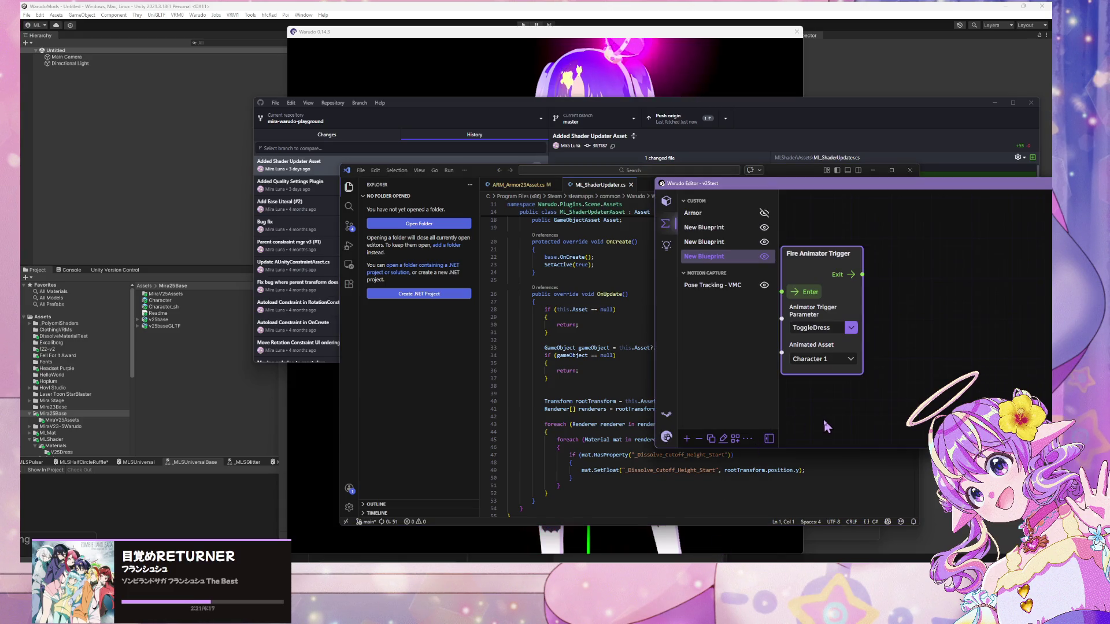
# - Set the ML Shader Updater asset's target to Character 1
pyautogui.click(673, 213)
pyautogui.scroll(-5, 719, 376)
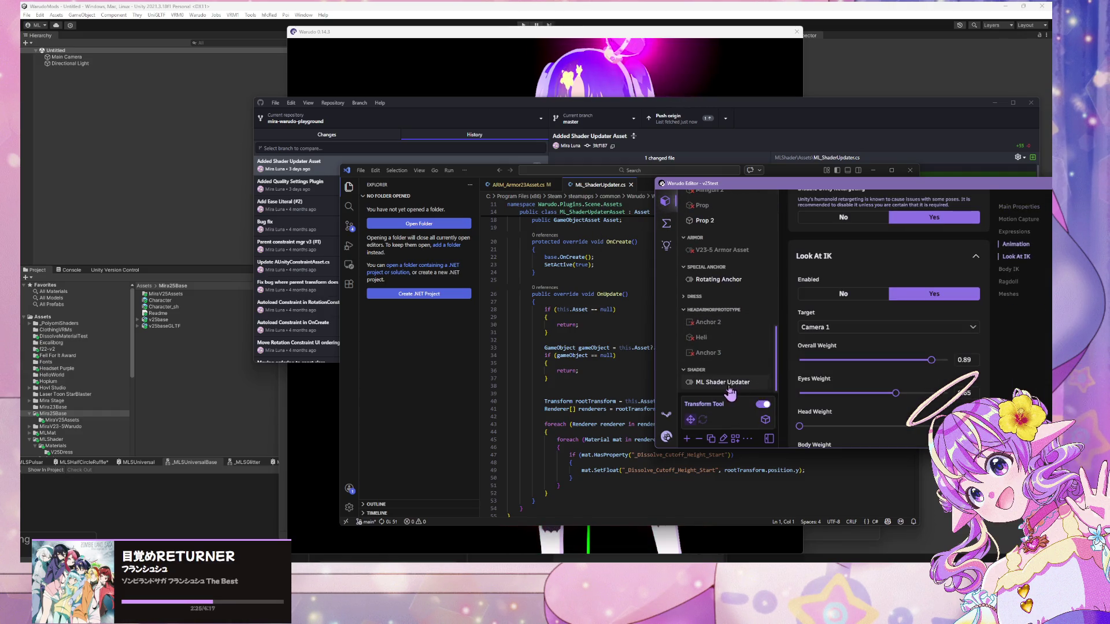
pyautogui.click(723, 418)
pyautogui.click(913, 252)
pyautogui.scroll(-3, 850, 389)
pyautogui.scroll(5, 852, 392)
pyautogui.click(841, 355)
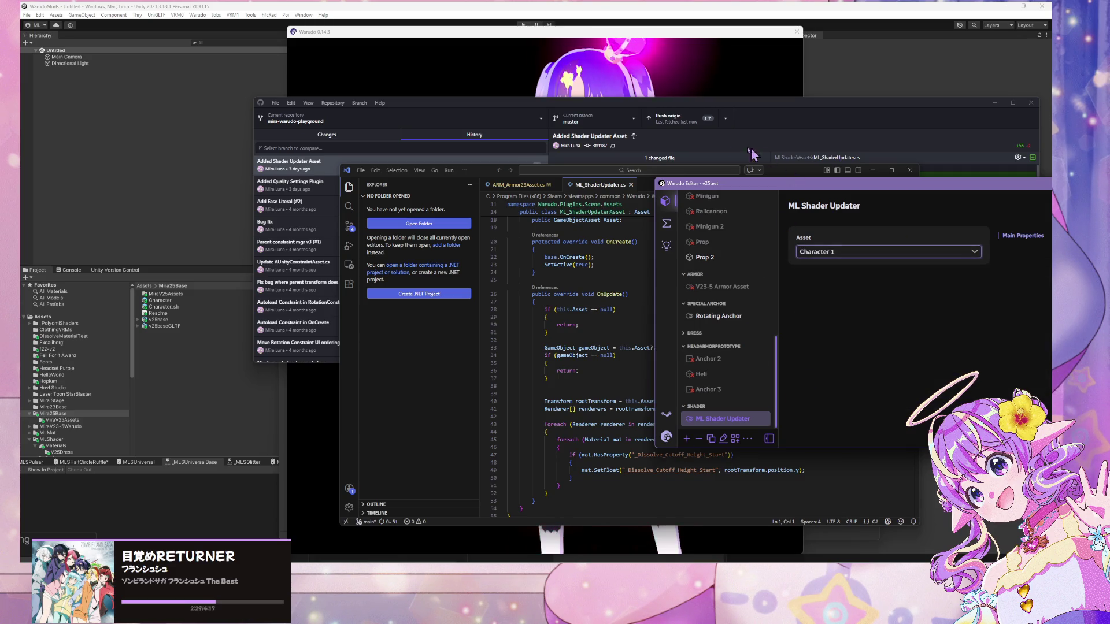
# - Fire the ToggleDress trigger twice to swap the avatar between bodysuit and dress
pyautogui.click(695, 54)
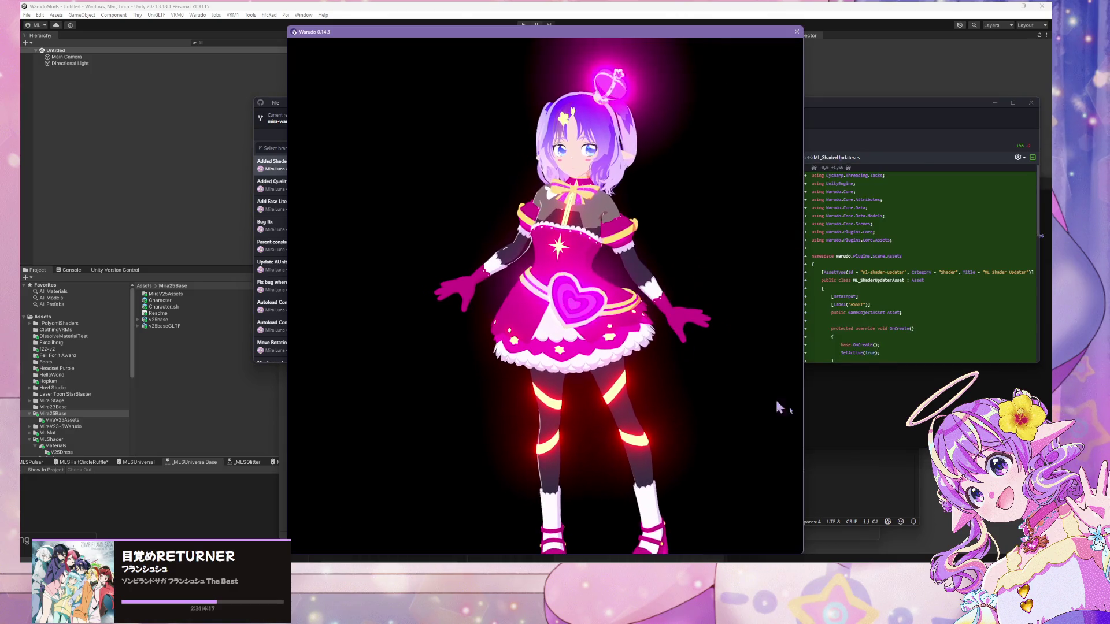
pyautogui.hotkey('alt', 'Tab')
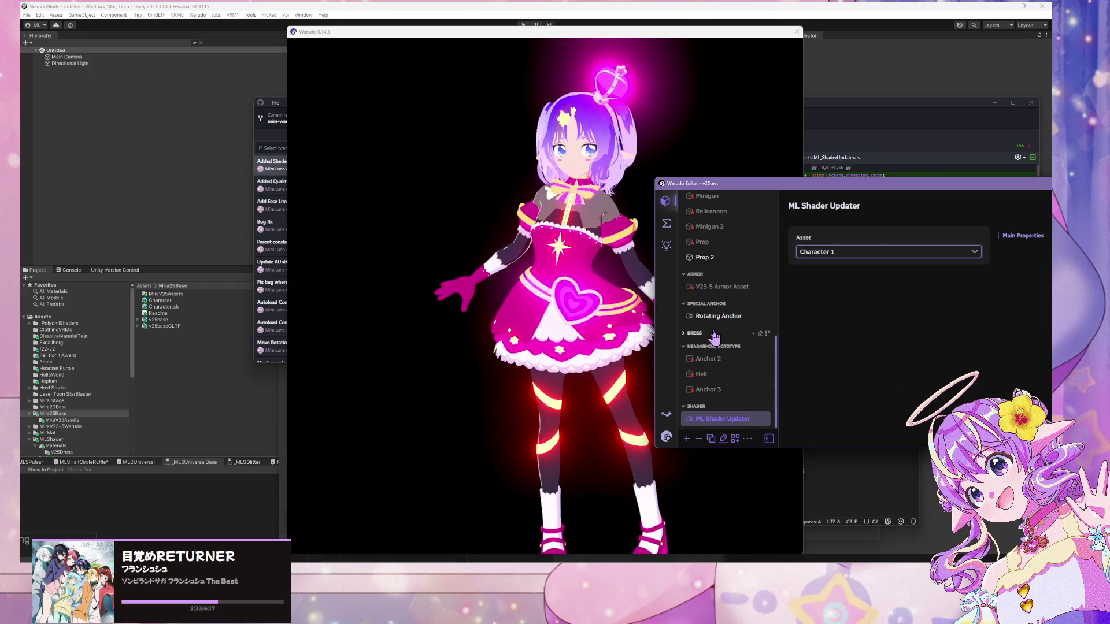
pyautogui.click(666, 223)
pyautogui.click(703, 256)
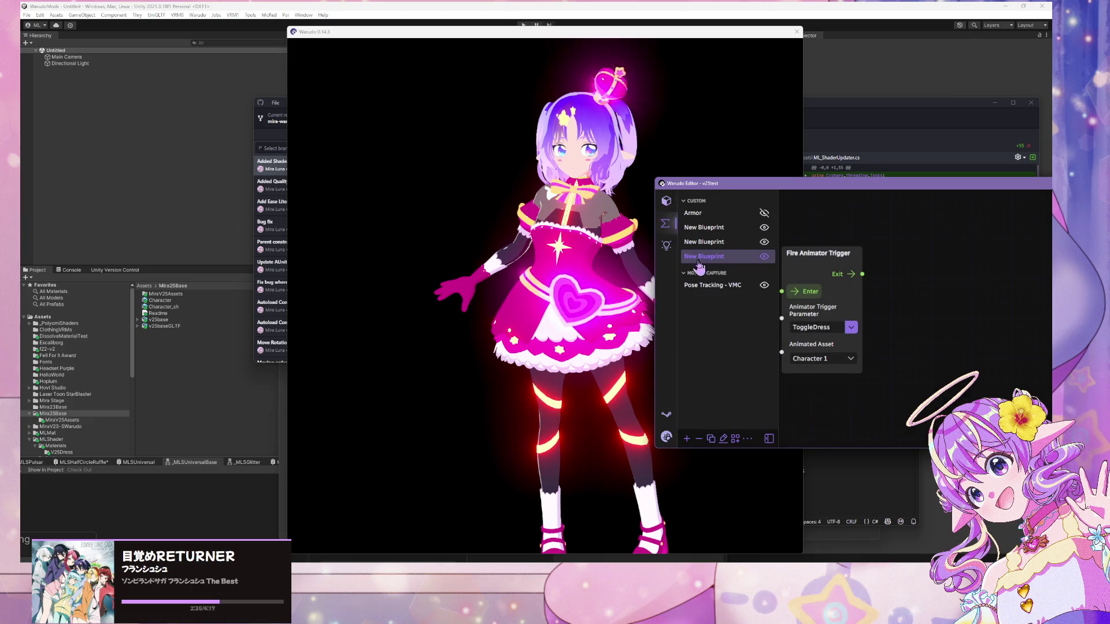
pyautogui.click(806, 291)
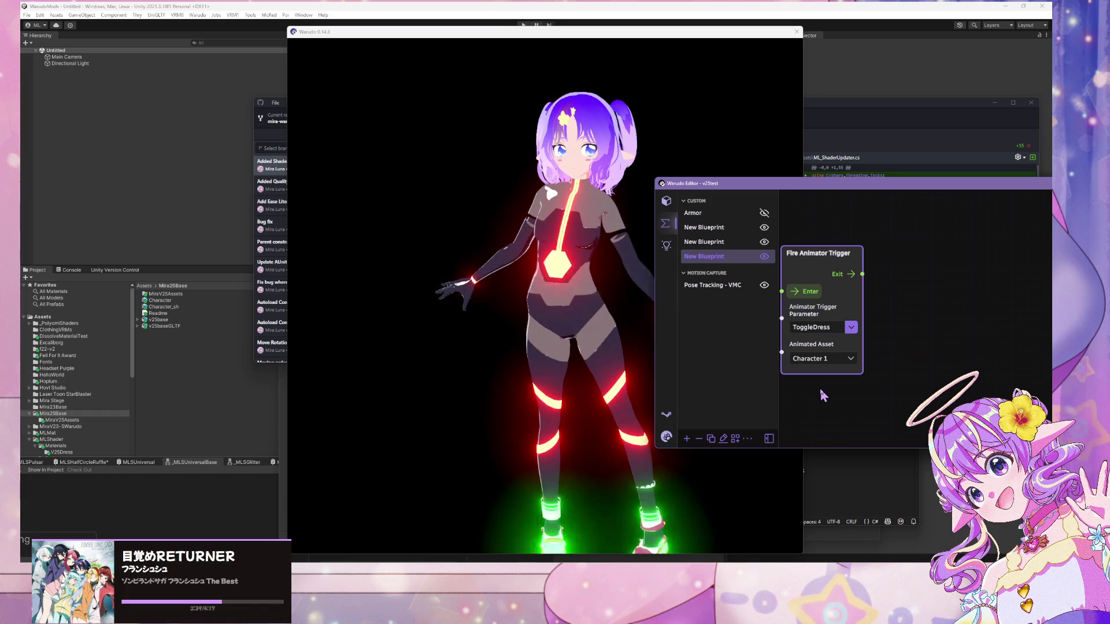
pyautogui.click(809, 293)
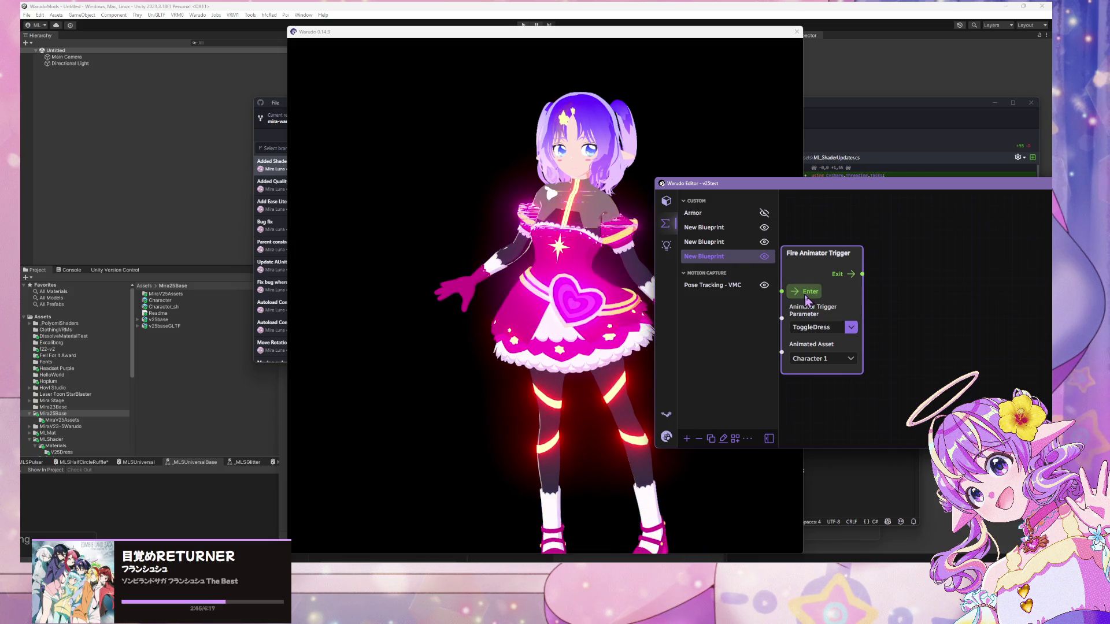
pyautogui.click(650, 375)
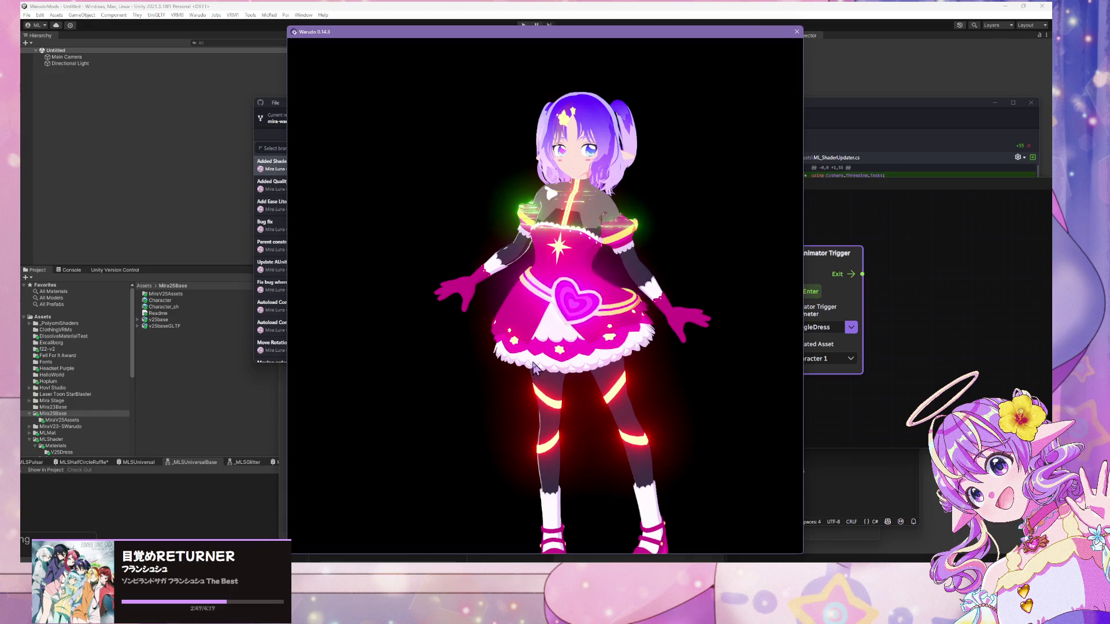
pyautogui.click(809, 216)
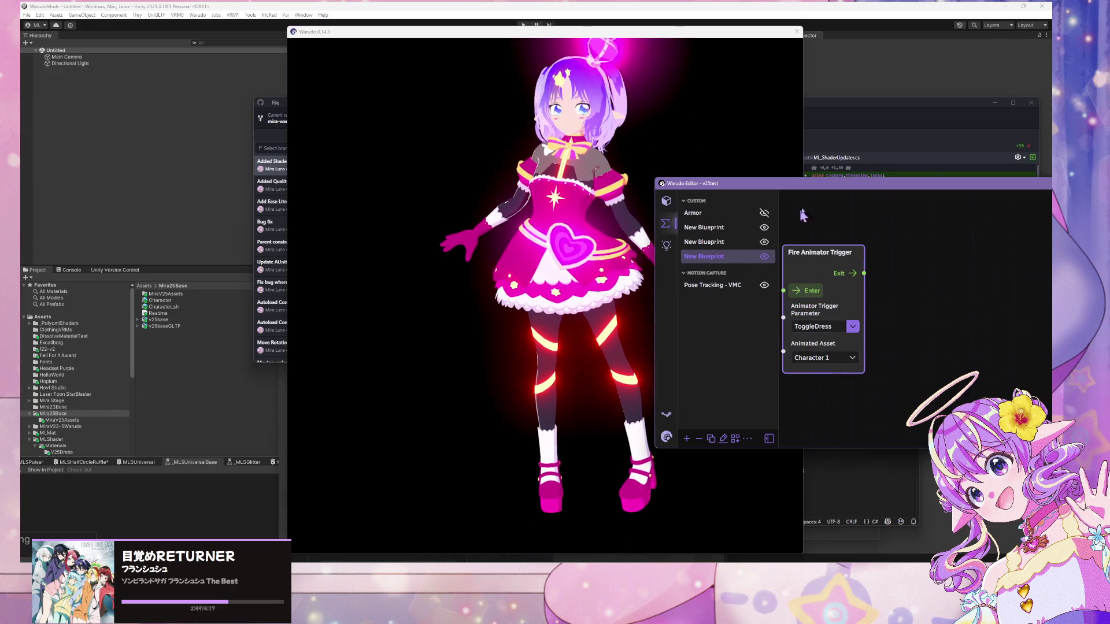
pyautogui.click(755, 134)
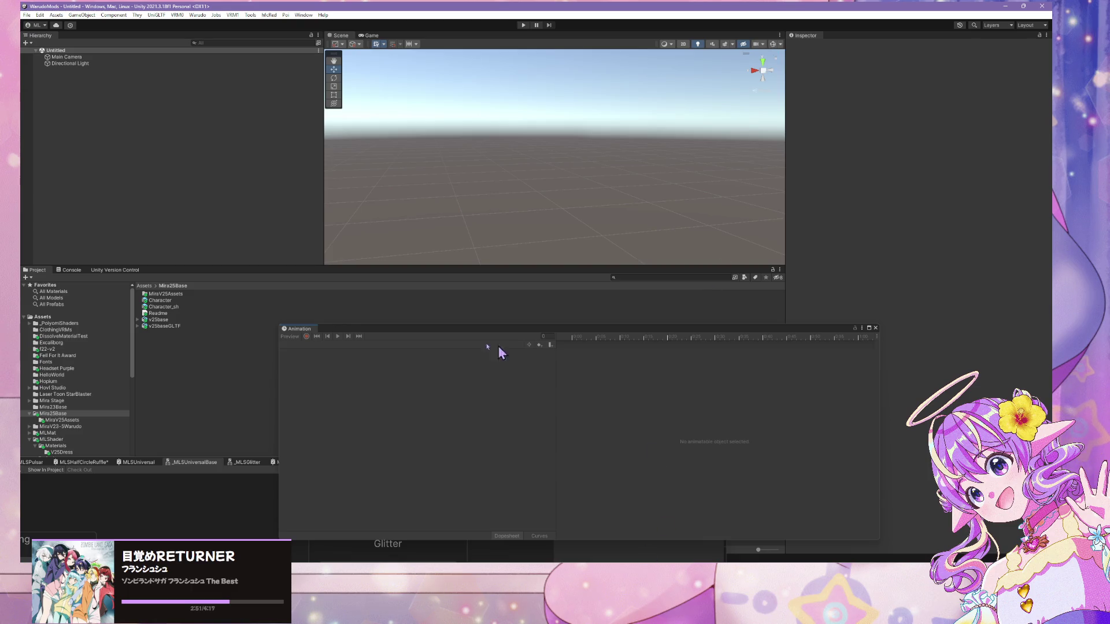
# - Select the Character prefab and inspect V25DressMagentaGlitter in the MLShader V25Dress materials folder
pyautogui.click(165, 300)
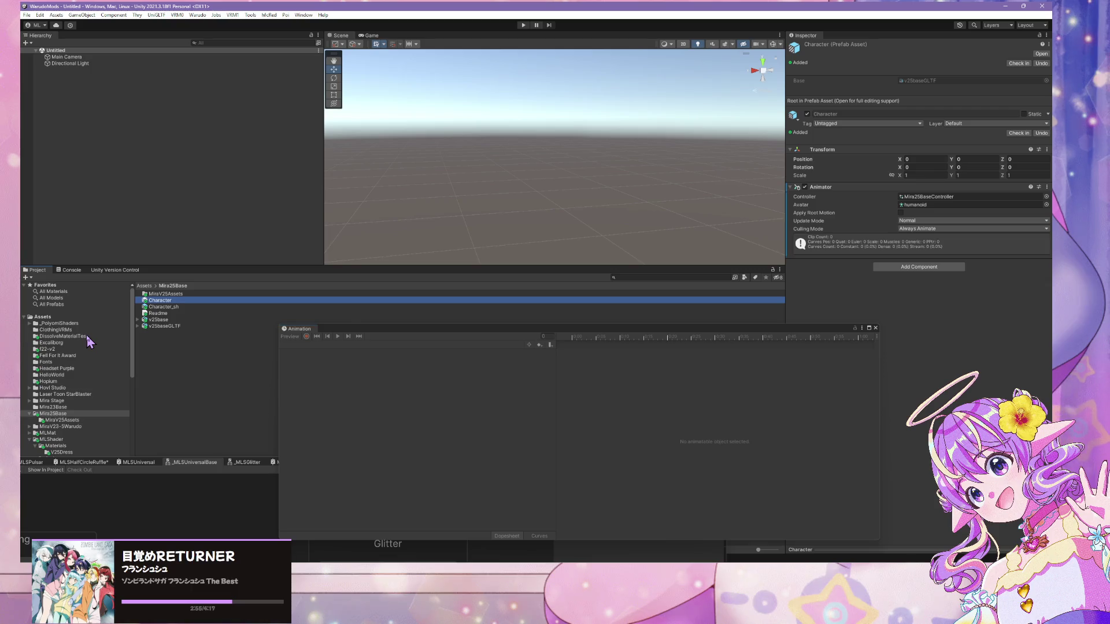
pyautogui.moveTo(377, 328)
pyautogui.mouseDown()
pyautogui.moveTo(531, 248)
pyautogui.moveTo(655, 397)
pyautogui.moveTo(575, 363)
pyautogui.mouseUp()
pyautogui.scroll(-5, 111, 390)
pyautogui.scroll(5, 110, 386)
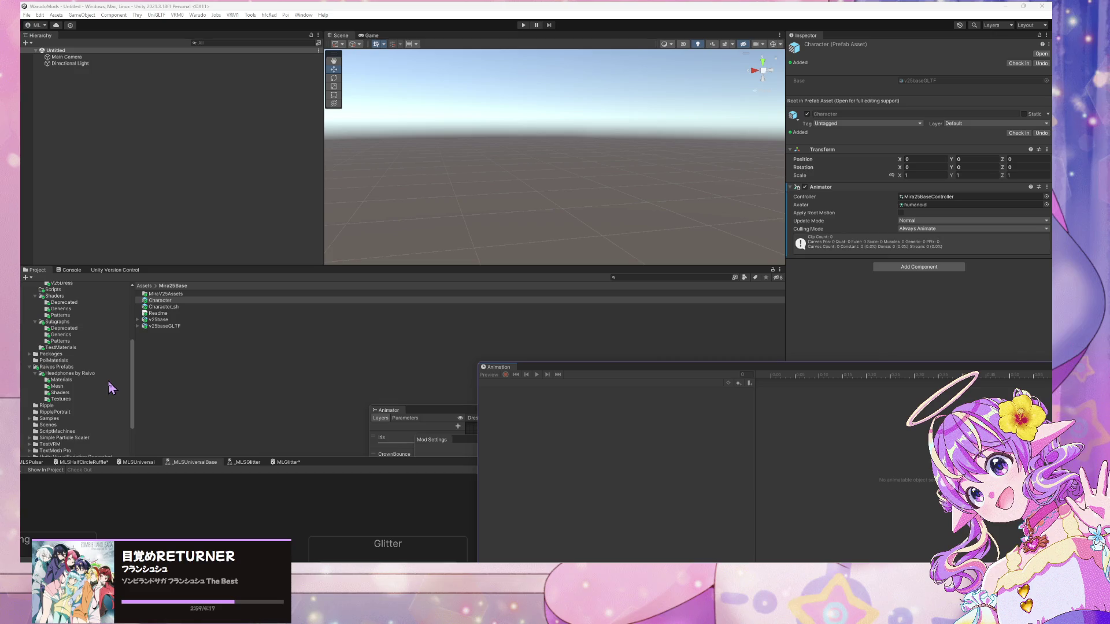
pyautogui.scroll(2, 78, 399)
pyautogui.scroll(-3, 78, 398)
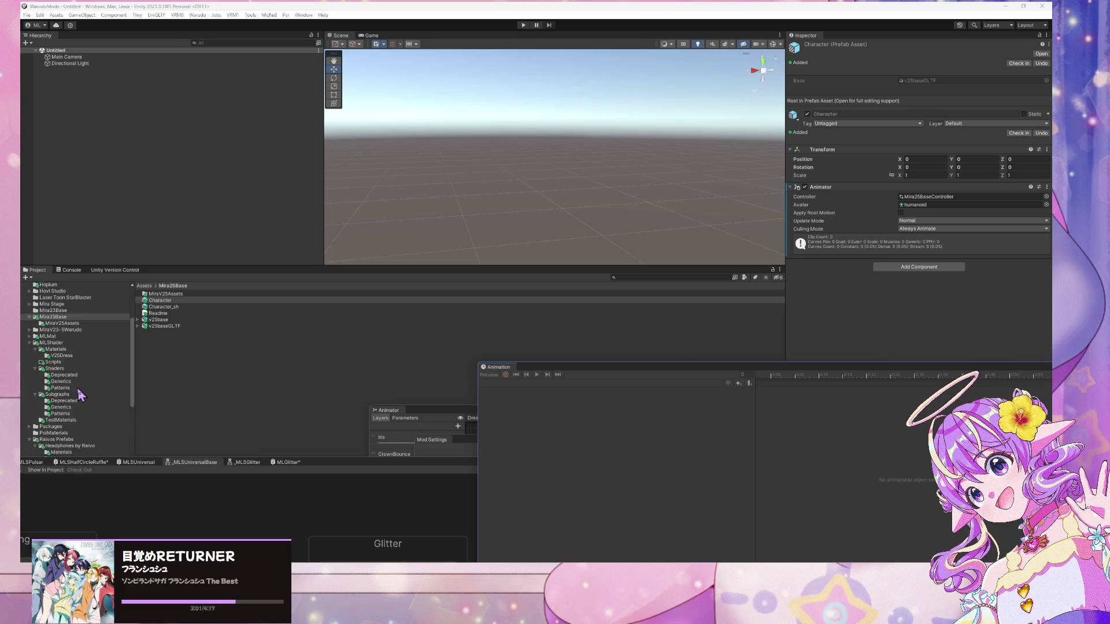
pyautogui.click(61, 356)
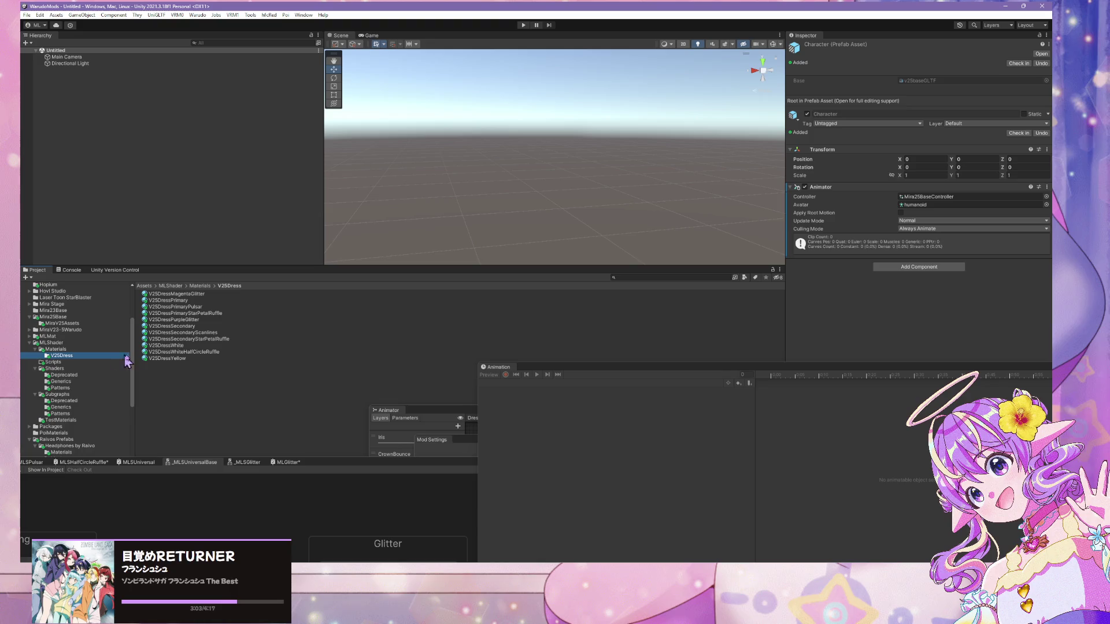
pyautogui.click(213, 295)
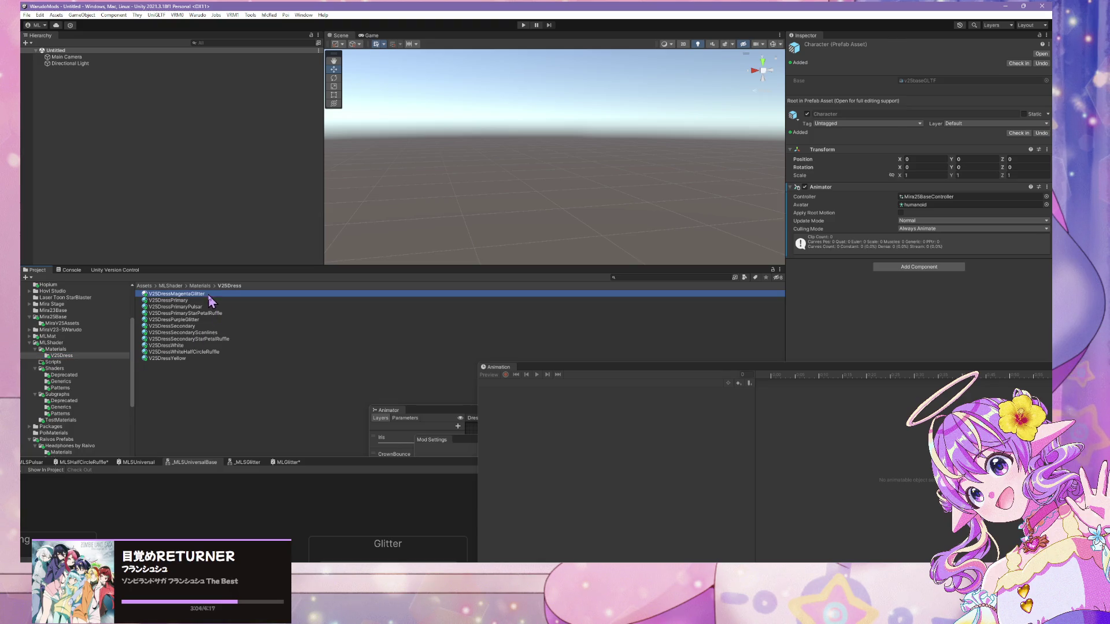
# - Set Dissolve Mask Noise Scale to 80 on V25DressYellow, WhiteHalfCircleRuffle and White
pyautogui.keyDown('shift'); pyautogui.click(196, 360); pyautogui.keyUp('shift')
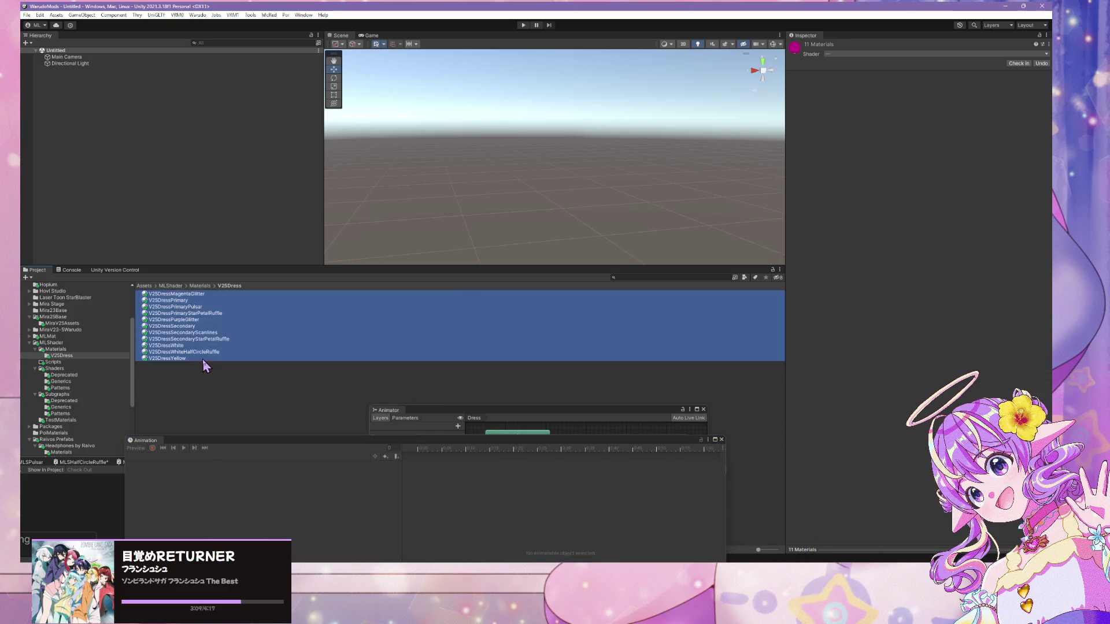
pyautogui.click(203, 359)
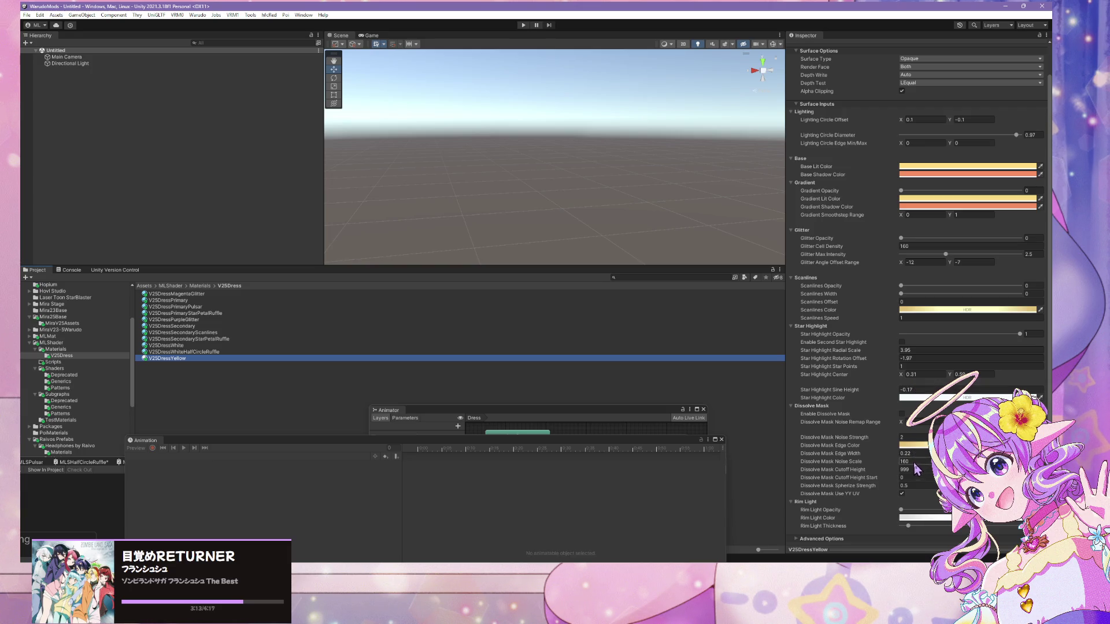
pyautogui.click(915, 462)
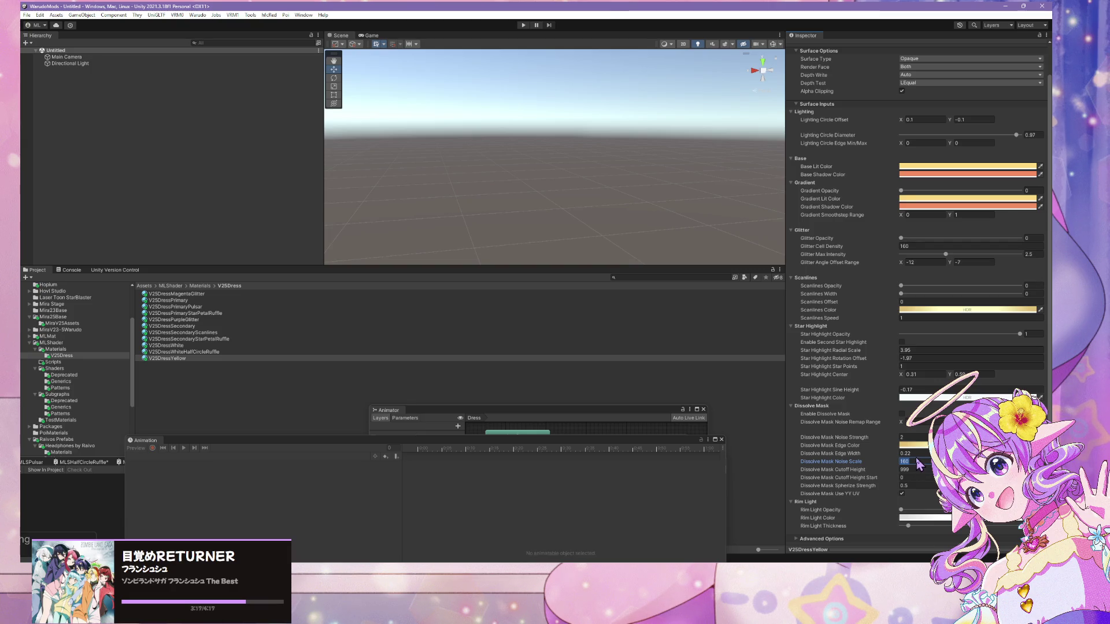
pyautogui.write('80')
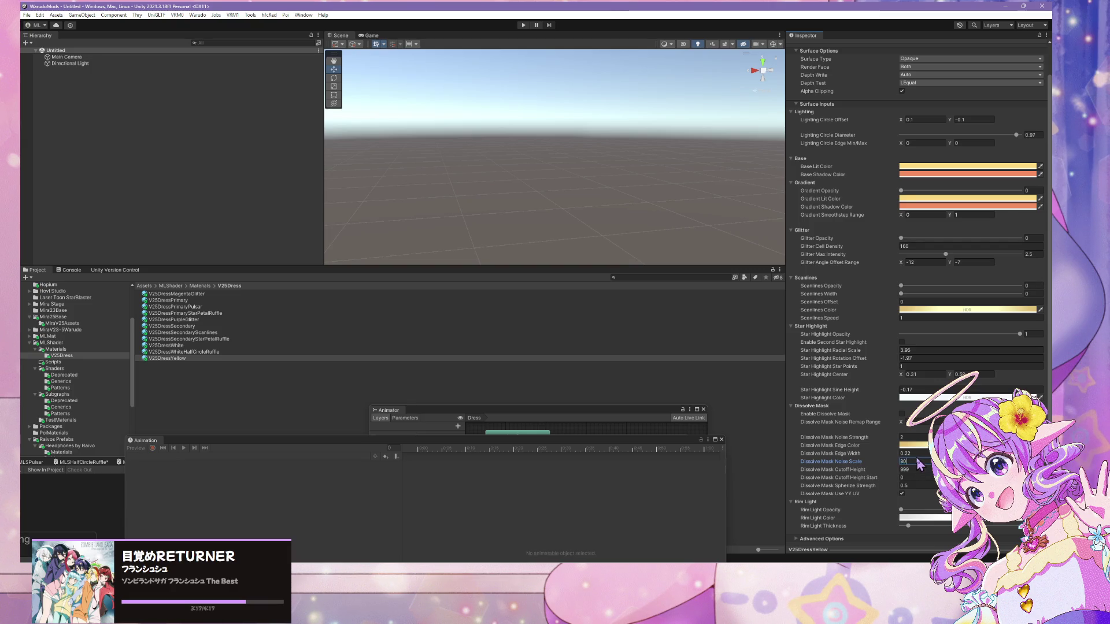
pyautogui.click(249, 352)
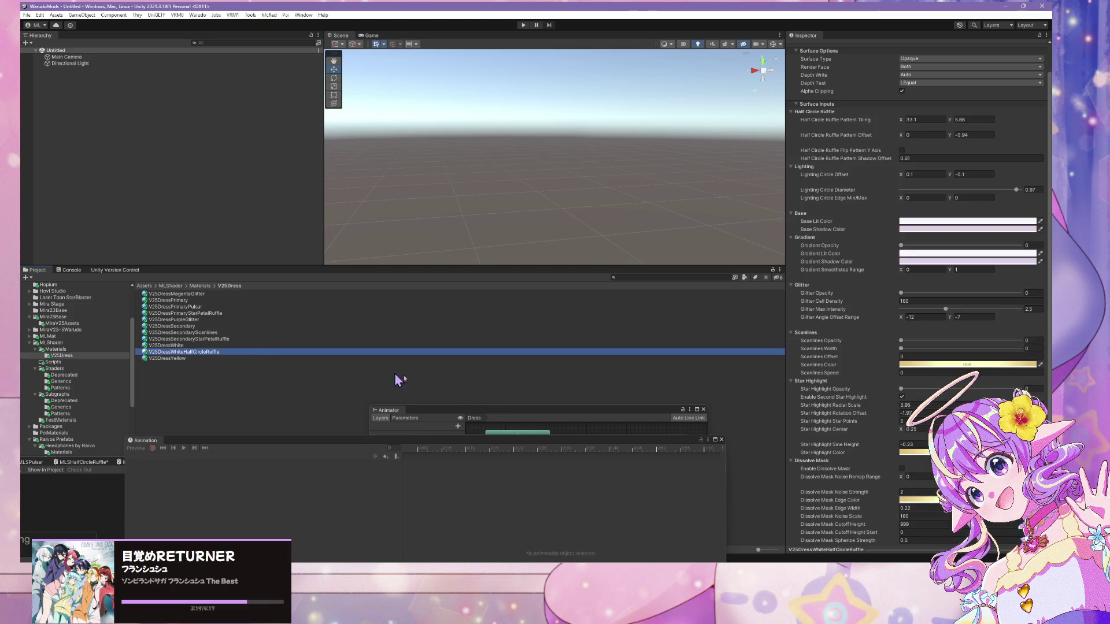
pyautogui.scroll(-2, 930, 475)
pyautogui.click(917, 462)
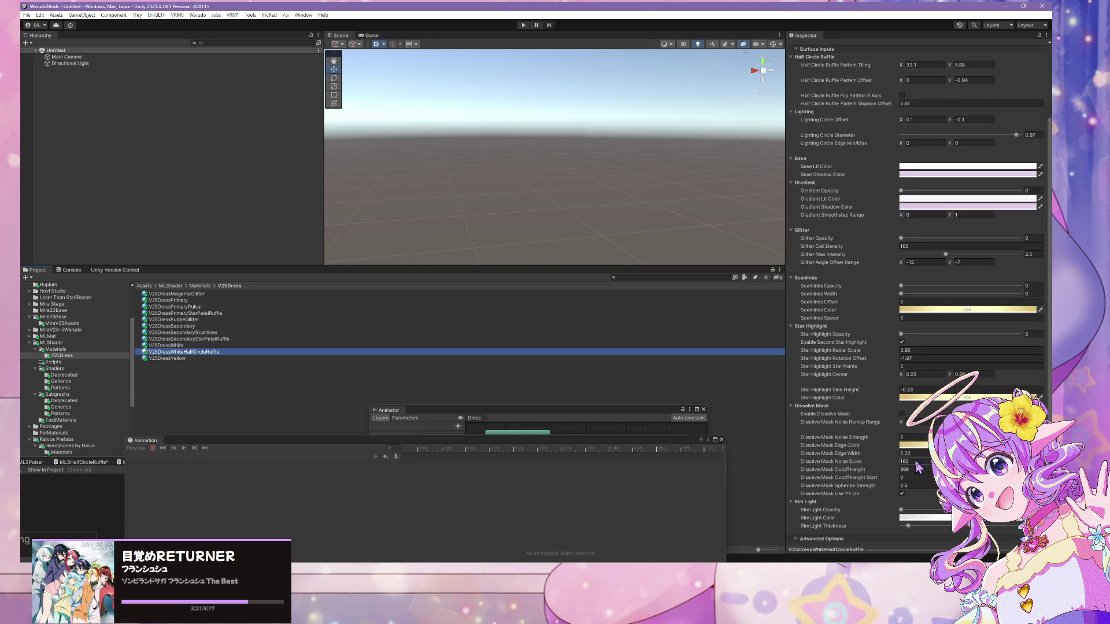
pyautogui.click(168, 346)
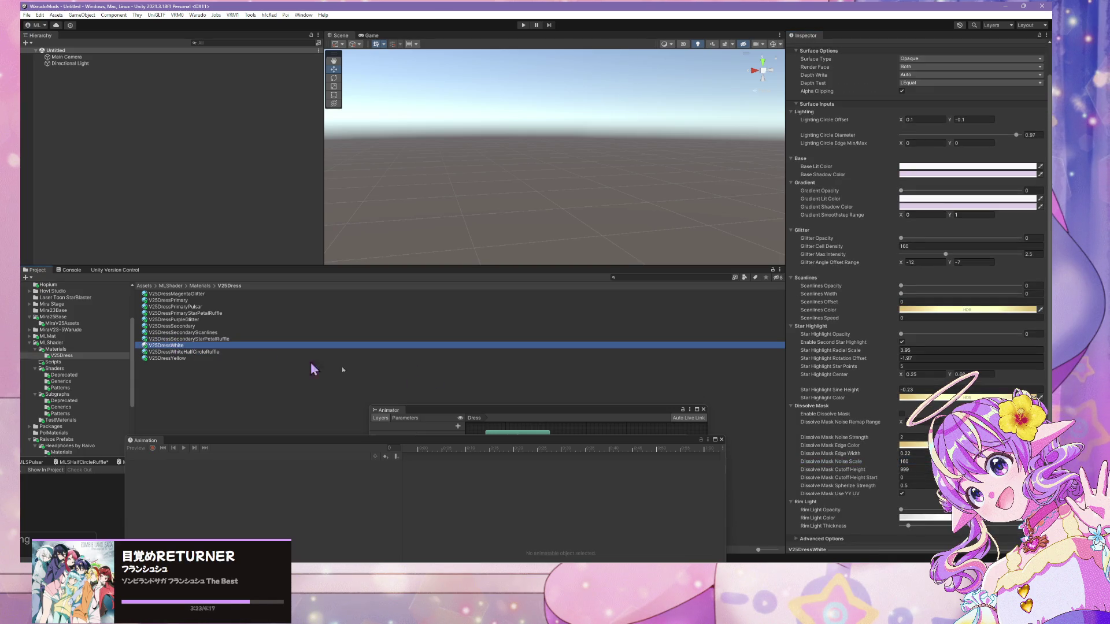
pyautogui.click(919, 462)
pyautogui.write('80')
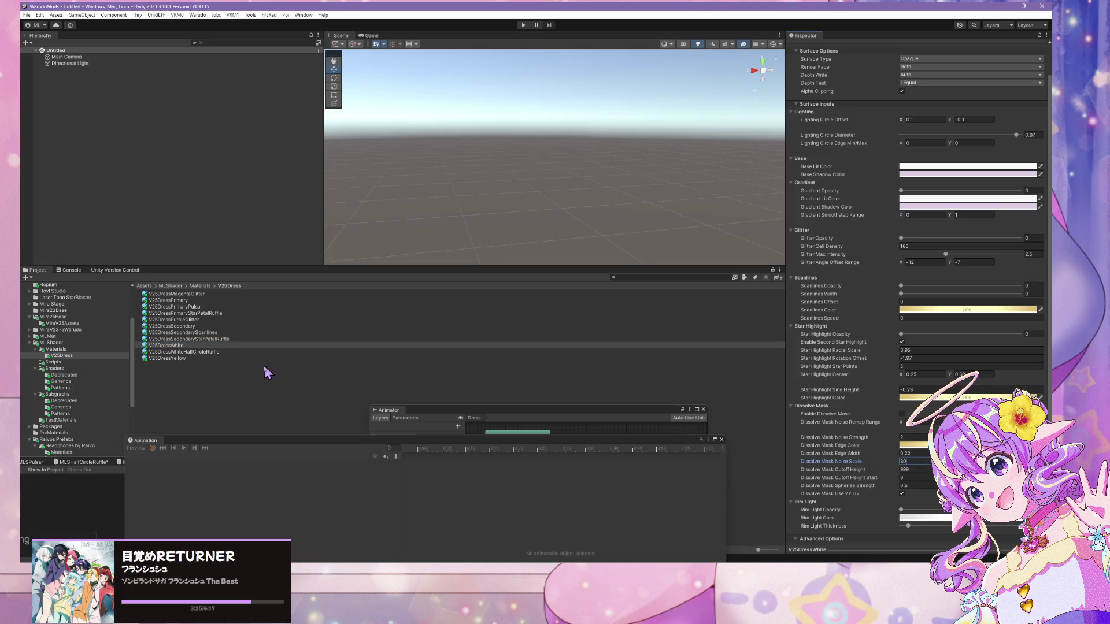
# - Set noise scale 80 on the SecondaryStarPetalRuffle, Secondary, PurpleGlitter and PrimaryStarPetalRuffle materials
pyautogui.click(241, 340)
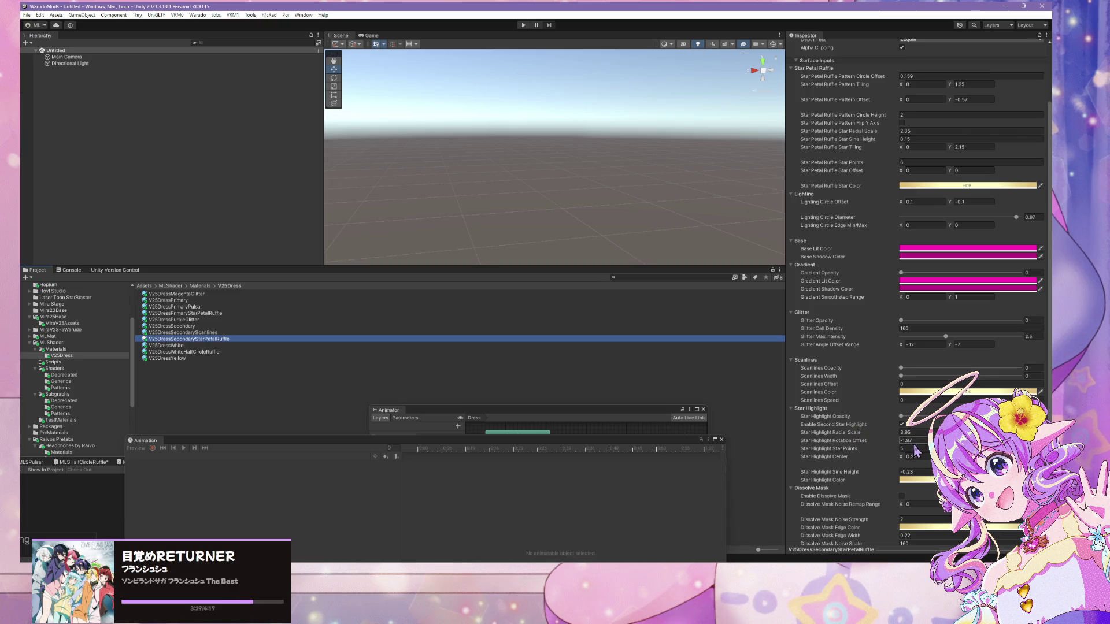
pyautogui.scroll(-3, 922, 442)
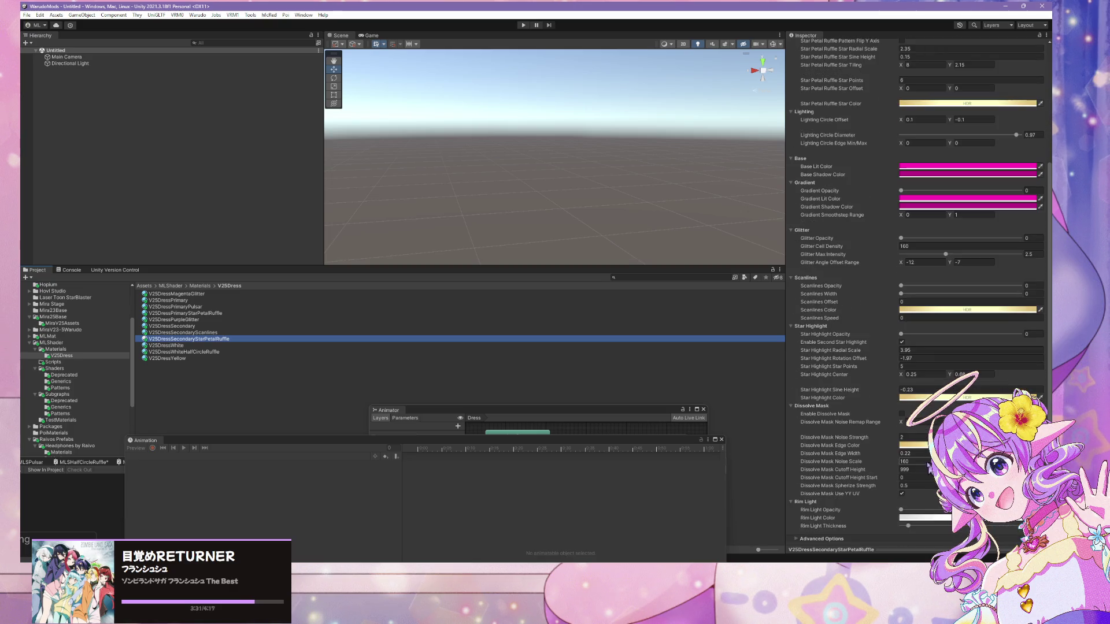
pyautogui.click(921, 462)
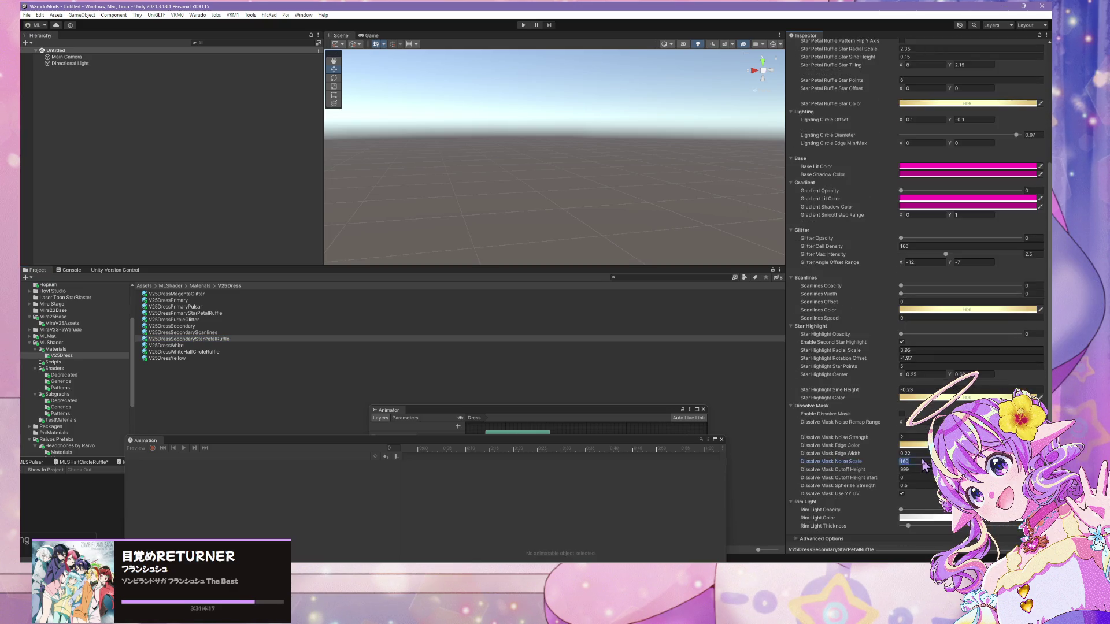
pyautogui.click(247, 333)
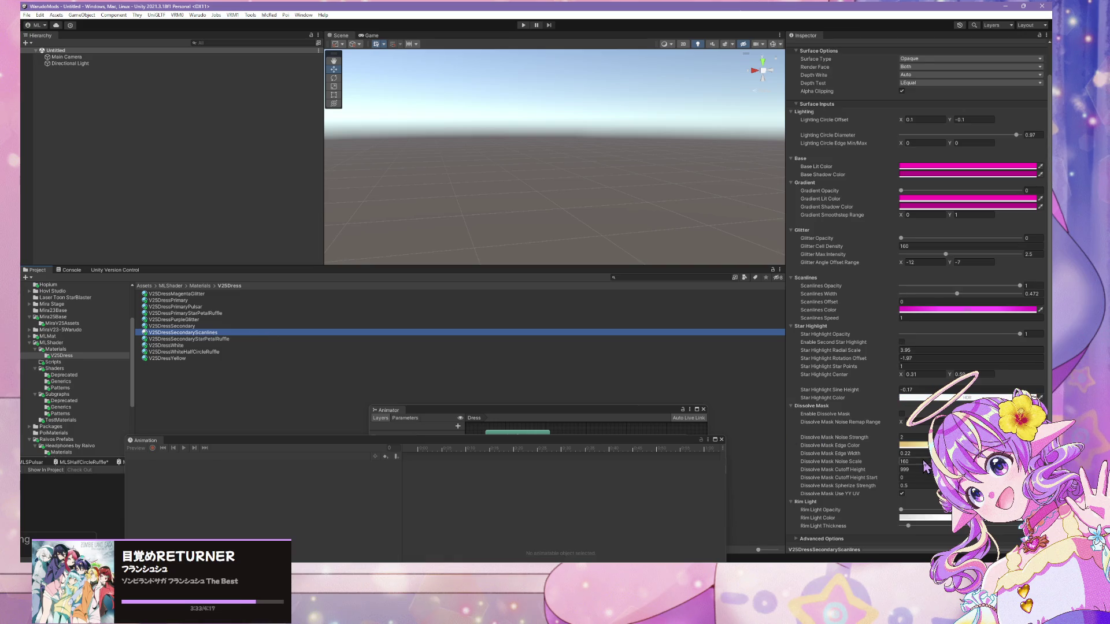
pyautogui.click(167, 326)
pyautogui.click(920, 462)
pyautogui.click(231, 319)
pyautogui.click(913, 462)
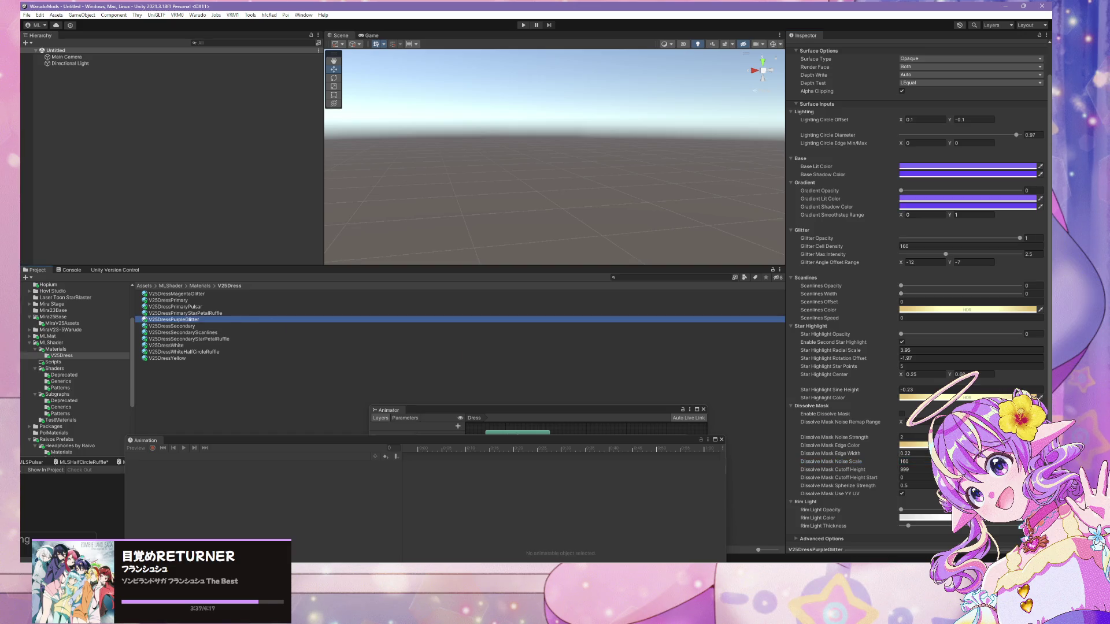
pyautogui.press('Up')
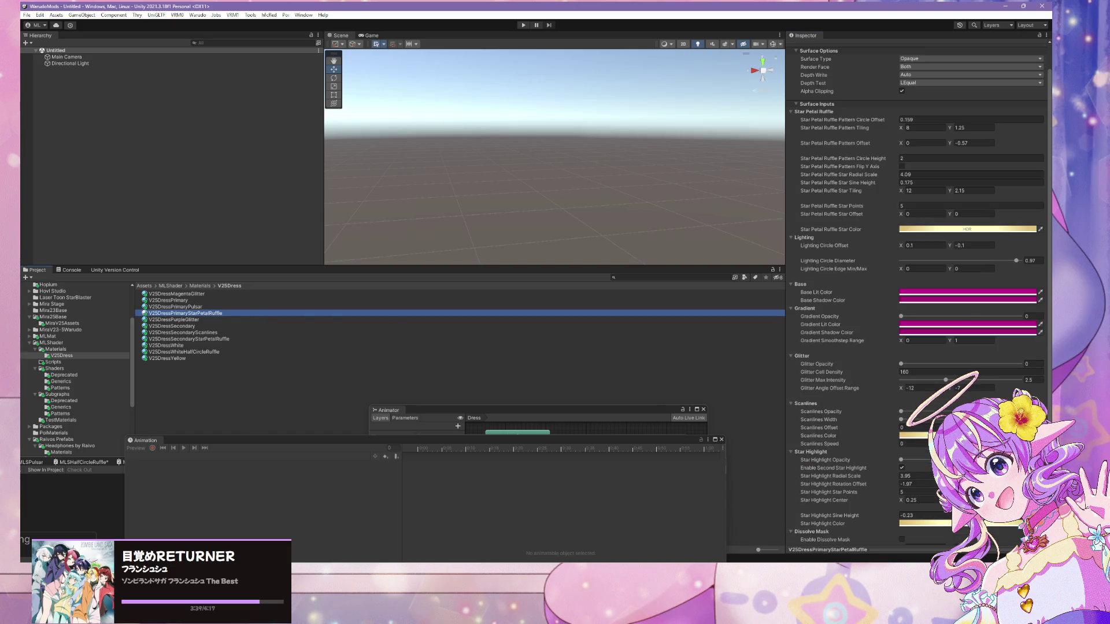
pyautogui.scroll(-3, 921, 484)
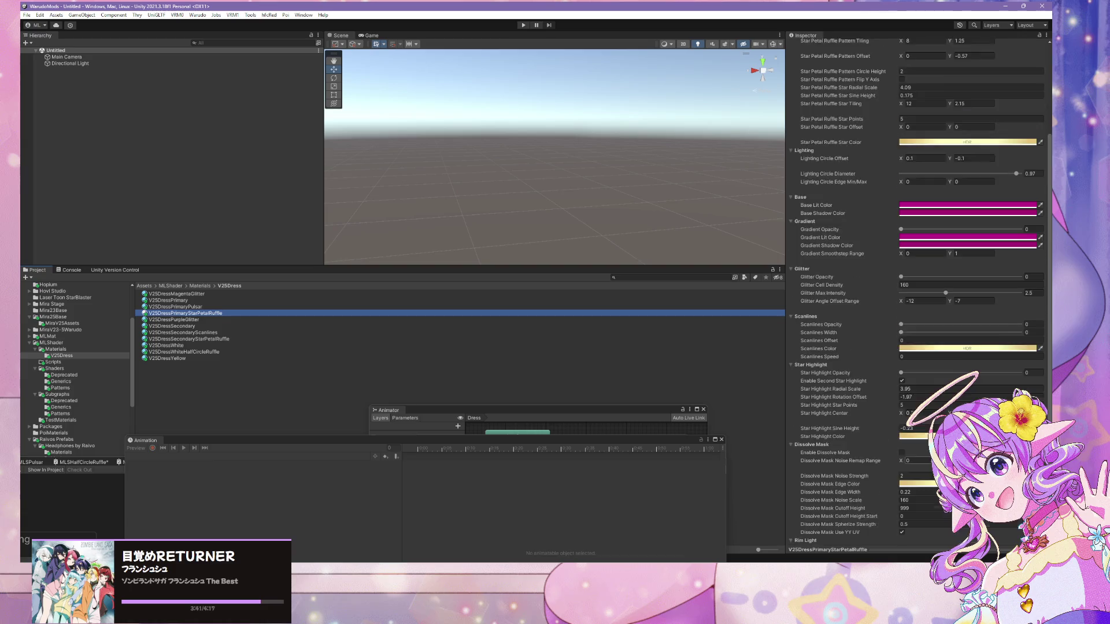
pyautogui.scroll(-2, 919, 289)
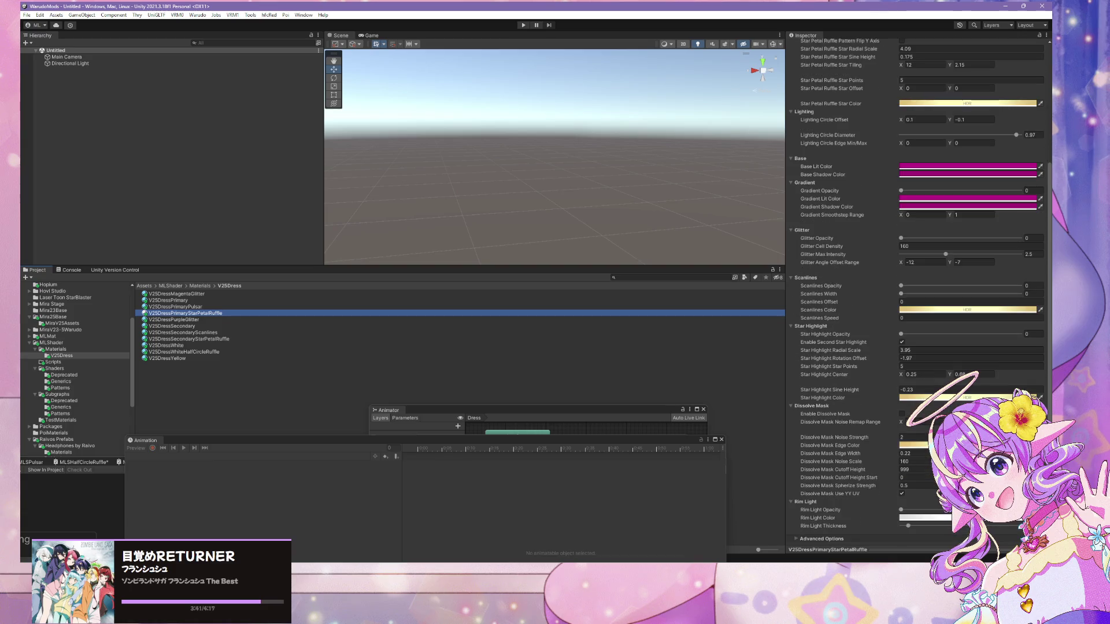
pyautogui.click(920, 462)
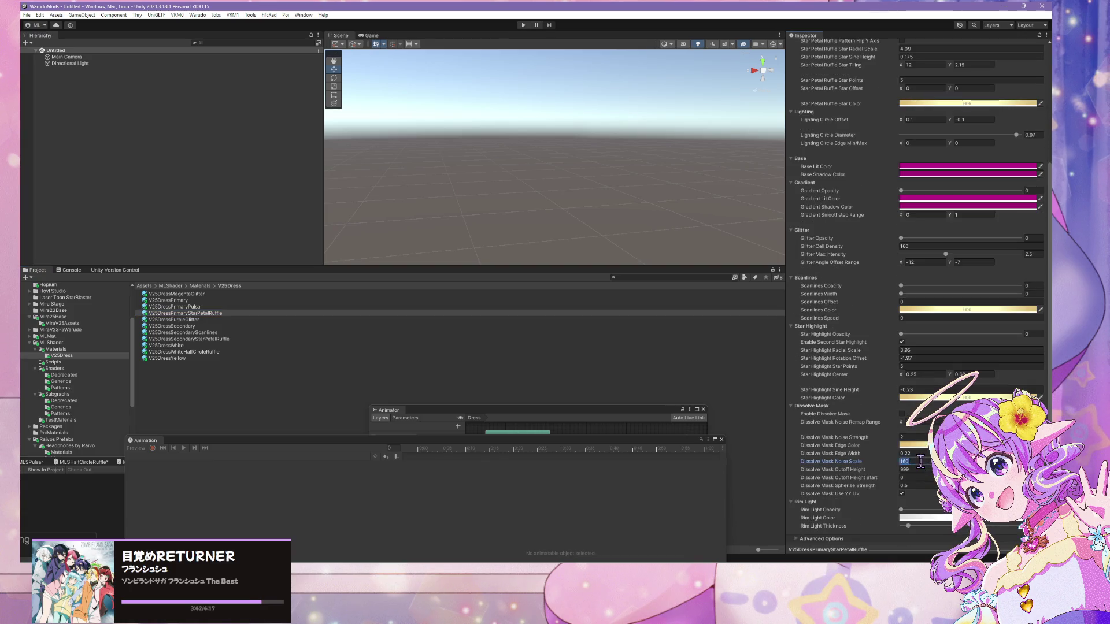
# - Set noise scale 80 on the V25DressPrimary and V25DressMagentaGlitter materials
pyautogui.click(248, 307)
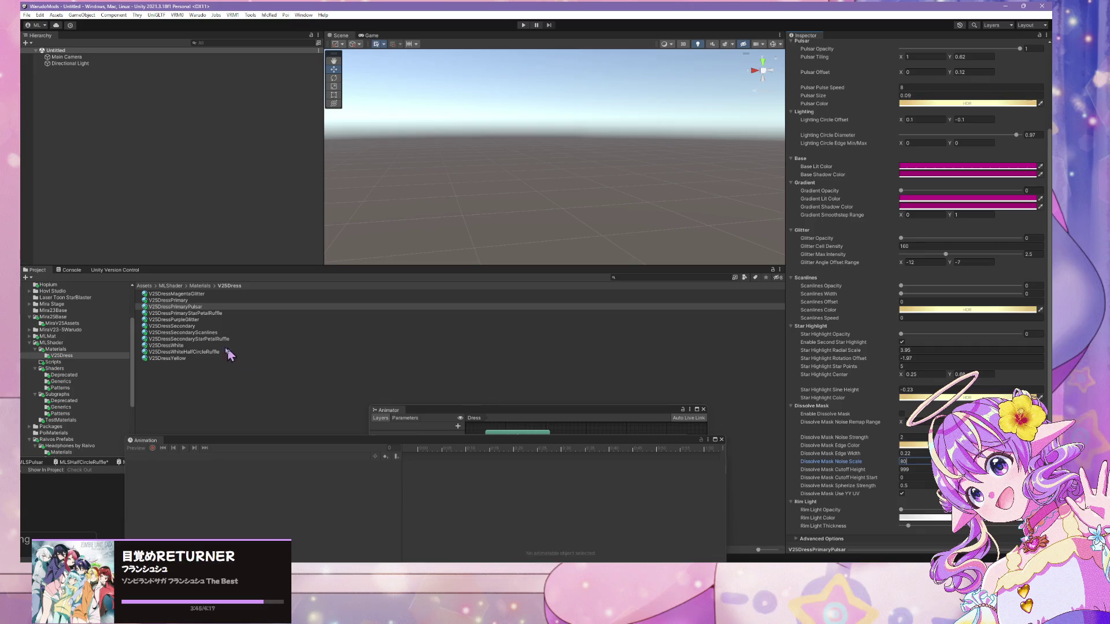
pyautogui.click(226, 300)
pyautogui.click(904, 462)
pyautogui.write('8')
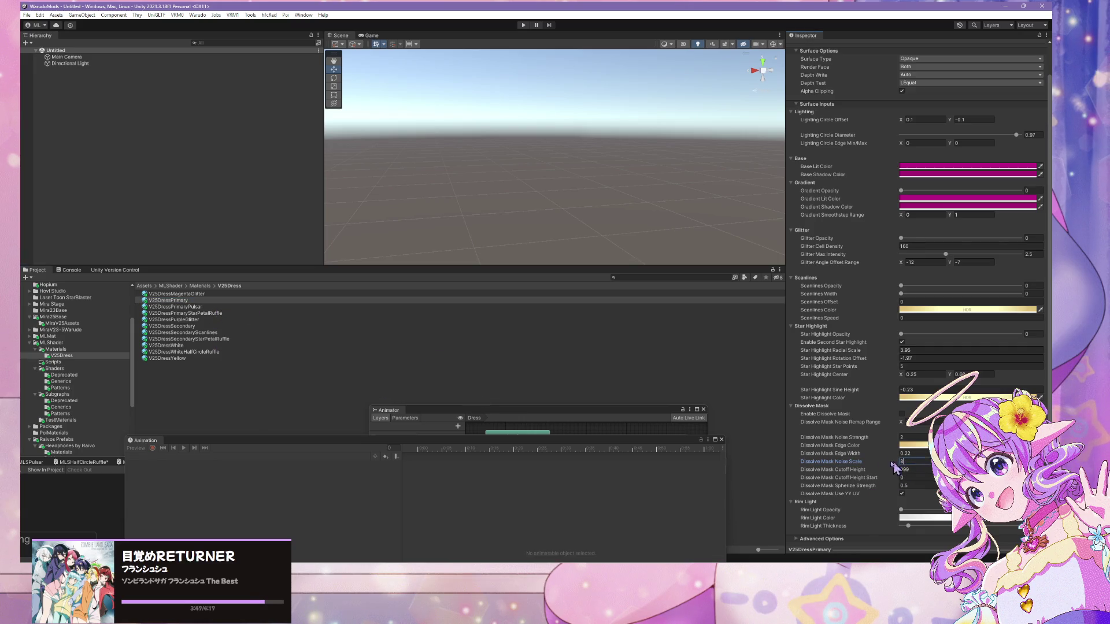
pyautogui.click(254, 294)
pyautogui.click(907, 462)
pyautogui.write('8')
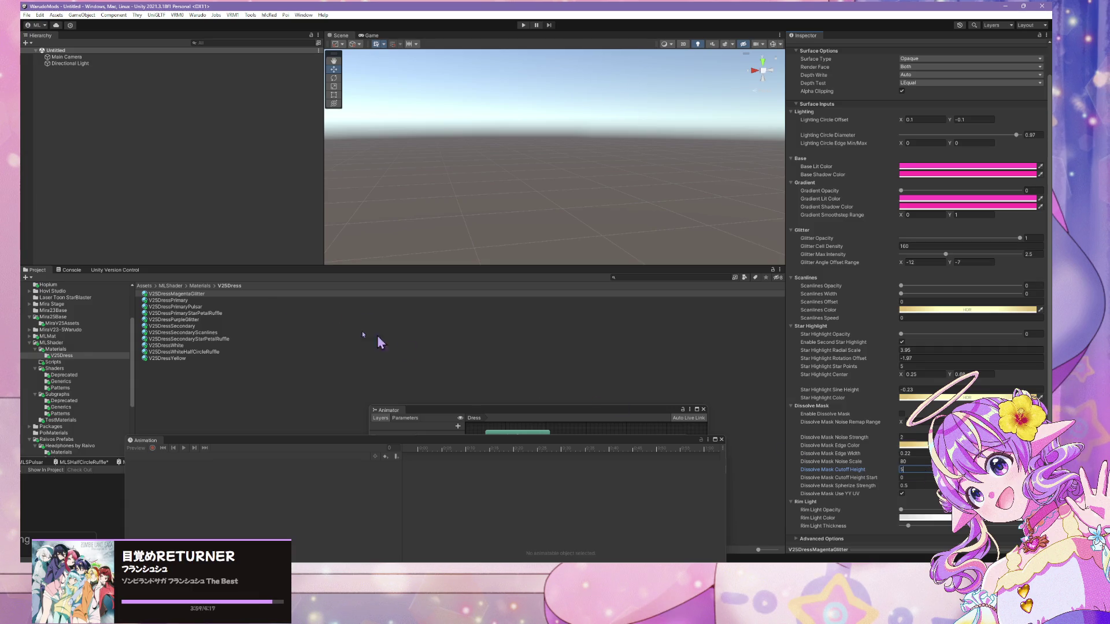
# - Set Dissolve Mask Cutoff Height to 5 on V25DressPrimary, PrimaryPulsar and PrimaryStarPetalRuffle
pyautogui.click(179, 301)
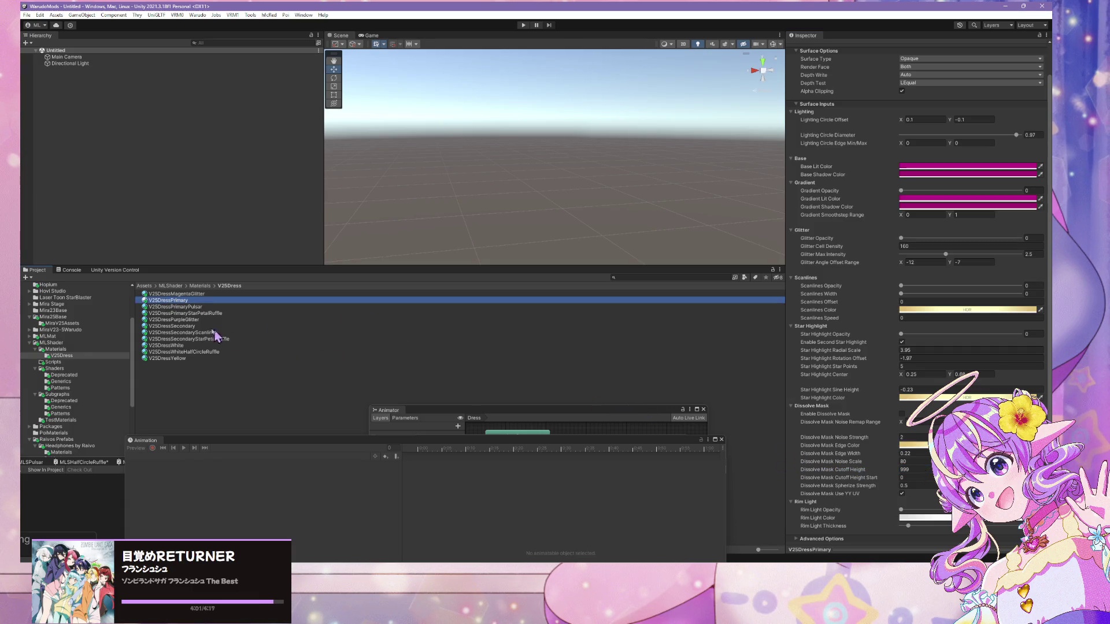
pyautogui.click(915, 469)
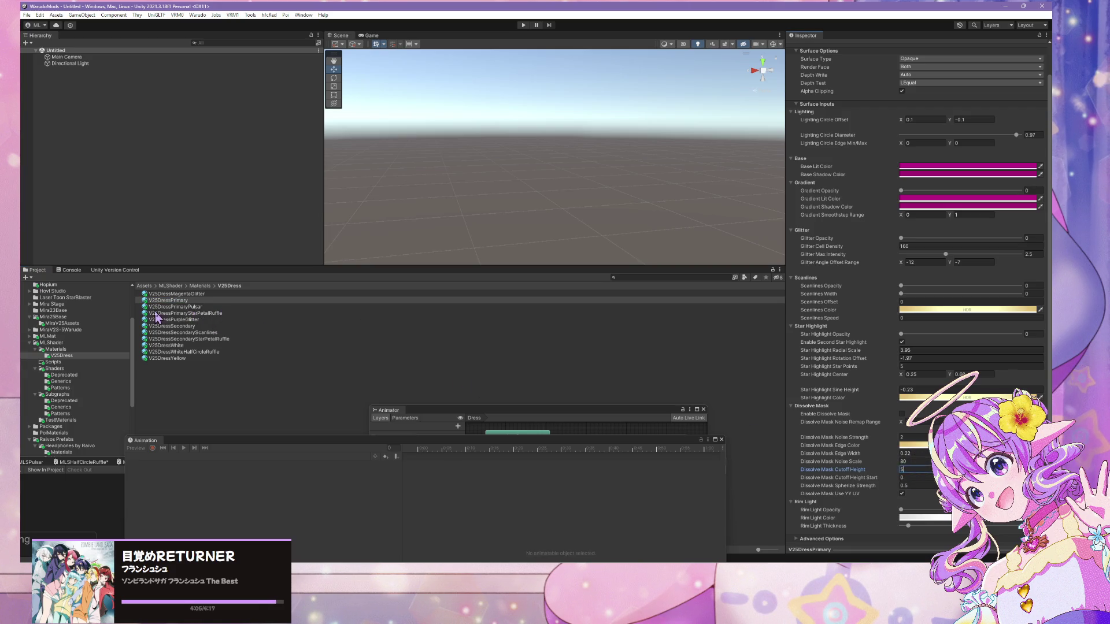
pyautogui.click(198, 307)
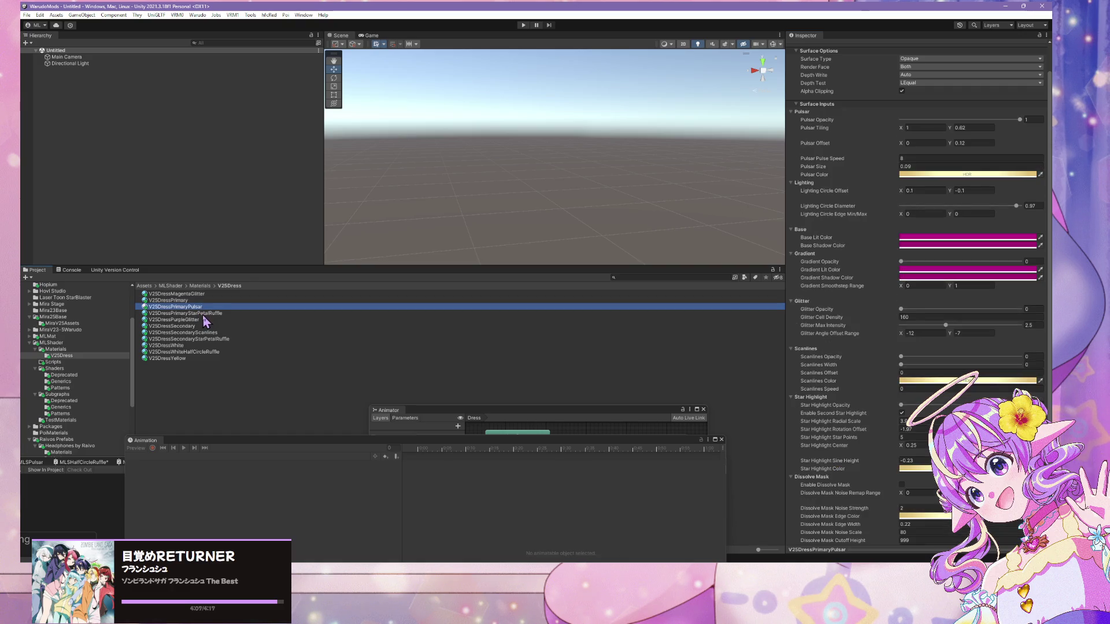
pyautogui.scroll(-3, 842, 471)
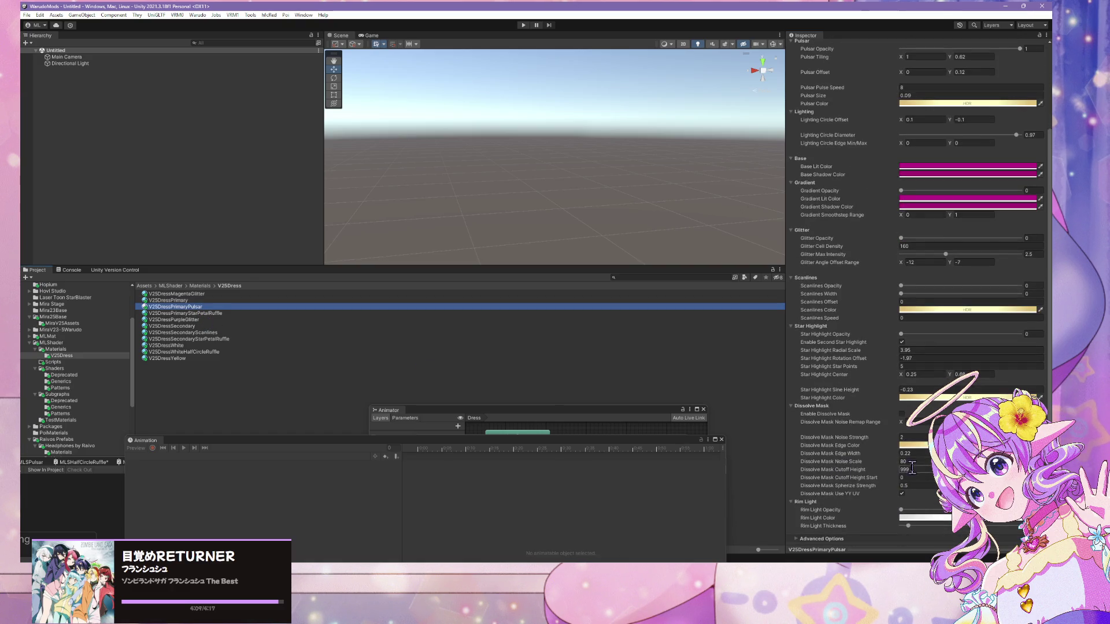
pyautogui.click(913, 470)
pyautogui.write('5')
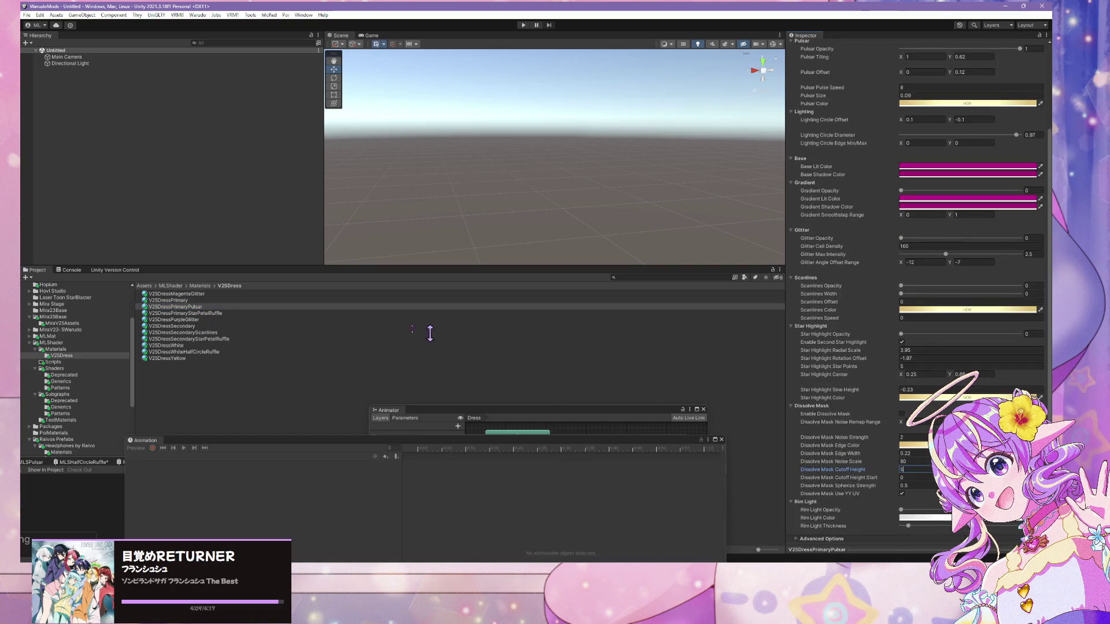
pyautogui.click(244, 314)
pyautogui.click(909, 524)
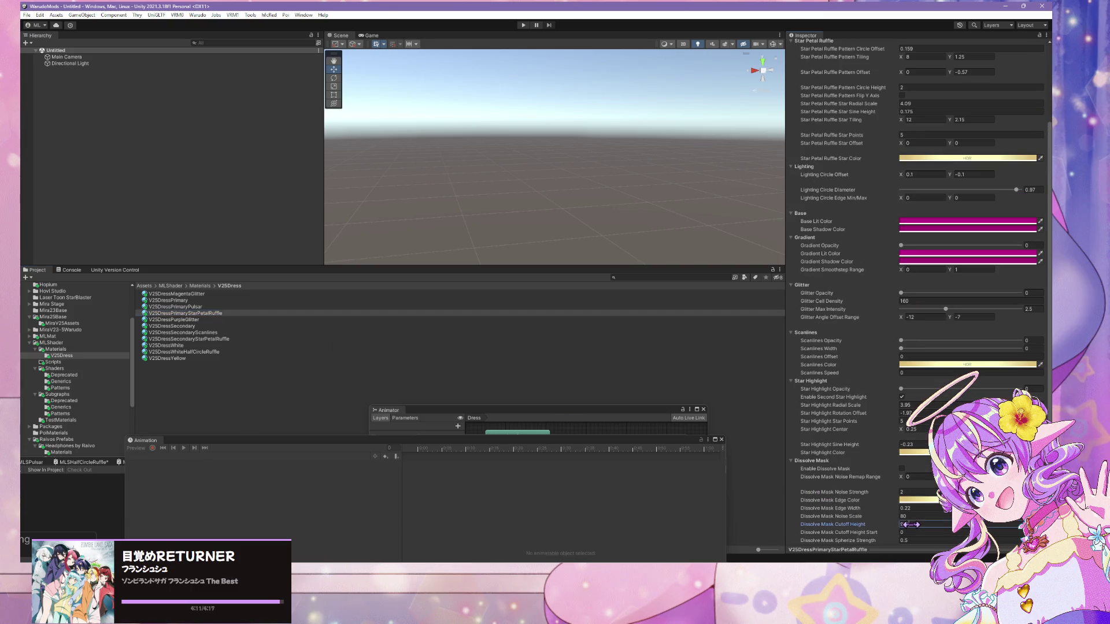
pyautogui.click(197, 320)
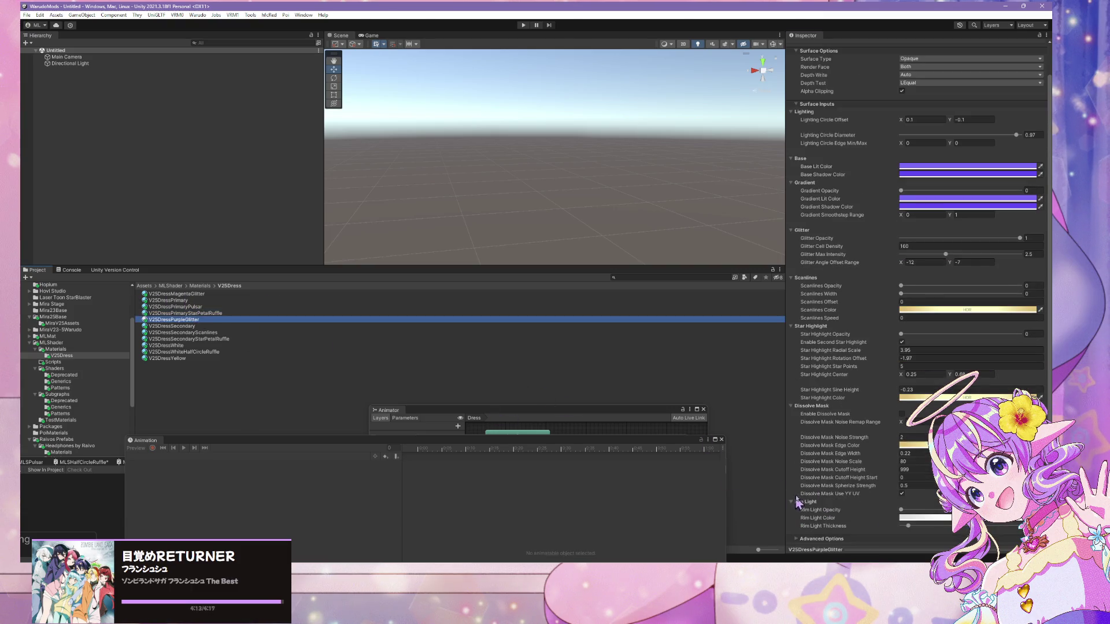
pyautogui.click(913, 461)
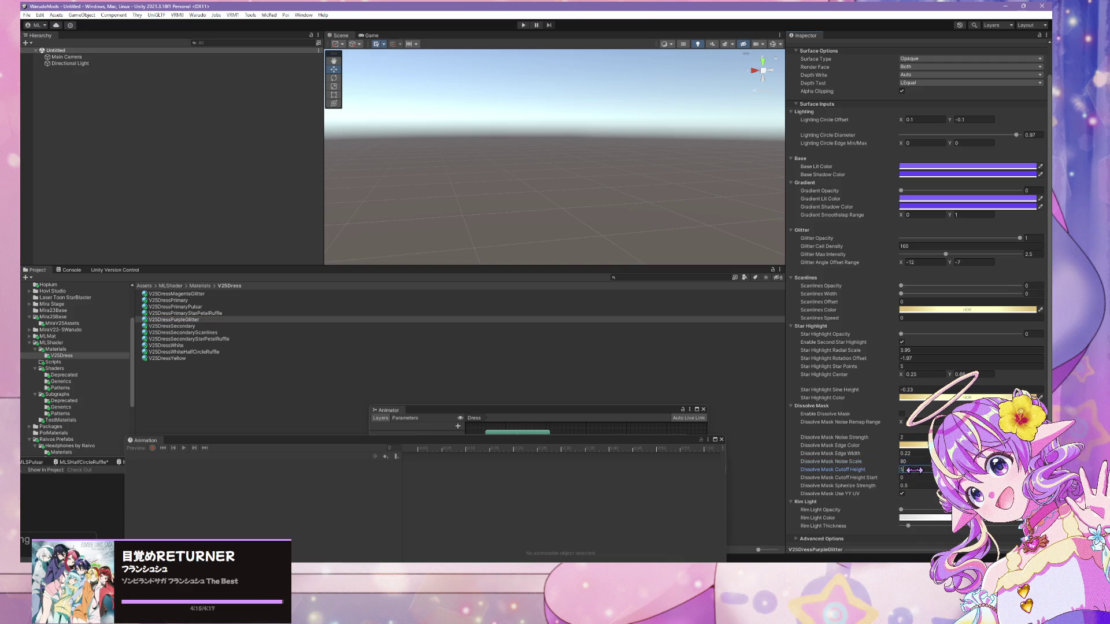
# - Set cutoff height 5 on V25DressSecondary, SecondaryScanlines, SecondaryStarPetalRuffle and White
pyautogui.click(196, 327)
pyautogui.click(906, 470)
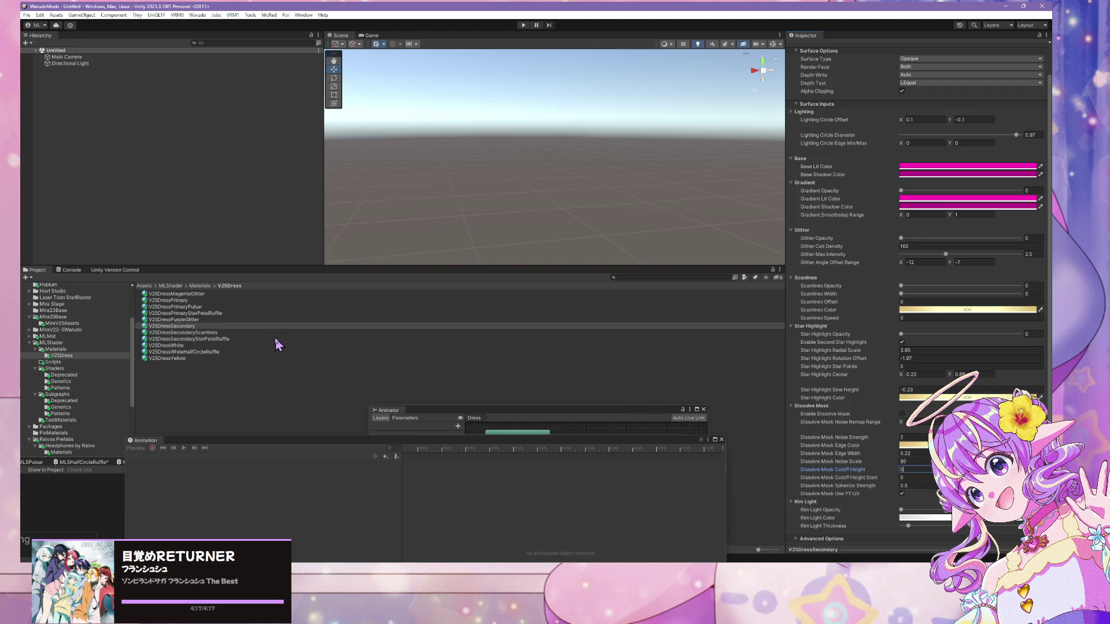
pyautogui.click(306, 333)
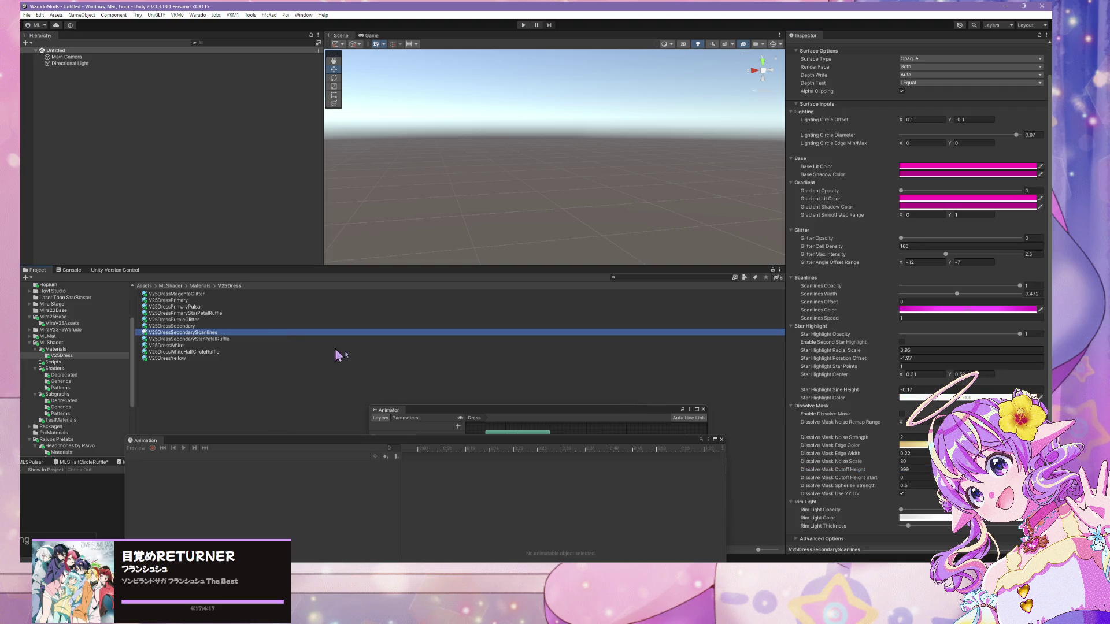
pyautogui.click(907, 473)
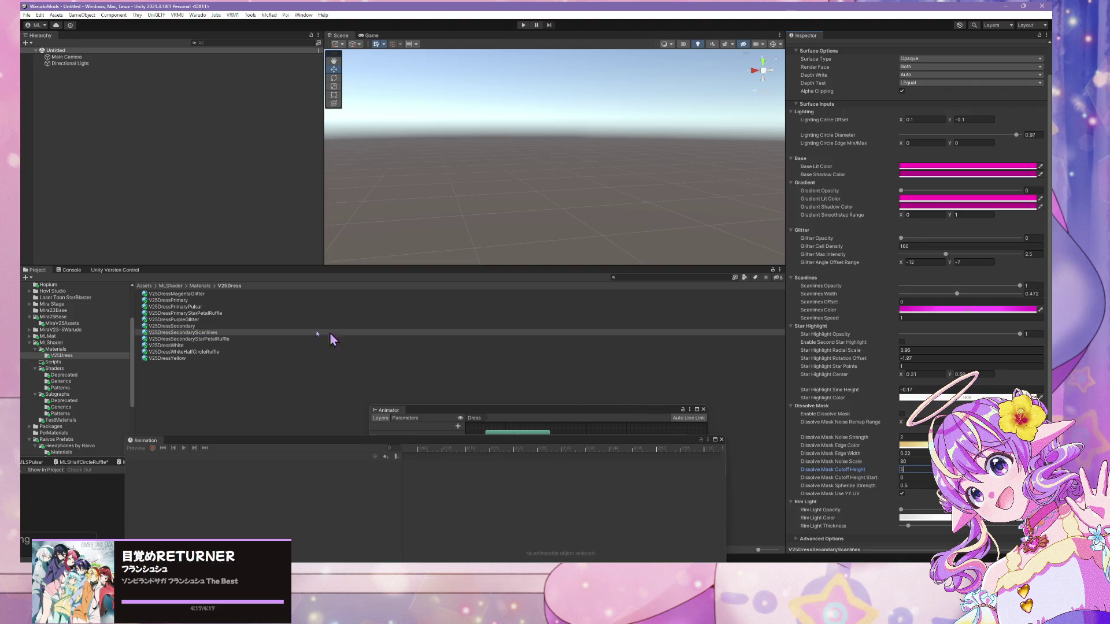
pyautogui.click(224, 339)
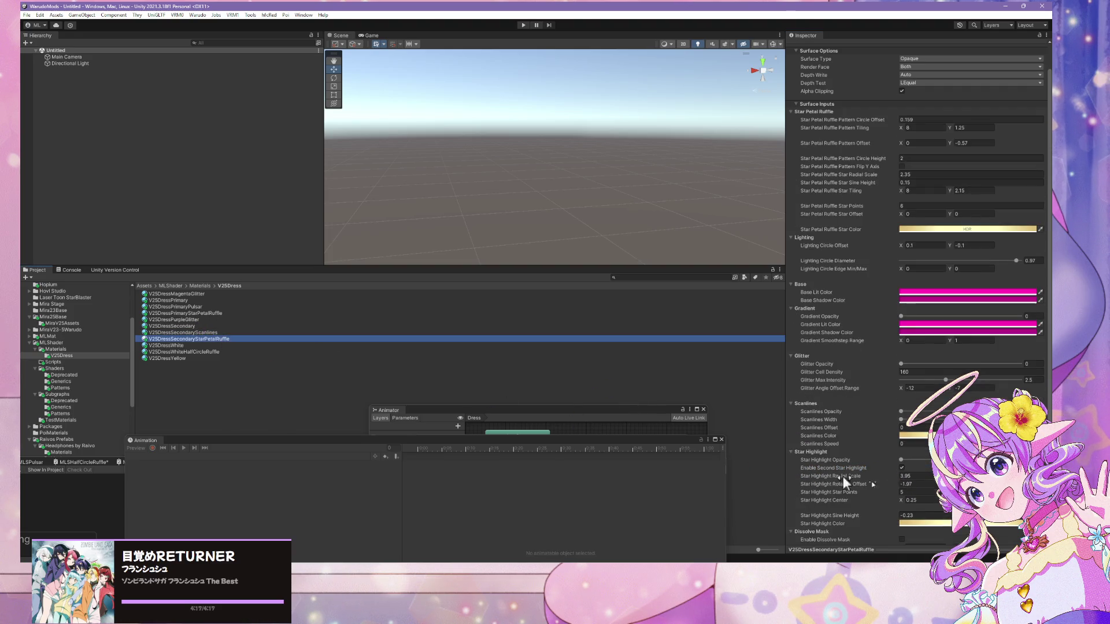
pyautogui.scroll(-4, 916, 483)
pyautogui.click(908, 469)
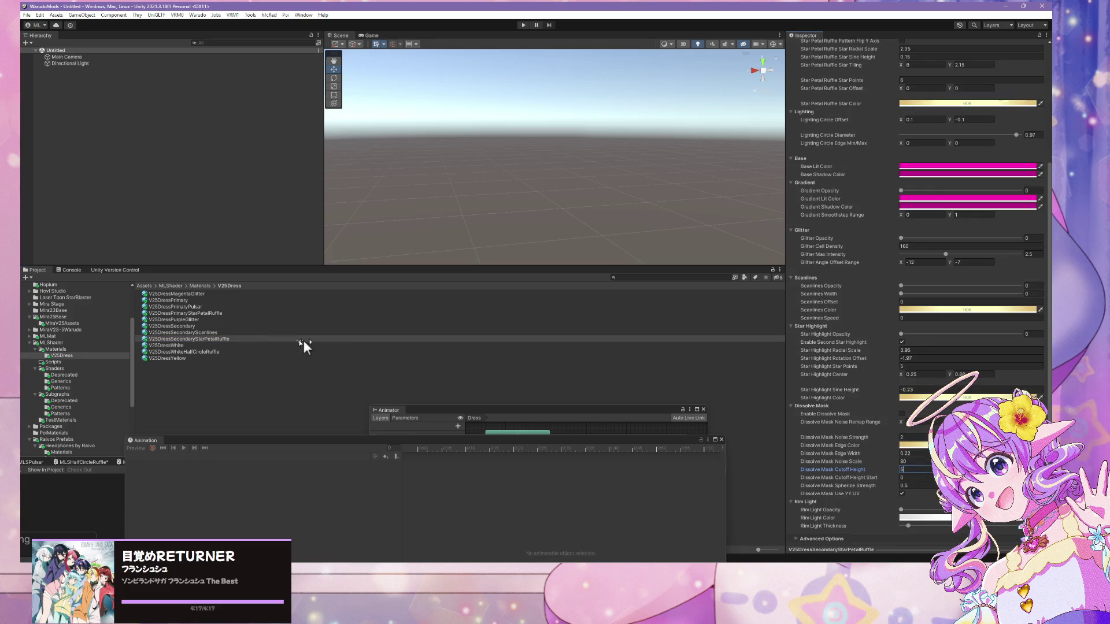
pyautogui.click(229, 346)
pyautogui.click(907, 470)
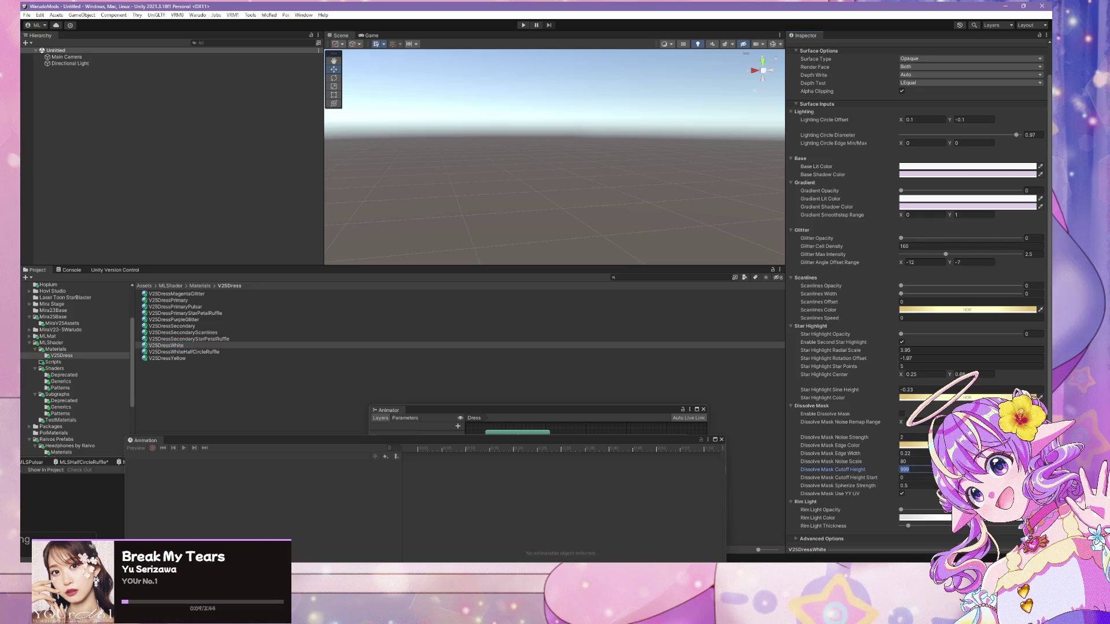
# - Set cutoff height 5 on V25DressWhiteHalfCircleRuffle and V25DressYellow
pyautogui.click(254, 352)
pyautogui.click(921, 471)
pyautogui.write('5')
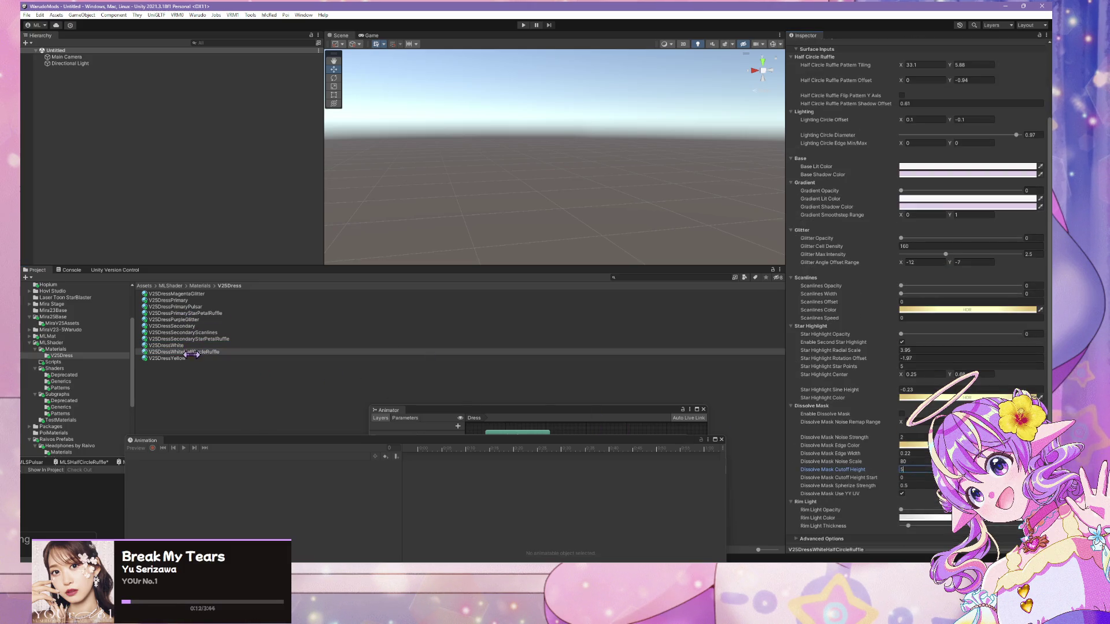
pyautogui.click(174, 359)
pyautogui.click(908, 469)
pyautogui.write('5')
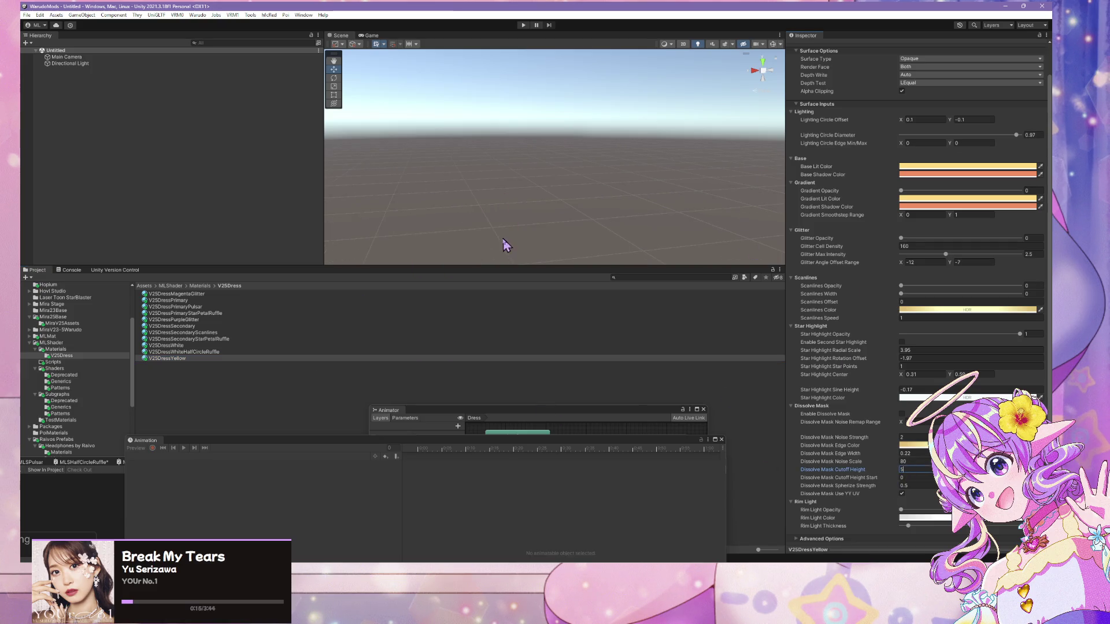
# - Move the Animation panel aside, close the Animator, and run Warudo > Build Mod
pyautogui.moveTo(388, 450)
pyautogui.mouseDown()
pyautogui.moveTo(636, 309)
pyautogui.moveTo(808, 176)
pyautogui.mouseUp()
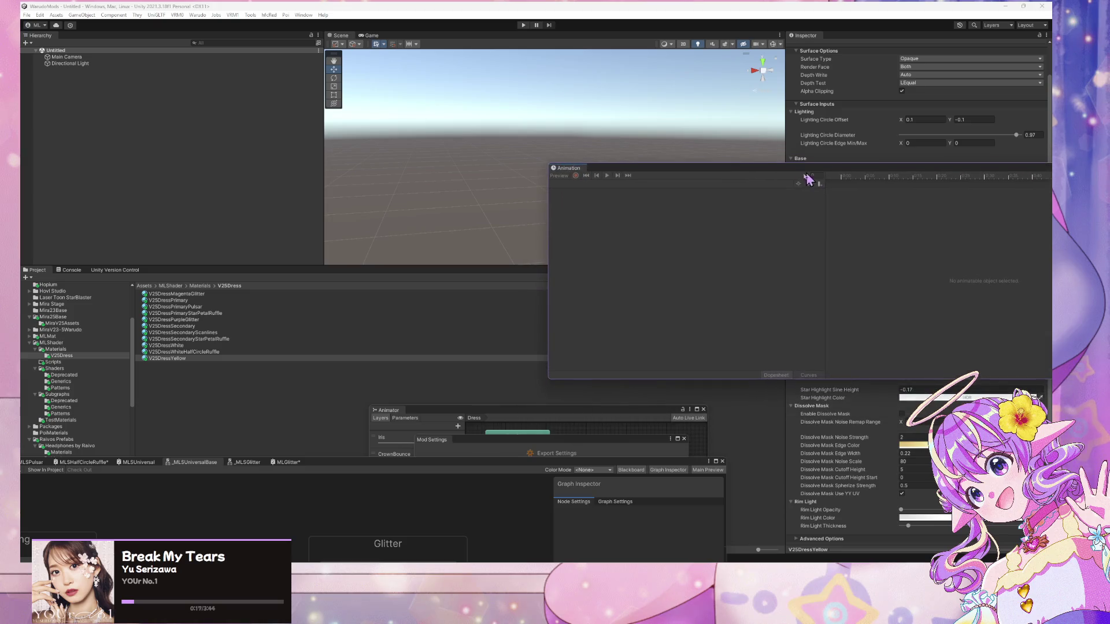
pyautogui.moveTo(436, 412); pyautogui.dragTo(530, 236)
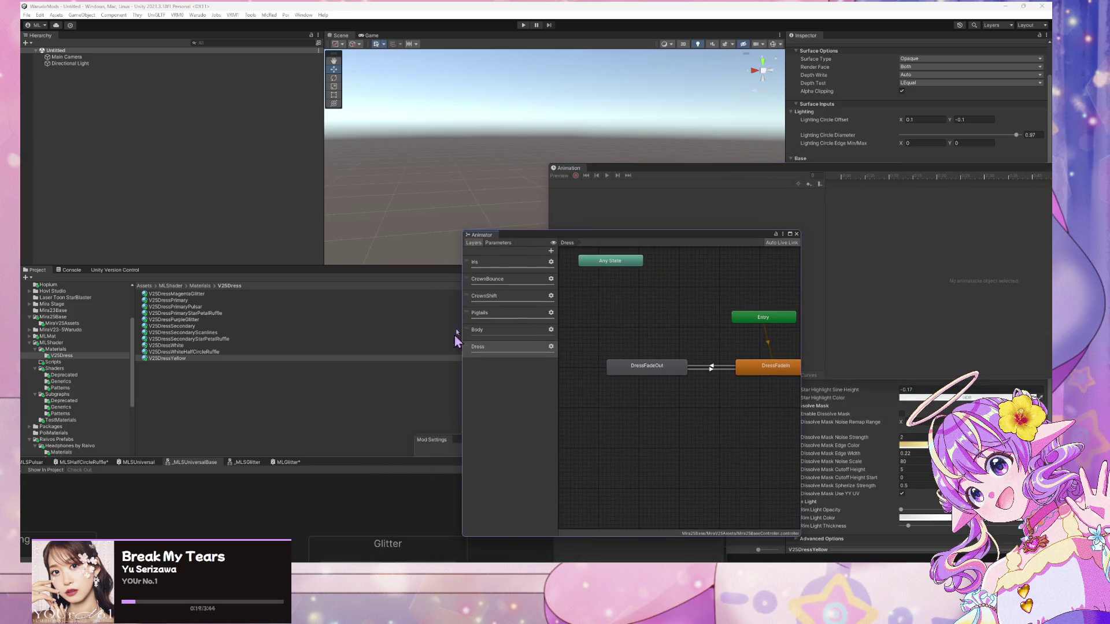
pyautogui.click(798, 235)
pyautogui.click(197, 15)
pyautogui.click(215, 67)
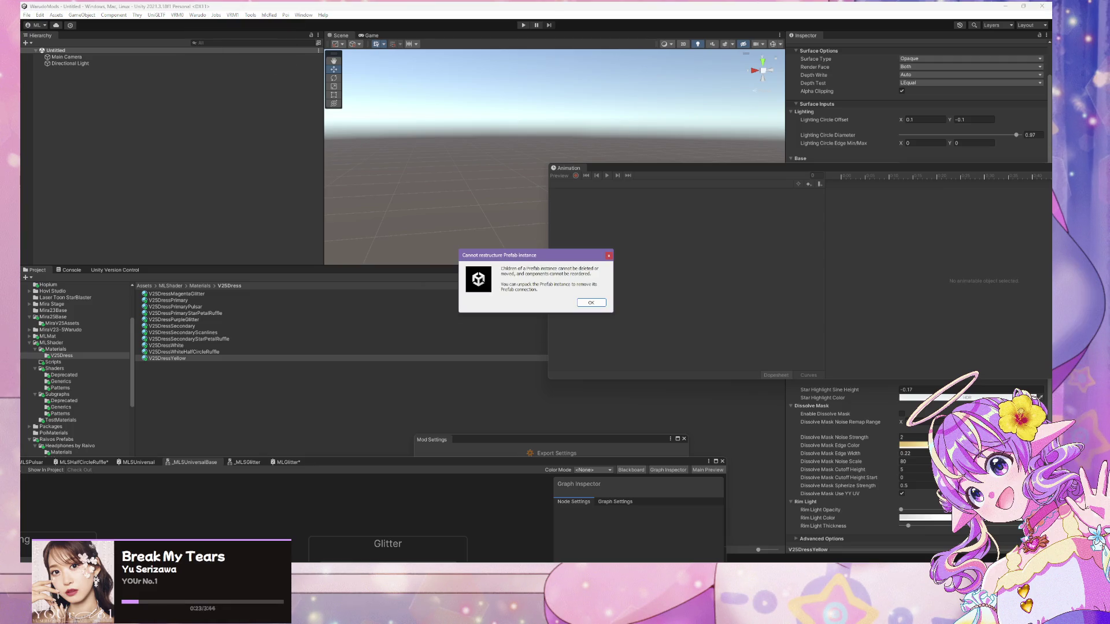
pyautogui.click(589, 304)
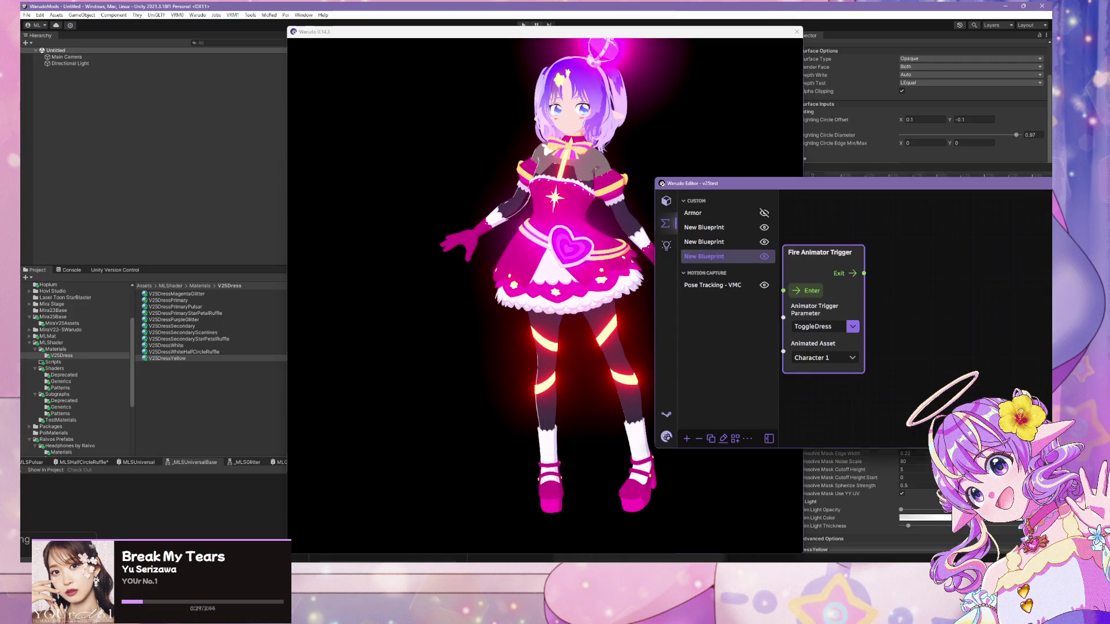
# - Select Character 1 in the scene assets and go to its Expressions settings
pyautogui.click(665, 204)
pyautogui.scroll(-5, 708, 304)
pyautogui.scroll(3, 732, 323)
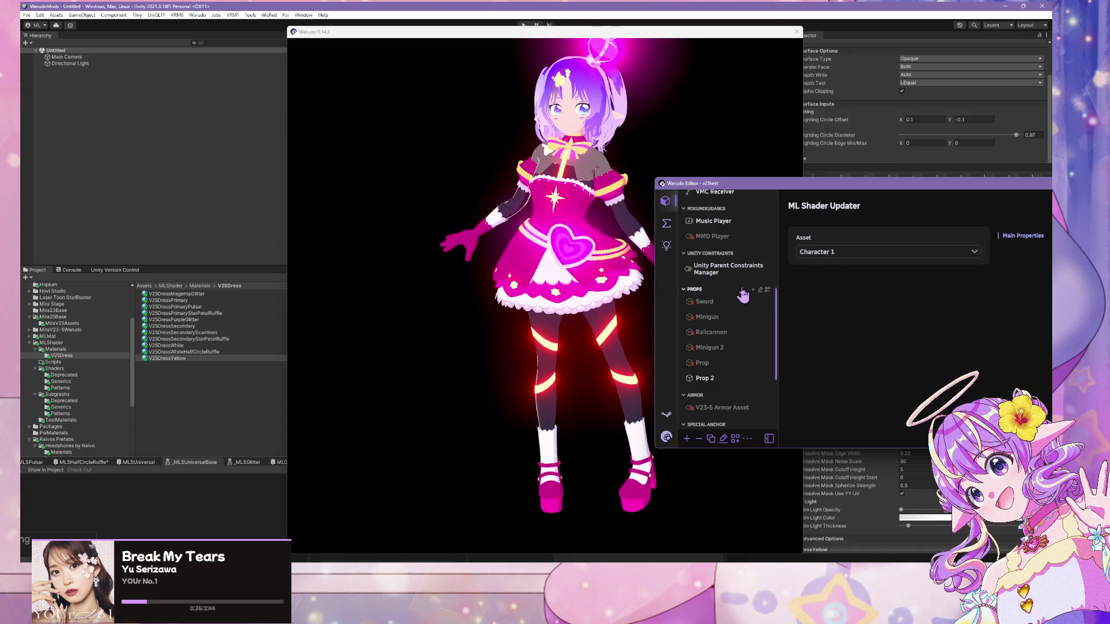
pyautogui.scroll(3, 739, 260)
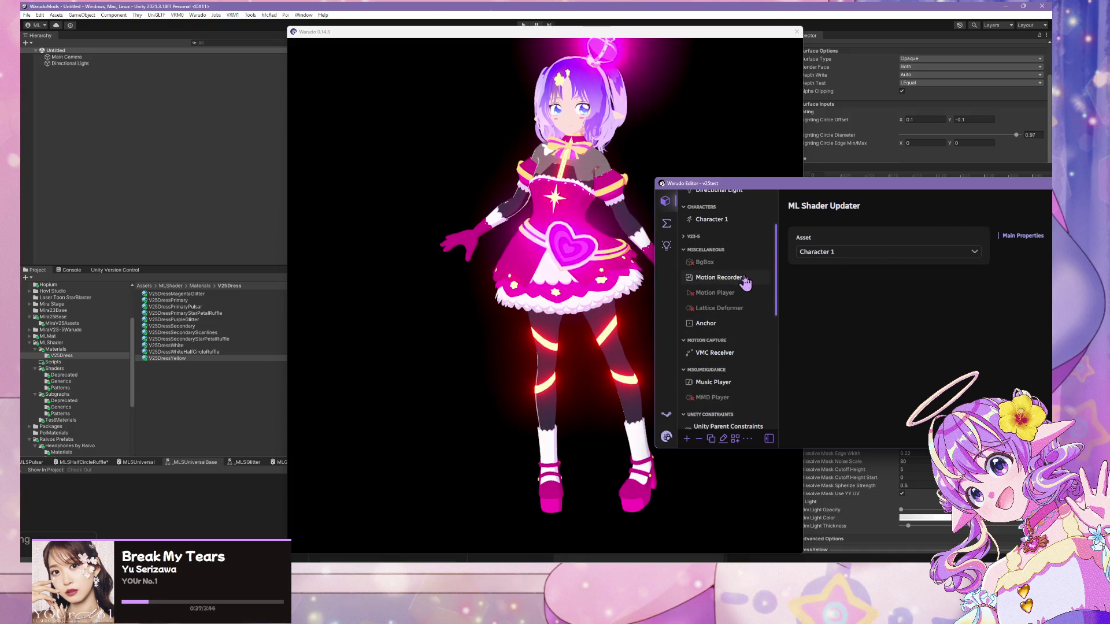
pyautogui.click(723, 221)
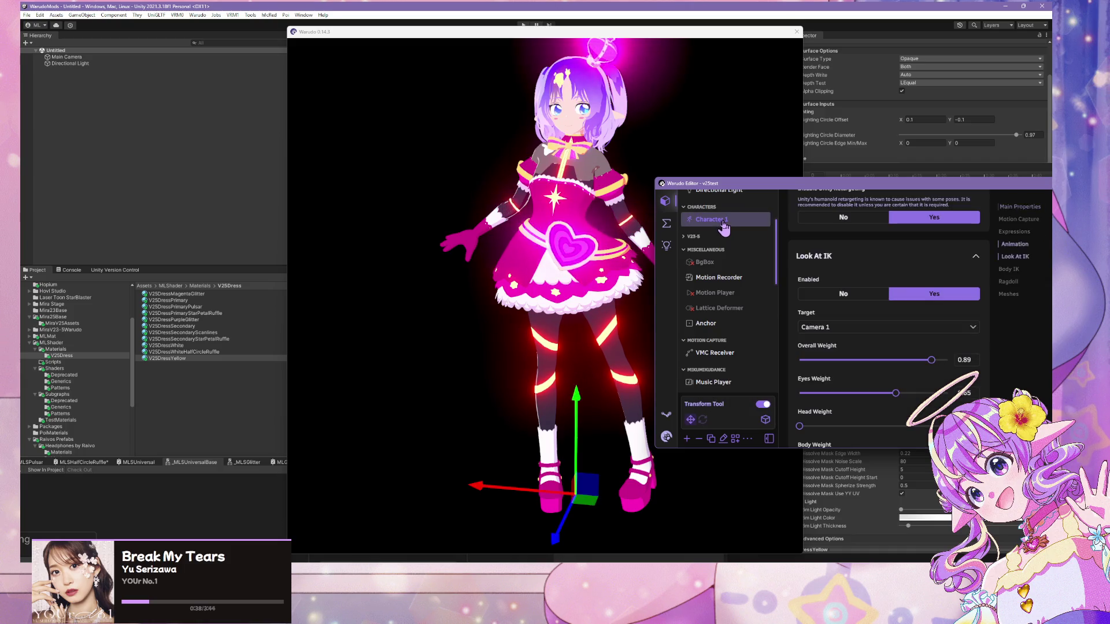
pyautogui.click(1016, 294)
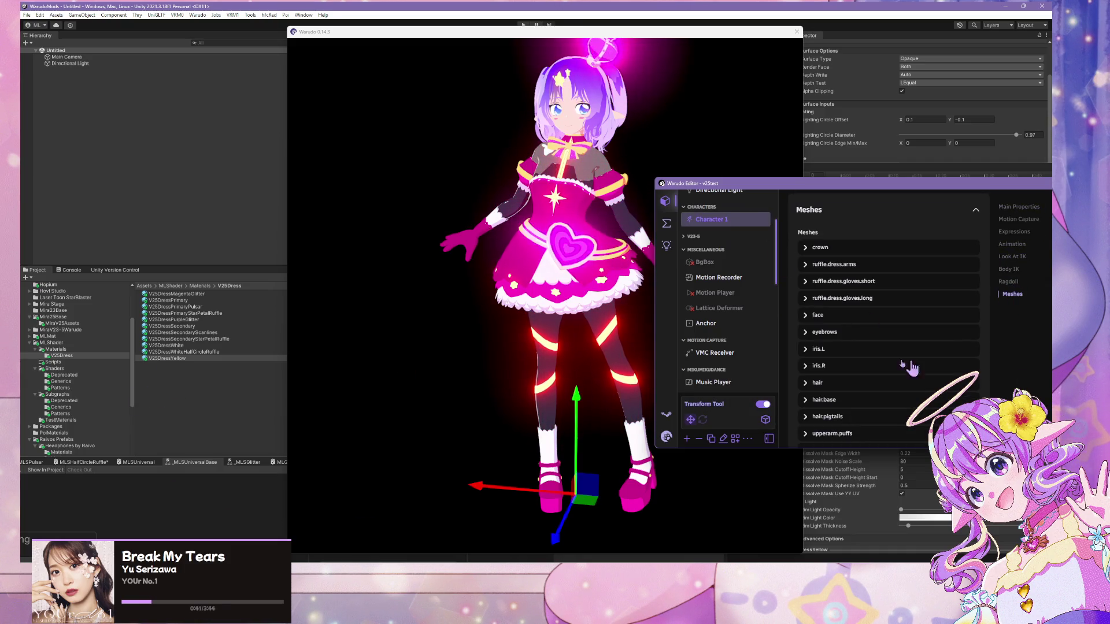
pyautogui.scroll(-5, 911, 368)
pyautogui.scroll(10, 881, 394)
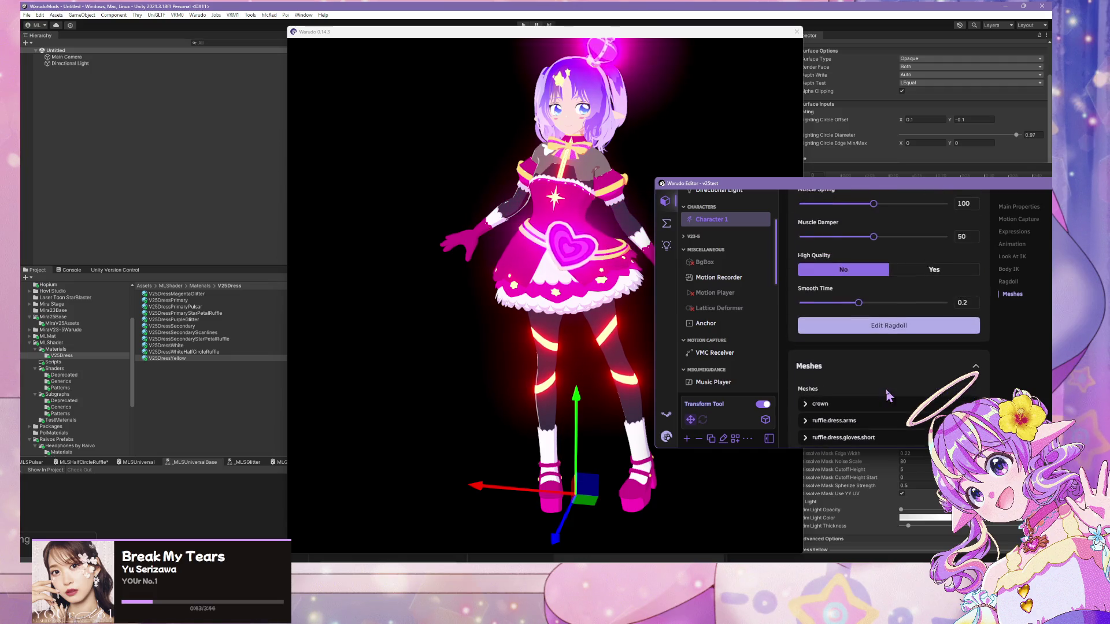
pyautogui.click(1018, 234)
pyautogui.scroll(-6, 879, 384)
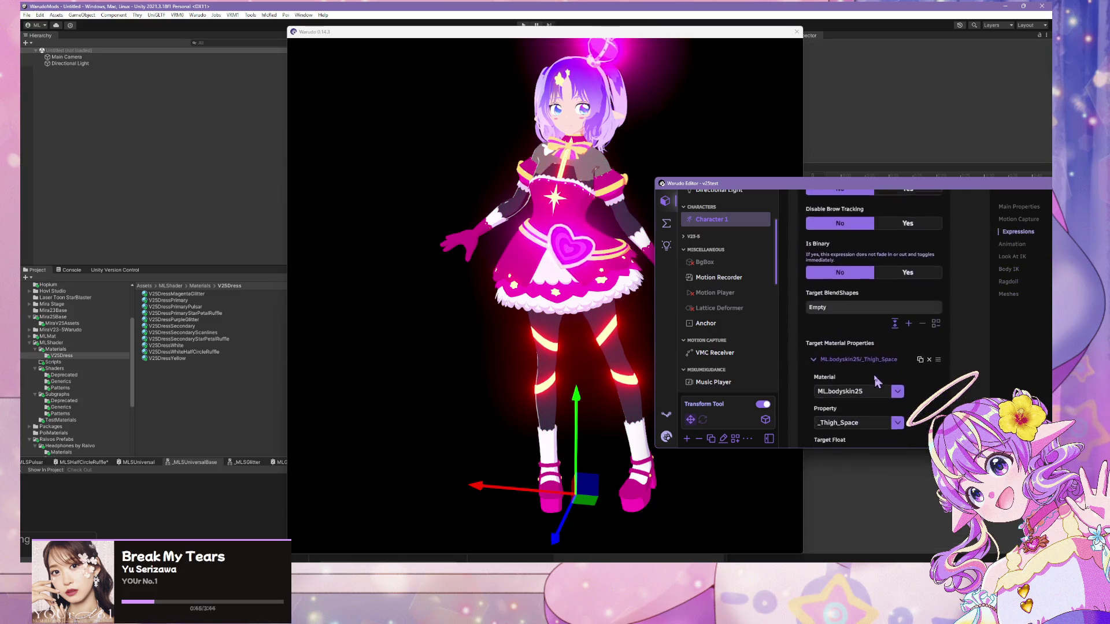
pyautogui.scroll(6, 877, 386)
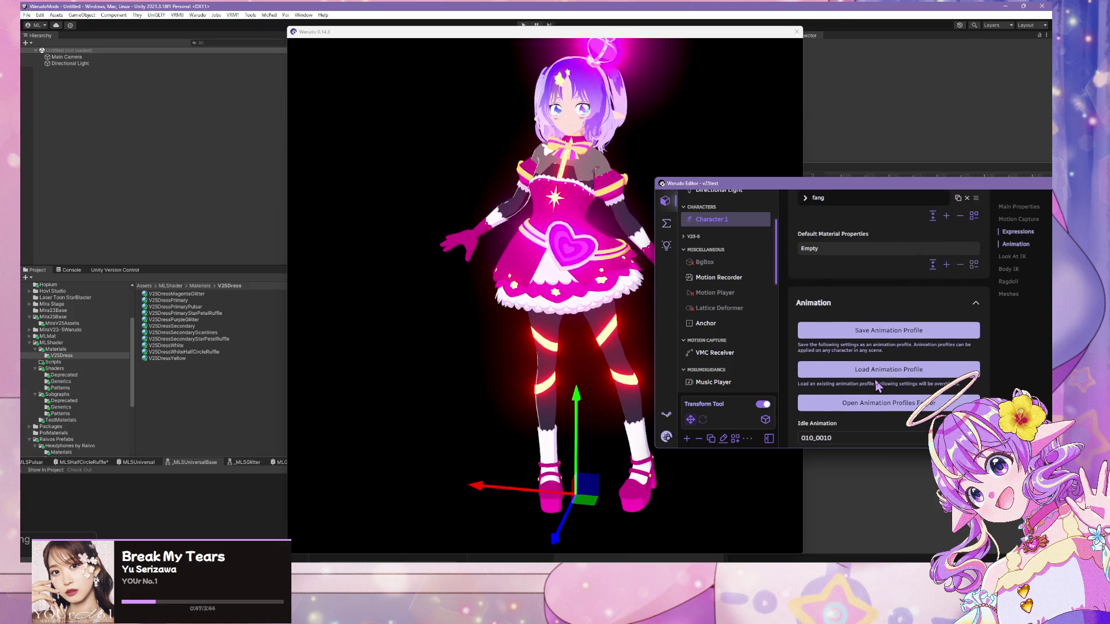
# - Add a default material property targeting V25DressPrimaryPulsar and bring up its Property choices
pyautogui.click(947, 389)
pyautogui.click(833, 373)
pyautogui.scroll(-2, 911, 335)
pyautogui.click(936, 360)
pyautogui.scroll(-3, 896, 324)
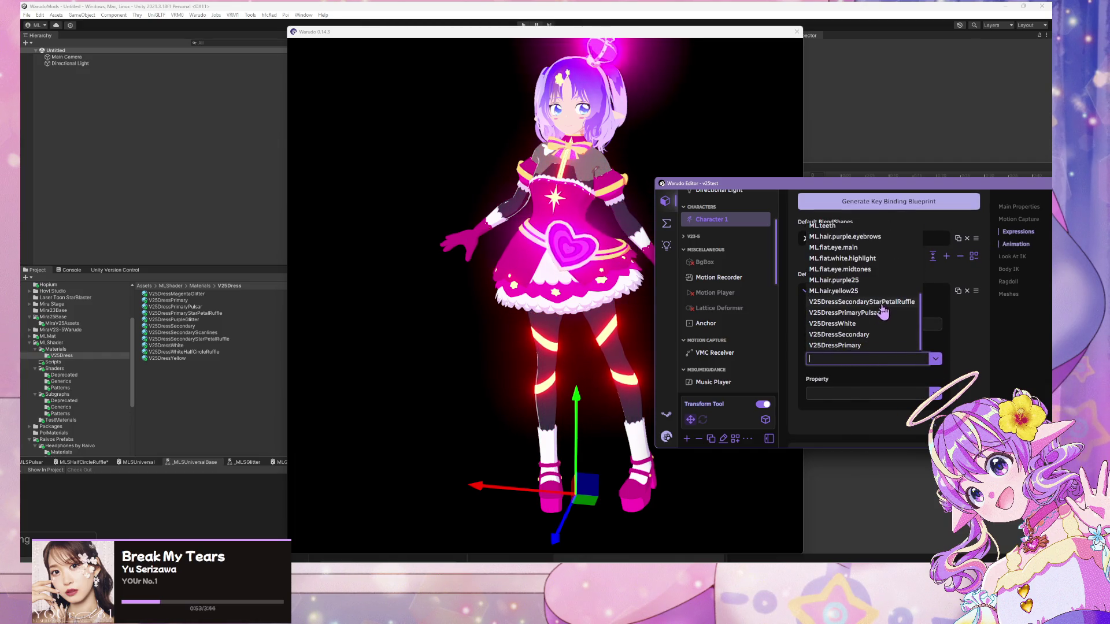
pyautogui.click(879, 313)
pyautogui.click(935, 396)
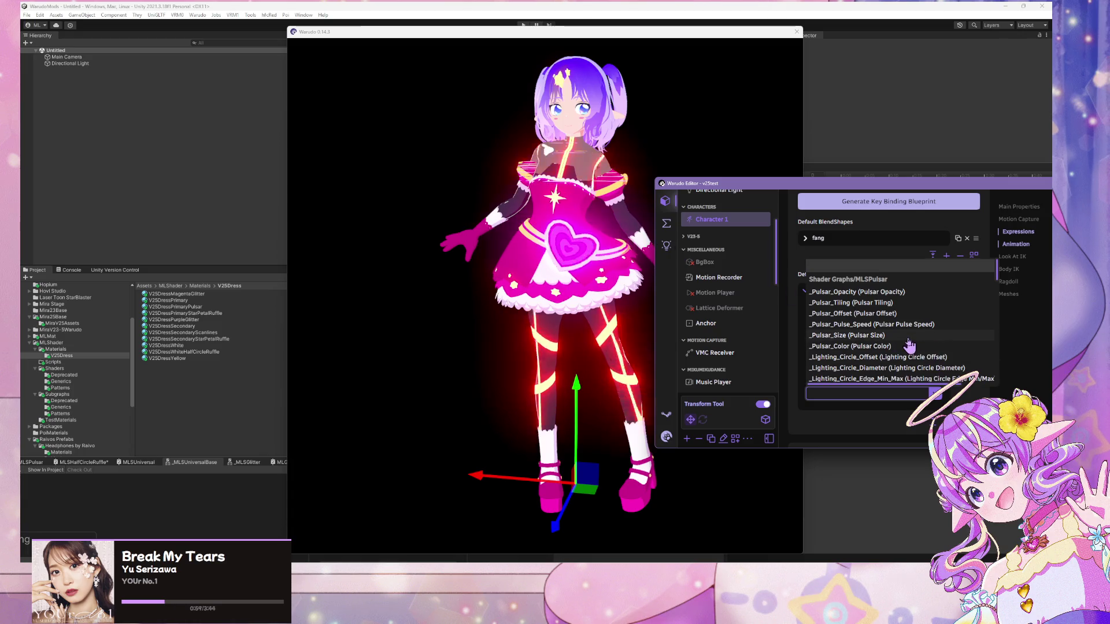
pyautogui.scroll(-2, 909, 345)
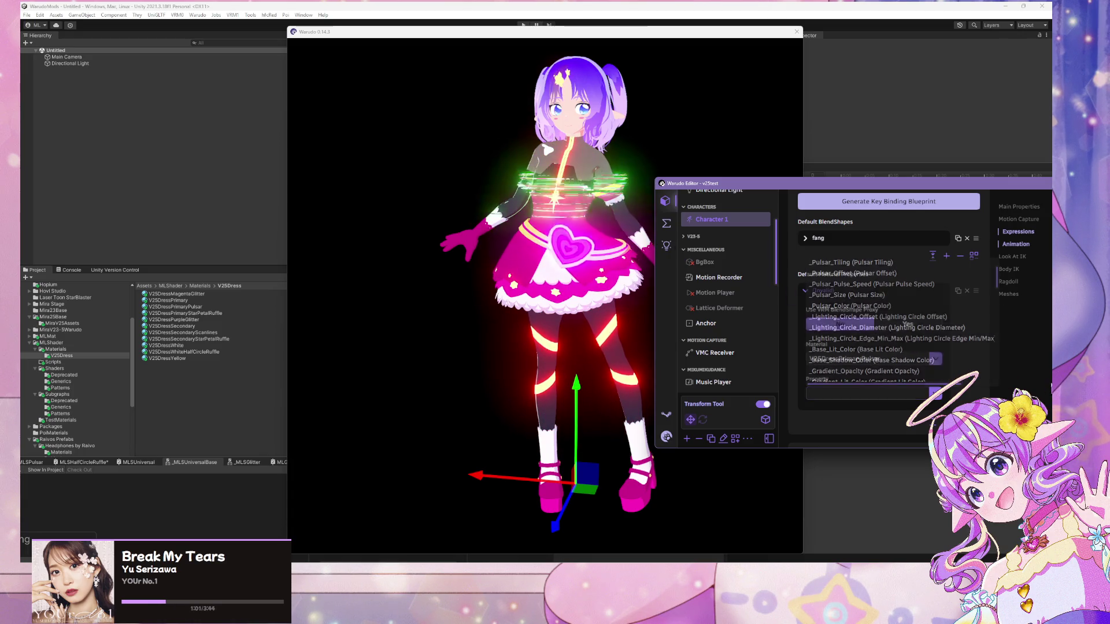
# - Fire ToggleDress in the New Blueprint repeatedly to swap between bodysuit and pink dress
pyautogui.click(666, 224)
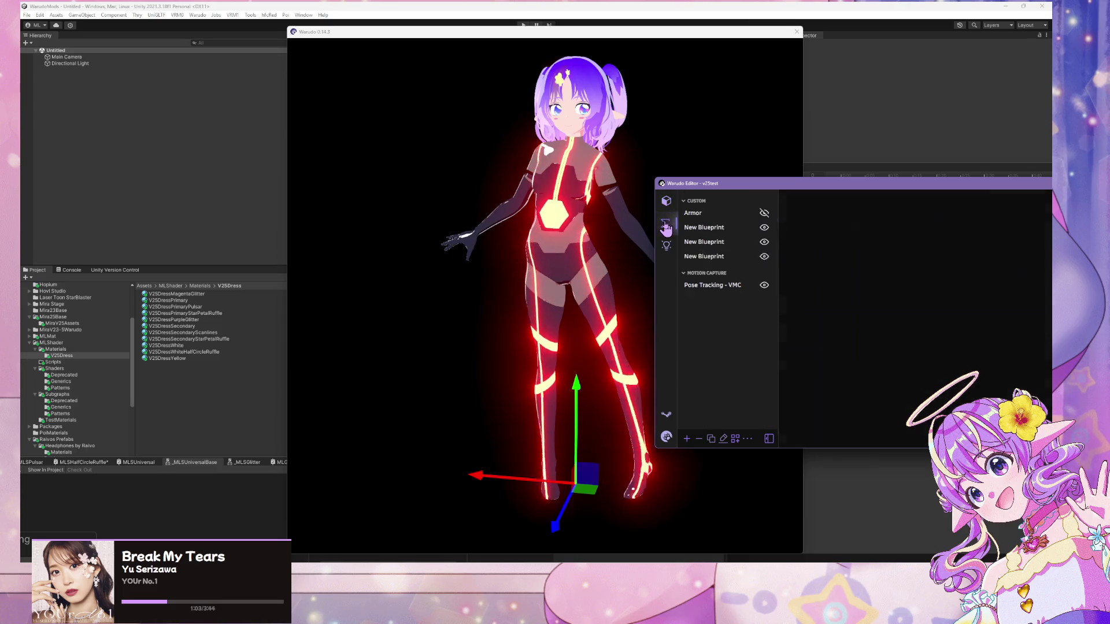
pyautogui.click(704, 256)
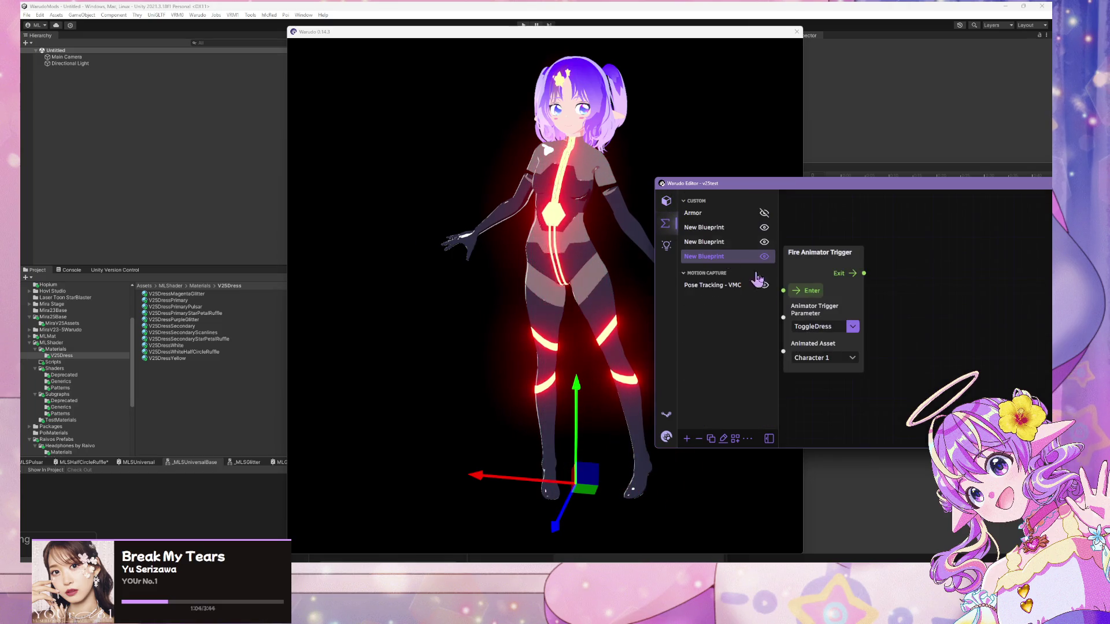
pyautogui.click(801, 296)
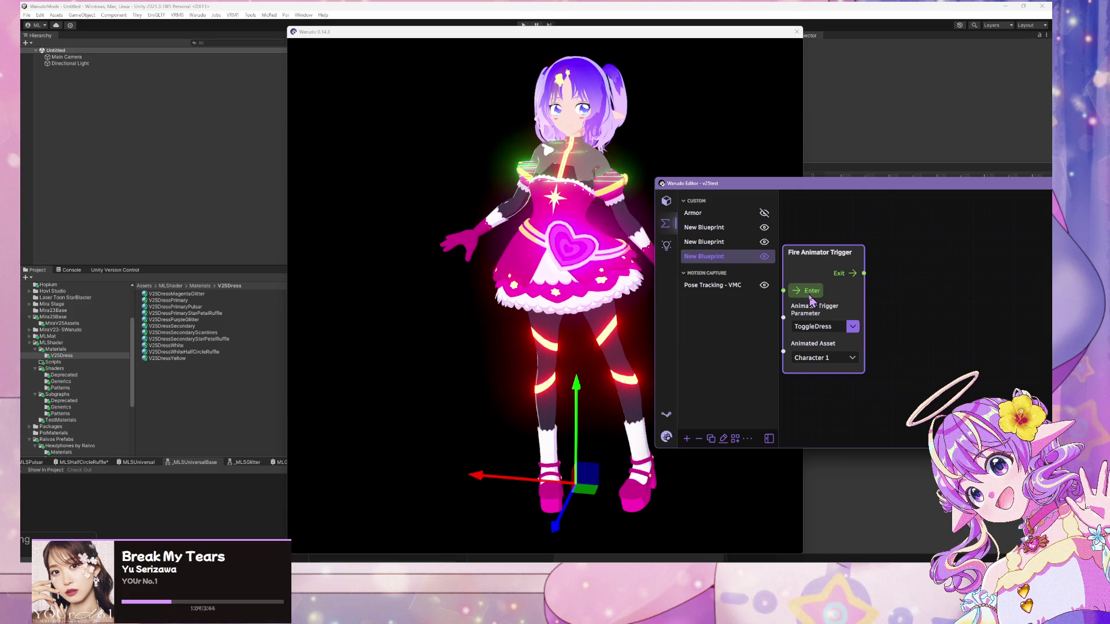
pyautogui.click(808, 296)
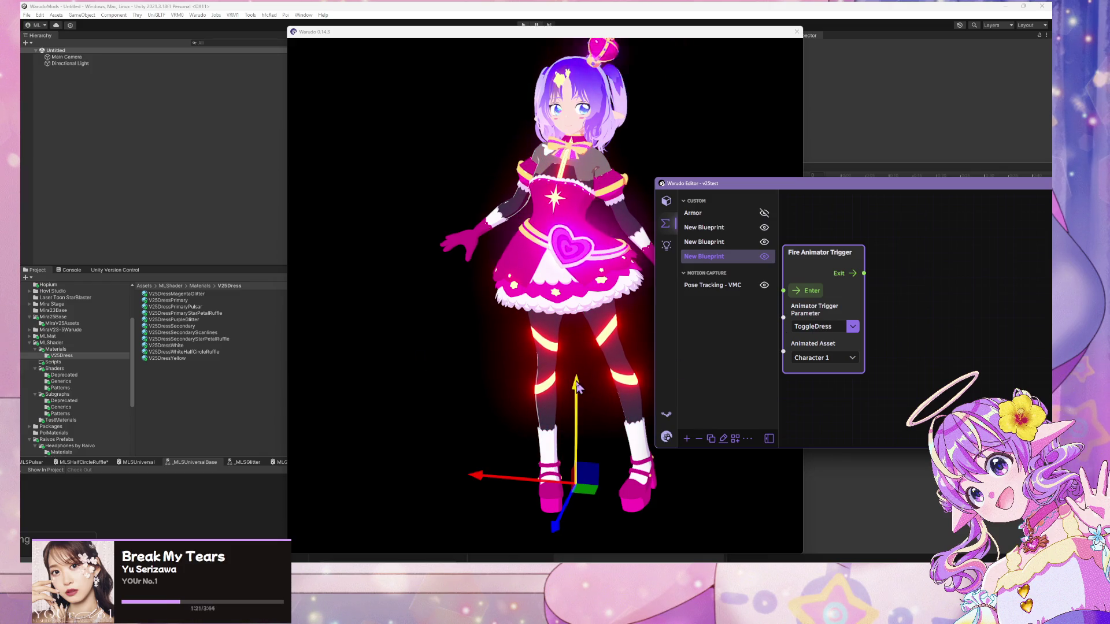
pyautogui.click(811, 290)
pyautogui.click(509, 197)
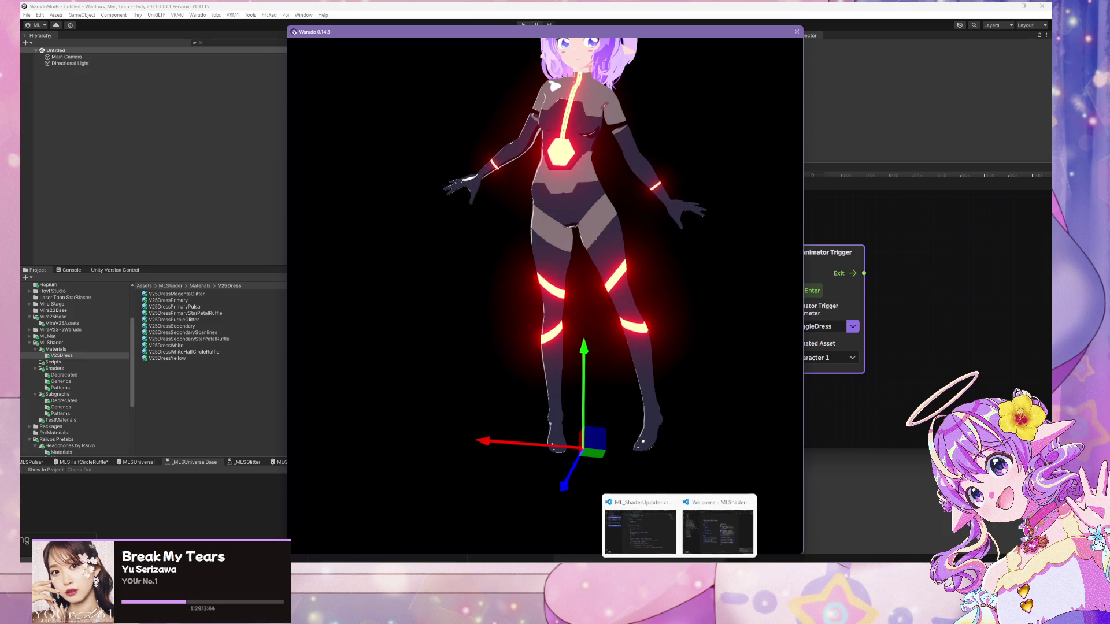
# - Reset Character 1's Position Y in its main properties
pyautogui.click(723, 525)
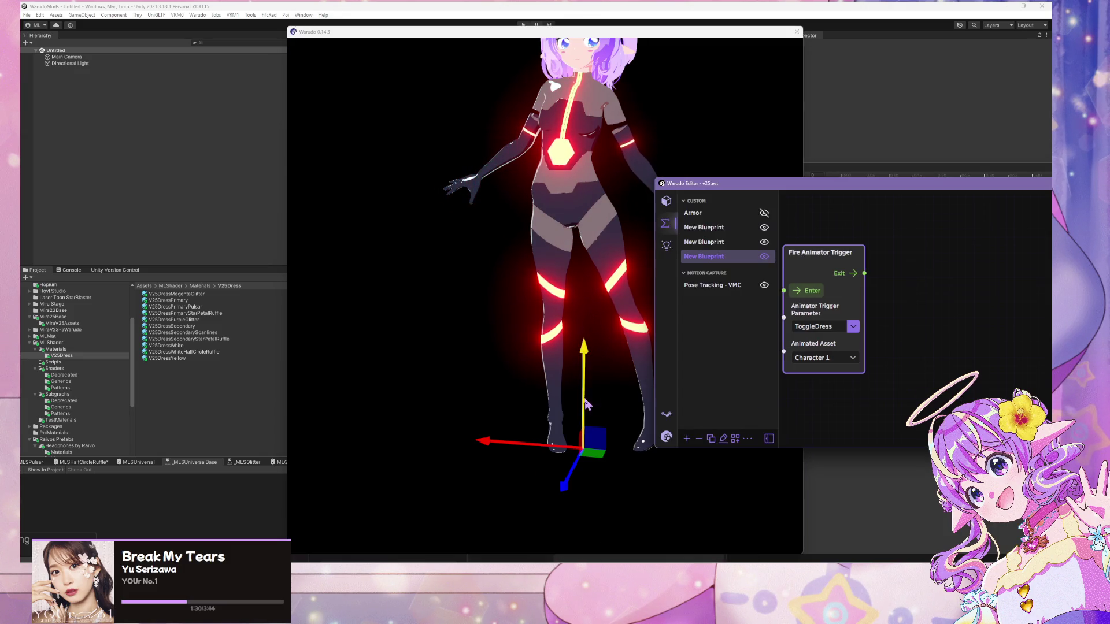
pyautogui.click(666, 200)
pyautogui.scroll(15, 947, 268)
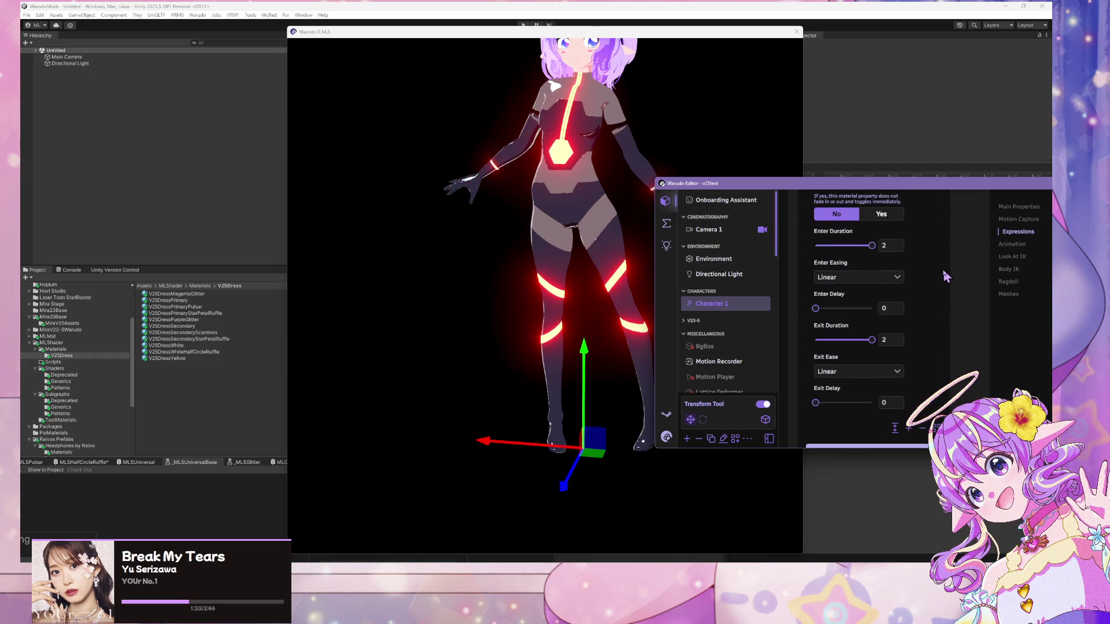
pyautogui.click(1007, 209)
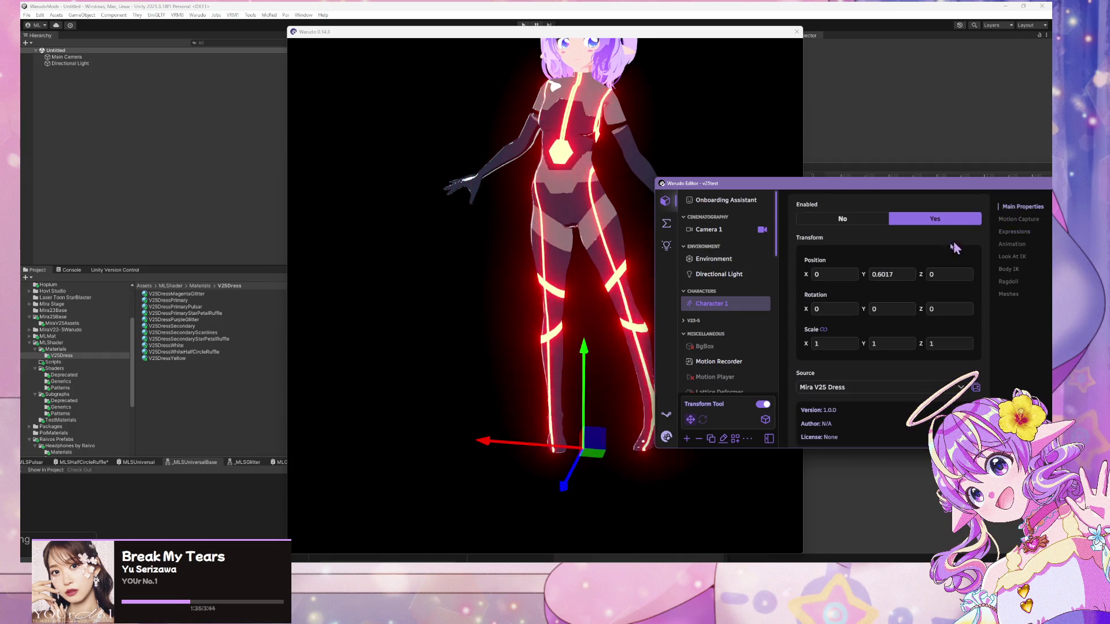
pyautogui.click(890, 274)
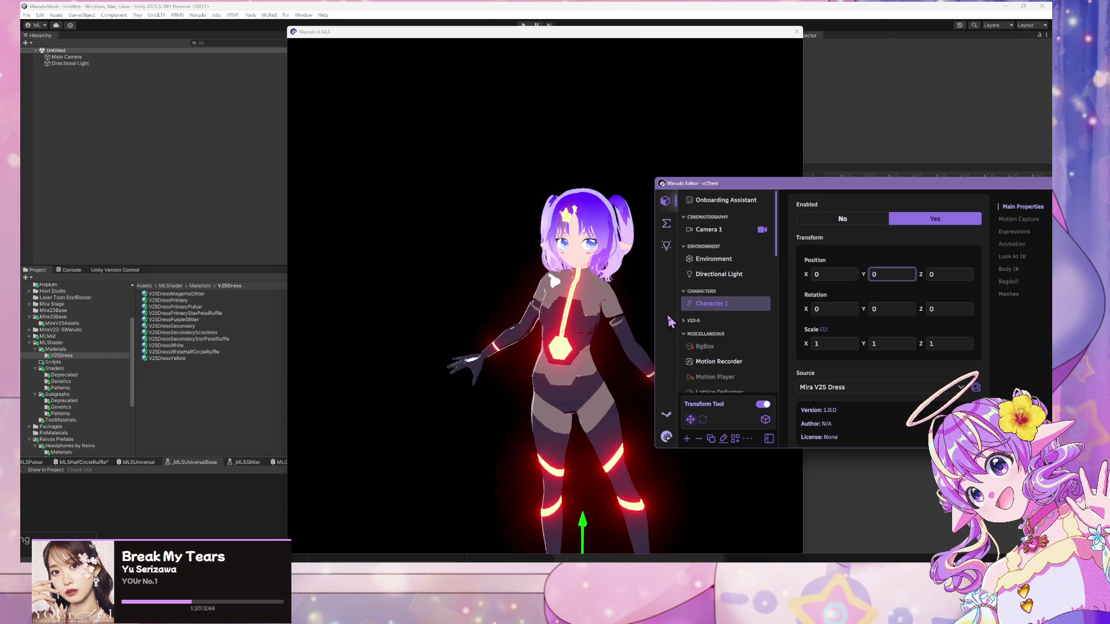
pyautogui.scroll(-10, 726, 341)
# - Check the ML Shader Updater's target asset, then fire ToggleDress to restore the pink dress
pyautogui.click(723, 383)
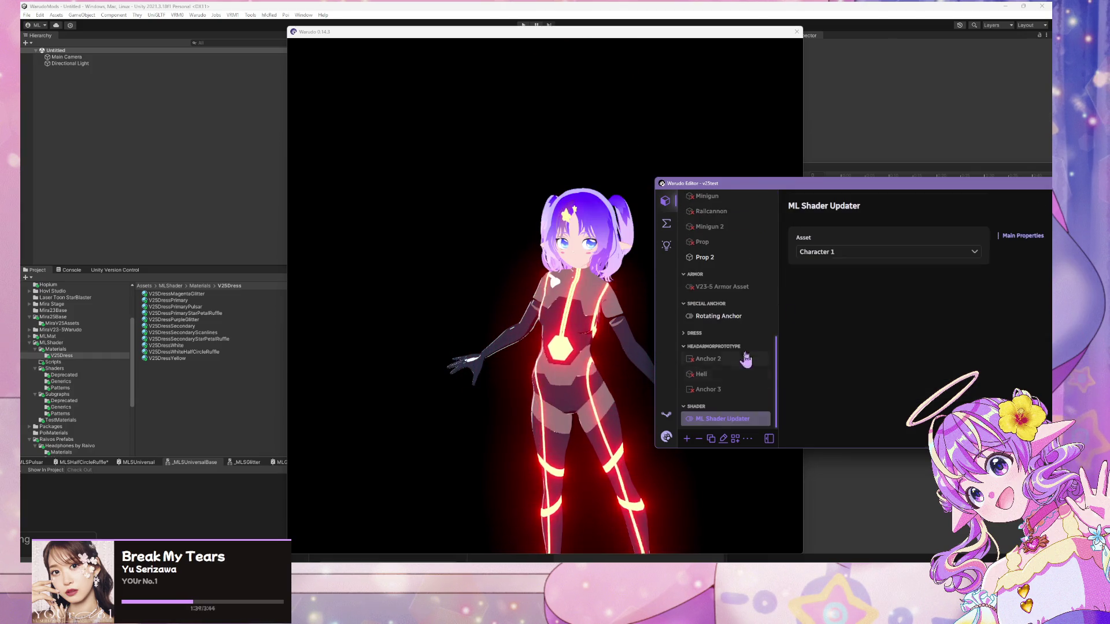
pyautogui.click(867, 251)
pyautogui.click(848, 293)
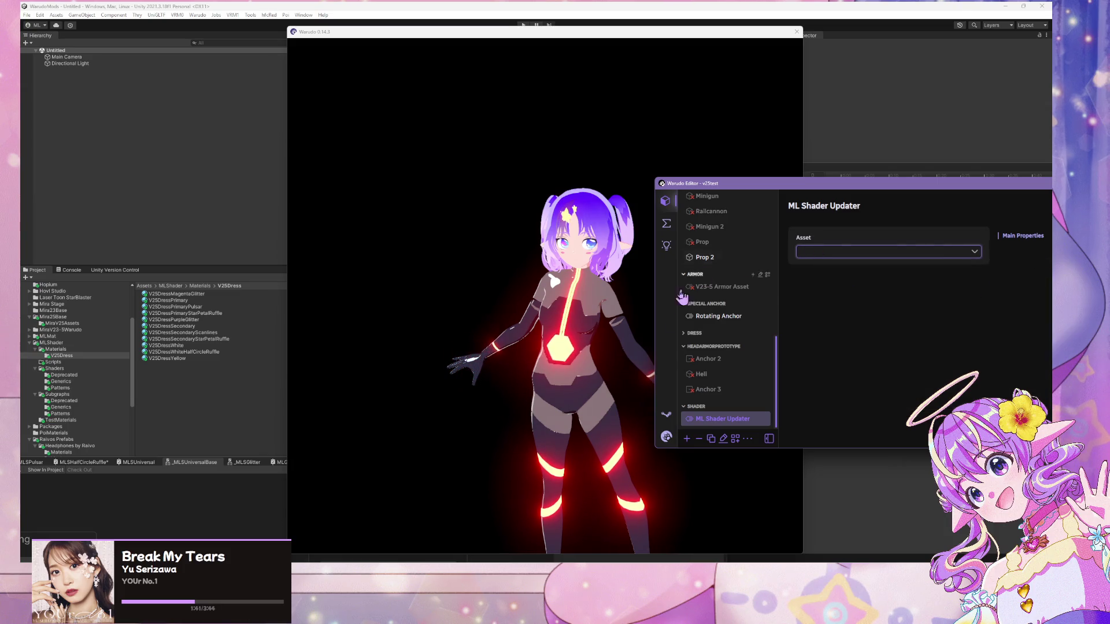
pyautogui.click(667, 225)
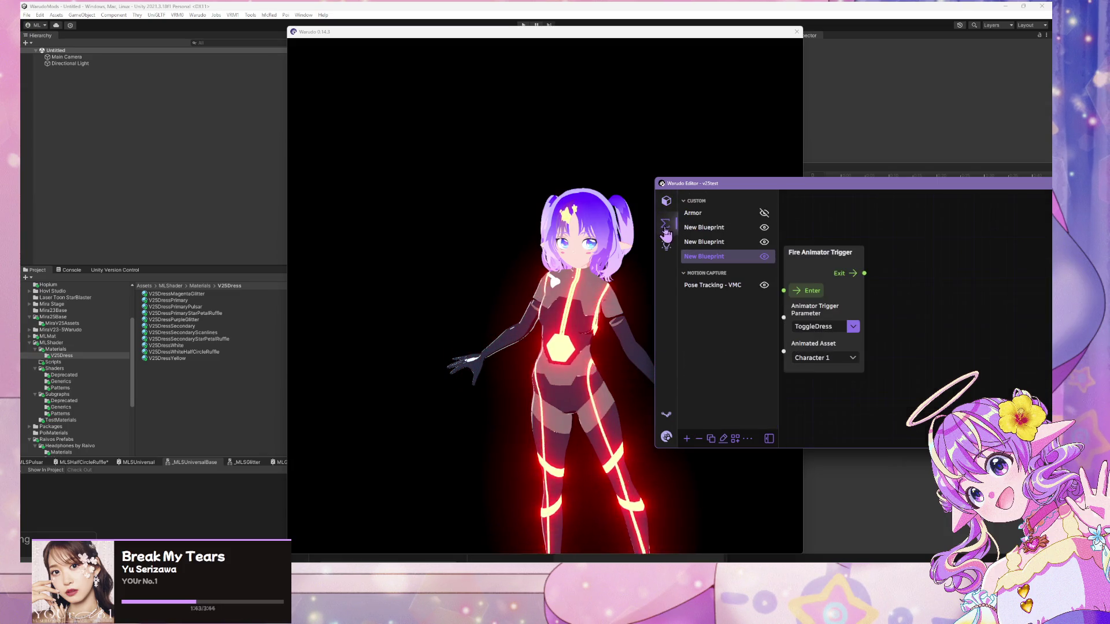
pyautogui.click(799, 293)
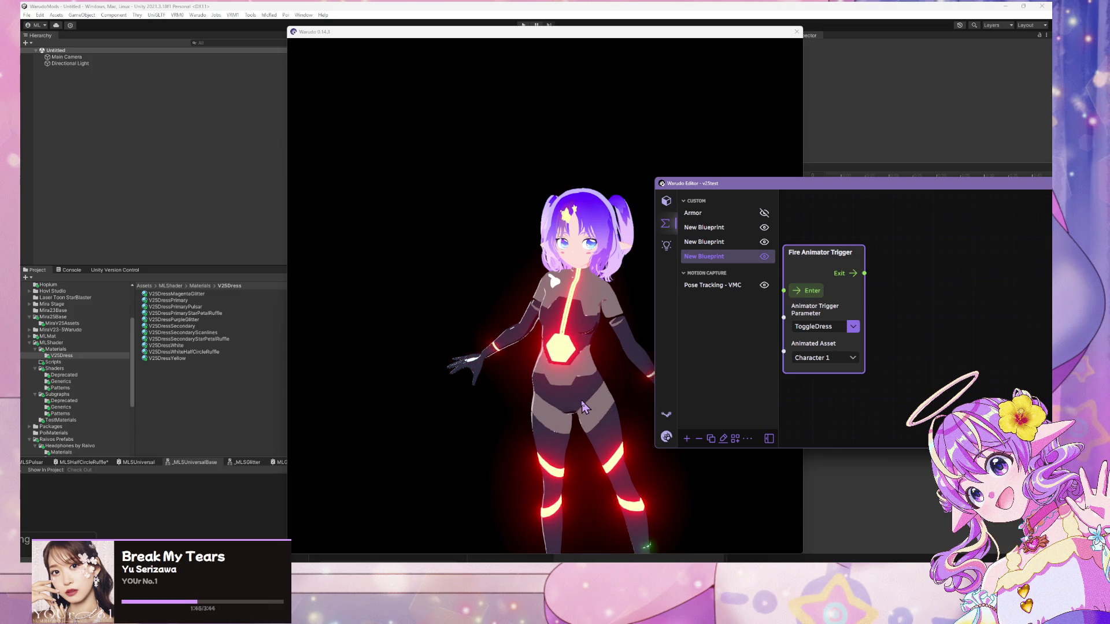
pyautogui.click(614, 361)
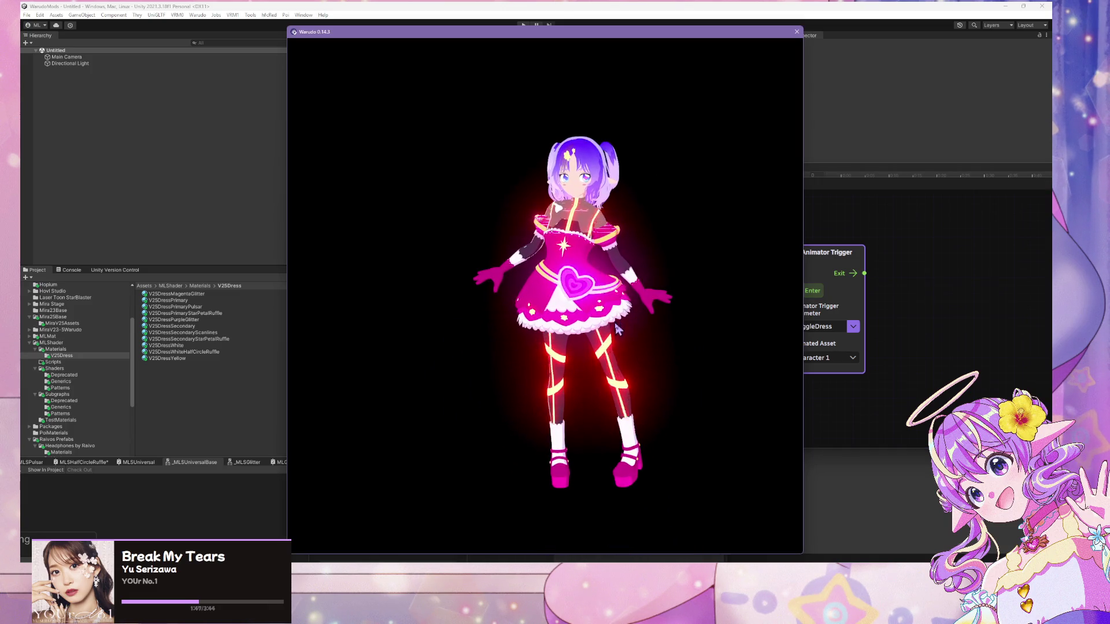
# - Drag Character 1 upward so its Position Y reads 1.1025
pyautogui.click(885, 354)
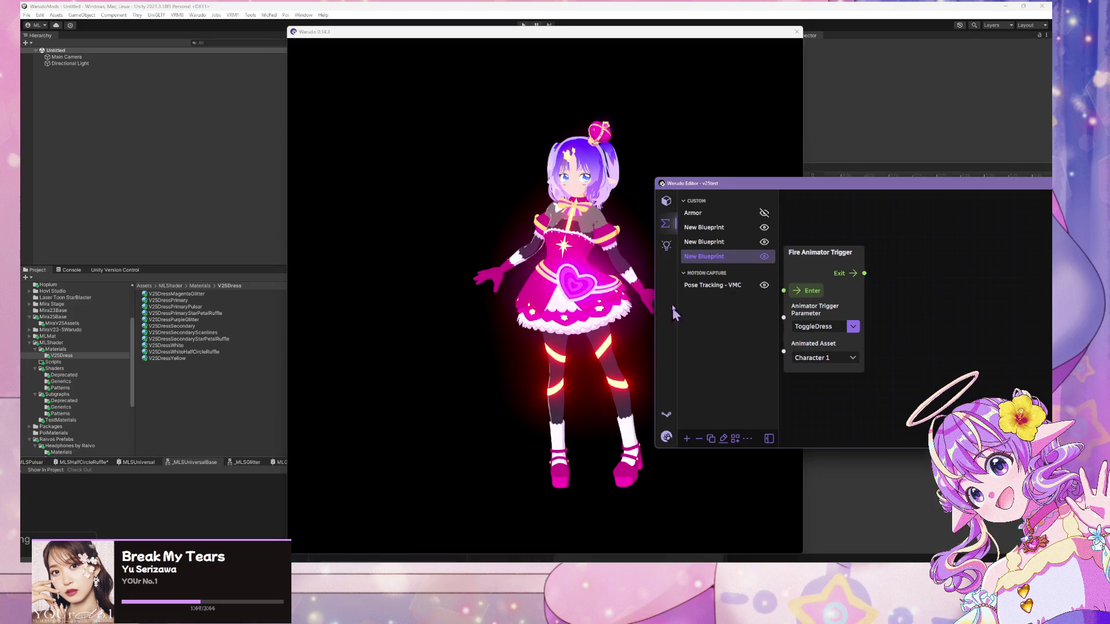
pyautogui.click(666, 201)
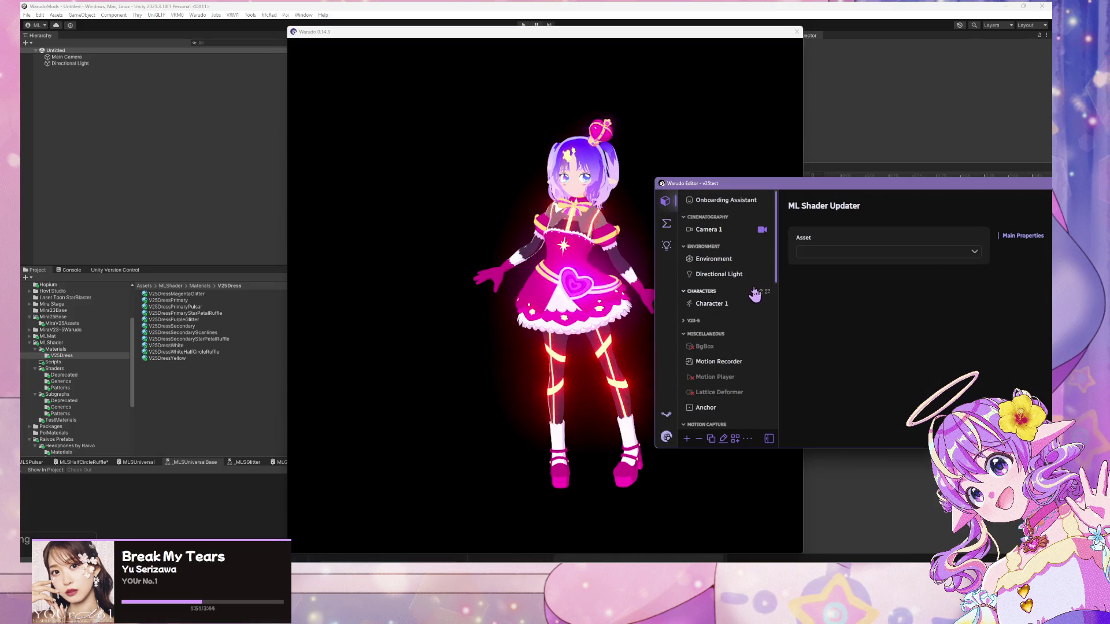
pyautogui.click(712, 304)
pyautogui.moveTo(591, 393)
pyautogui.mouseDown()
pyautogui.moveTo(584, 278)
pyautogui.moveTo(597, 137)
pyautogui.moveTo(647, 449)
pyautogui.moveTo(677, 373)
pyautogui.mouseUp()
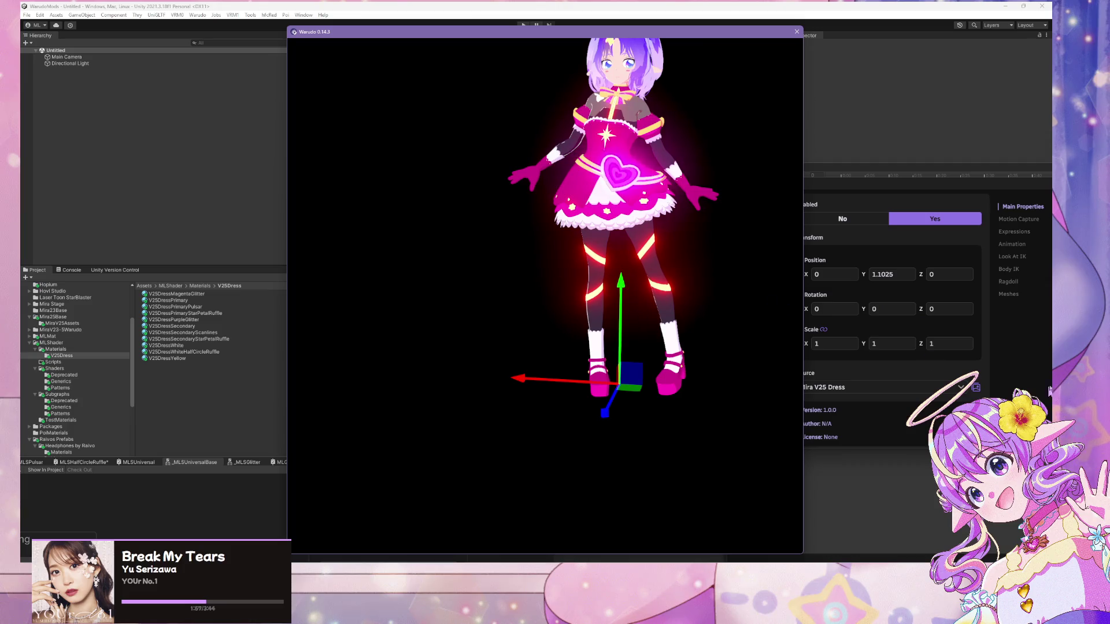
# - Fire ToggleDress twice in the New Blueprint to replay the dress dissolve
pyautogui.click(1047, 391)
pyautogui.click(666, 224)
pyautogui.click(711, 256)
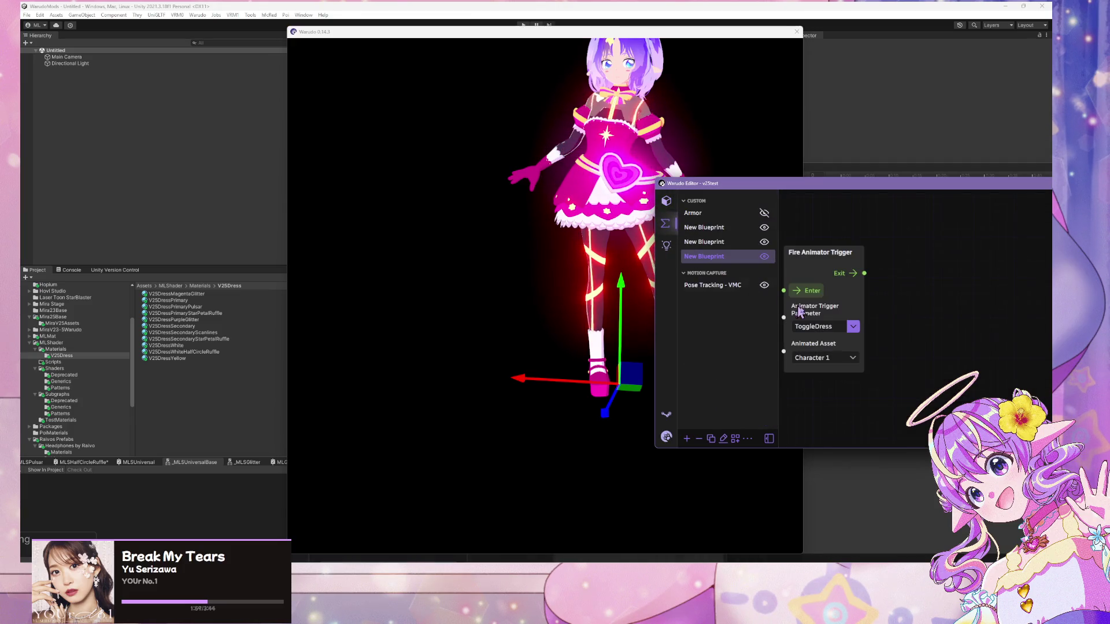
pyautogui.click(816, 292)
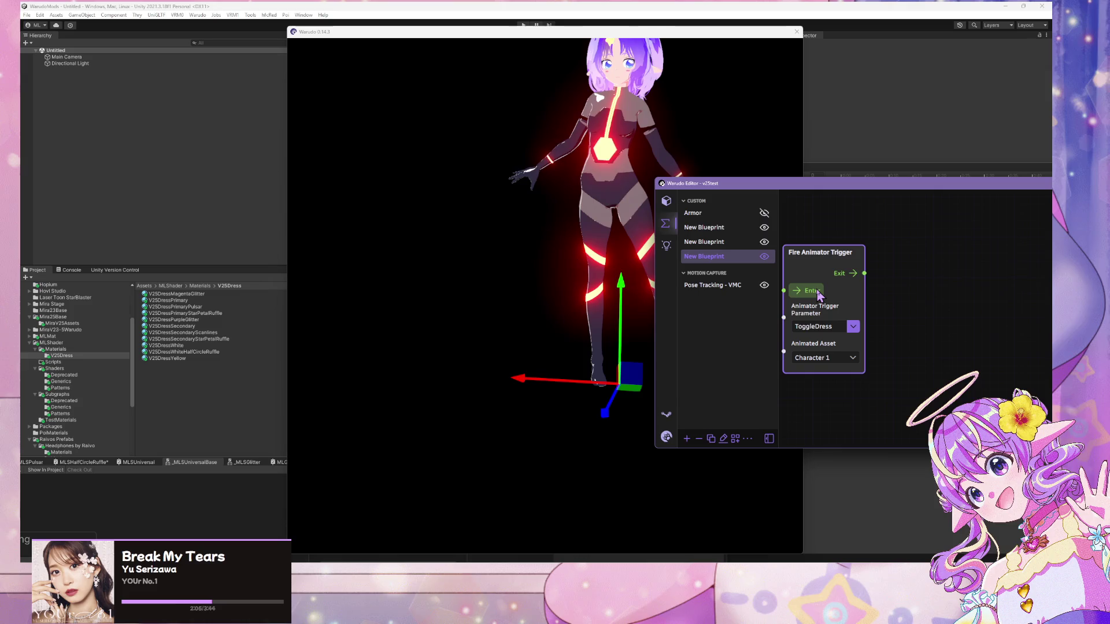
pyautogui.click(820, 295)
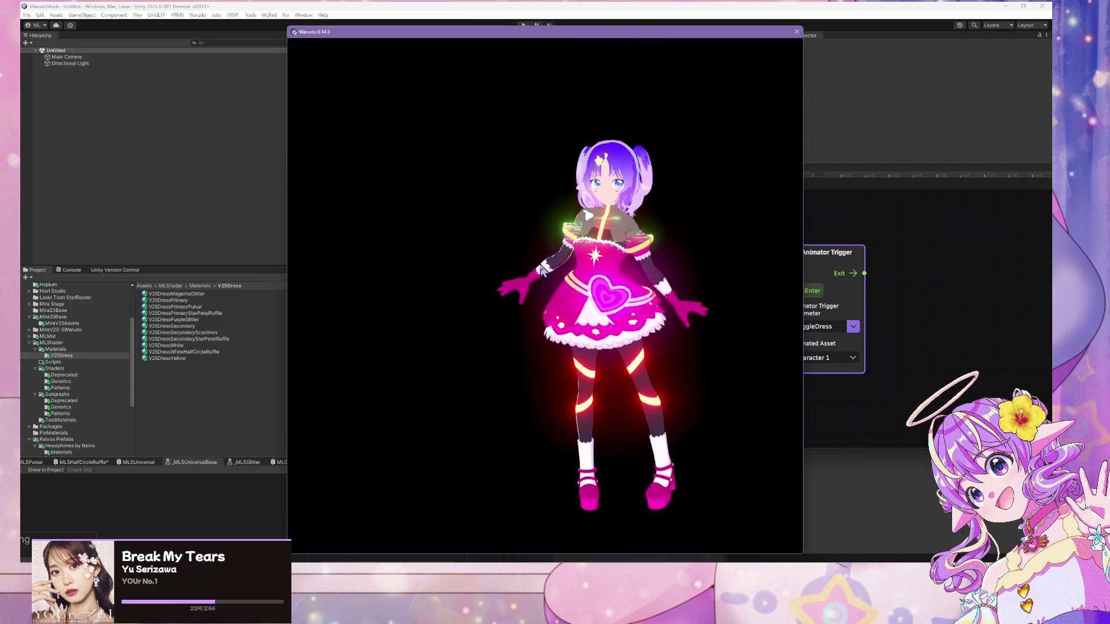
pyautogui.click(932, 352)
pyautogui.click(703, 253)
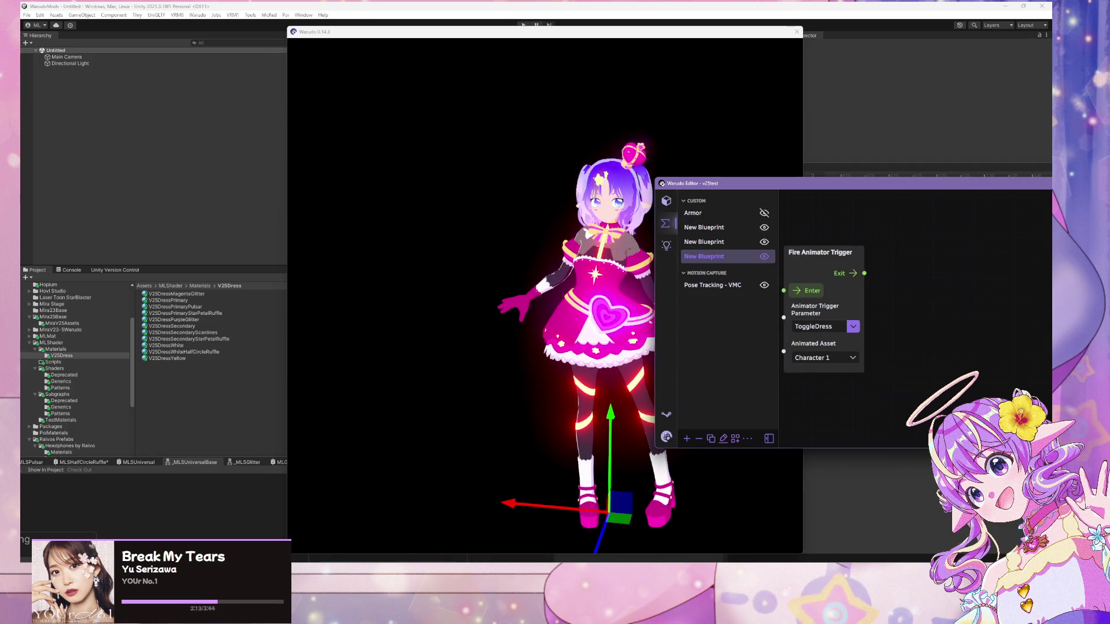
# - Switch from Warudo to the Unity project window
pyautogui.click(542, 318)
pyautogui.moveTo(643, 590)
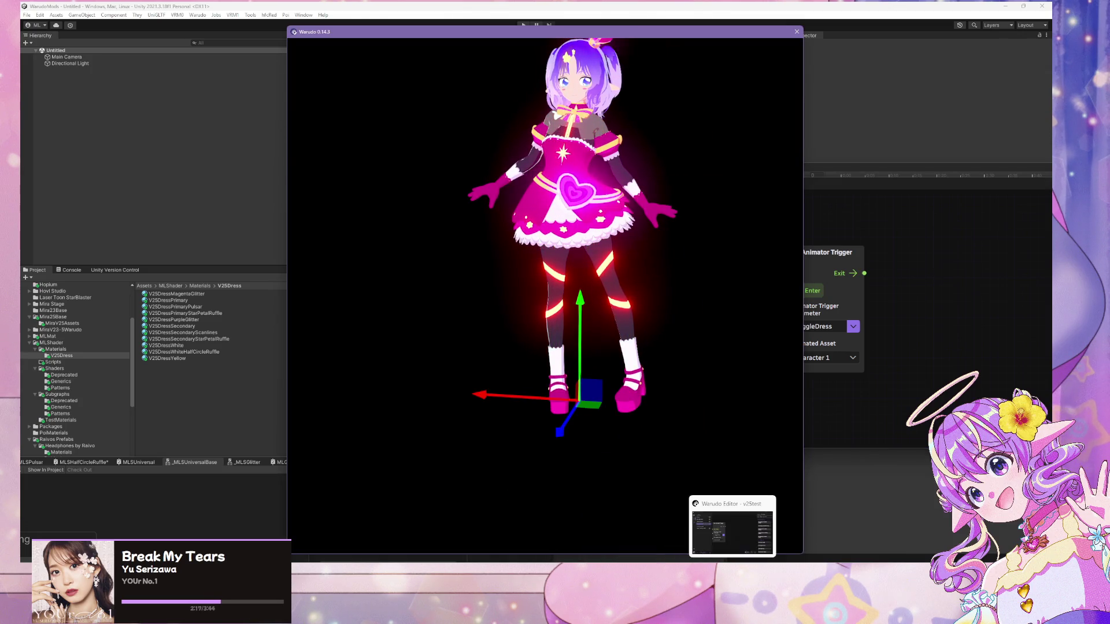
pyautogui.moveTo(572, 590)
pyautogui.click(571, 508)
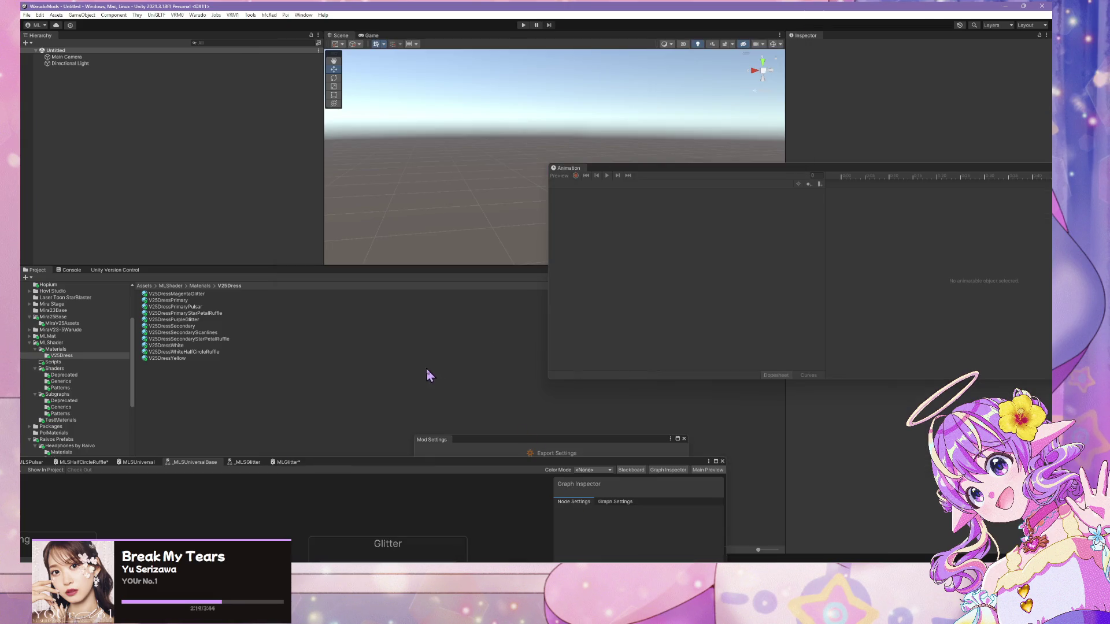
# - Inspect the V25DressWhite, Yellow, PrimaryPulsar and Primary material settings individually
pyautogui.click(173, 346)
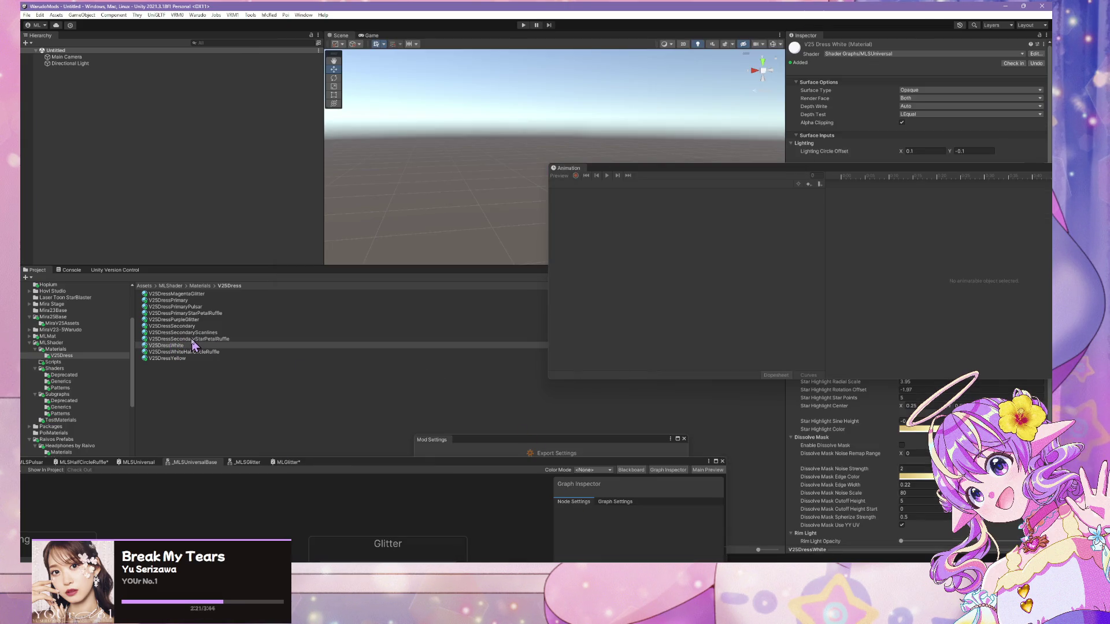
pyautogui.click(191, 352)
pyautogui.click(190, 359)
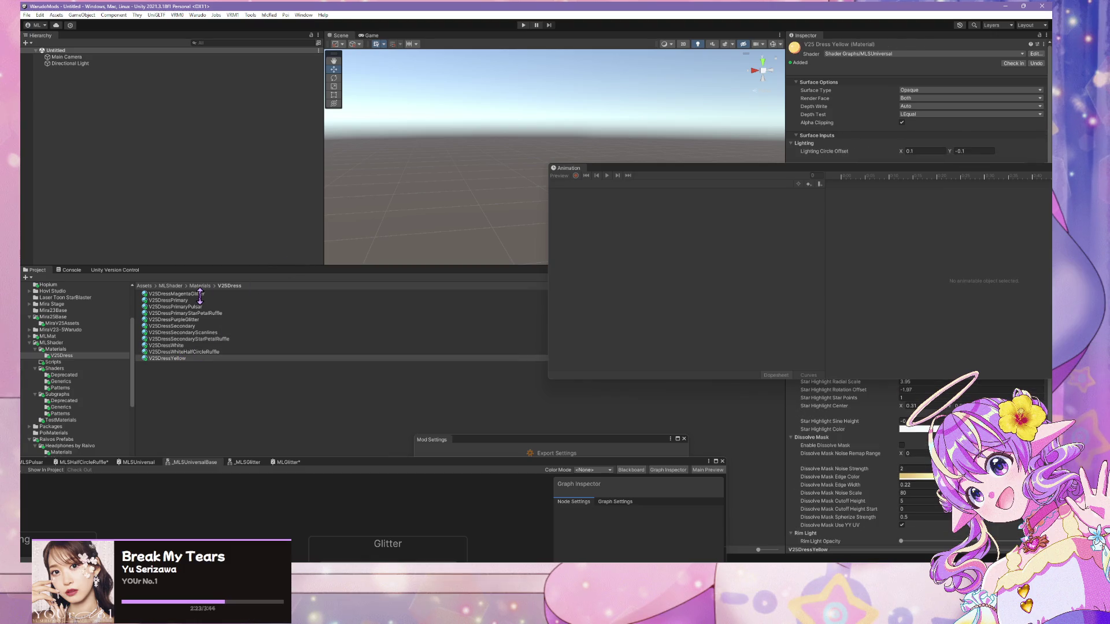
pyautogui.keyDown('shift'); pyautogui.click(202, 293); pyautogui.keyUp('shift')
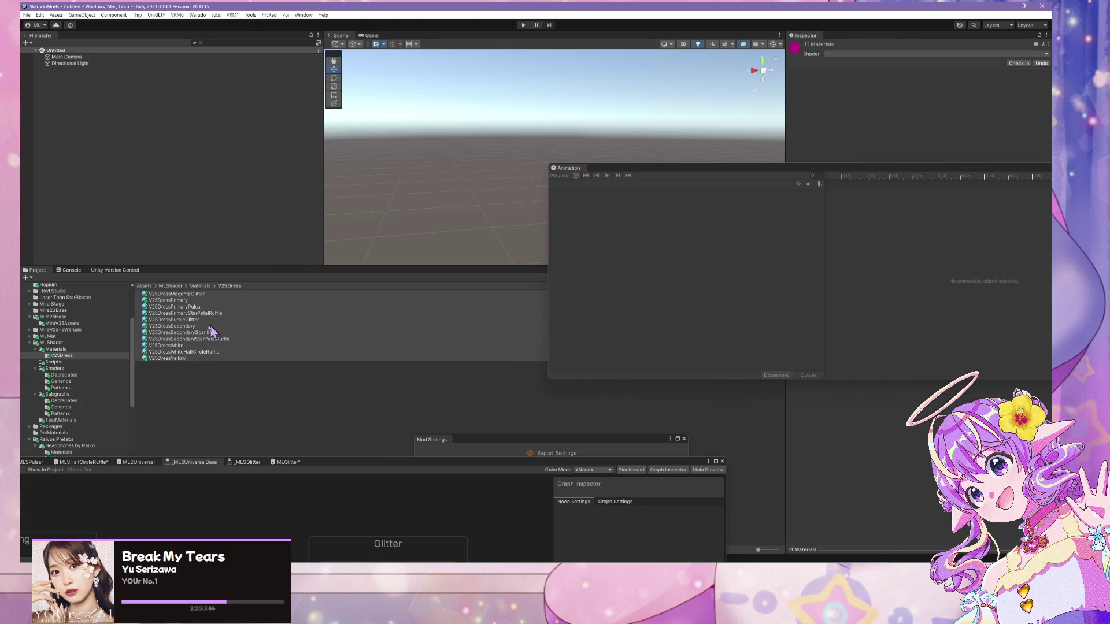
pyautogui.click(196, 308)
pyautogui.click(195, 300)
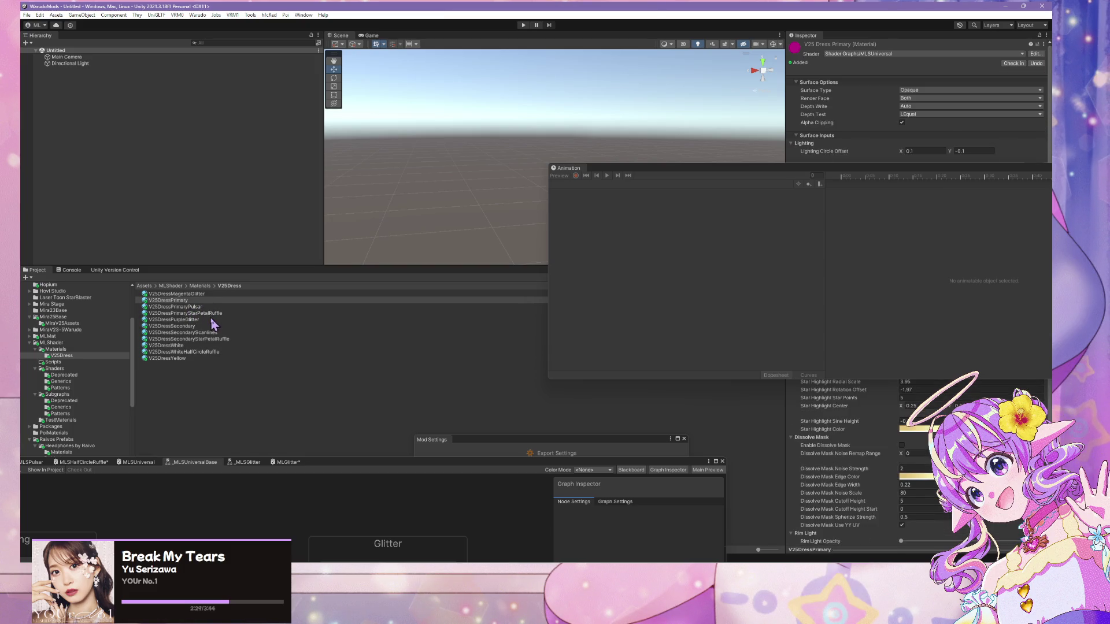
# - Multi-select seven V25Dress materials (PurpleGlitter through Yellow) and move the Animation panel lower left
pyautogui.click(205, 320)
pyautogui.keyDown('ctrl'); pyautogui.click(202, 294); pyautogui.keyUp('ctrl')
pyautogui.keyDown('ctrl'); pyautogui.click(199, 300); pyautogui.keyUp('ctrl')
pyautogui.keyDown('ctrl'); pyautogui.click(214, 326); pyautogui.keyUp('ctrl')
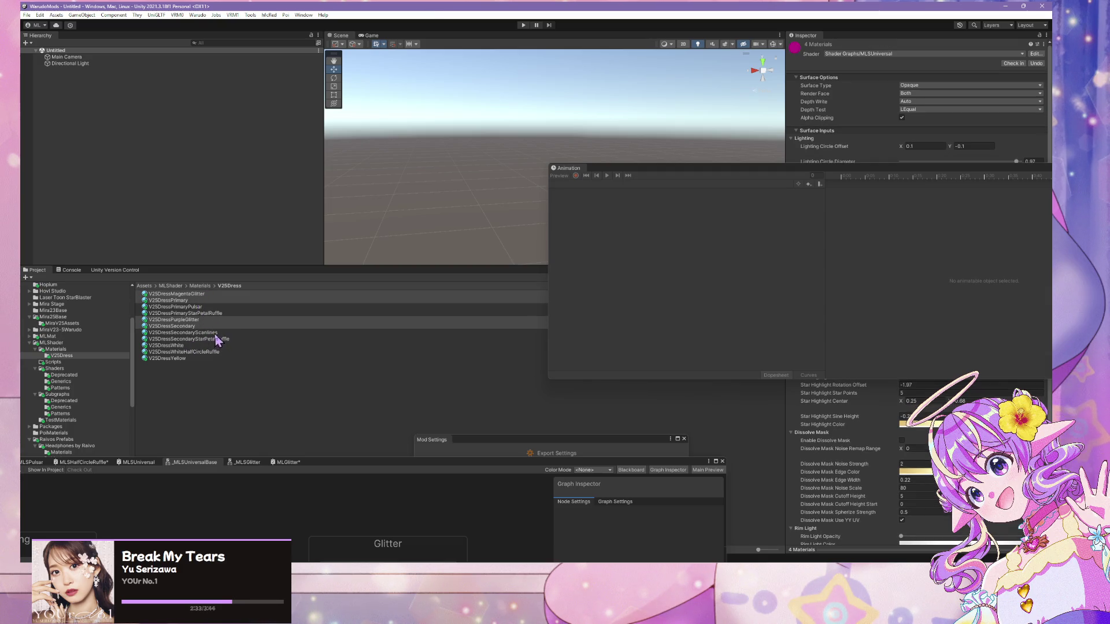
pyautogui.keyDown('ctrl'); pyautogui.click(224, 339); pyautogui.keyUp('ctrl')
pyautogui.keyDown('ctrl'); pyautogui.click(205, 345); pyautogui.keyUp('ctrl')
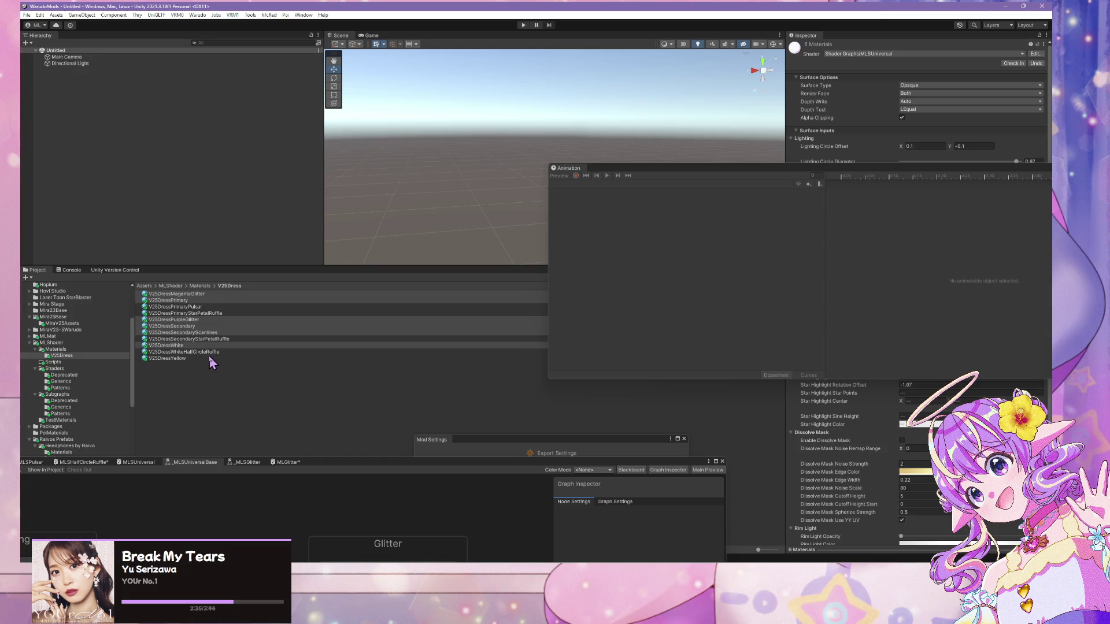
pyautogui.keyDown('ctrl'); pyautogui.click(190, 359); pyautogui.keyUp('ctrl')
pyautogui.moveTo(879, 169)
pyautogui.mouseDown()
pyautogui.moveTo(342, 298)
pyautogui.moveTo(441, 423)
pyautogui.mouseUp()
pyautogui.scroll(-1, 923, 429)
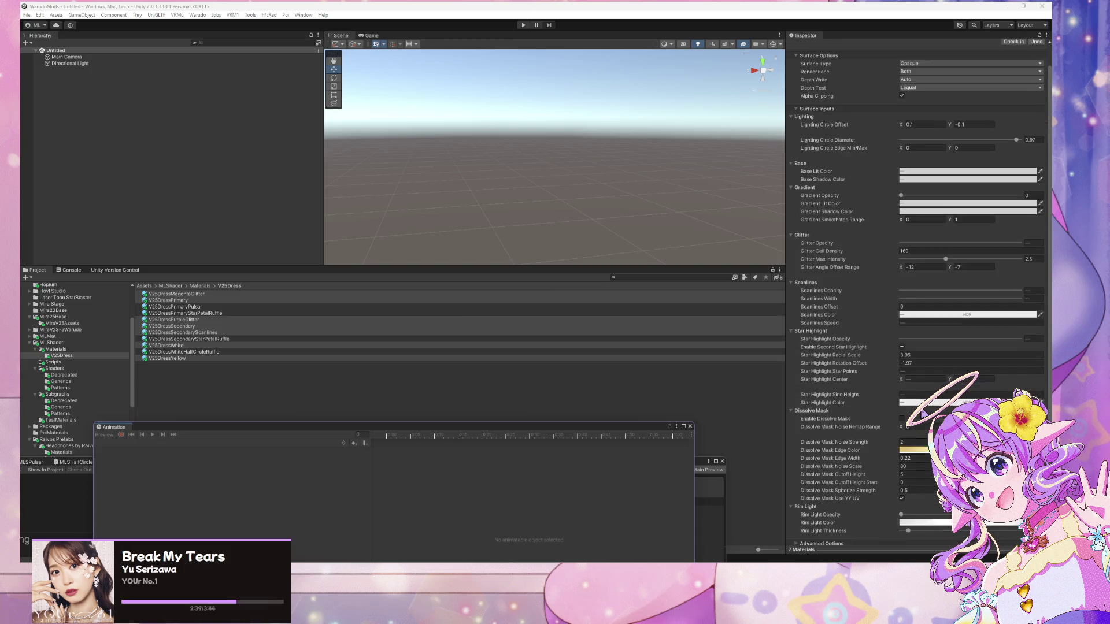
# - Enable the dissolve mask on the seven-material group and both StarPetalRuffle materials
pyautogui.click(902, 414)
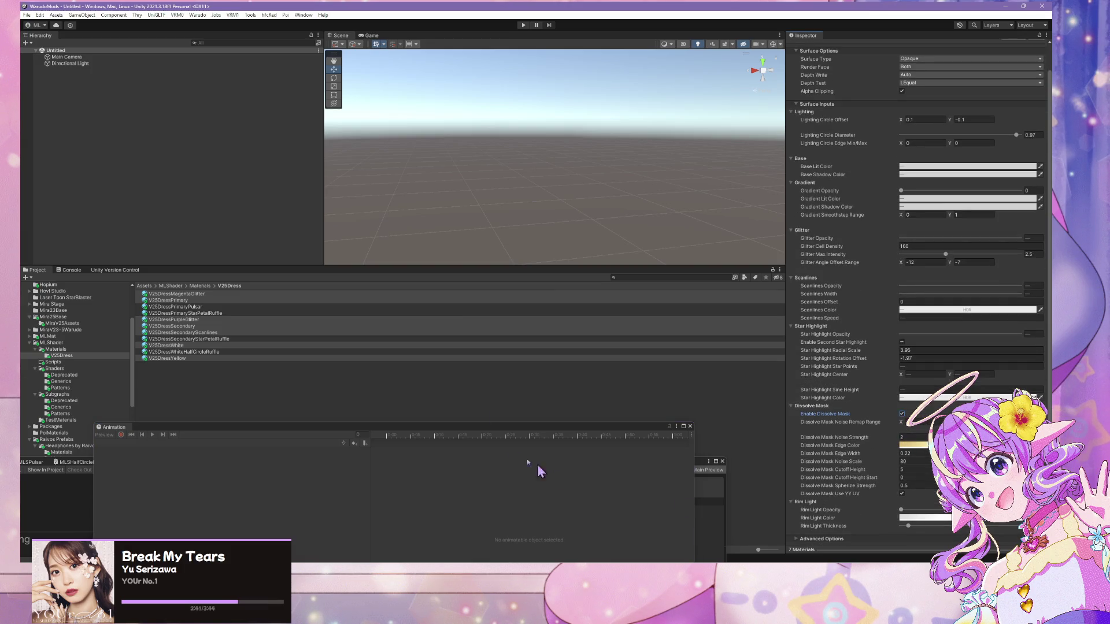
pyautogui.click(194, 307)
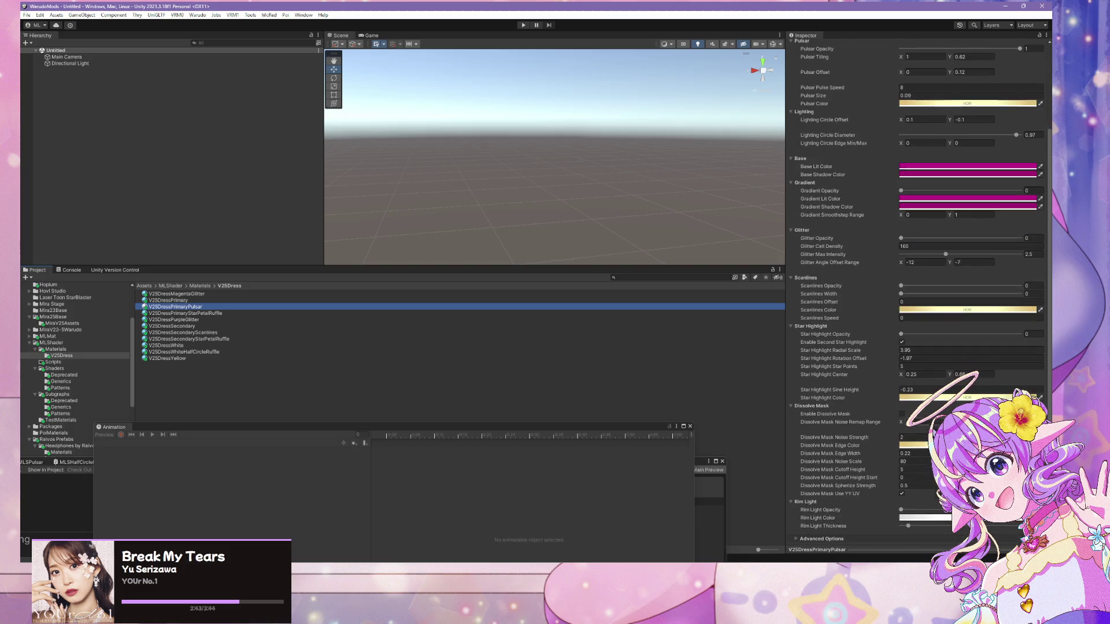
pyautogui.click(227, 313)
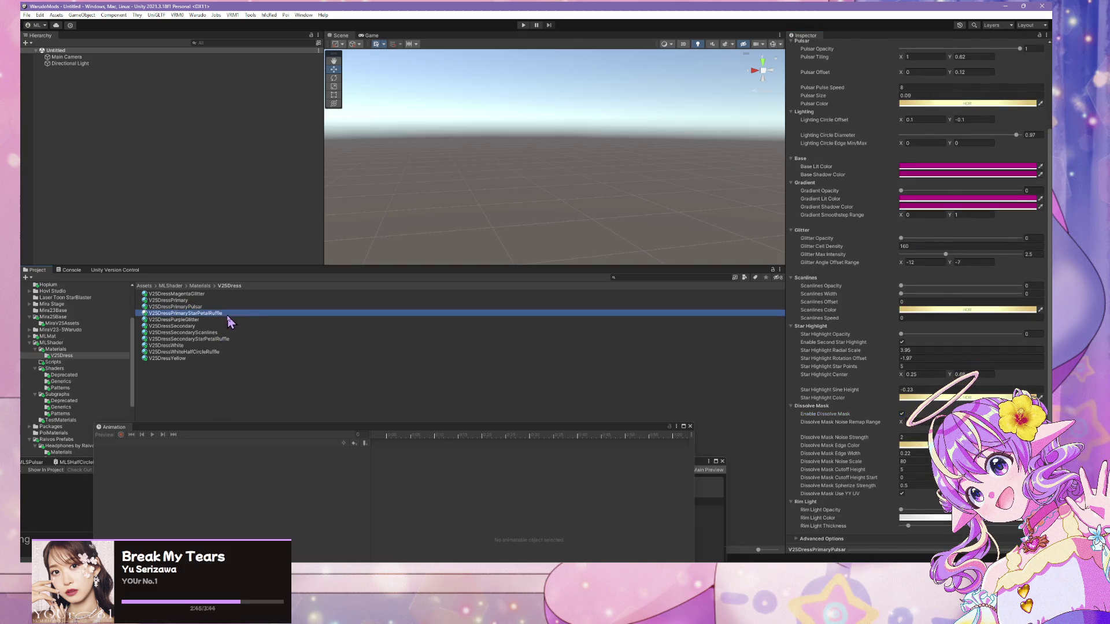
pyautogui.click(902, 469)
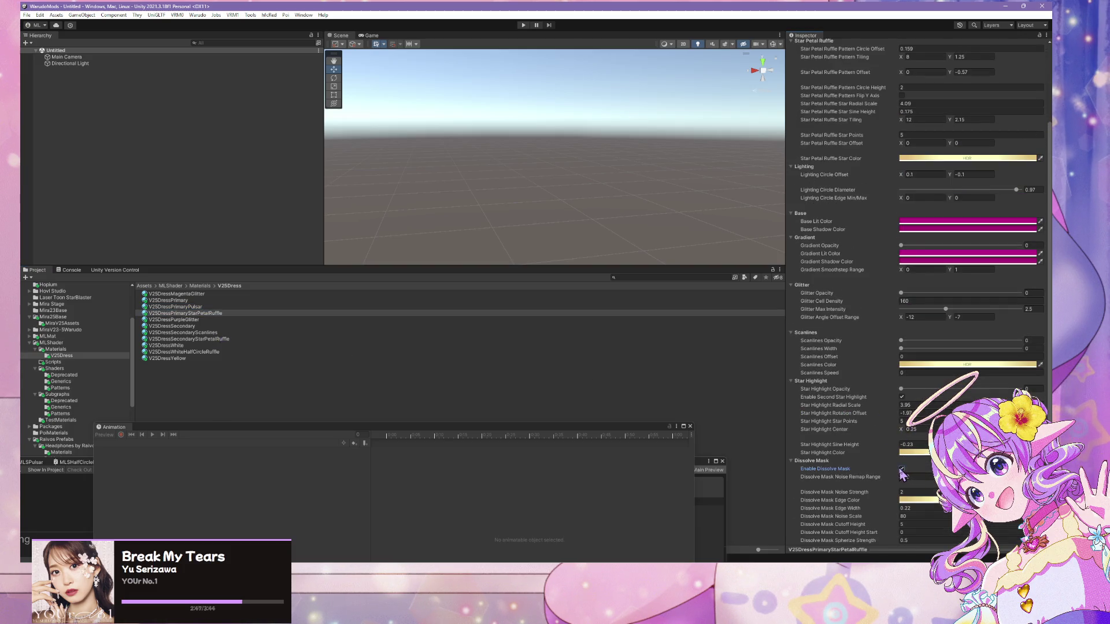
pyautogui.click(224, 321)
pyautogui.click(208, 327)
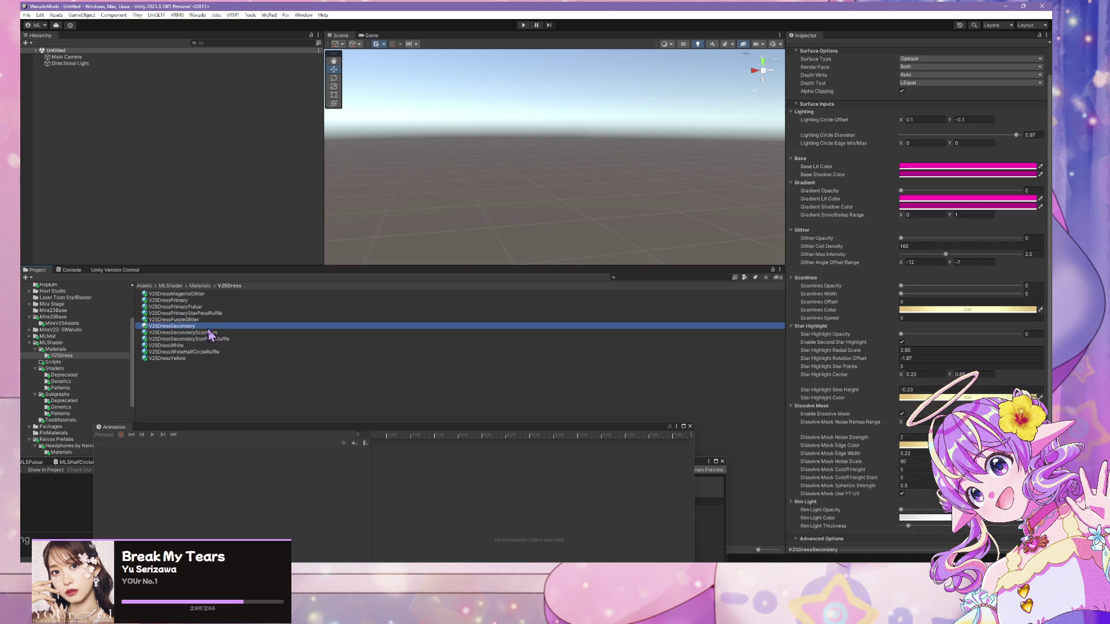
pyautogui.click(209, 333)
pyautogui.click(212, 339)
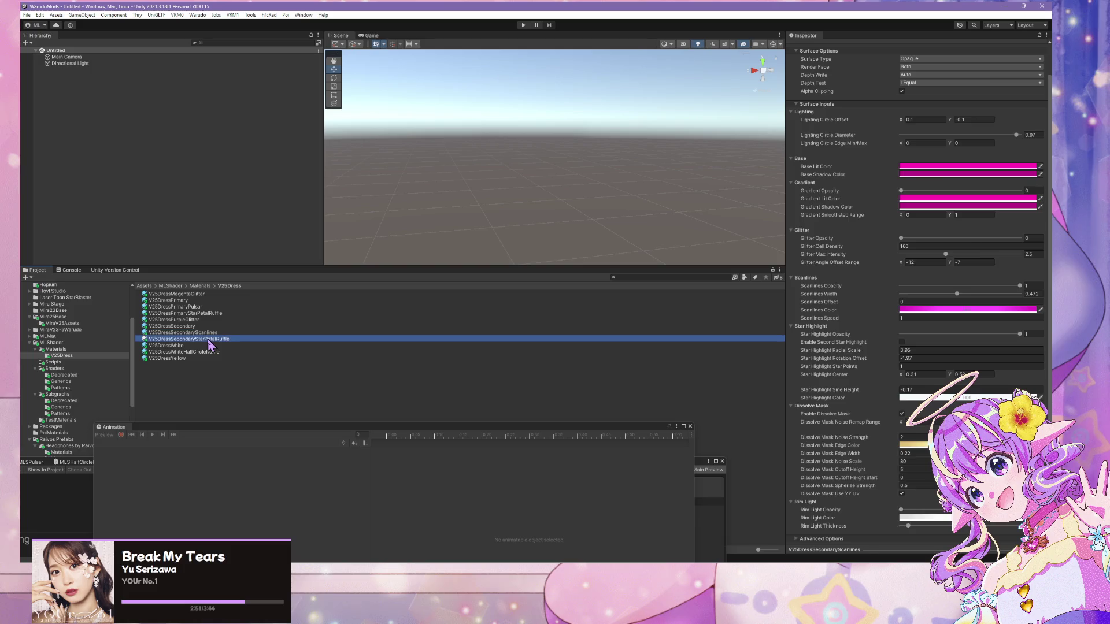
pyautogui.scroll(-5, 855, 473)
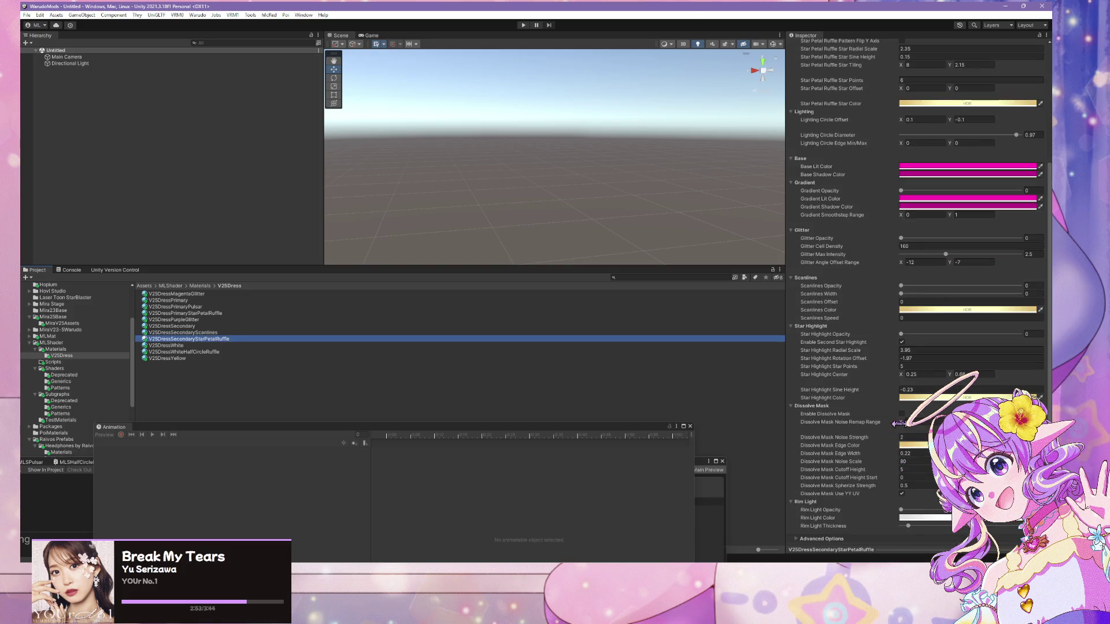
pyautogui.click(899, 414)
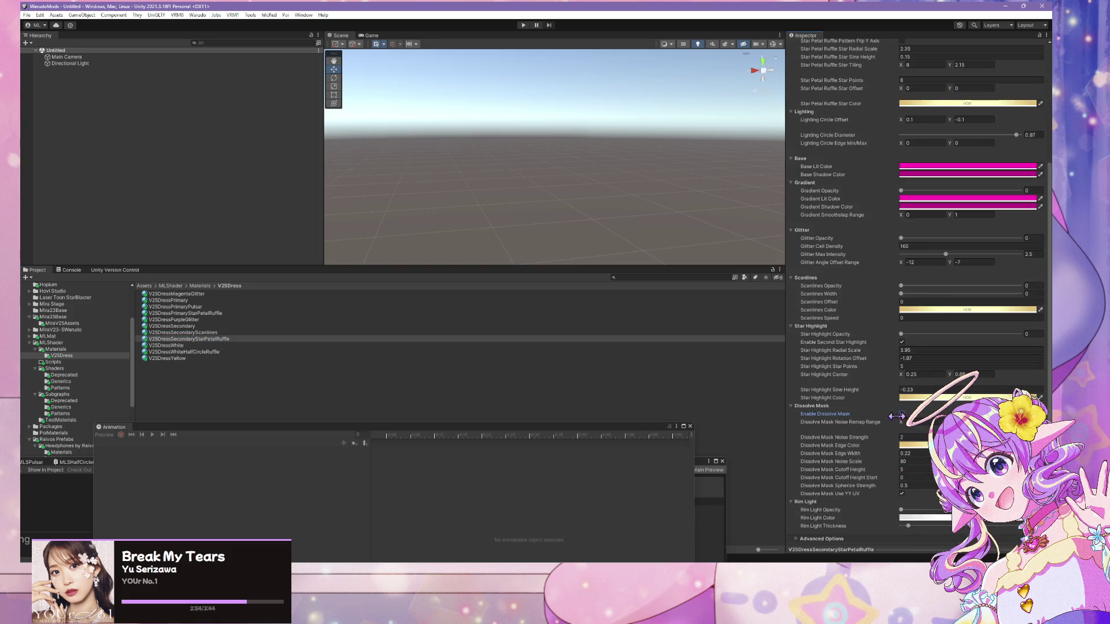
# - Enable the dissolve mask on V25DressWhiteHalfCircleRuffle
pyautogui.click(218, 345)
pyautogui.click(218, 358)
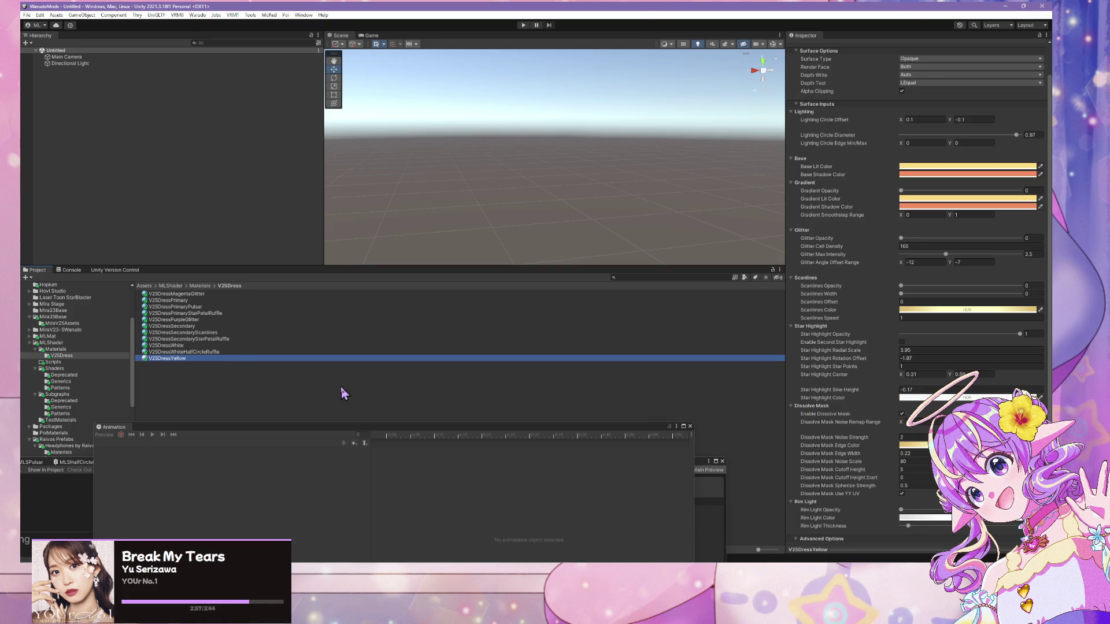
pyautogui.press('Up')
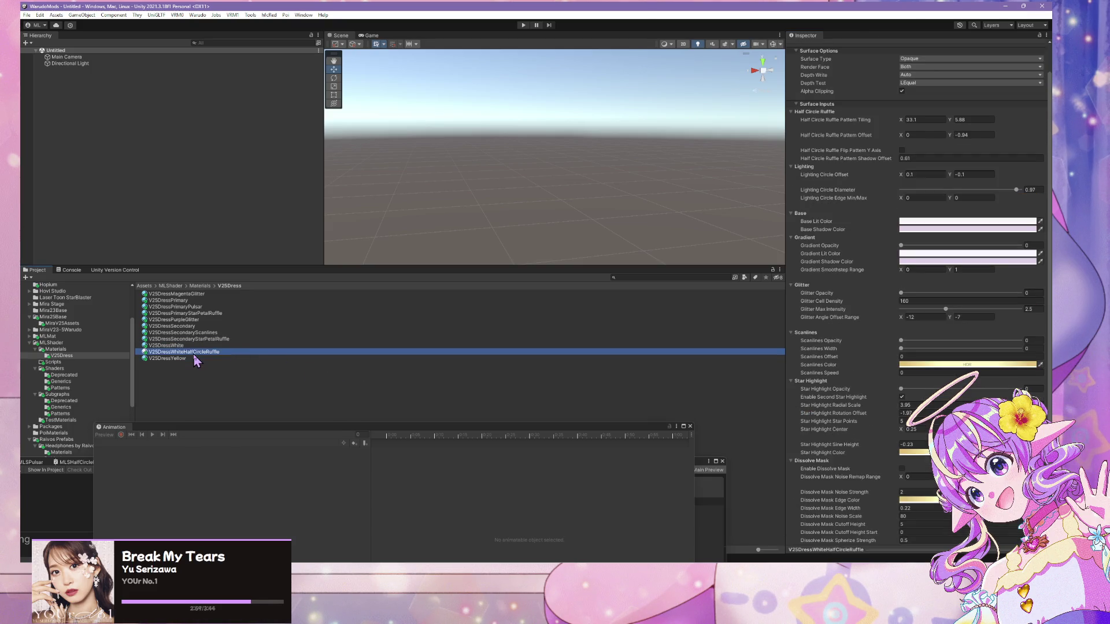
pyautogui.click(902, 470)
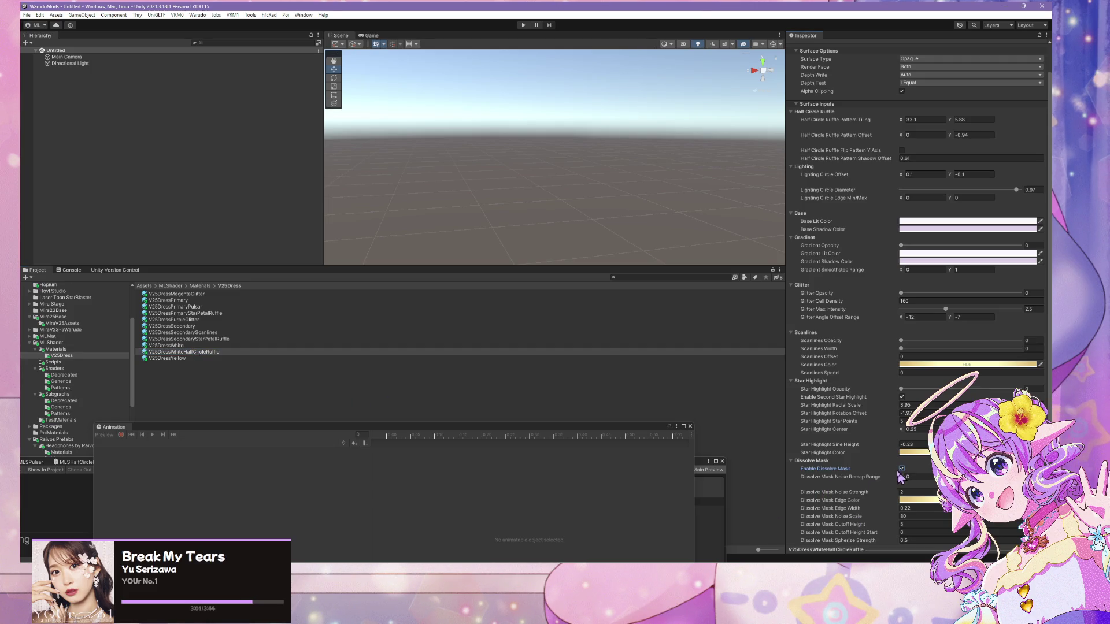
# - Step through the materials' dissolve settings and edit V25DressYellow's Dissolve Mask Edge Width
pyautogui.click(184, 346)
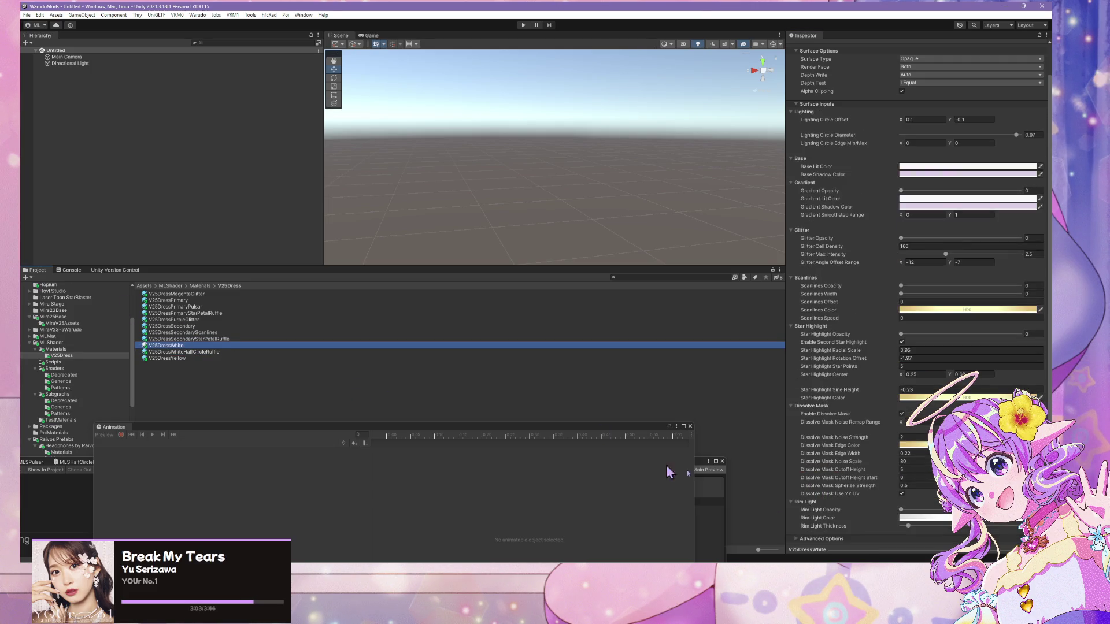
pyautogui.click(230, 339)
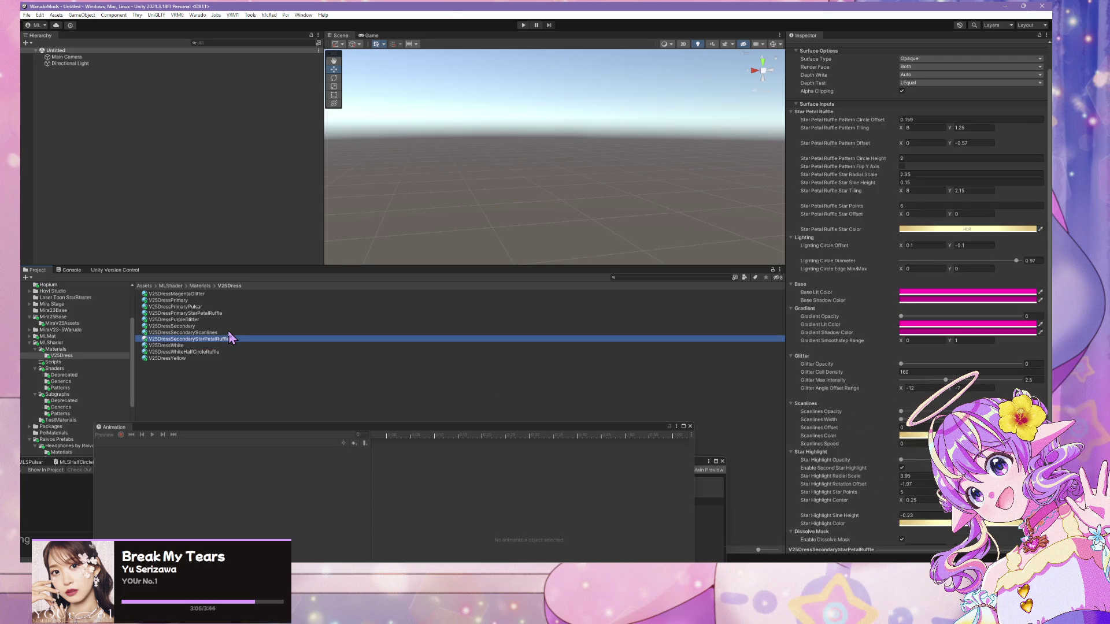
pyautogui.press('Up')
pyautogui.press('Up')
pyautogui.press('Up')
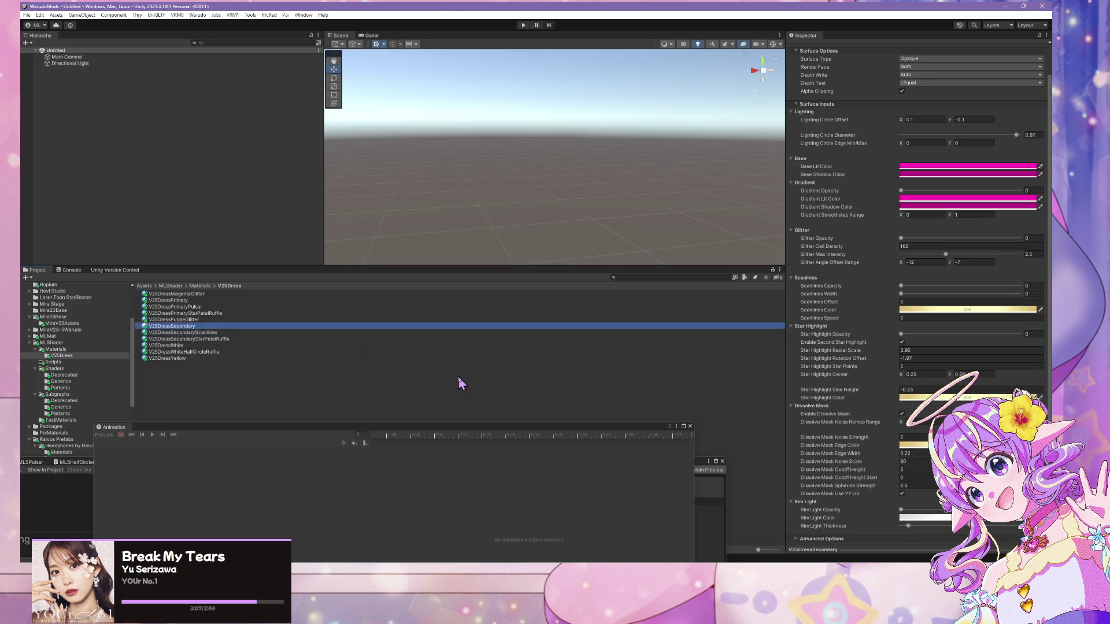
pyautogui.press('Up')
pyautogui.press('Down')
pyautogui.press('Down')
pyautogui.press('Down')
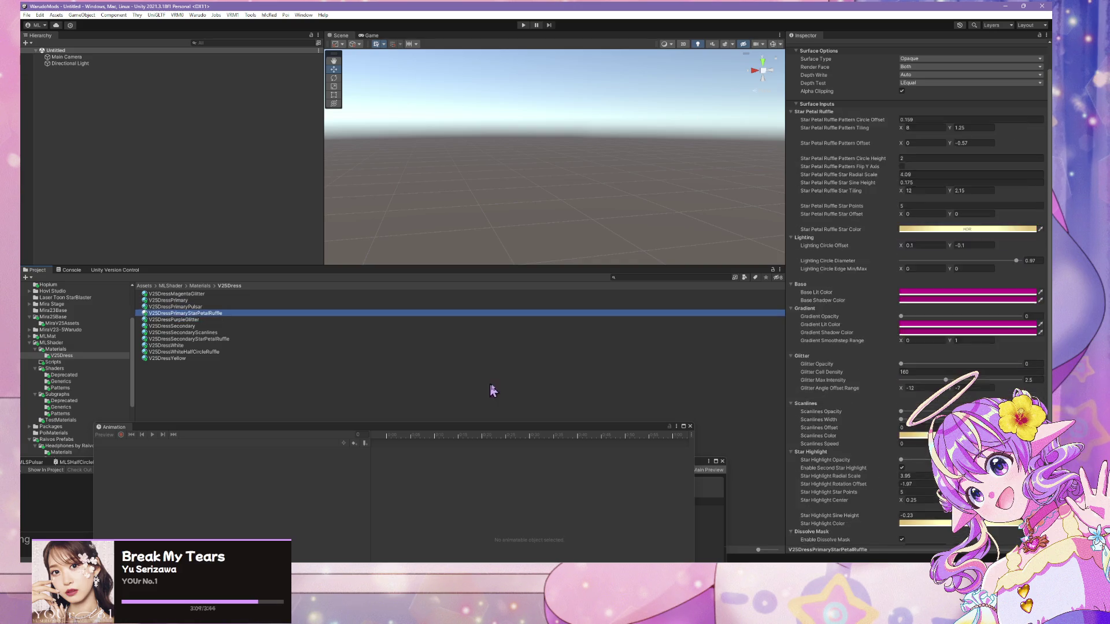
pyautogui.press('Down')
pyautogui.press('Down')
pyautogui.press('Down')
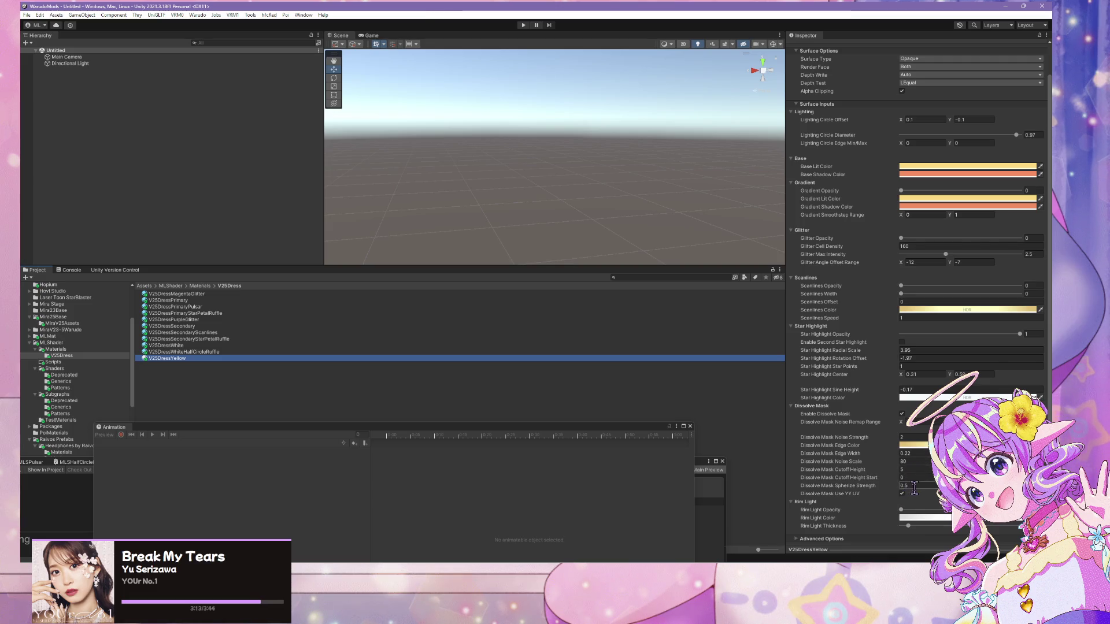
pyautogui.click(922, 452)
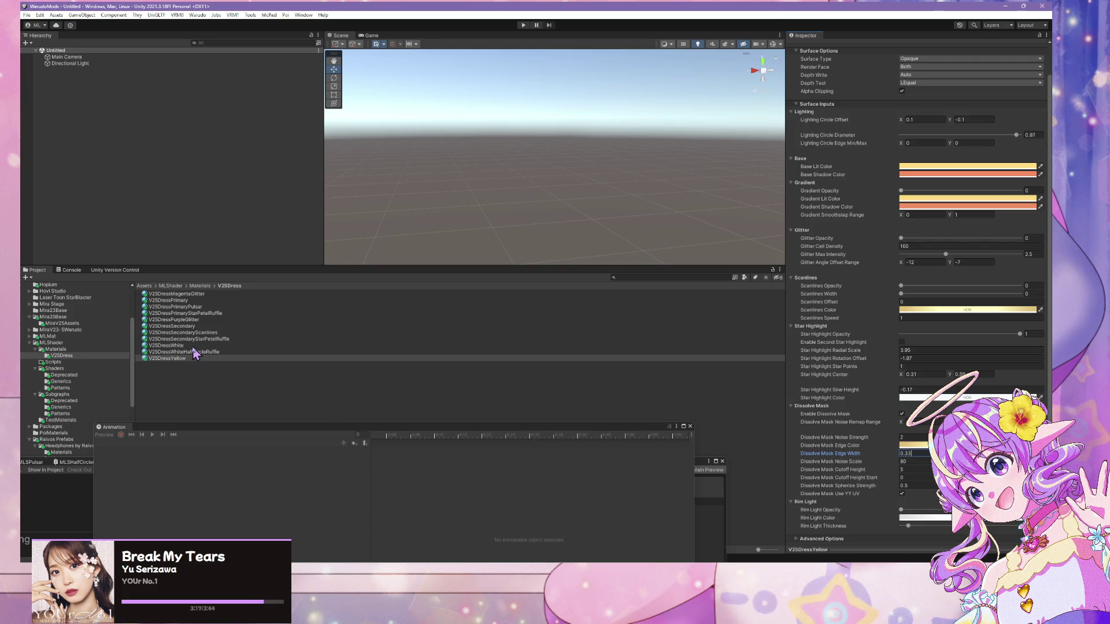
# - Group seven V25Dress materials and set their Dissolve Mask Edge Width to 0.33
pyautogui.keyDown('ctrl'); pyautogui.click(193, 346); pyautogui.keyUp('ctrl')
pyautogui.keyDown('ctrl'); pyautogui.click(211, 326); pyautogui.keyUp('ctrl')
pyautogui.keyDown('ctrl'); pyautogui.click(208, 319); pyautogui.keyUp('ctrl')
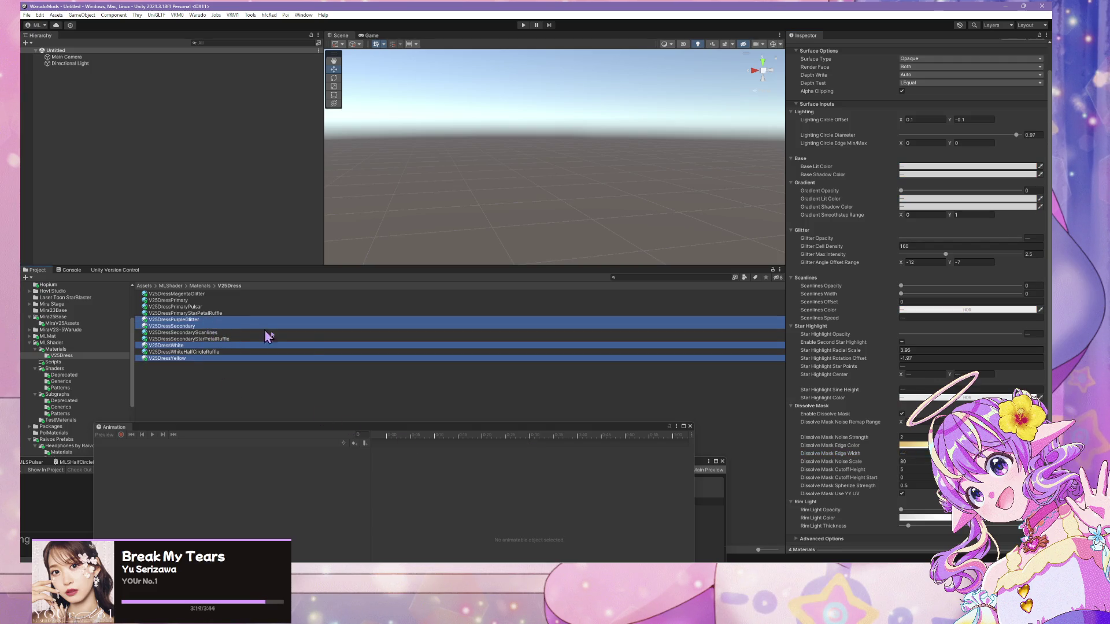
pyautogui.keyDown('ctrl'); pyautogui.click(202, 301); pyautogui.keyUp('ctrl')
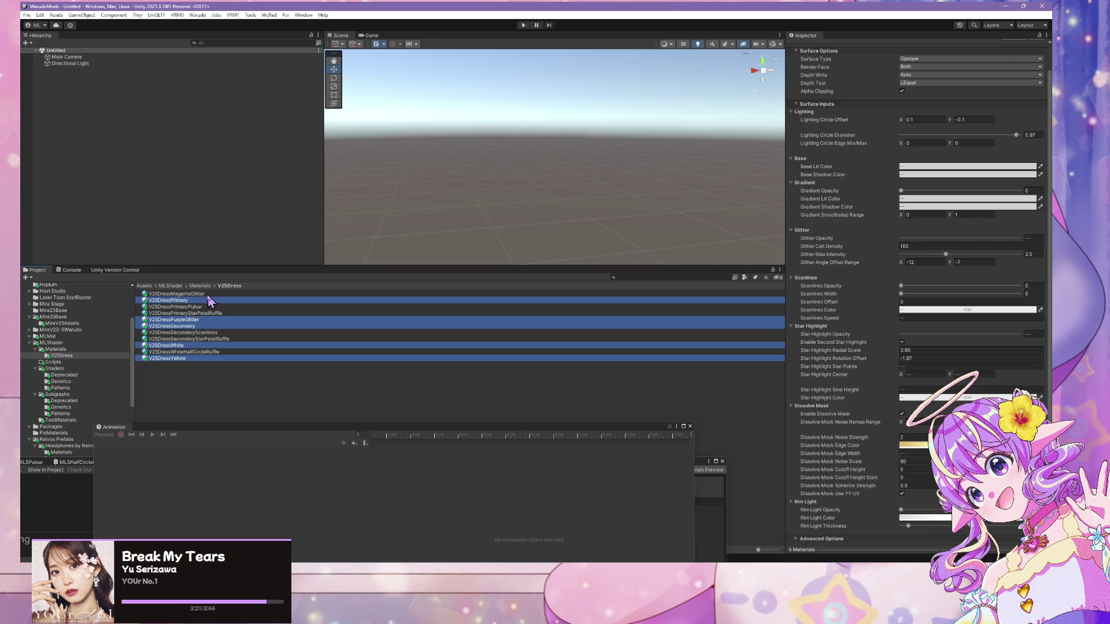
pyautogui.keyDown('ctrl'); pyautogui.click(220, 294); pyautogui.keyUp('ctrl')
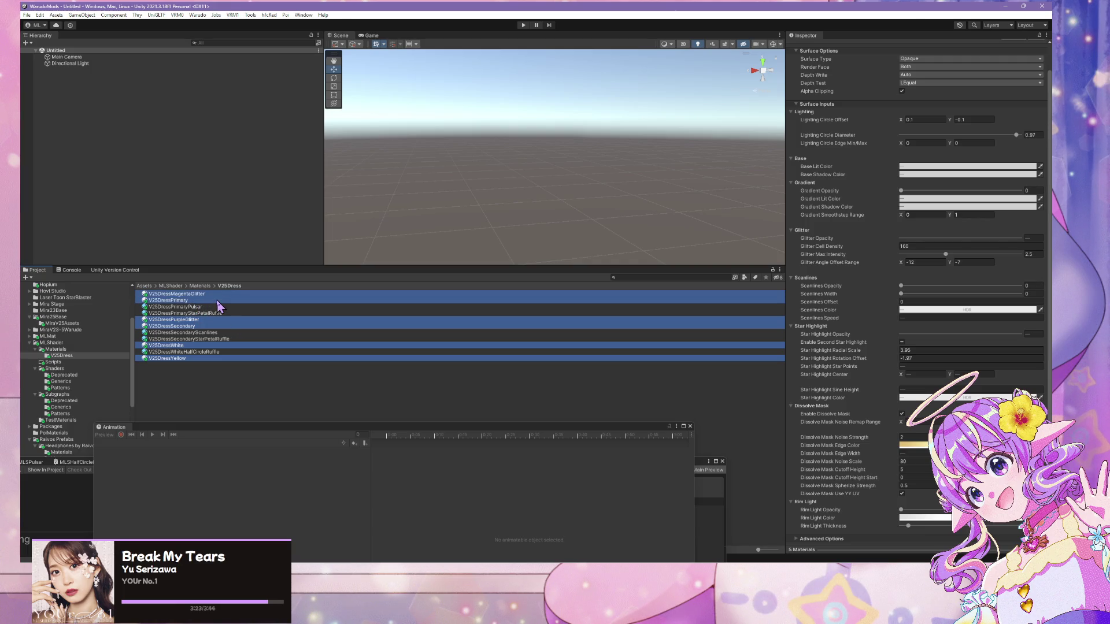
pyautogui.keyDown('ctrl'); pyautogui.click(230, 333); pyautogui.keyUp('ctrl')
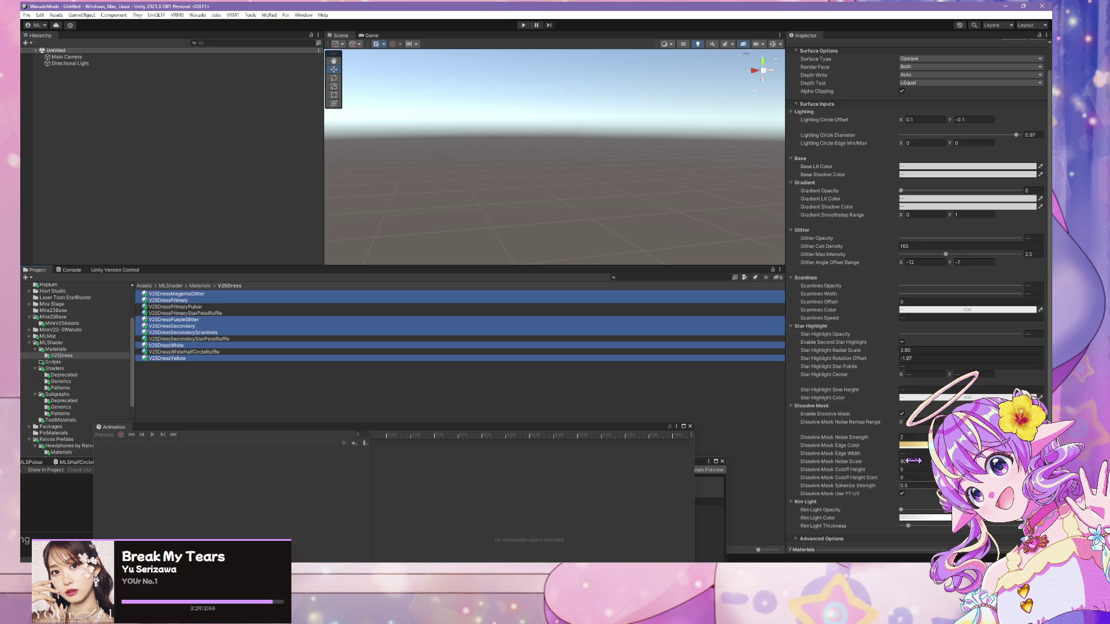
pyautogui.click(912, 454)
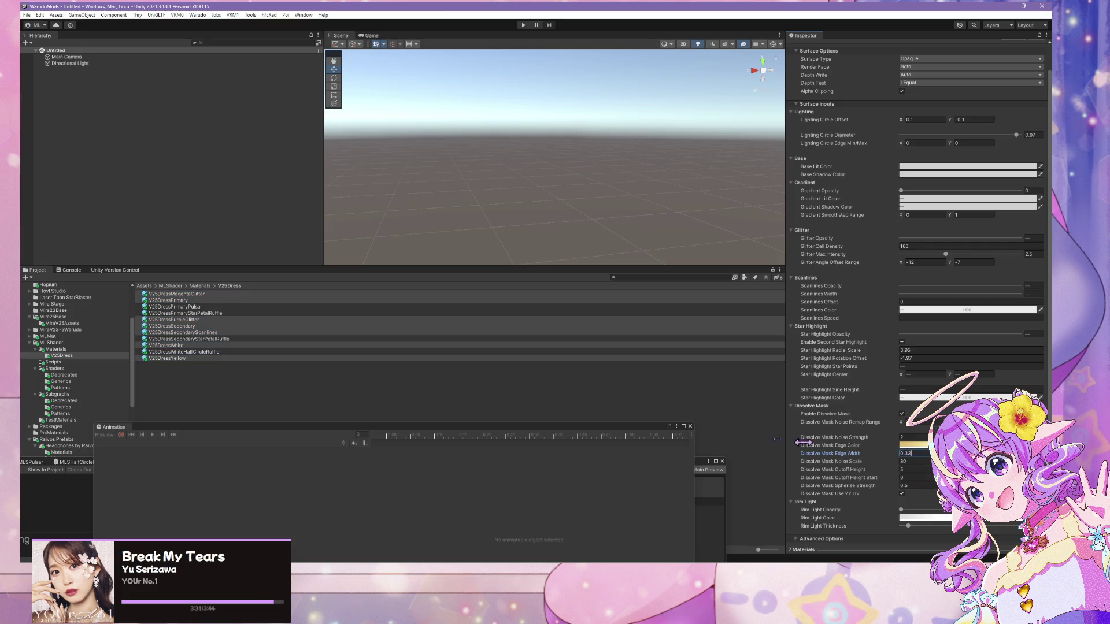
# - Set V25DressPrimaryPulsar's Dissolve Mask Edge Width to 0.33 after grouping pulsar, ruffle and scanline materials
pyautogui.click(224, 307)
pyautogui.keyDown('ctrl'); pyautogui.click(224, 313); pyautogui.keyUp('ctrl')
pyautogui.keyDown('ctrl'); pyautogui.click(222, 333); pyautogui.keyUp('ctrl')
pyautogui.keyDown('ctrl'); pyautogui.click(221, 339); pyautogui.keyUp('ctrl')
pyautogui.keyDown('ctrl'); pyautogui.click(219, 352); pyautogui.keyUp('ctrl')
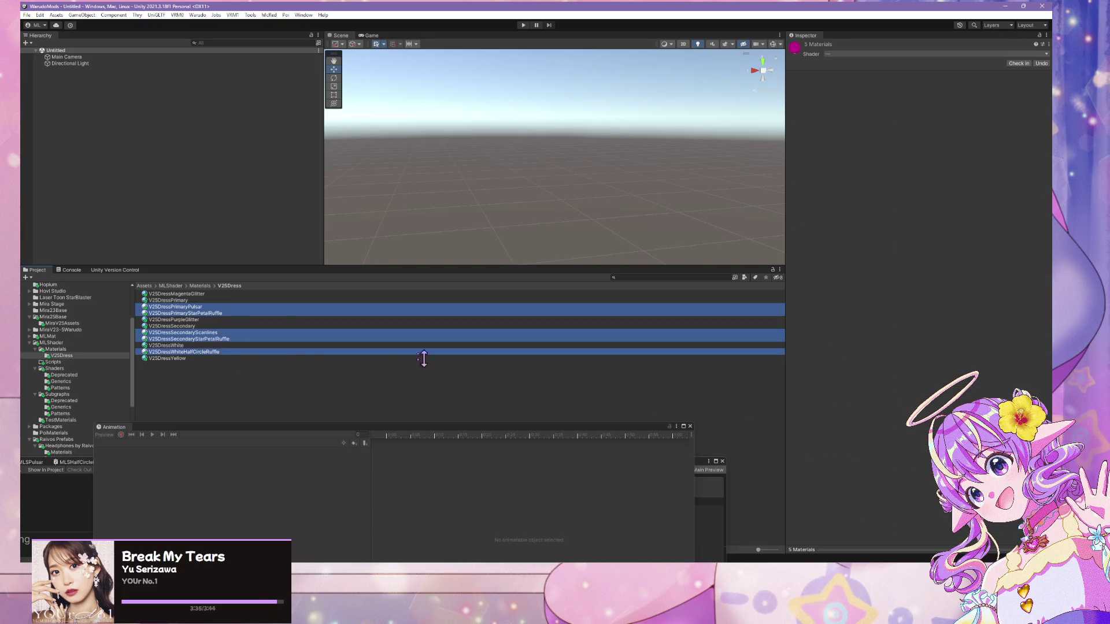
pyautogui.click(218, 308)
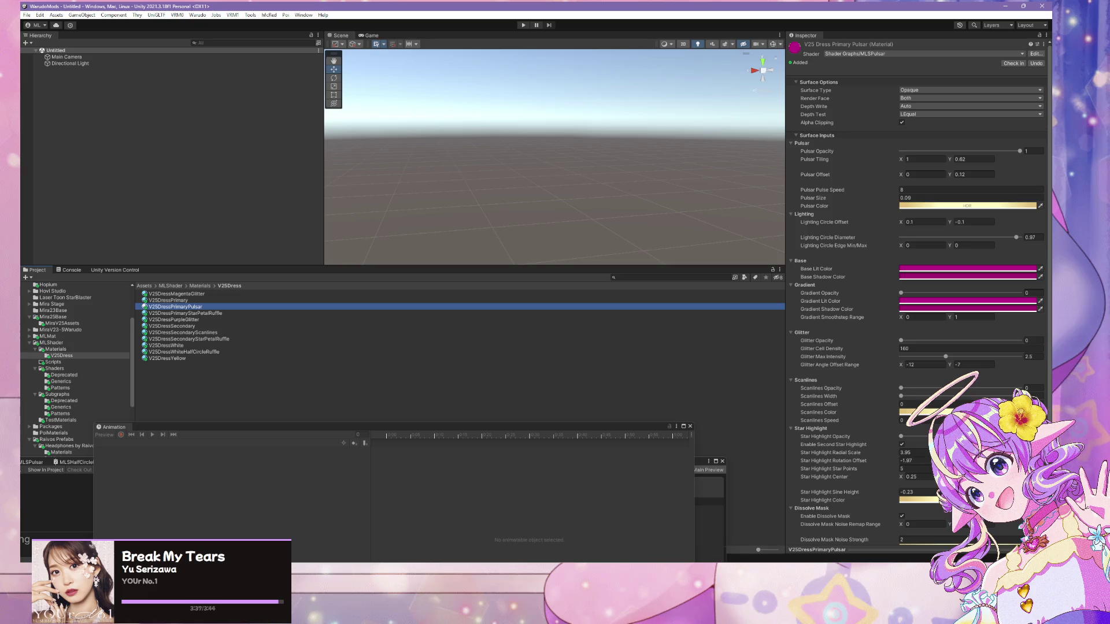
pyautogui.scroll(-3, 924, 508)
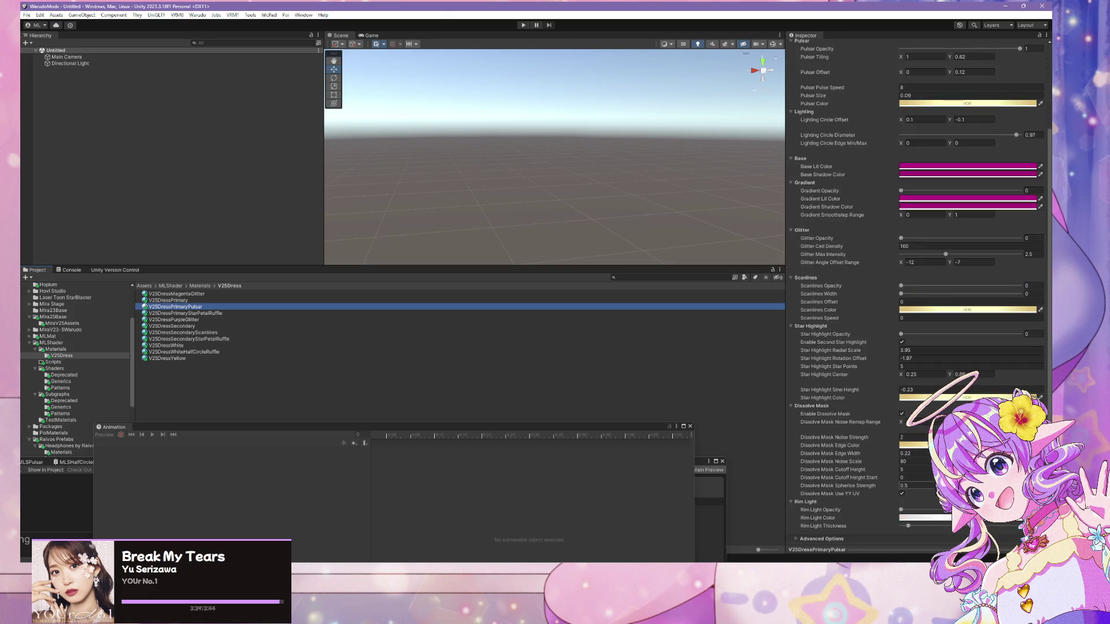
pyautogui.click(913, 454)
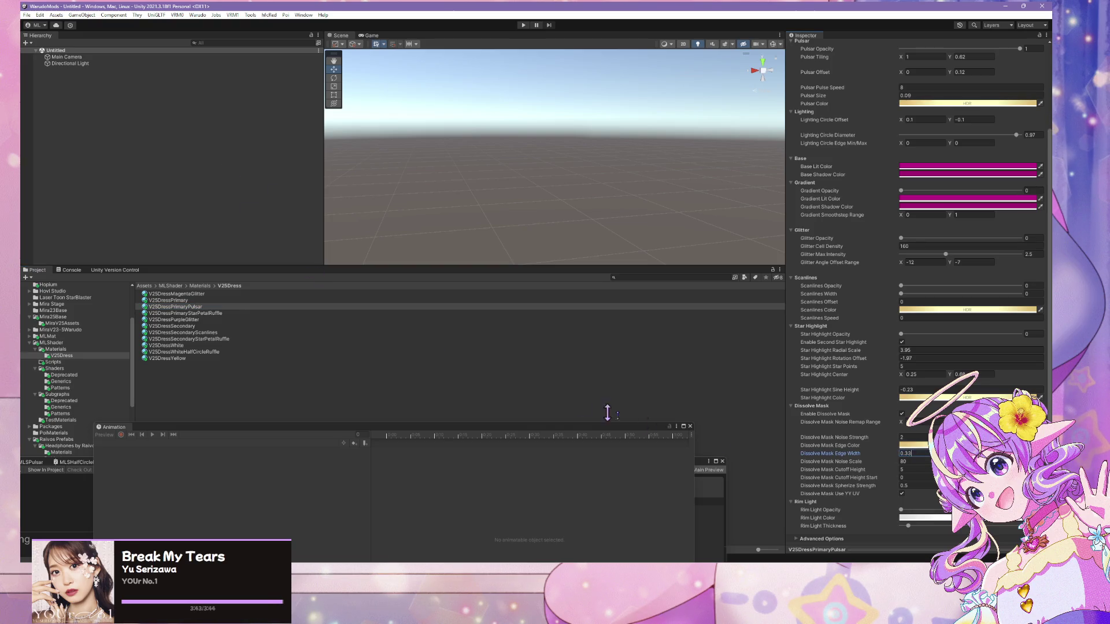
# - Check the remaining dress materials and set V25DressSecondaryStarPetalRuffle's Edge Width to 0.33
pyautogui.click(241, 312)
pyautogui.click(905, 454)
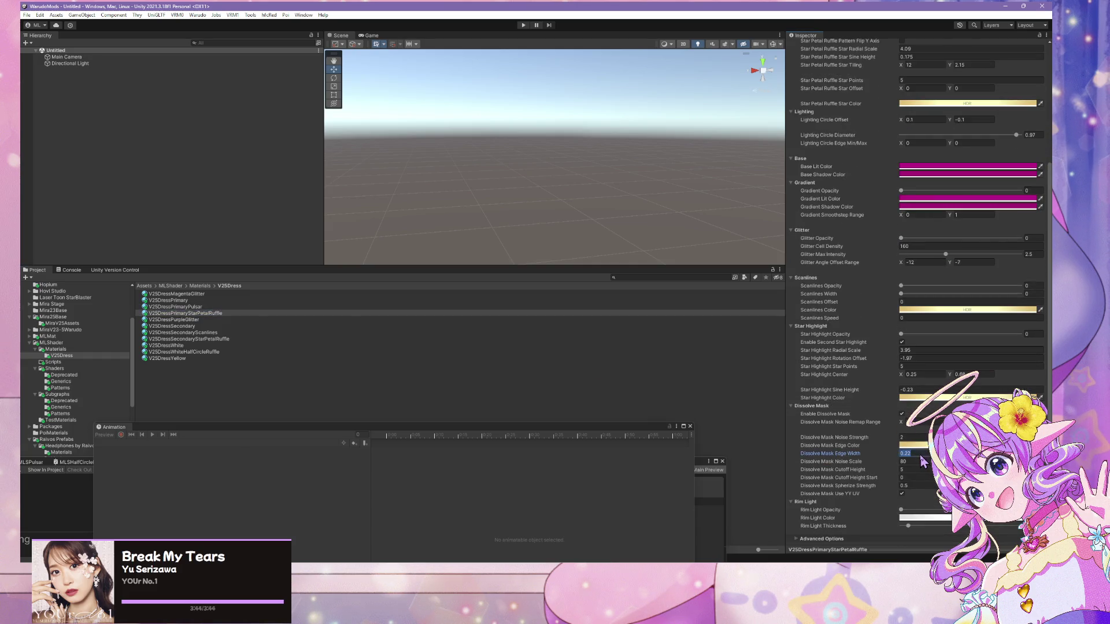
pyautogui.click(266, 320)
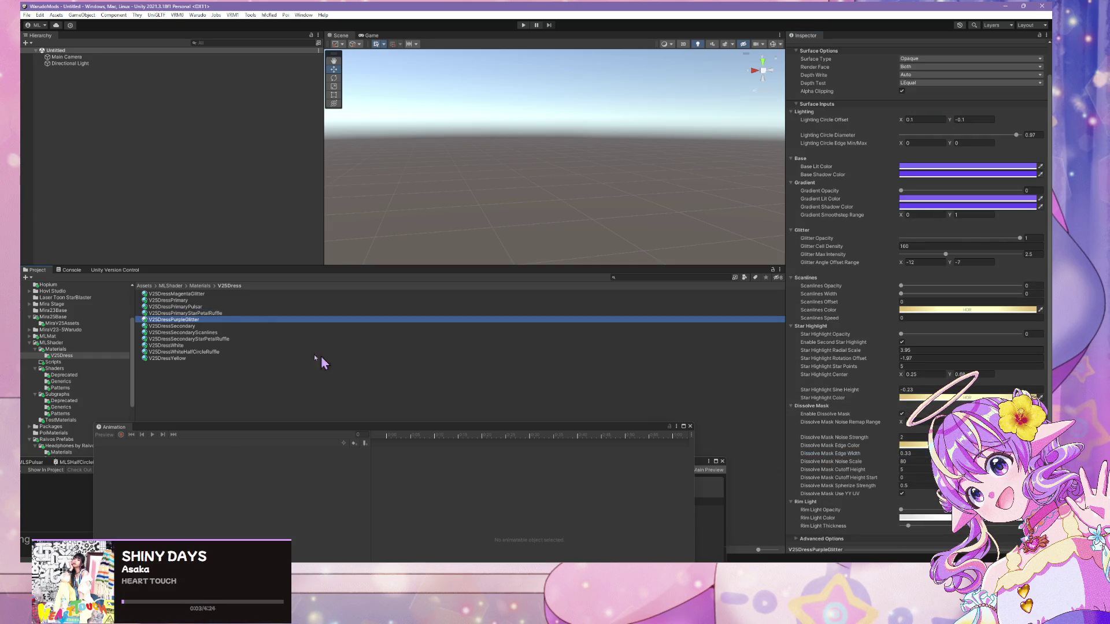
pyautogui.click(174, 326)
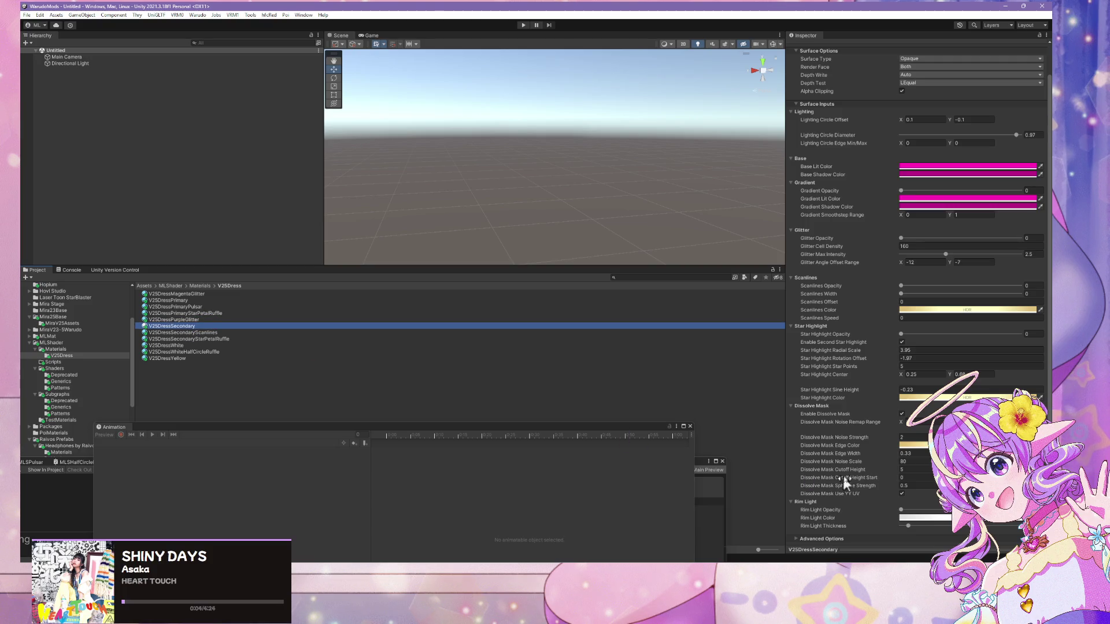
pyautogui.click(174, 332)
pyautogui.click(181, 339)
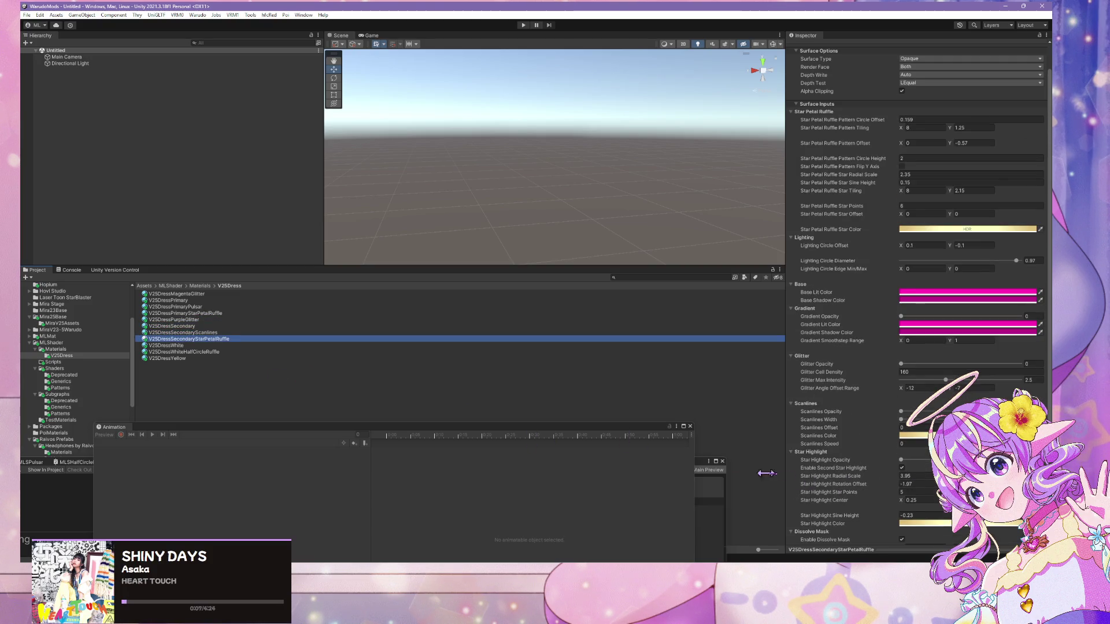
pyautogui.scroll(-3, 803, 478)
pyautogui.click(906, 454)
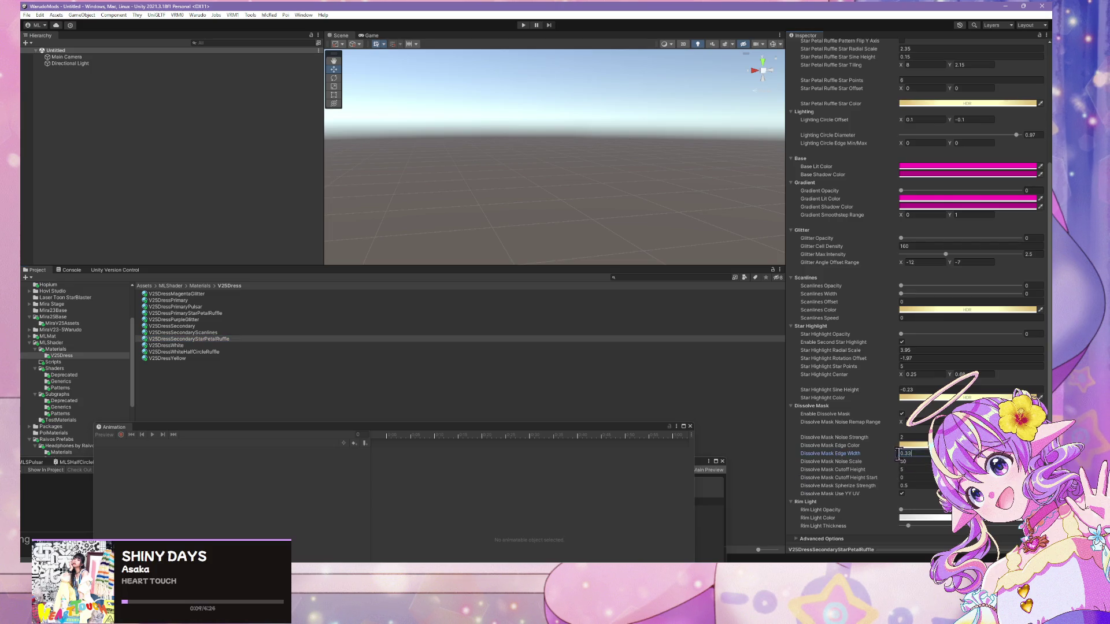
# - Review the materials down to V25DressYellow and drag the Animation window back up
pyautogui.click(173, 352)
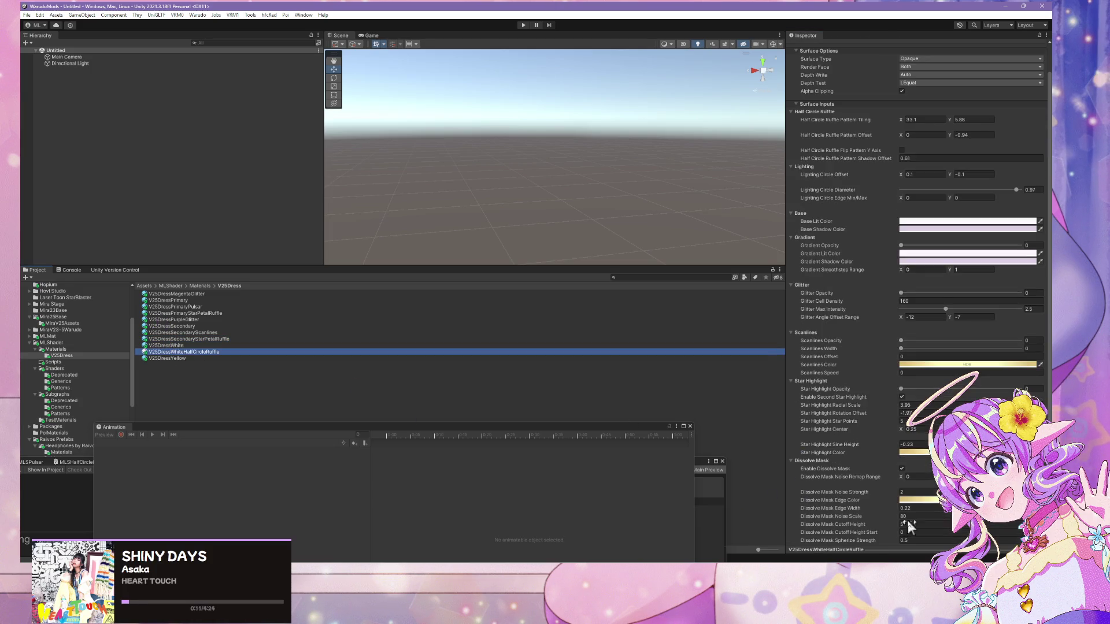
pyautogui.click(224, 300)
pyautogui.click(226, 305)
pyautogui.press('Down')
pyautogui.press('Down')
pyautogui.press('Down')
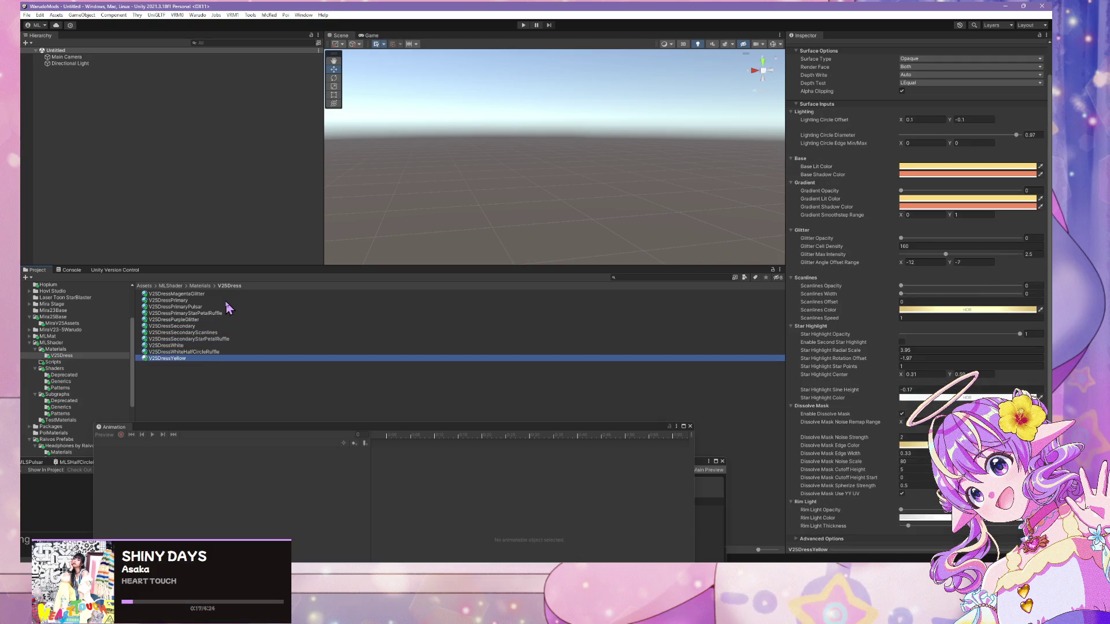
pyautogui.moveTo(321, 431)
pyautogui.mouseDown()
pyautogui.moveTo(366, 394)
pyautogui.moveTo(535, 108)
pyautogui.moveTo(502, 171)
pyautogui.moveTo(375, 172)
pyautogui.moveTo(547, 200)
pyautogui.moveTo(701, 248)
pyautogui.moveTo(467, 132)
pyautogui.moveTo(663, 204)
pyautogui.mouseUp()
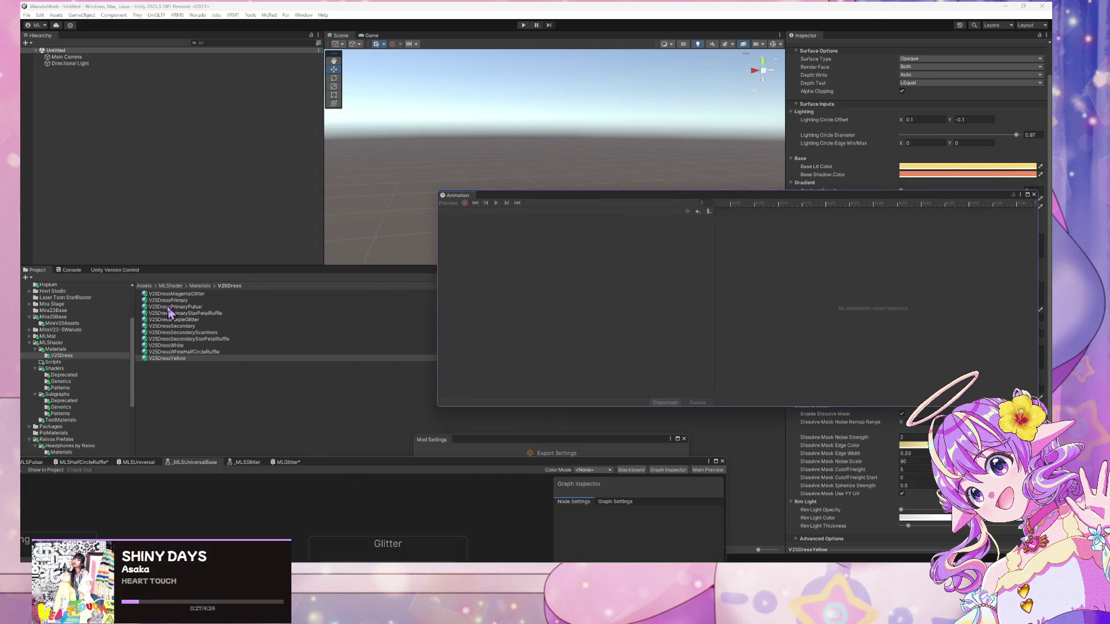
# - Browse the Mira25Base folder assets, checking the v25base model's import settings
pyautogui.click(80, 343)
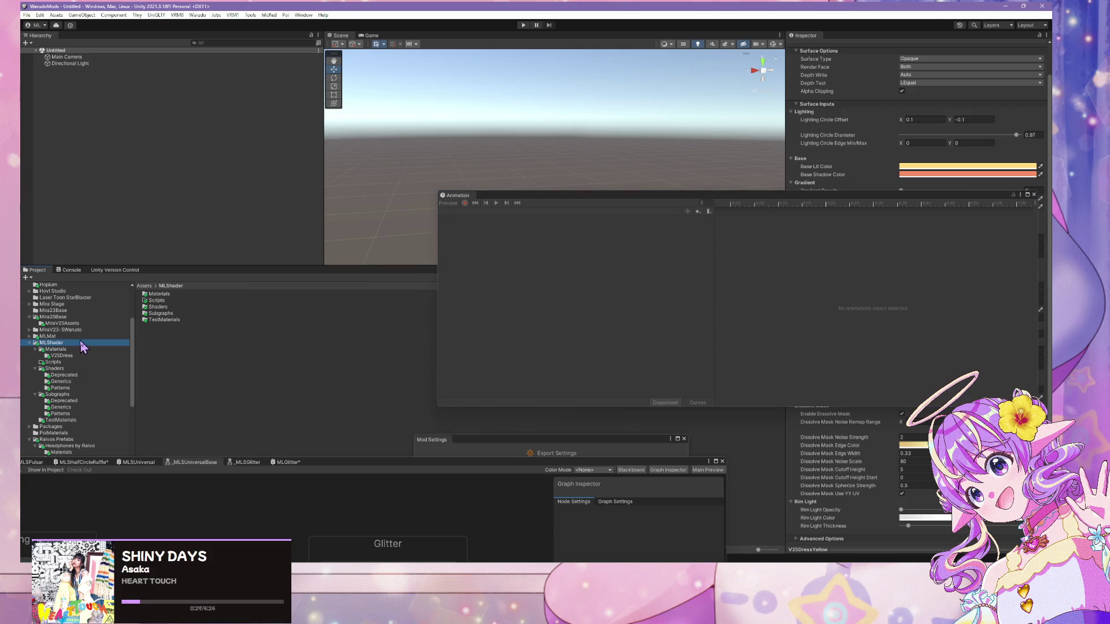
pyautogui.click(64, 317)
pyautogui.click(167, 295)
pyautogui.click(170, 319)
pyautogui.click(173, 301)
pyautogui.click(176, 295)
pyautogui.click(167, 320)
pyautogui.click(174, 301)
pyautogui.click(166, 320)
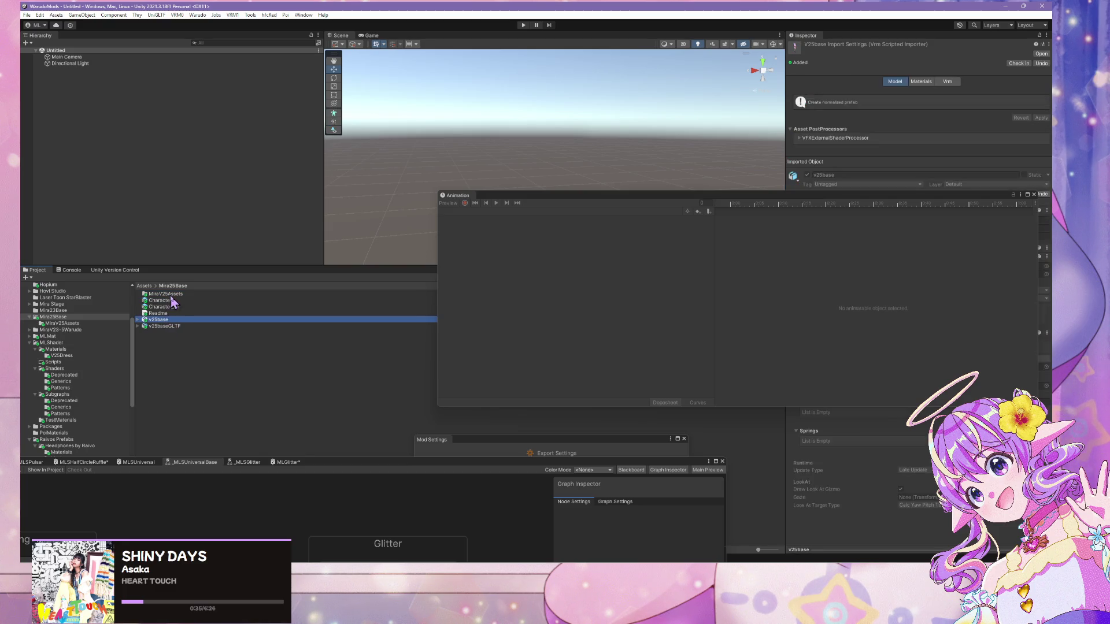
# - Open the DressFadeIn state from Mira25BaseController's Dress layer in MiraV25Assets
pyautogui.doubleClick(172, 295)
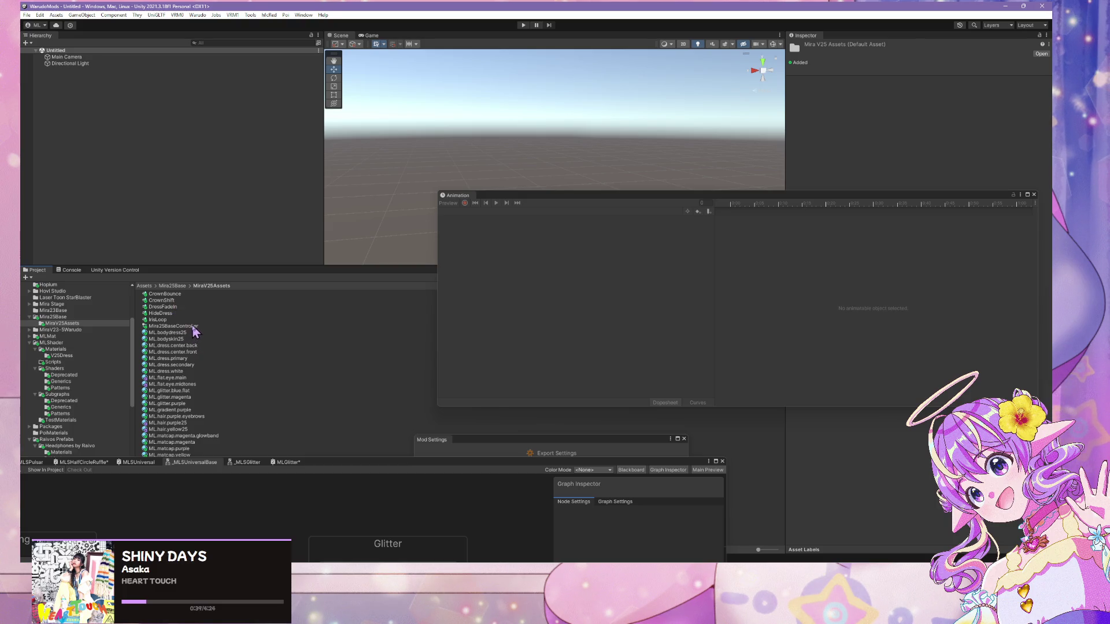
pyautogui.doubleClick(193, 326)
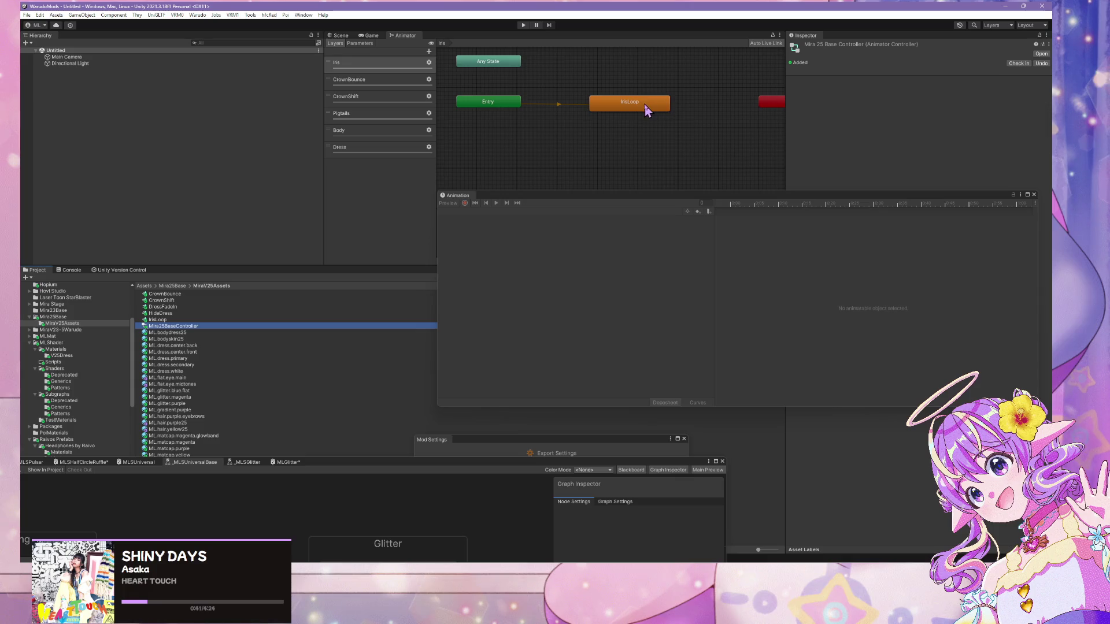
pyautogui.click(379, 151)
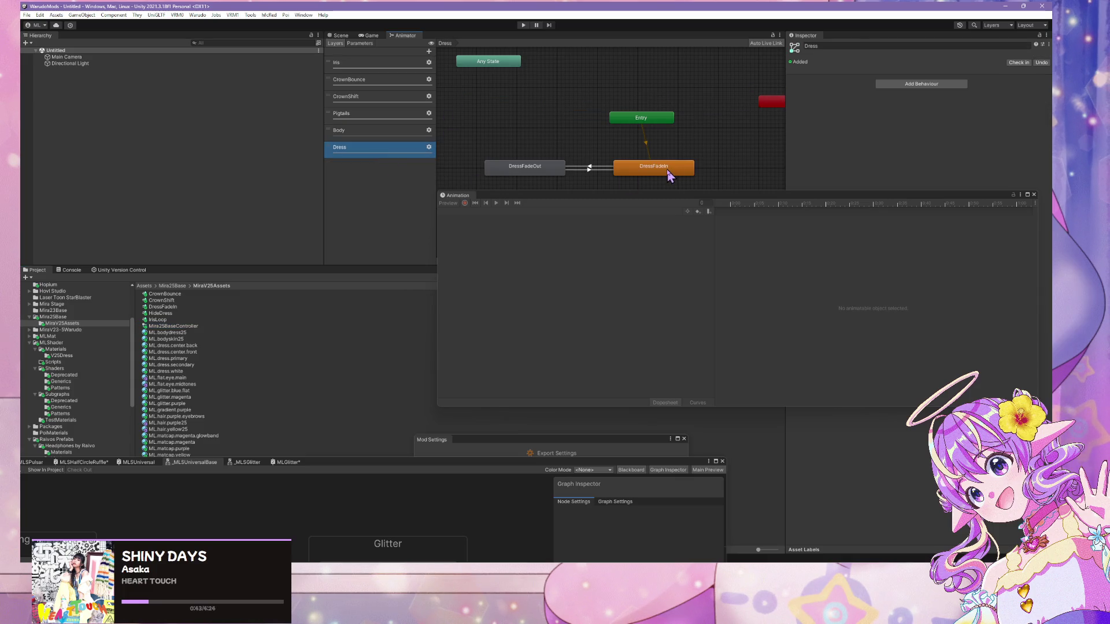
pyautogui.doubleClick(667, 169)
pyautogui.scroll(-3, 768, 307)
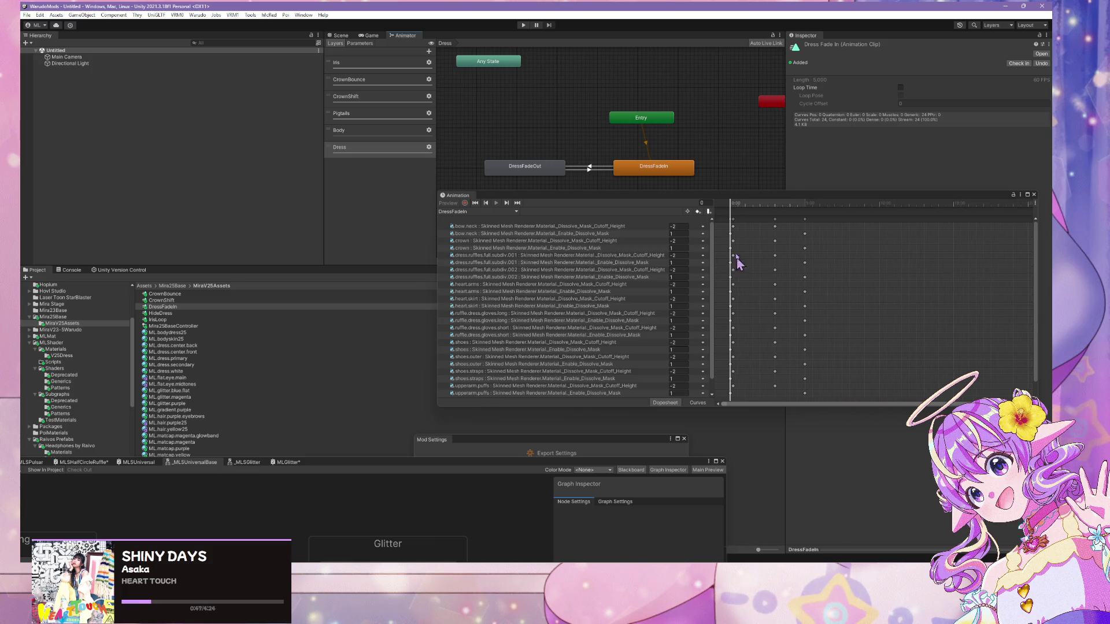
# - In the DressFadeIn Dopesheet, delete the 5:00 and Enable_Dissolve_Mask keys and move the 2:00 cutoff keys to 5:00
pyautogui.scroll(2, 762, 254)
pyautogui.hscroll(-1, 769, 275)
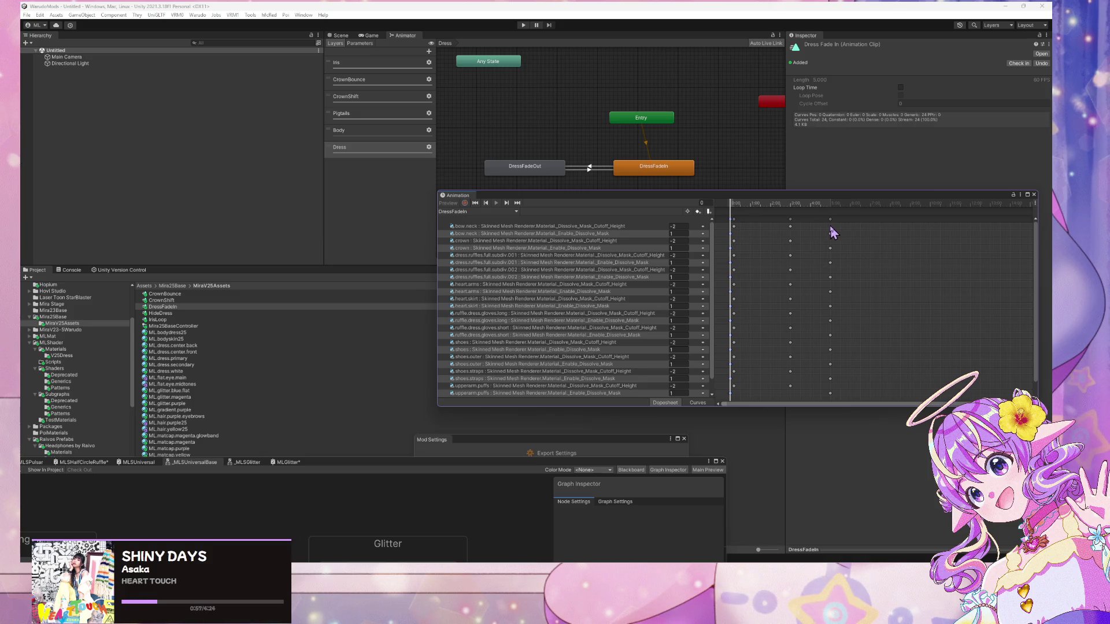
pyautogui.press('Delete')
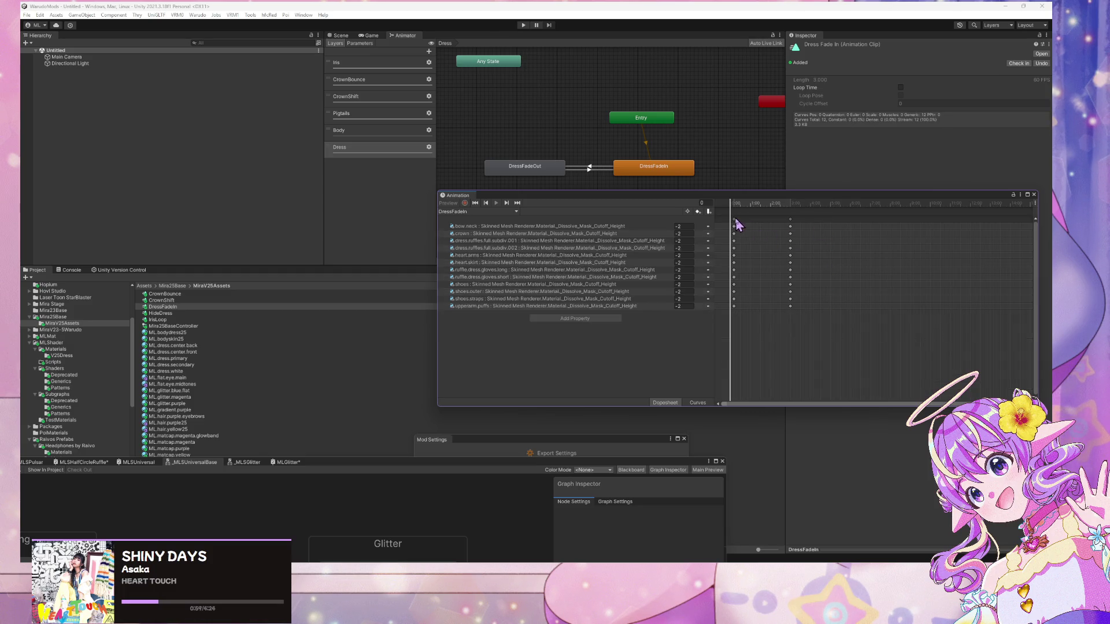
pyautogui.moveTo(738, 224); pyautogui.dragTo(713, 221)
pyautogui.click(793, 220)
pyautogui.click(790, 219)
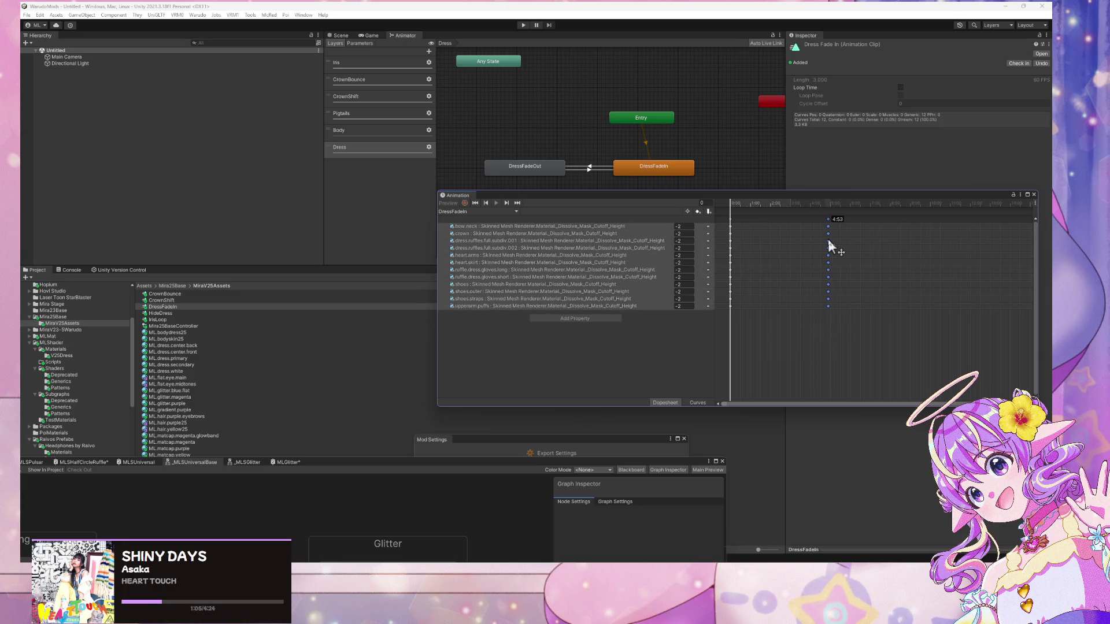
pyautogui.moveTo(830, 241); pyautogui.dragTo(830, 241)
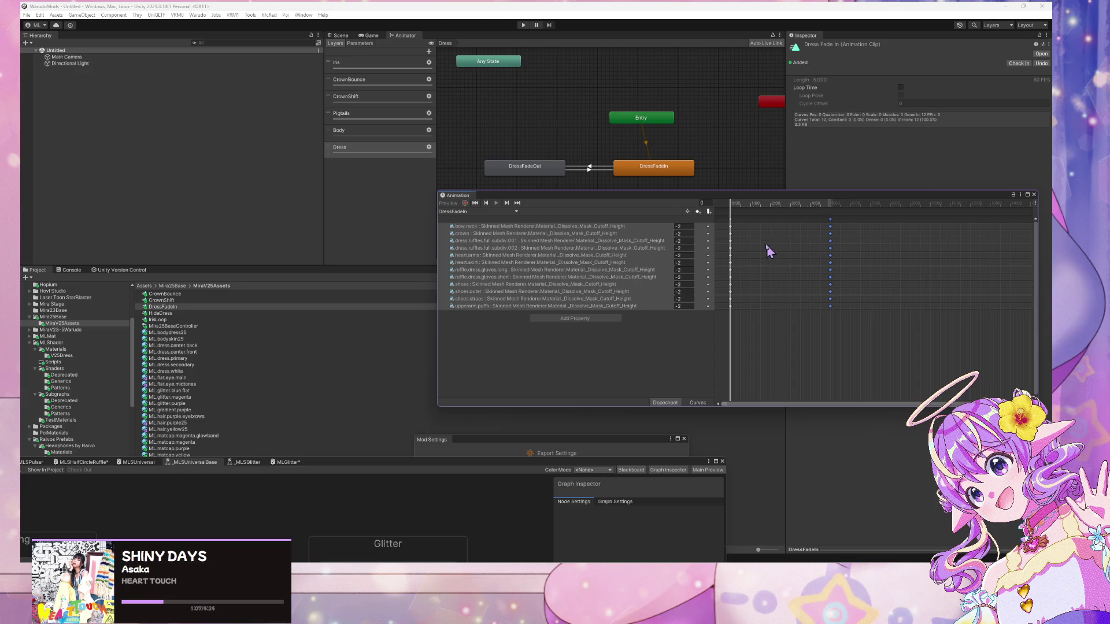
pyautogui.moveTo(735, 206); pyautogui.dragTo(830, 219)
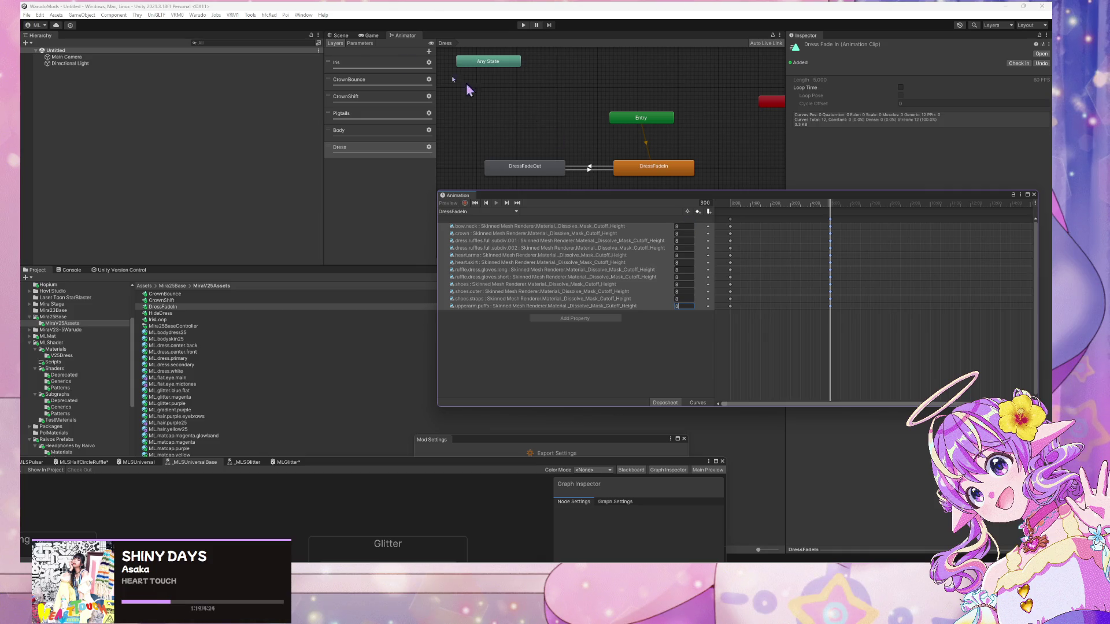
# - Build the avatar mod for Warudo and dismiss the prefab restructure error
pyautogui.click(207, 16)
pyautogui.click(234, 70)
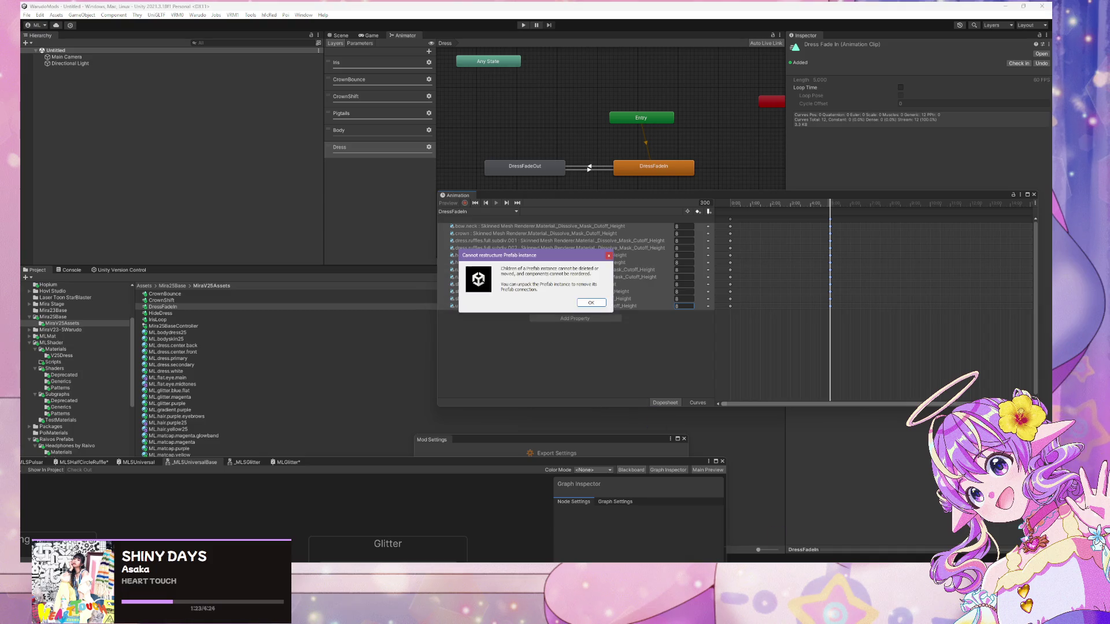
pyautogui.click(591, 302)
pyautogui.click(590, 303)
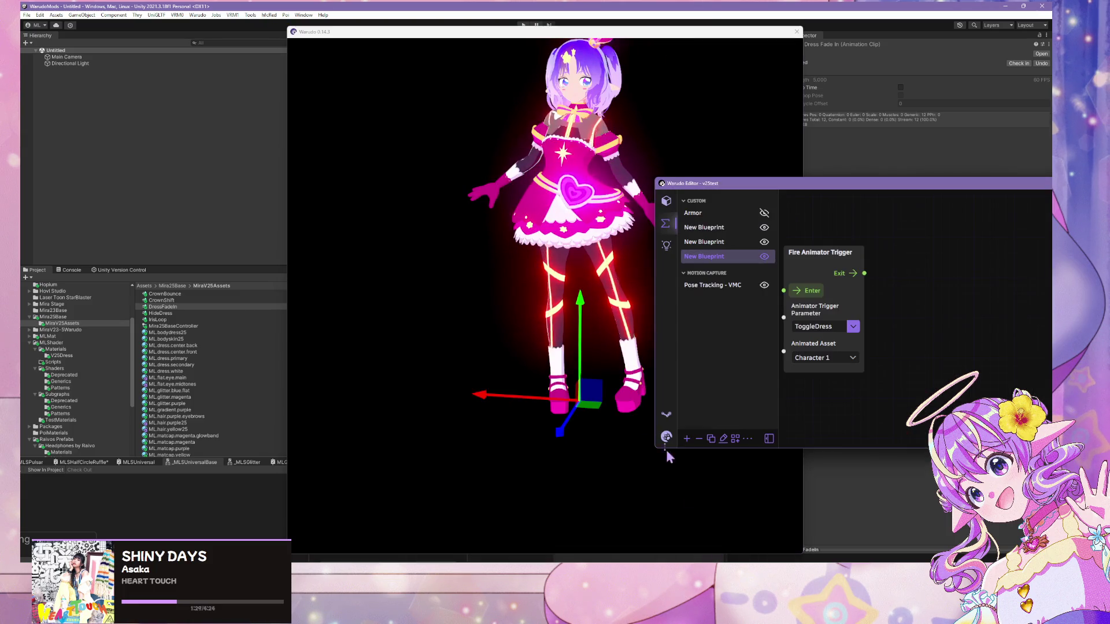
# - Fire the ToggleDress trigger twice to watch the avatar's dress dissolve in the preview
pyautogui.click(812, 292)
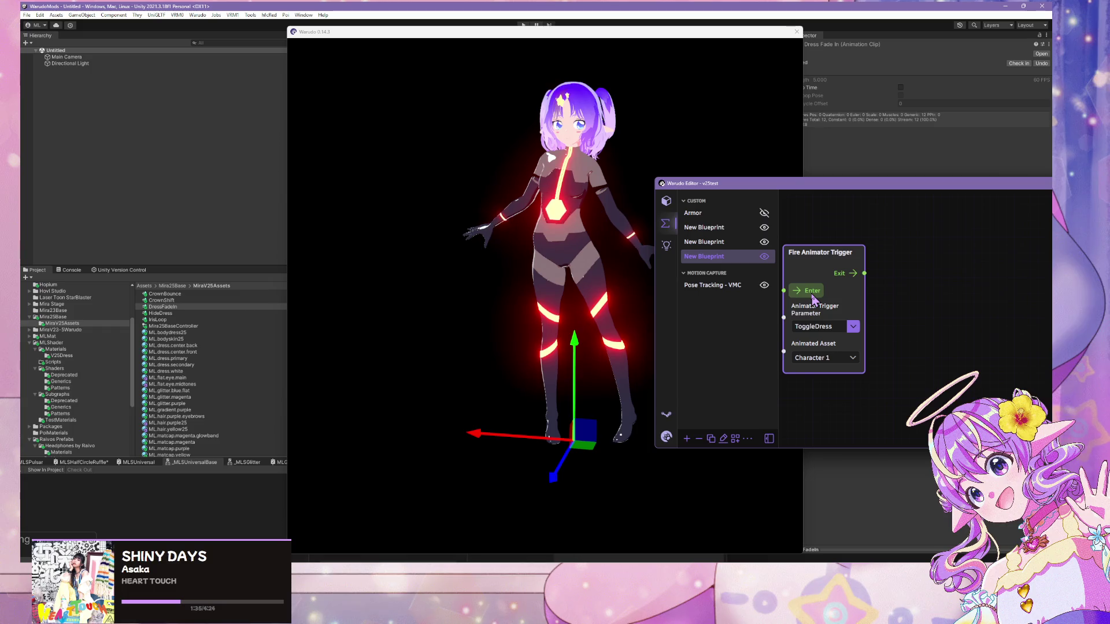
pyautogui.click(812, 292)
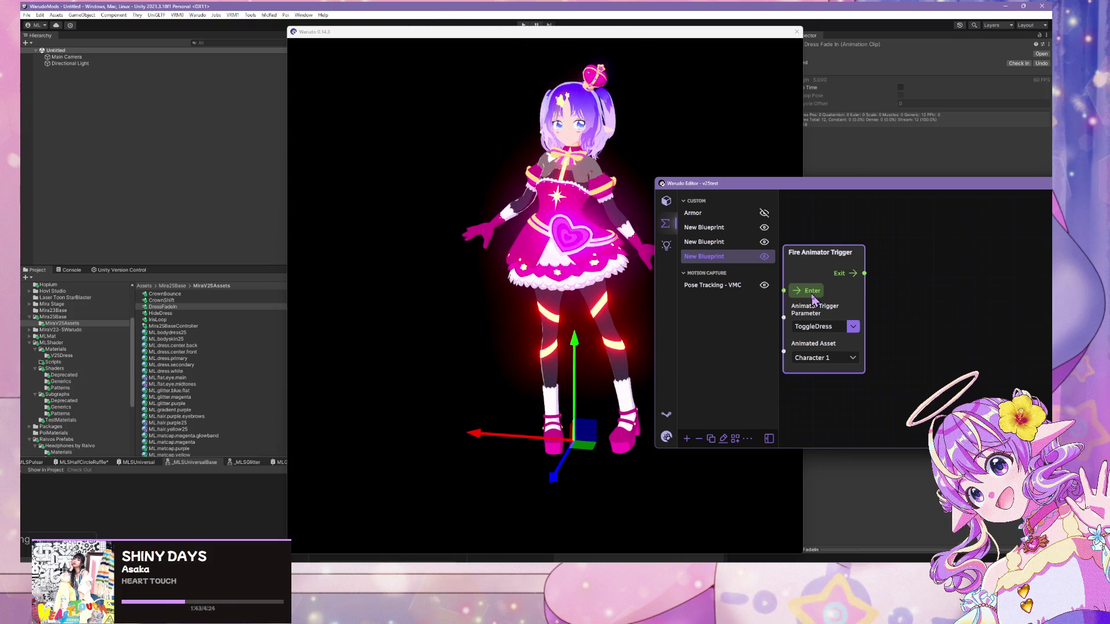
pyautogui.click(609, 246)
pyautogui.scroll(2, 608, 246)
pyautogui.scroll(2, 607, 246)
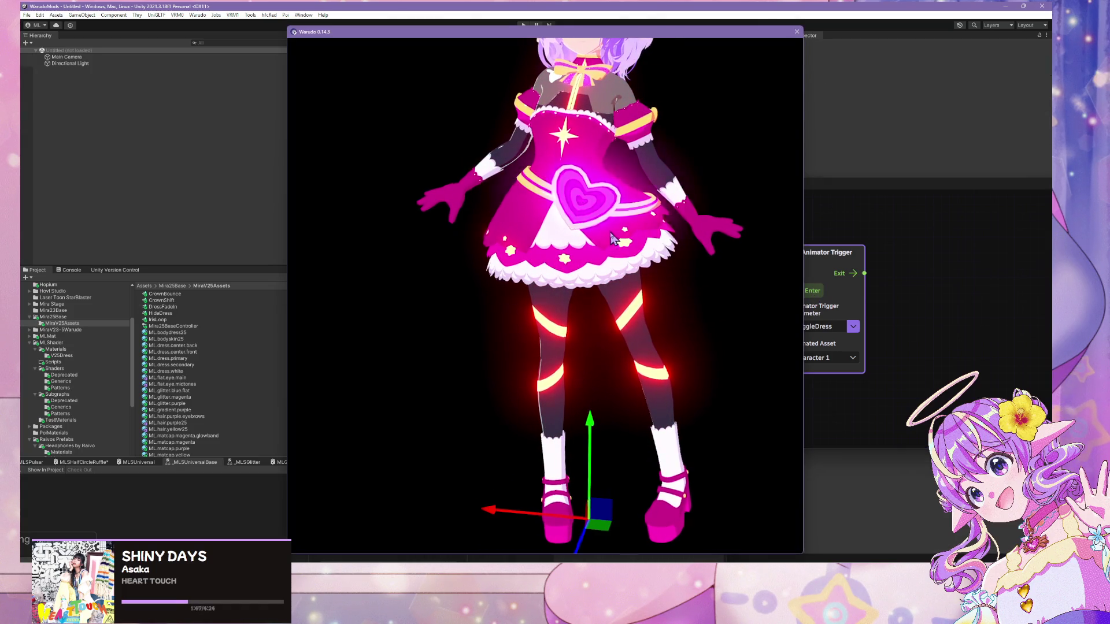
pyautogui.scroll(-3, 612, 236)
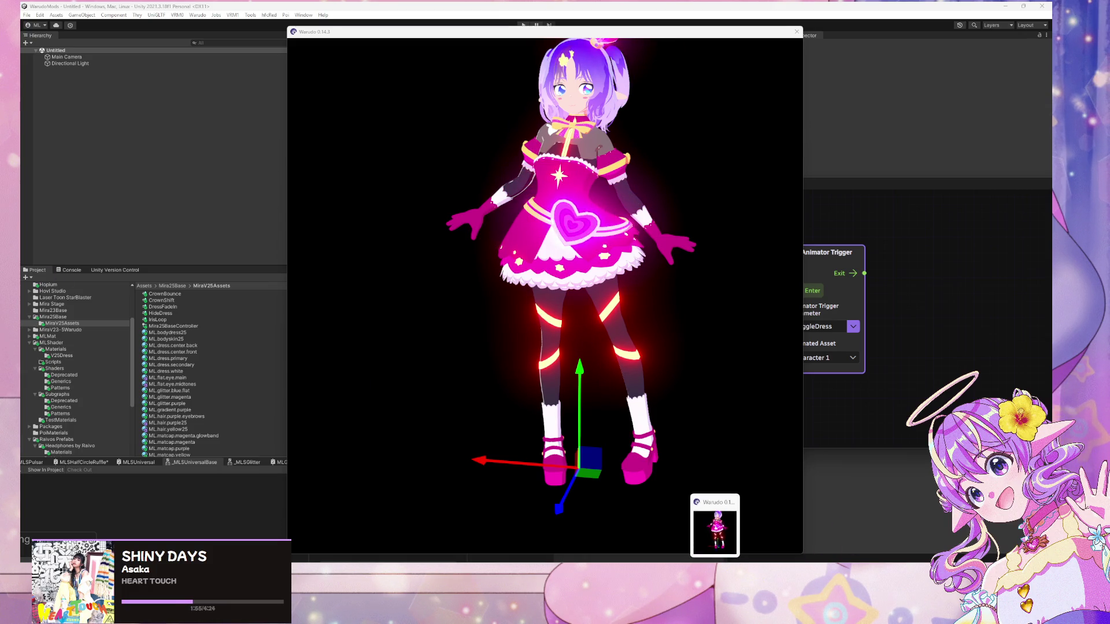
# - Swing the camera to a front view of the avatar and fire ToggleDress again
pyautogui.click(557, 331)
pyautogui.moveTo(557, 335); pyautogui.dragTo(650, 161)
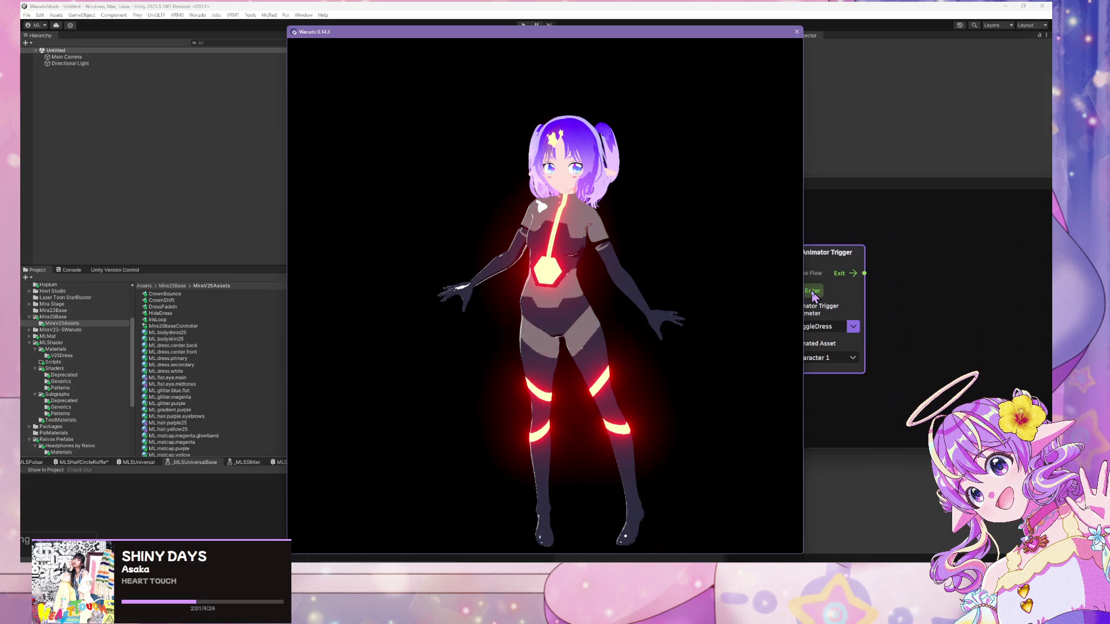
pyautogui.click(858, 355)
pyautogui.click(812, 291)
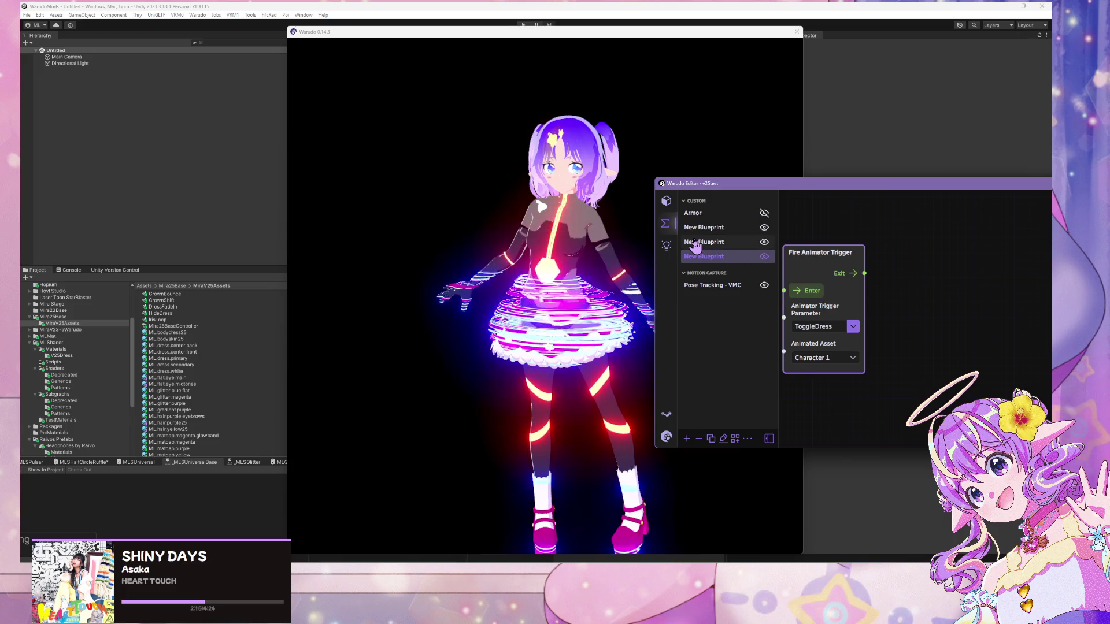
pyautogui.moveTo(679, 613)
pyautogui.moveTo(680, 544)
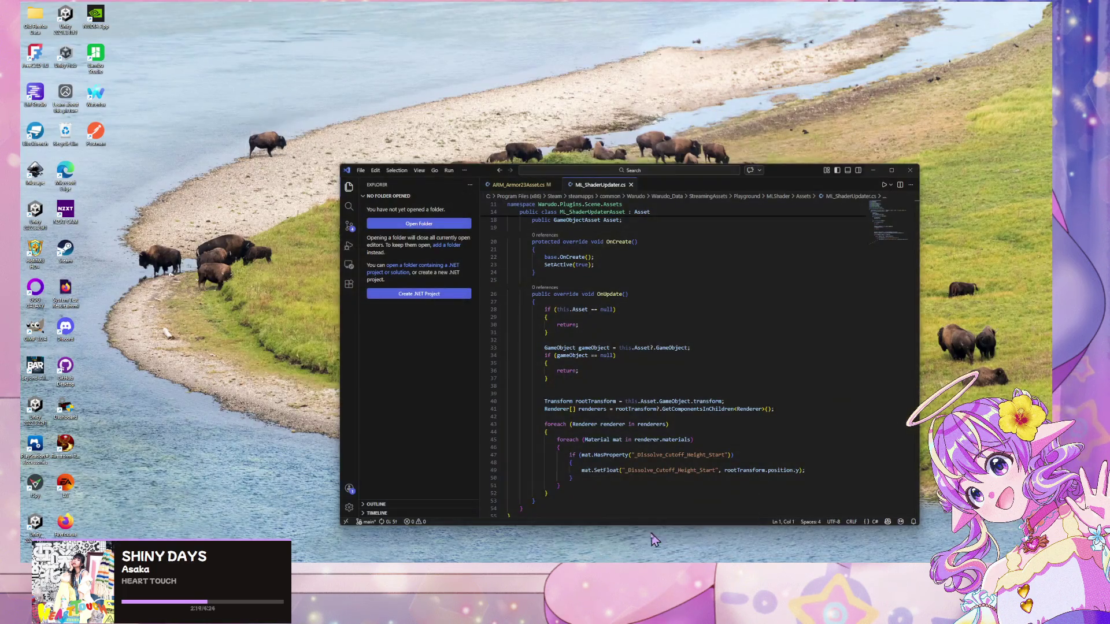
# - Move the ML_ShaderUpdater code window aside and bring Warudo's ToggleDress blueprint and avatar view forward
pyautogui.click(652, 532)
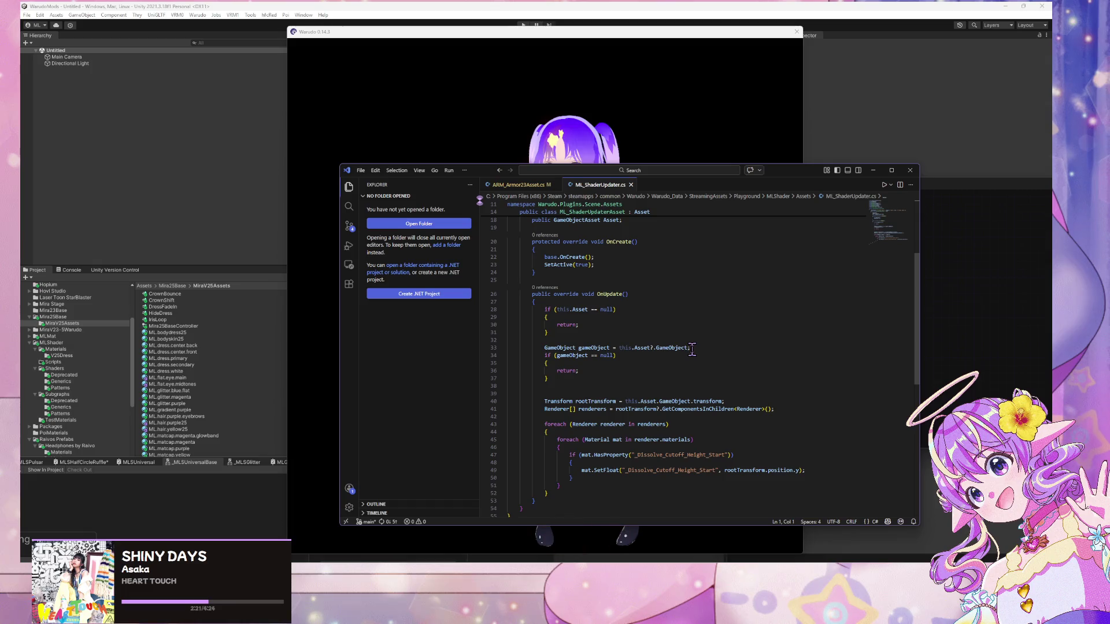
pyautogui.click(959, 310)
pyautogui.moveTo(481, 175)
pyautogui.mouseDown()
pyautogui.moveTo(388, 364)
pyautogui.moveTo(403, 410)
pyautogui.mouseUp()
pyautogui.click(804, 292)
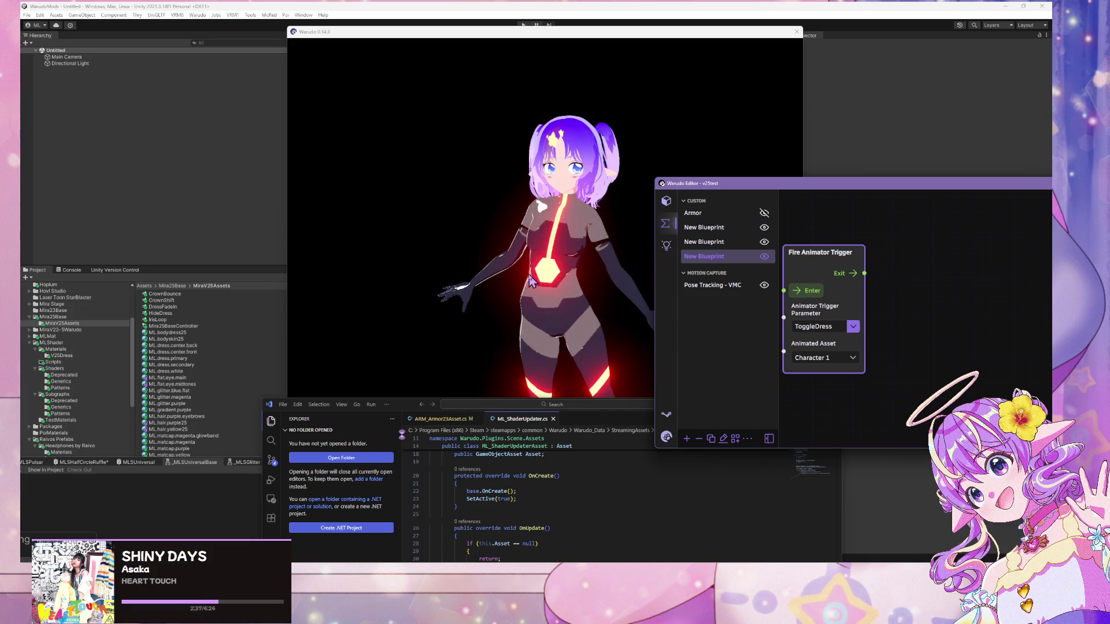
pyautogui.click(522, 270)
# - Fire the dress toggle and zoom in on the avatar to watch the outfit swap
pyautogui.click(814, 296)
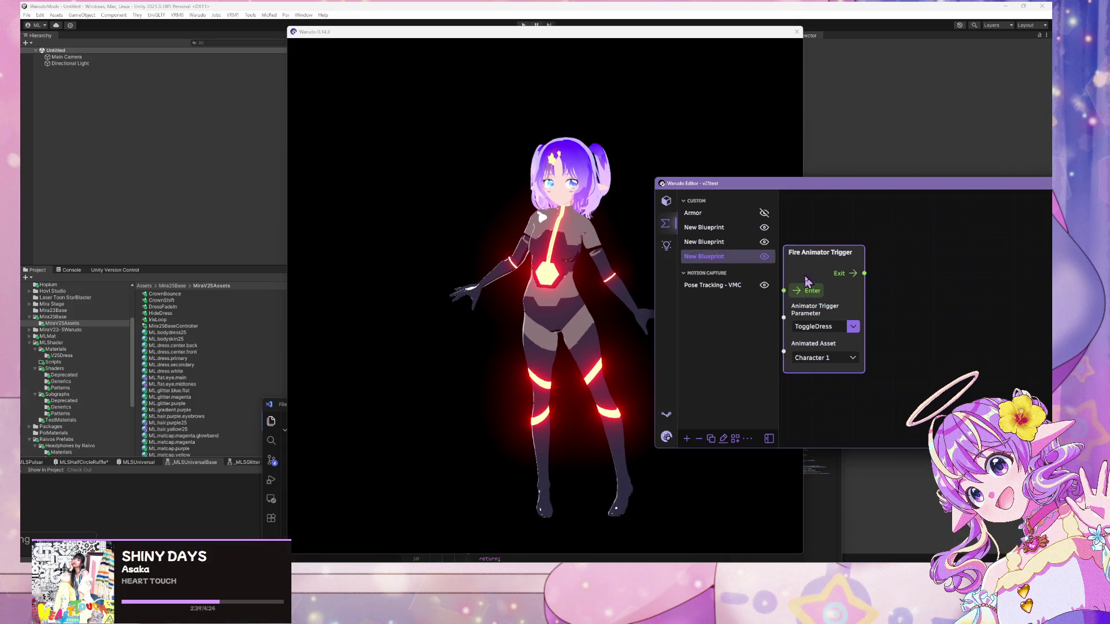
pyautogui.click(814, 296)
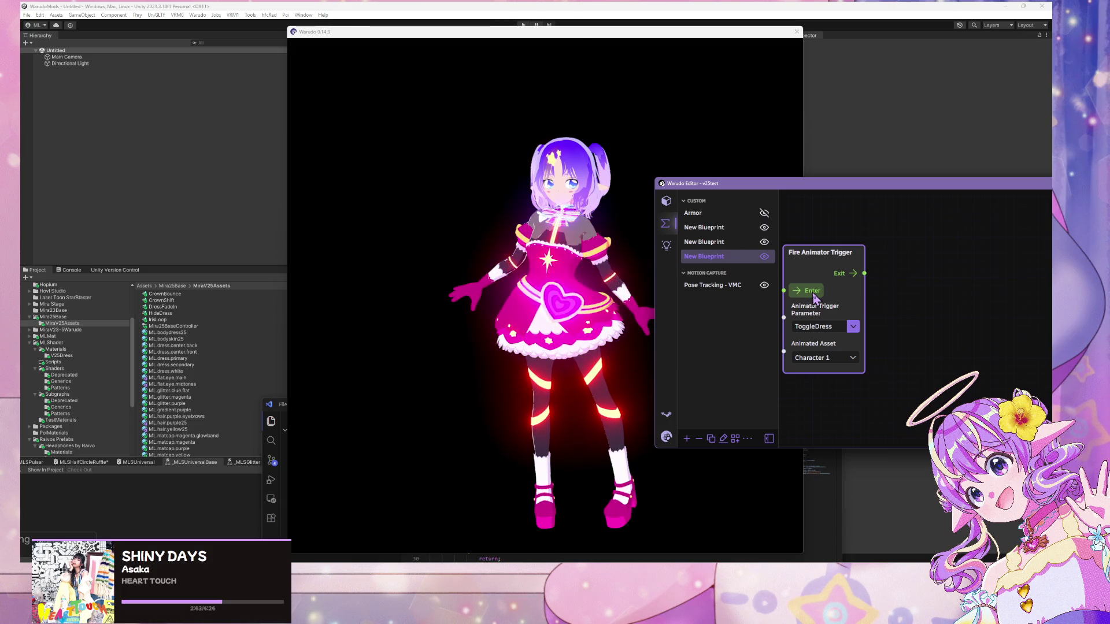
pyautogui.click(501, 212)
pyautogui.scroll(5, 555, 260)
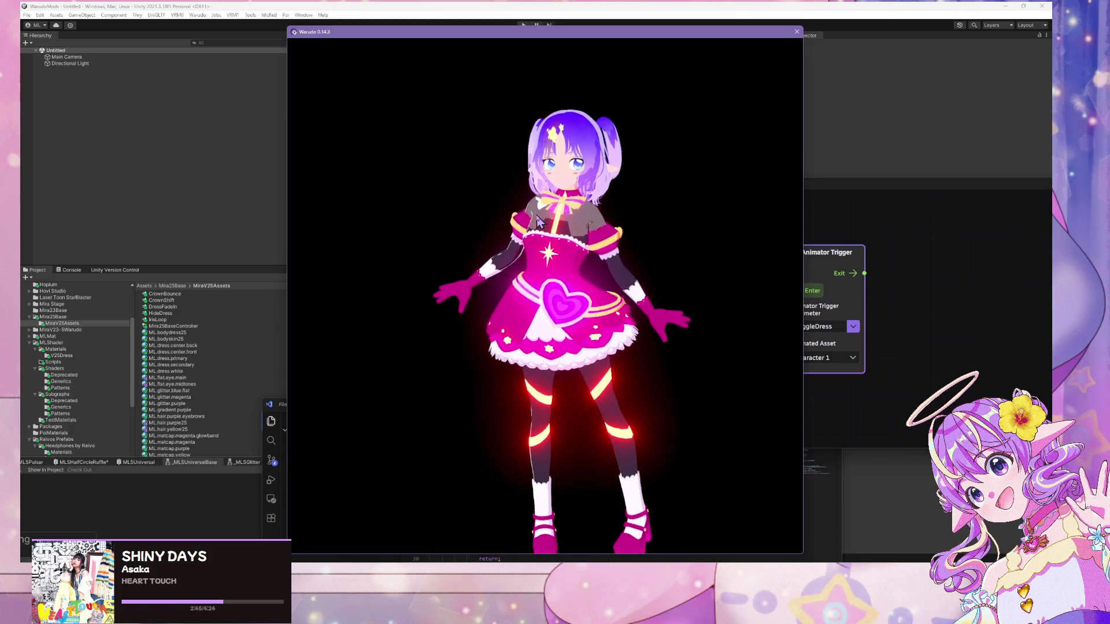
pyautogui.scroll(5, 557, 263)
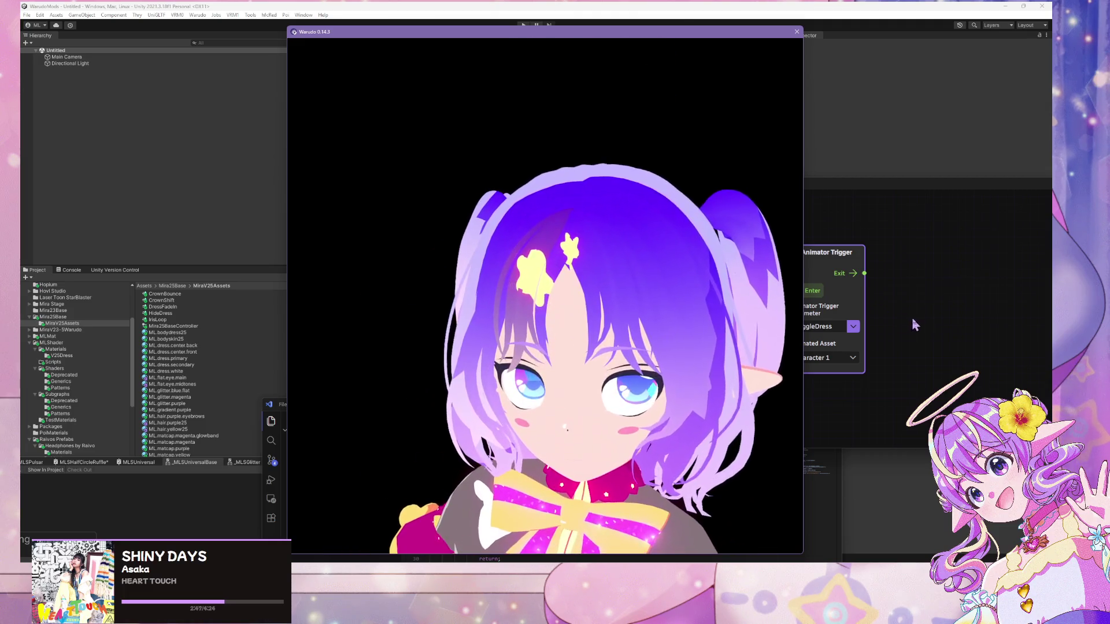
# - Toggle the outfit back to the bodysuit and again, then return to Unity
pyautogui.click(913, 322)
pyautogui.click(803, 292)
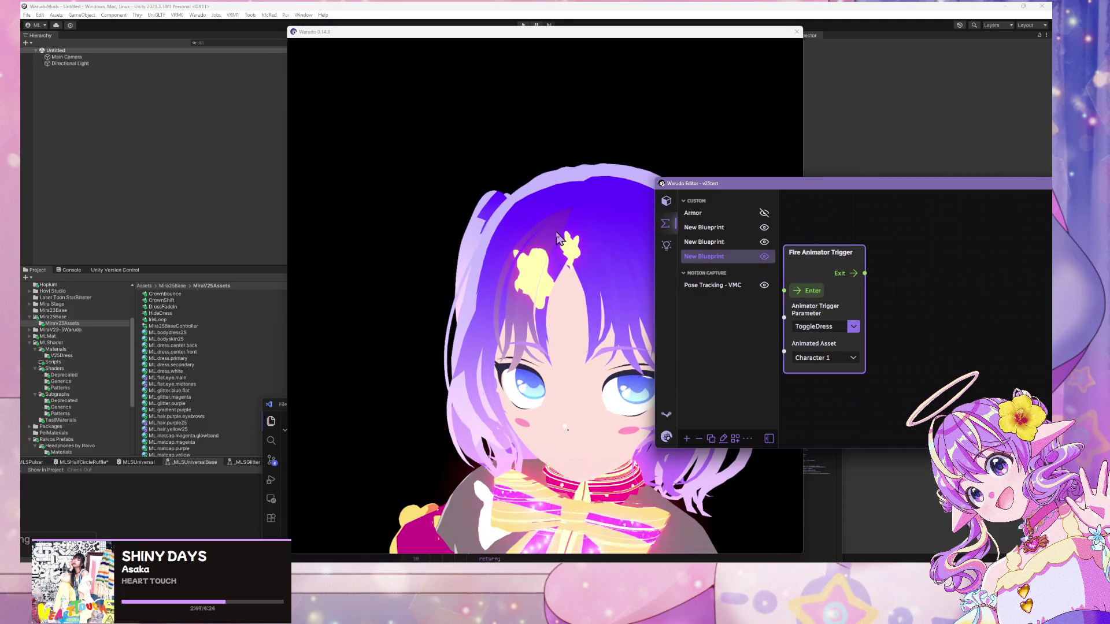
pyautogui.click(566, 245)
pyautogui.scroll(-8, 566, 245)
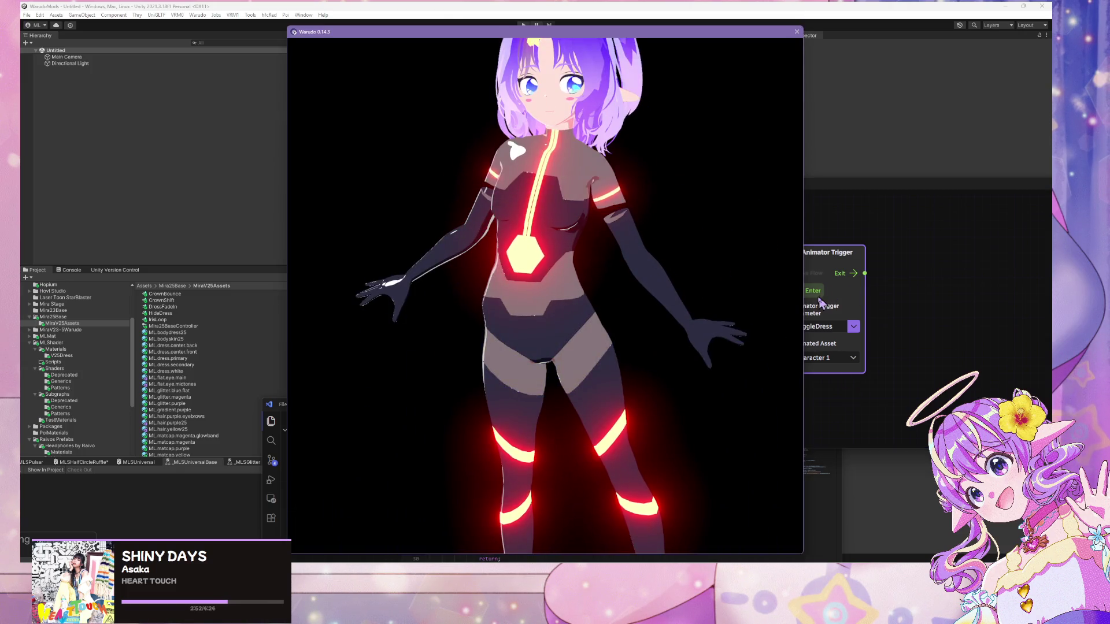
pyautogui.click(820, 301)
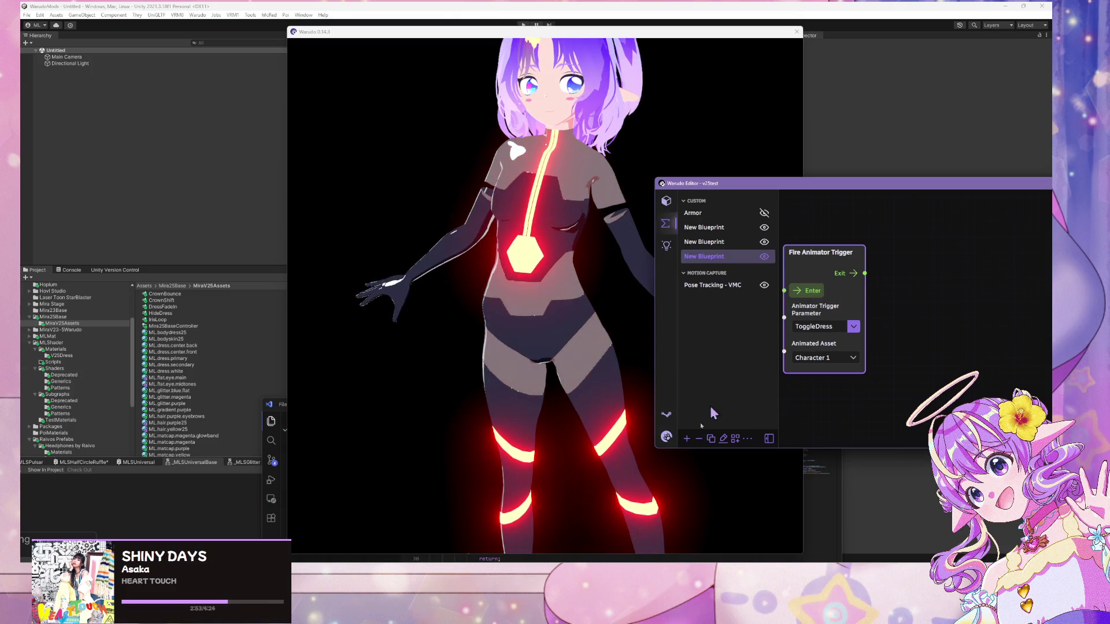
pyautogui.hotkey('alt', 'Tab')
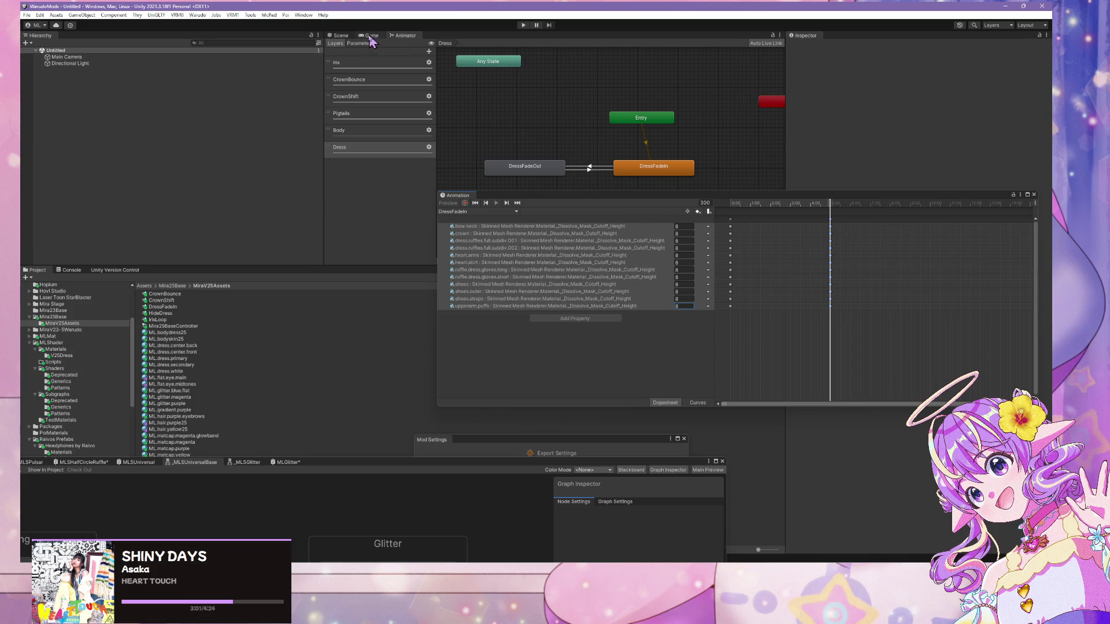
pyautogui.scroll(5, 93, 310)
# - Show the Scene view and drag the Character prefab from Mira25Base into the scene
pyautogui.click(340, 36)
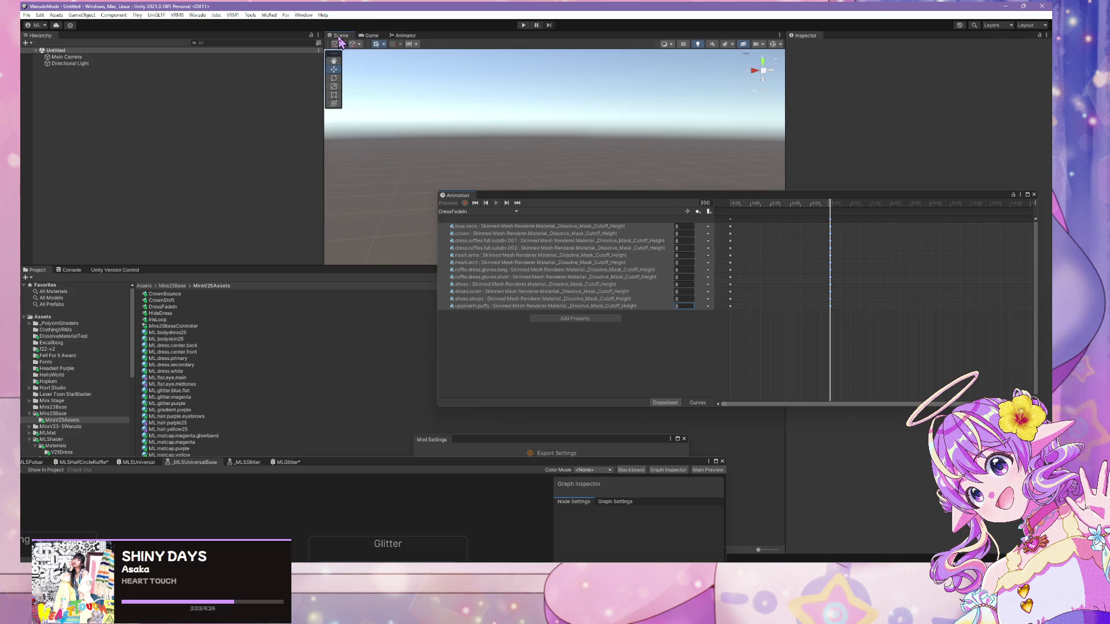
pyautogui.click(78, 413)
pyautogui.click(165, 300)
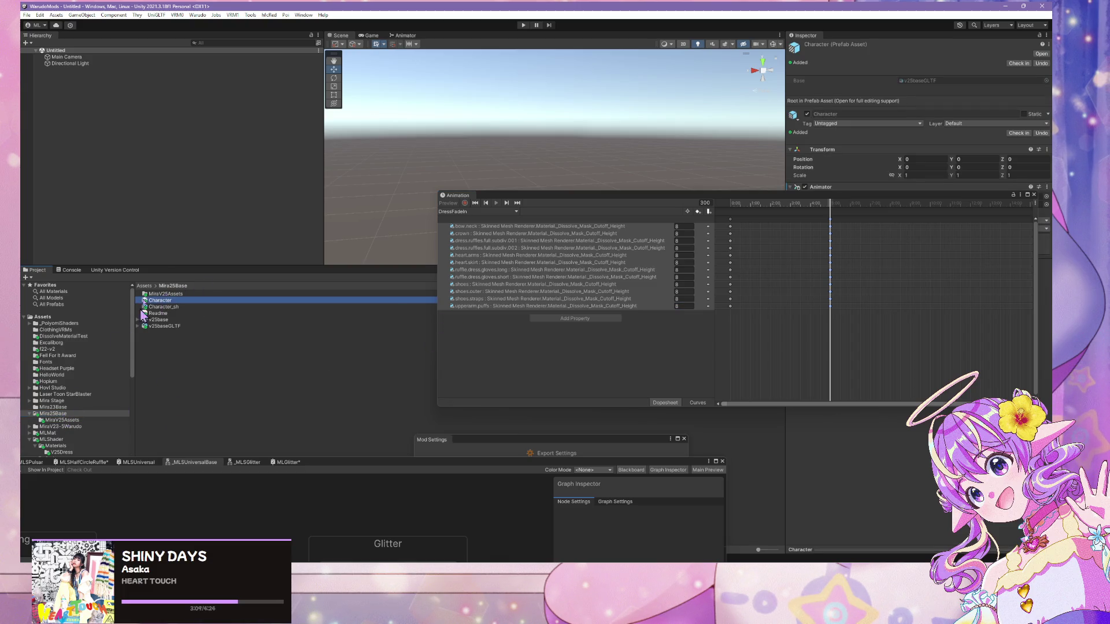
pyautogui.moveTo(136, 251); pyautogui.dragTo(136, 251)
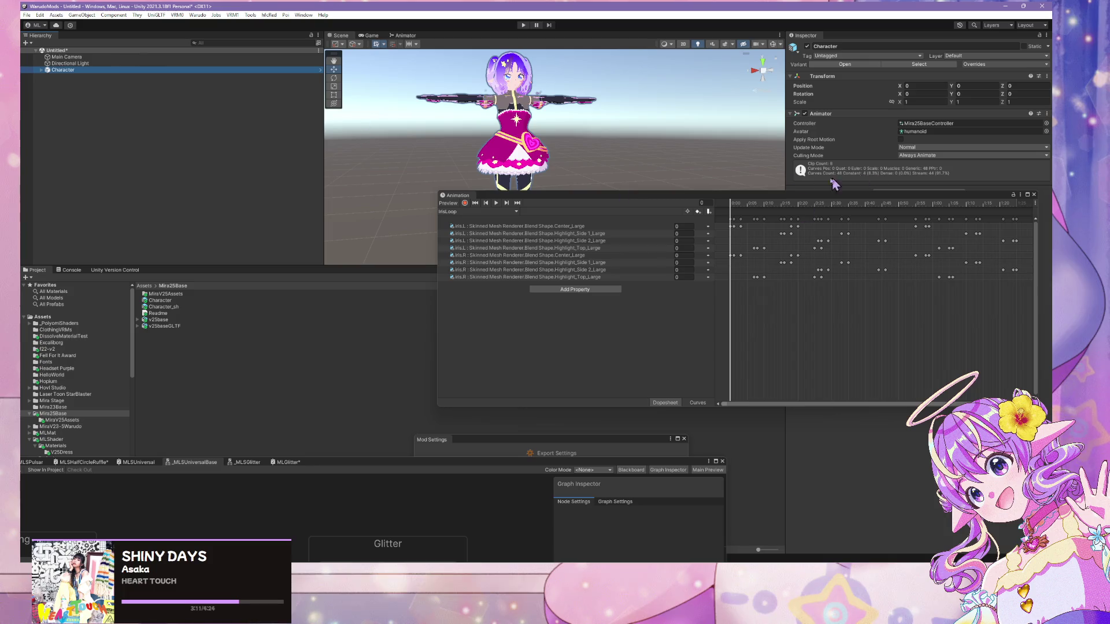
# - Switch the Animation window to the DressFadeIn clip, then play and stop its preview
pyautogui.click(464, 203)
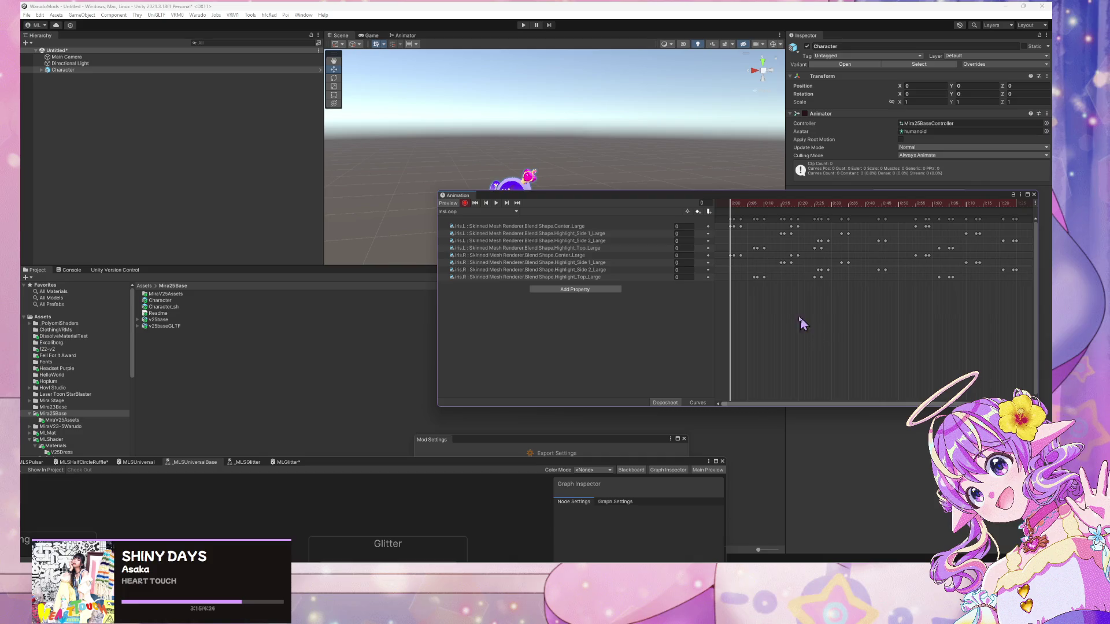
pyautogui.click(494, 212)
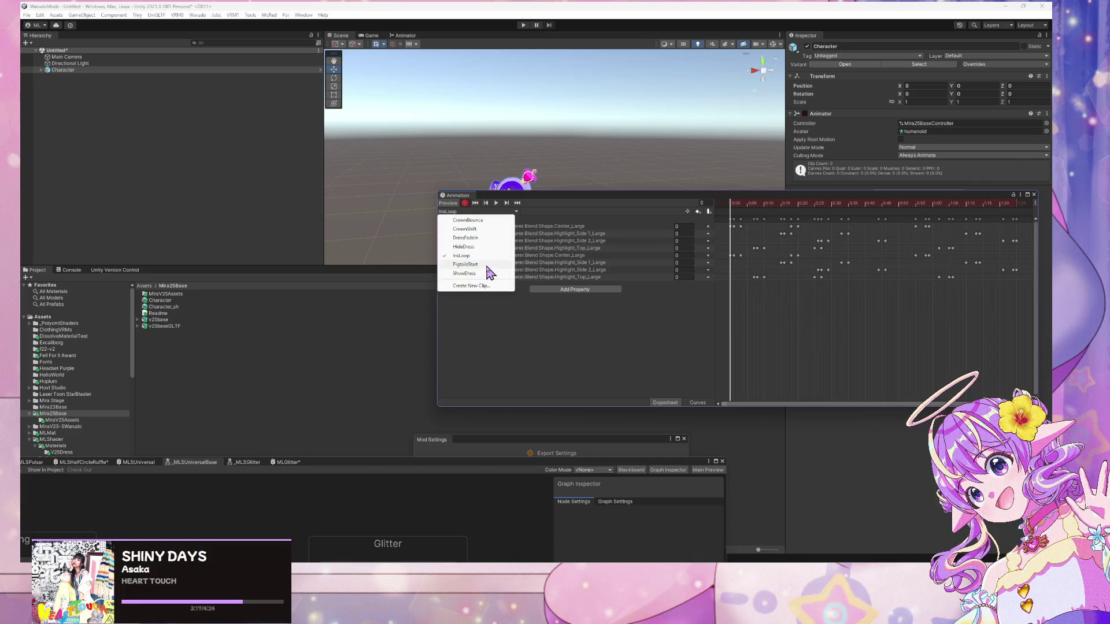
pyautogui.click(489, 238)
pyautogui.scroll(5, 554, 162)
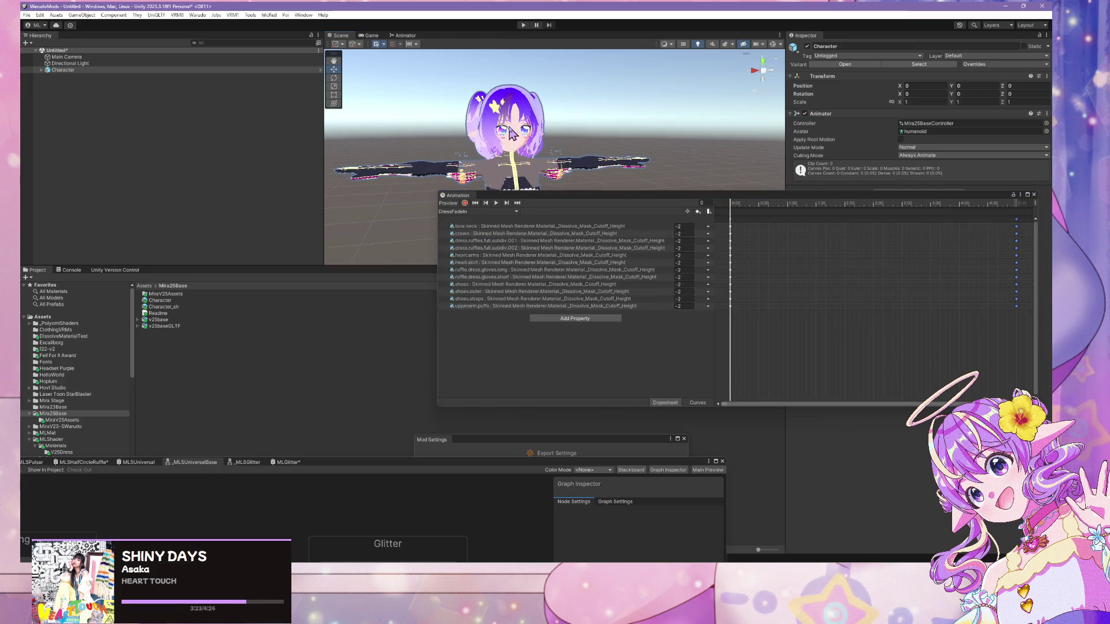
pyautogui.scroll(-2, 589, 149)
pyautogui.click(496, 203)
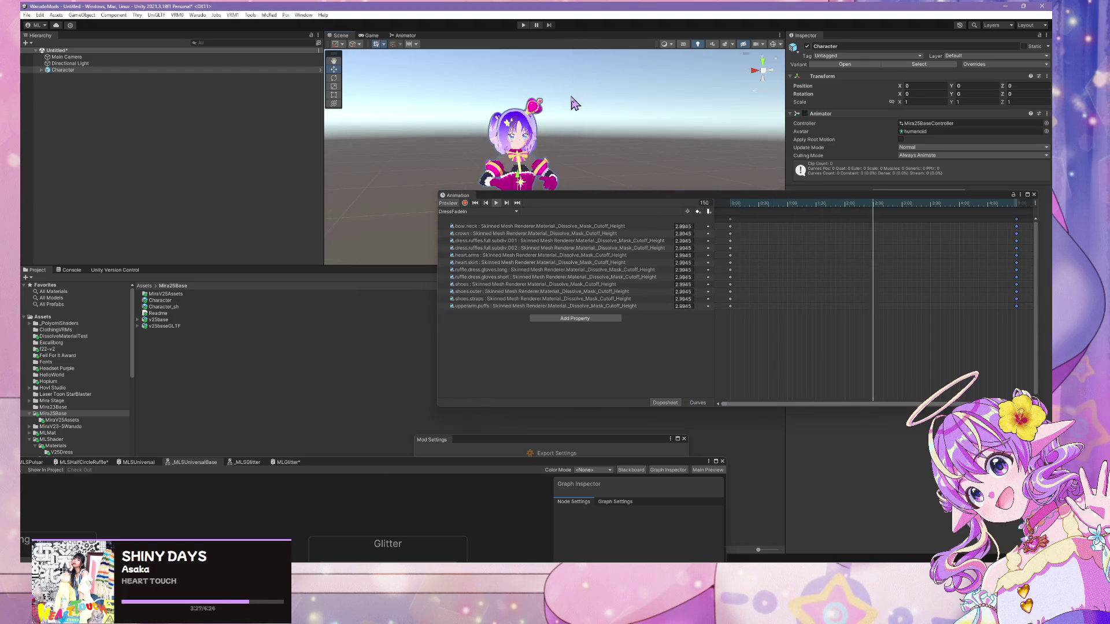
pyautogui.click(496, 203)
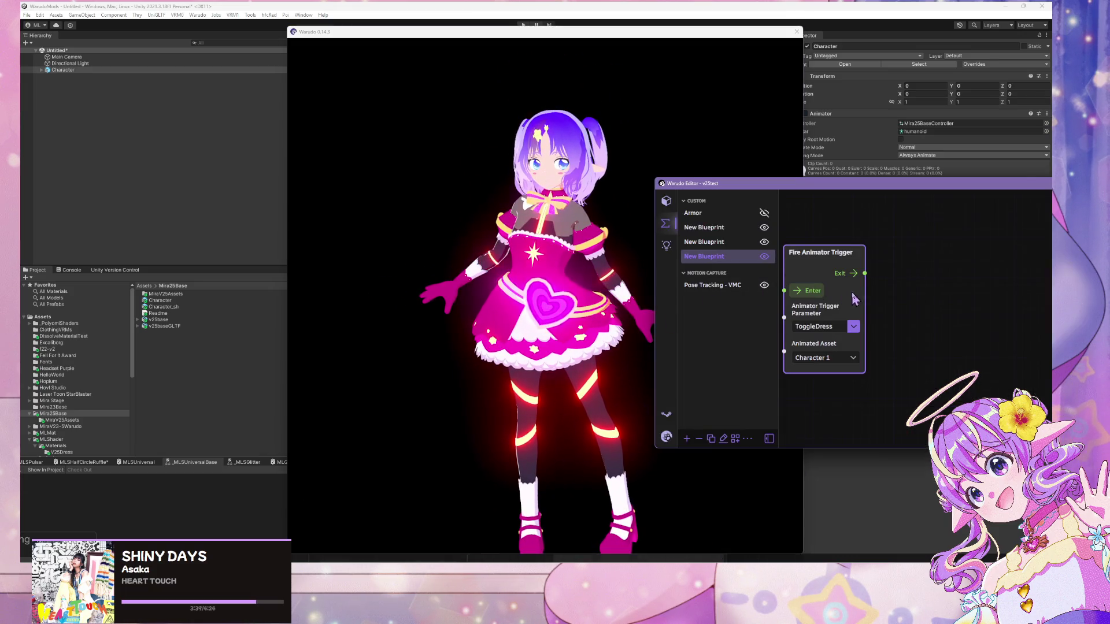
# - Toggle the avatar to the bodysuit and back to the pink dress, then quit Warudo without saving v25test
pyautogui.click(805, 292)
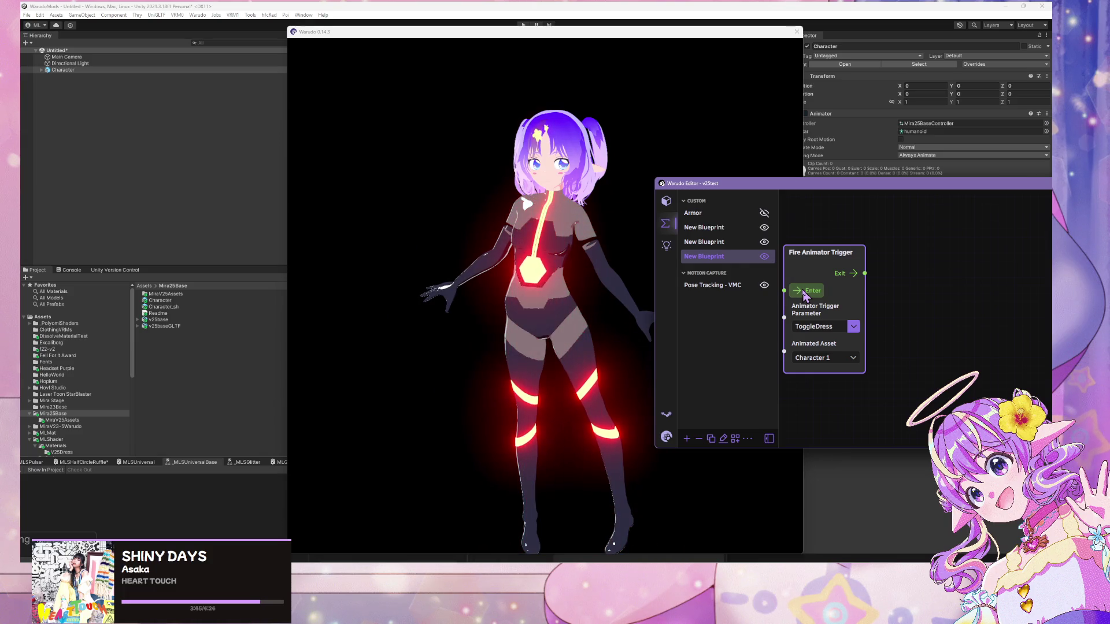
pyautogui.click(805, 291)
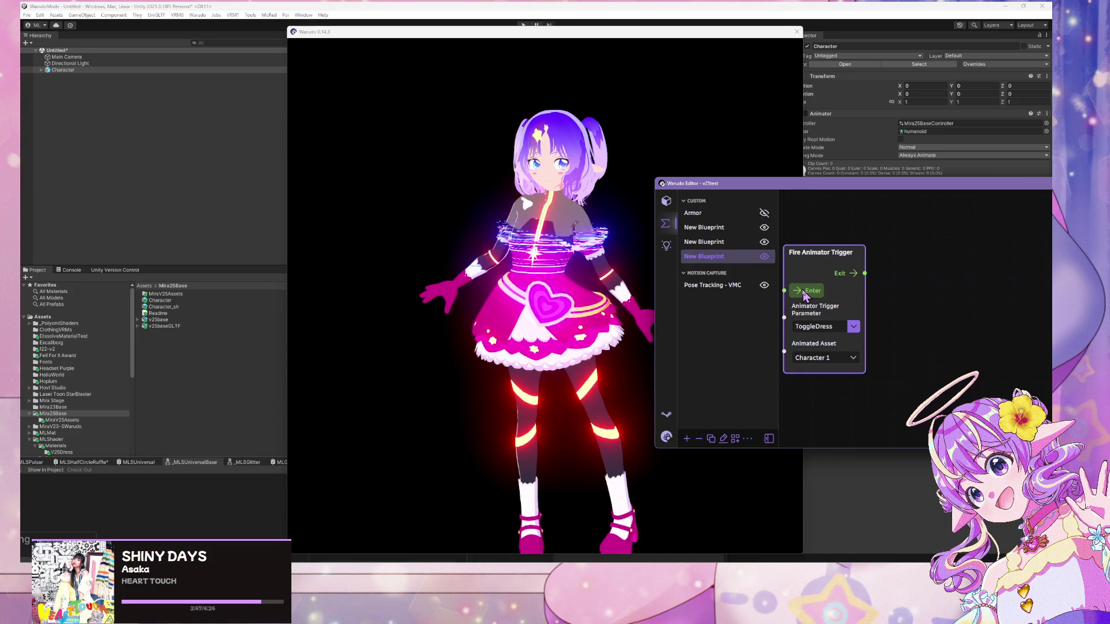
pyautogui.moveTo(613, 242)
pyautogui.mouseDown()
pyautogui.moveTo(523, 223)
pyautogui.moveTo(622, 238)
pyautogui.mouseUp()
pyautogui.hotkey('alt', 'F4')
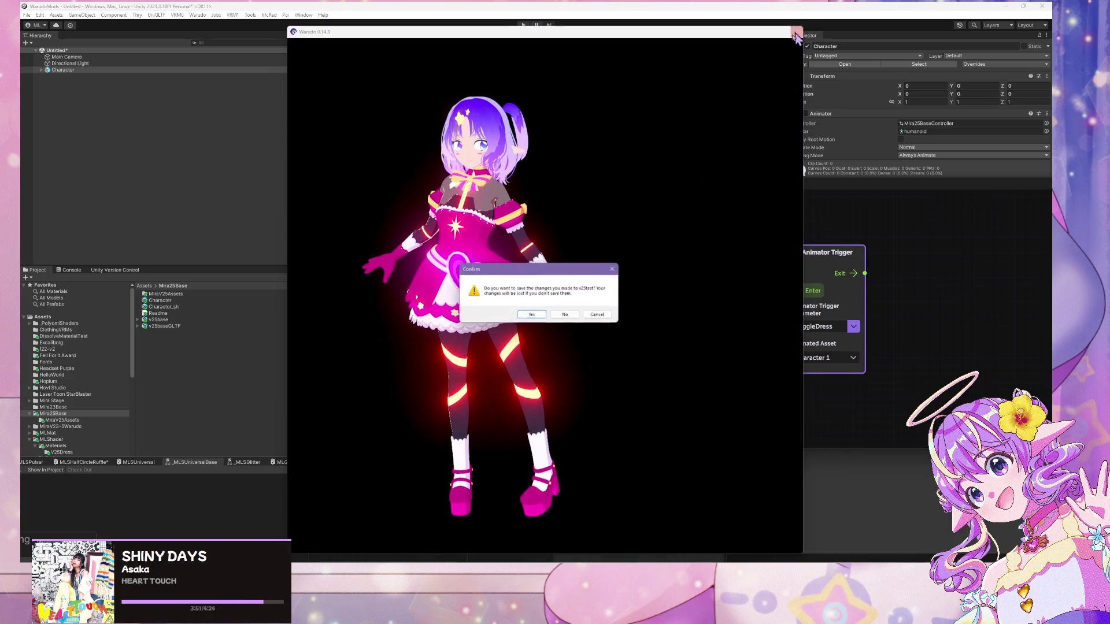
pyautogui.click(564, 316)
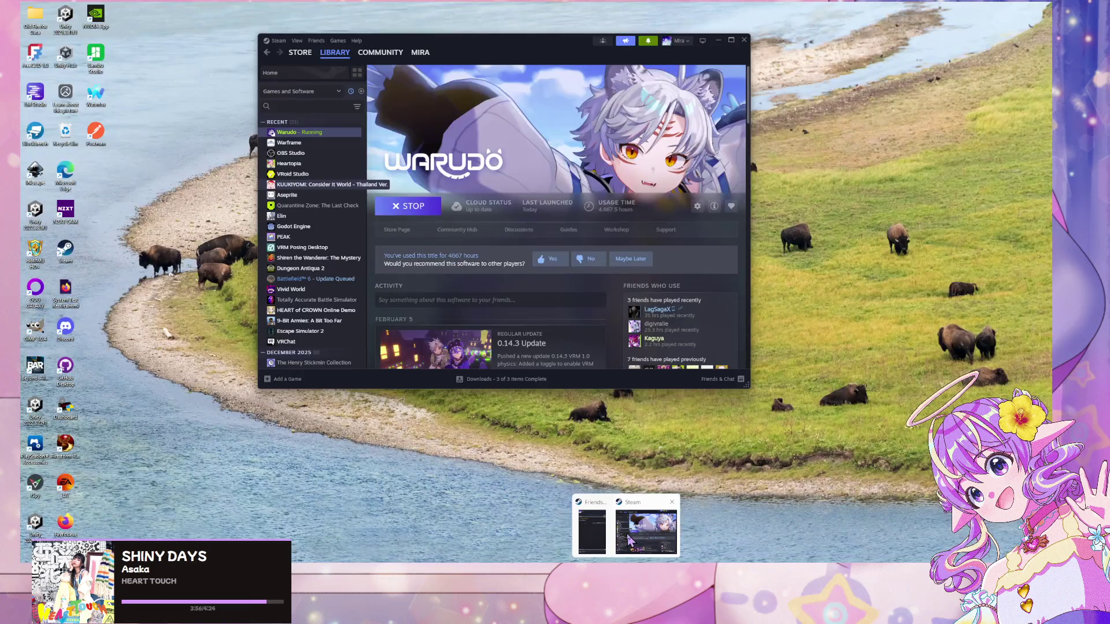
# - Relaunch Warudo from the Steam library, then show the desktop and switch to Blender
pyautogui.click(651, 526)
pyautogui.click(404, 208)
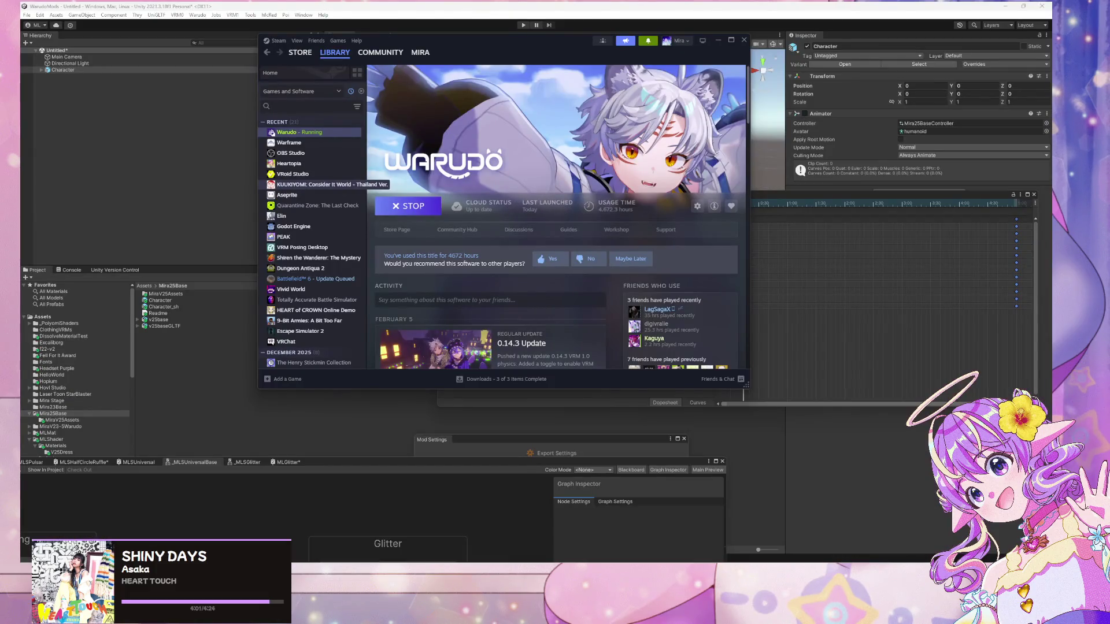
pyautogui.press('super+d')
pyautogui.press('super+d')
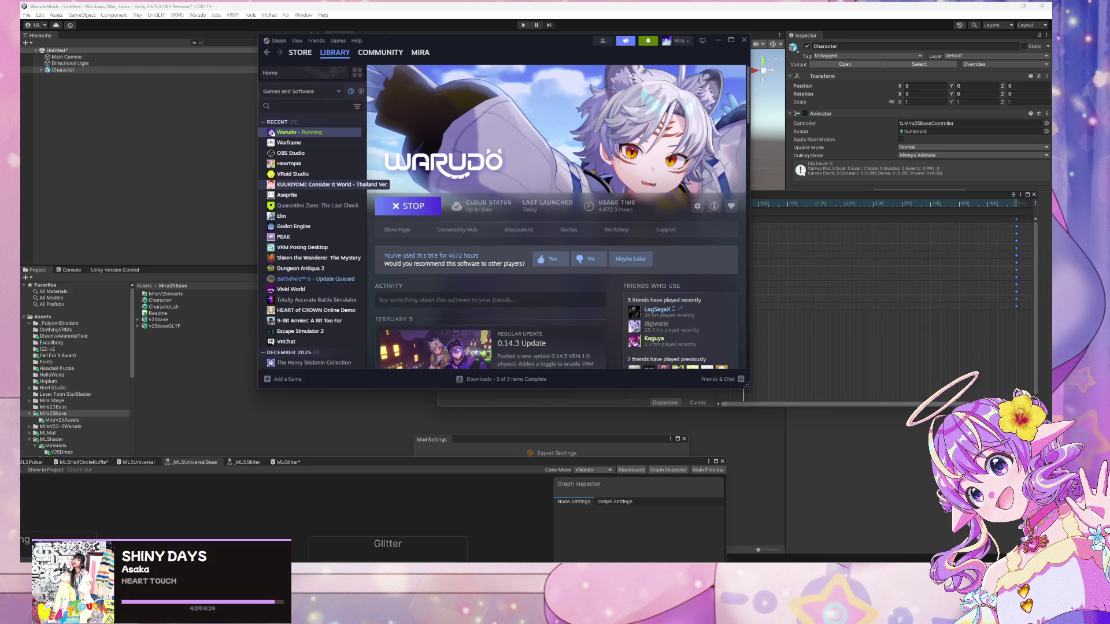
pyautogui.hotkey('alt', 'Tab')
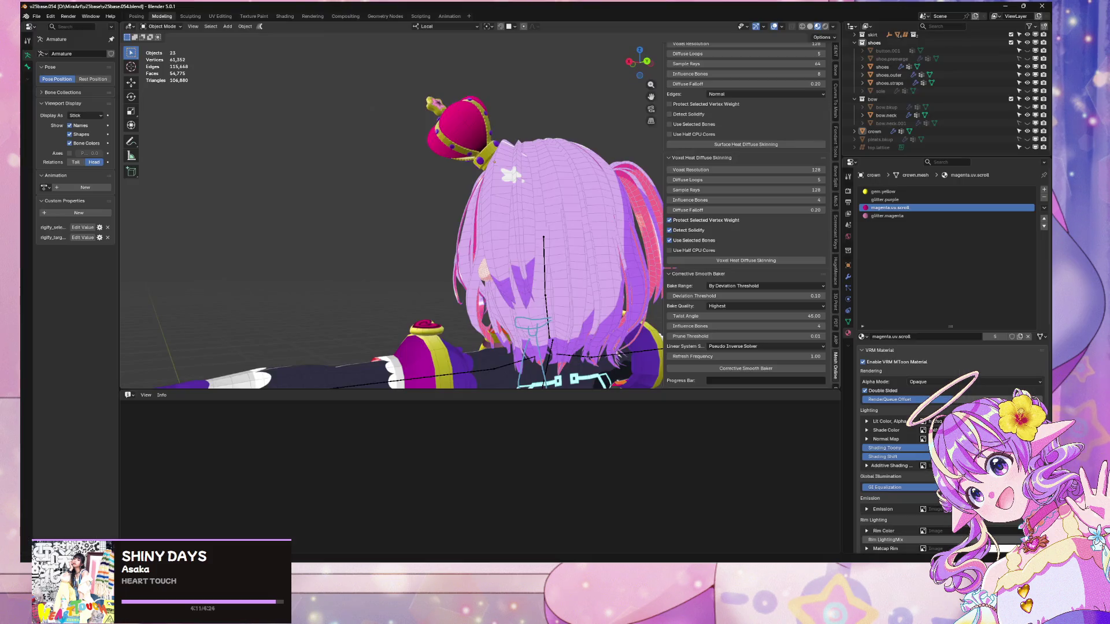
# - From a front view, put the armature into Edit Mode and switch the viewport to Solid shading
pyautogui.press('KP_1')
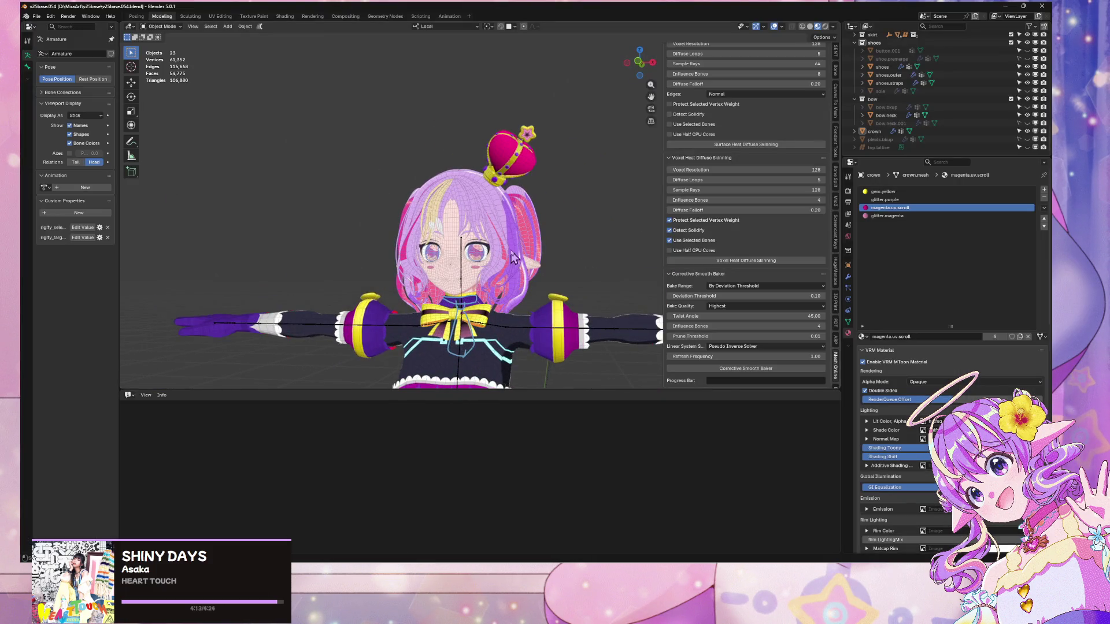
pyautogui.scroll(-2, 467, 224)
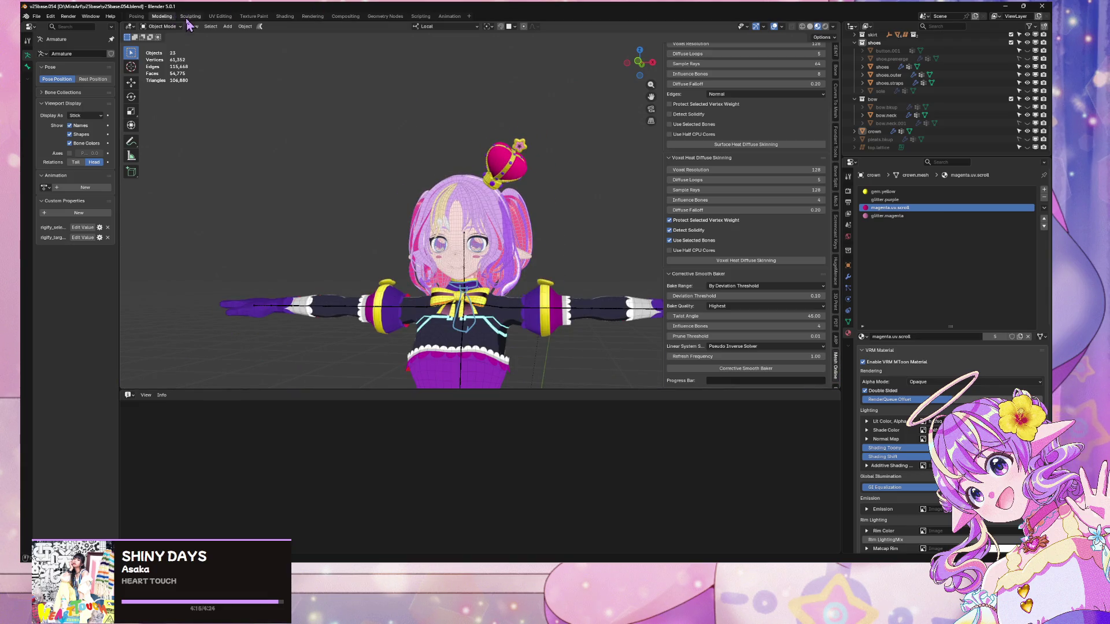
pyautogui.moveTo(595, 109); pyautogui.dragTo(552, 269)
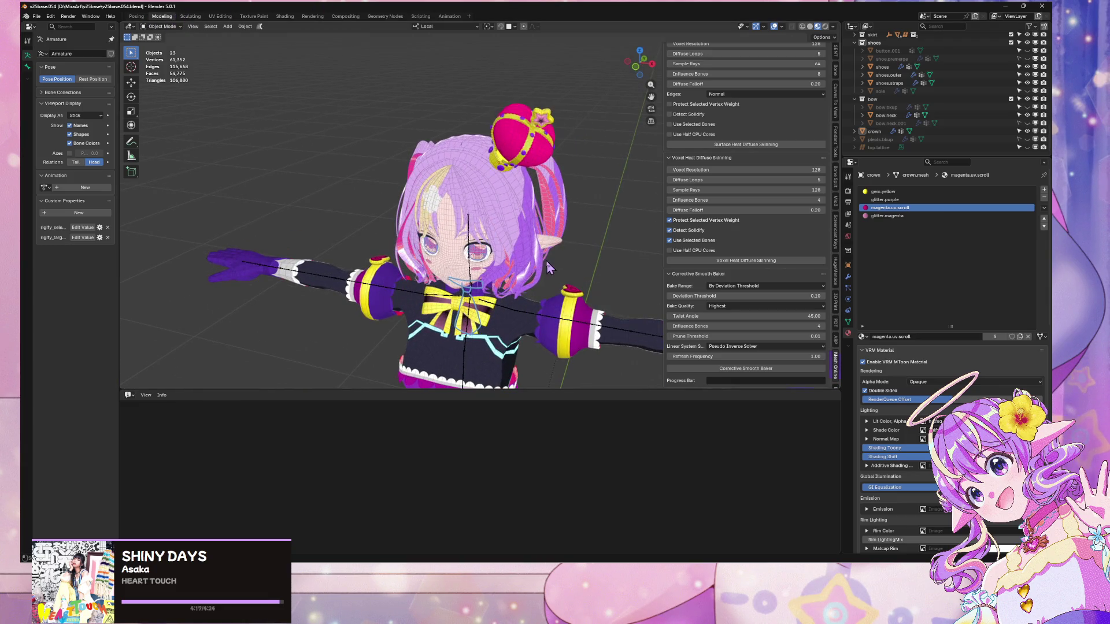
pyautogui.scroll(3, 522, 167)
pyautogui.click(496, 231)
pyautogui.press('Tab')
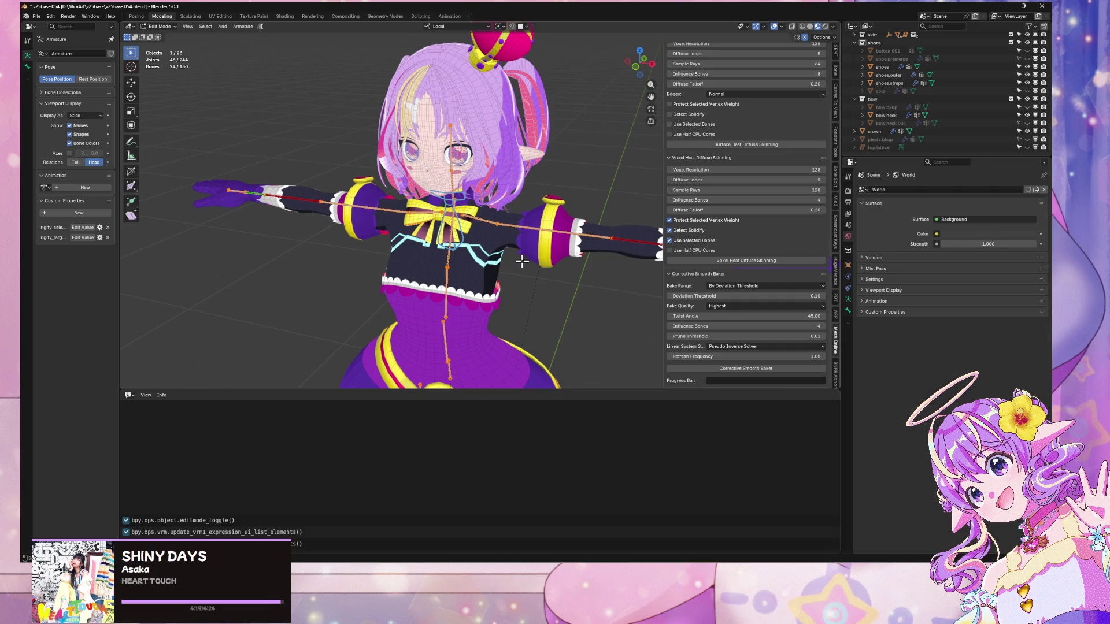
pyautogui.scroll(-2, 508, 281)
pyautogui.moveTo(508, 281); pyautogui.dragTo(530, 245)
pyautogui.scroll(-3, 530, 245)
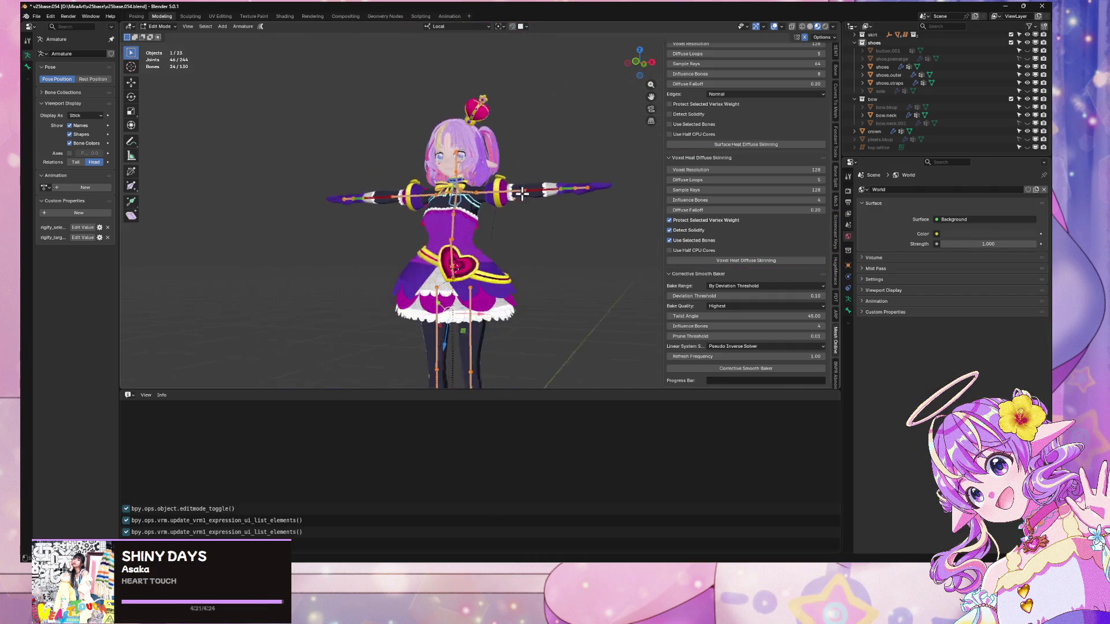
pyautogui.scroll(5, 526, 163)
pyautogui.moveTo(510, 190); pyautogui.dragTo(520, 214)
pyautogui.click(811, 26)
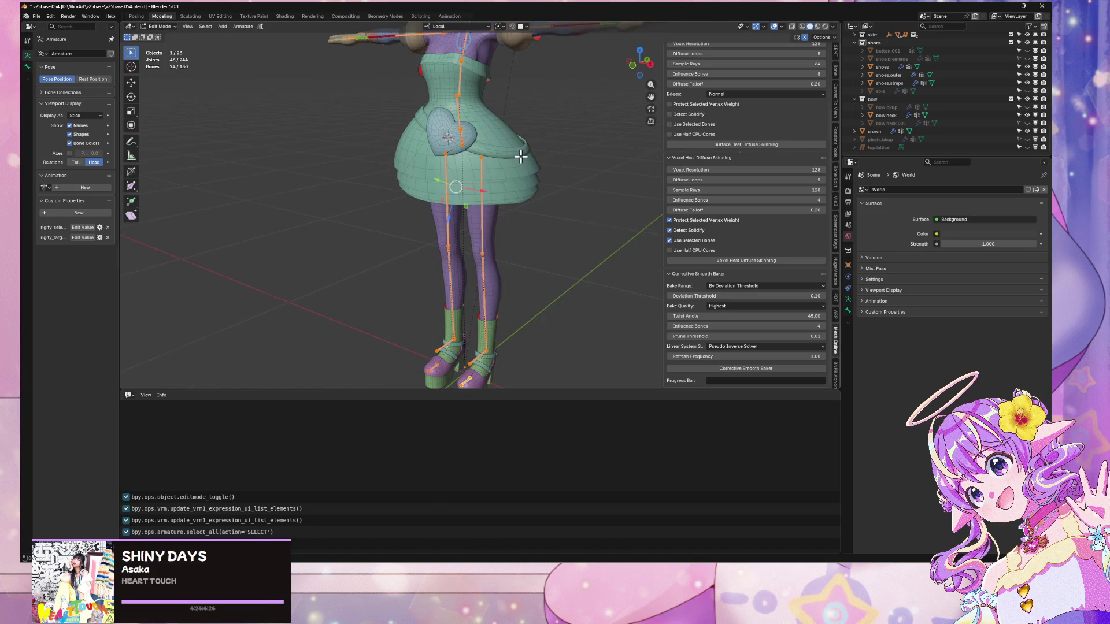
pyautogui.scroll(-2, 520, 156)
# - Inspect the dress, ruffle.dress.body and shoulder puff meshes in Edit Mode
pyautogui.press('Tab')
pyautogui.click(498, 226)
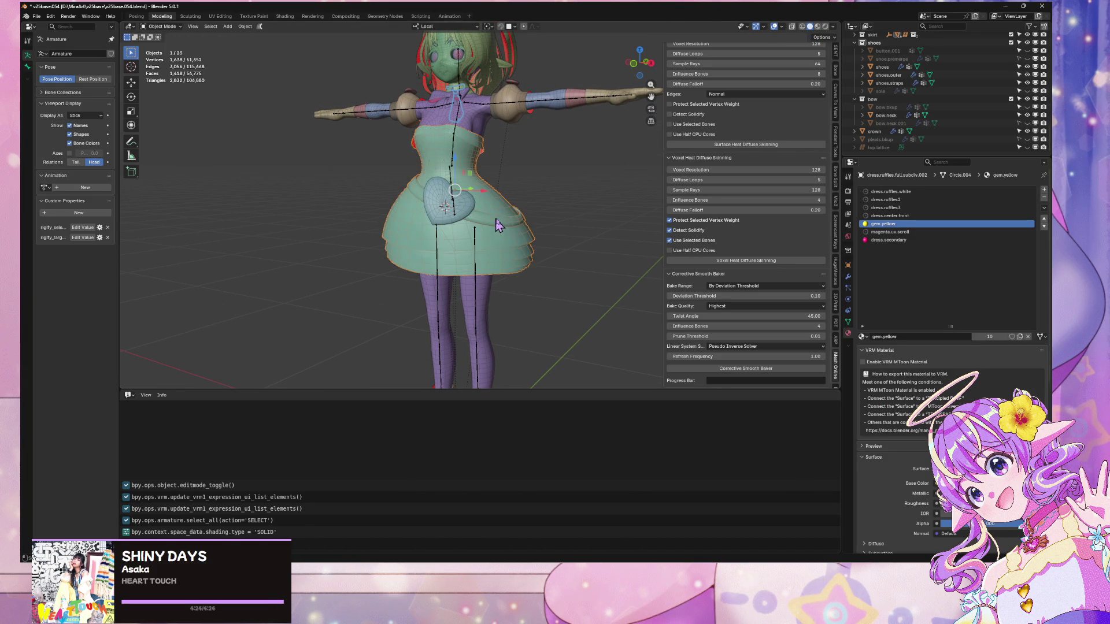
pyautogui.press('Tab')
pyautogui.press('Tab')
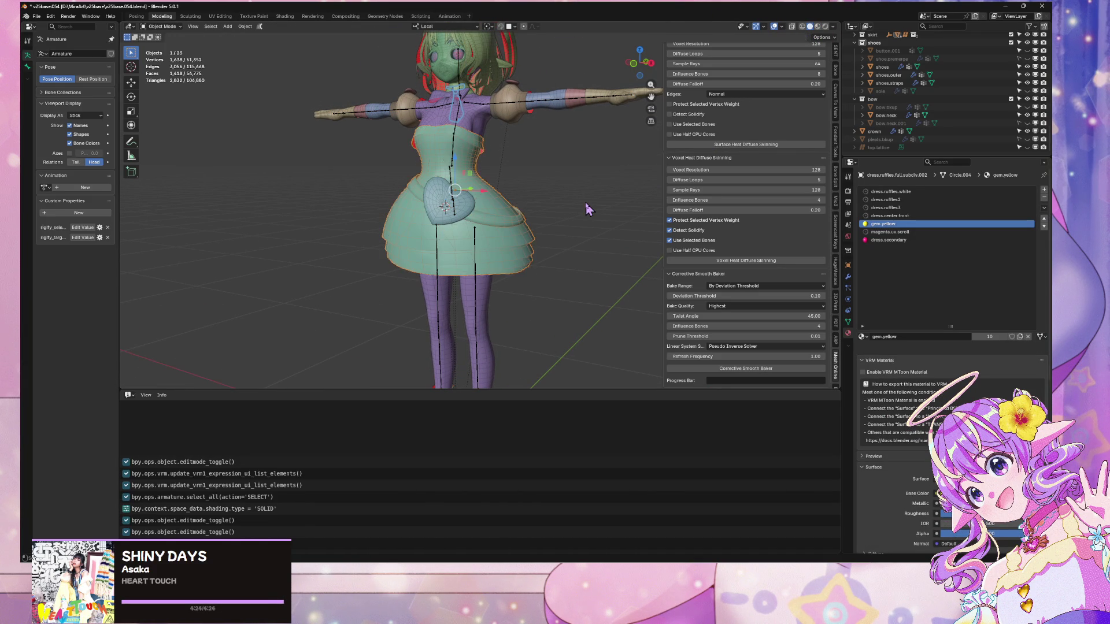
pyautogui.click(484, 123)
pyautogui.moveTo(488, 132); pyautogui.dragTo(540, 166)
pyautogui.press('Tab')
pyautogui.press('Tab')
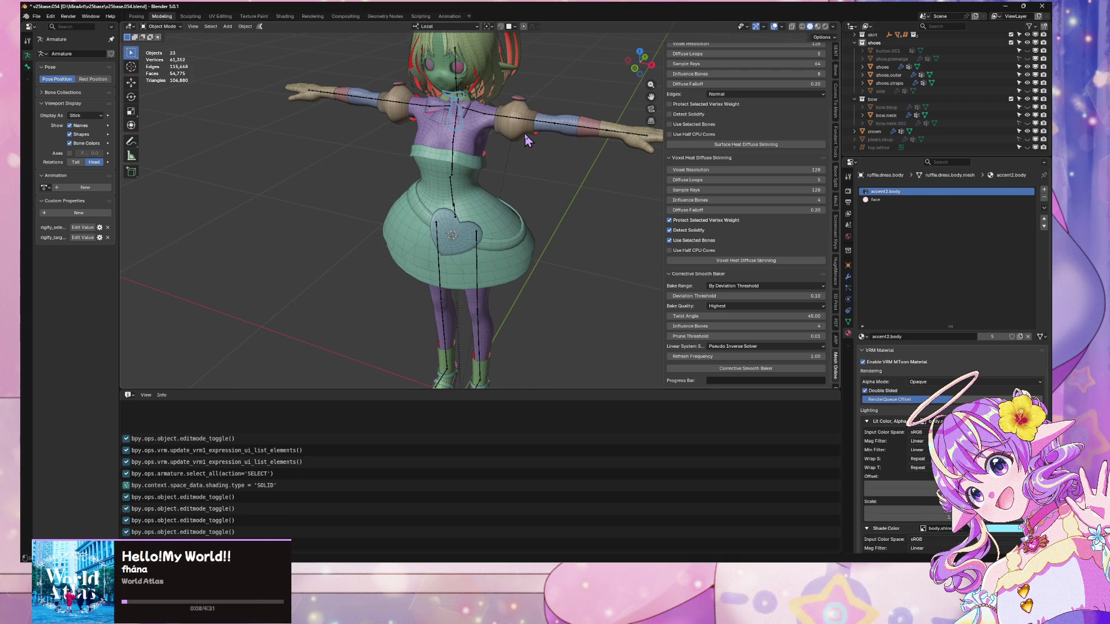
pyautogui.click(523, 132)
pyautogui.press('Tab')
pyautogui.press('Tab')
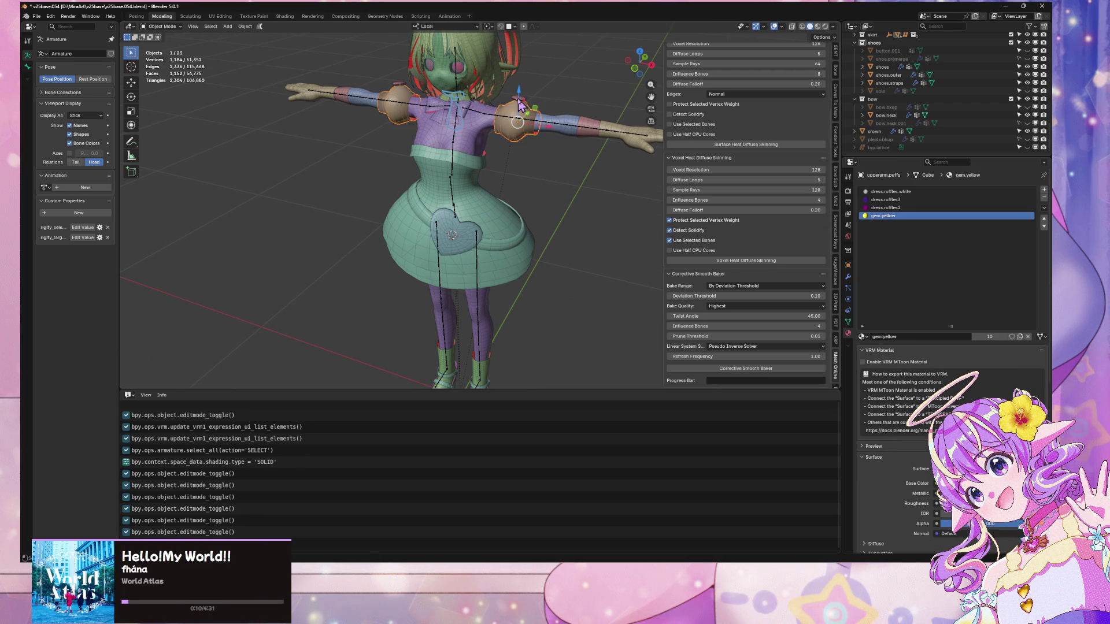
pyautogui.click(526, 105)
# - Select the ruffle.dress.arms sleeves, glove cuffs, heart.arms, neck bow and dress body together
pyautogui.click(597, 139)
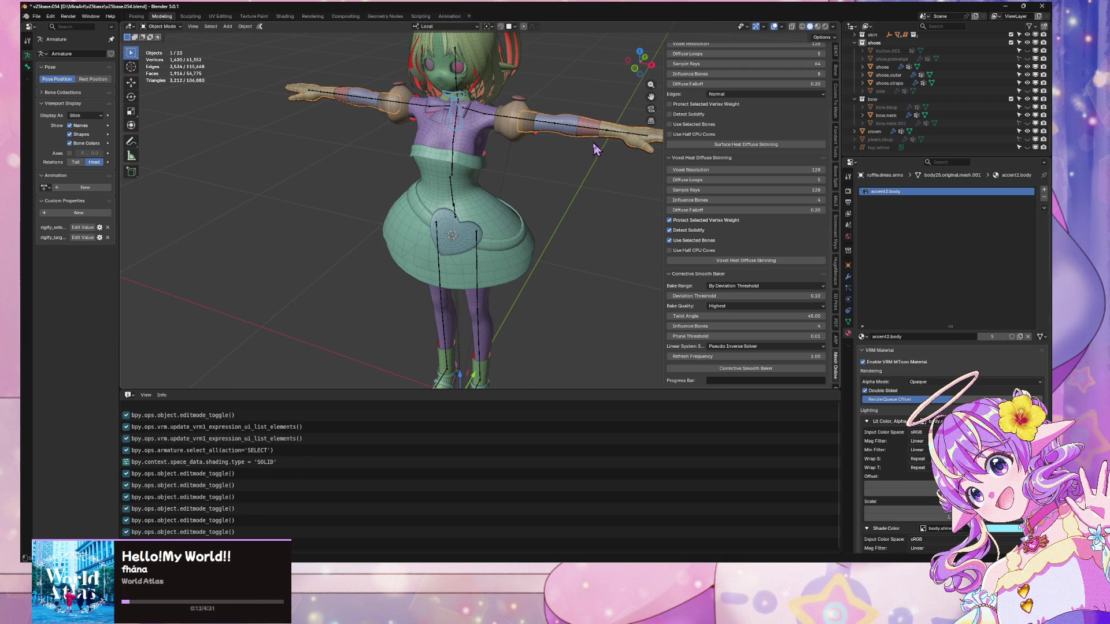
pyautogui.scroll(4, 596, 150)
pyautogui.click(603, 216)
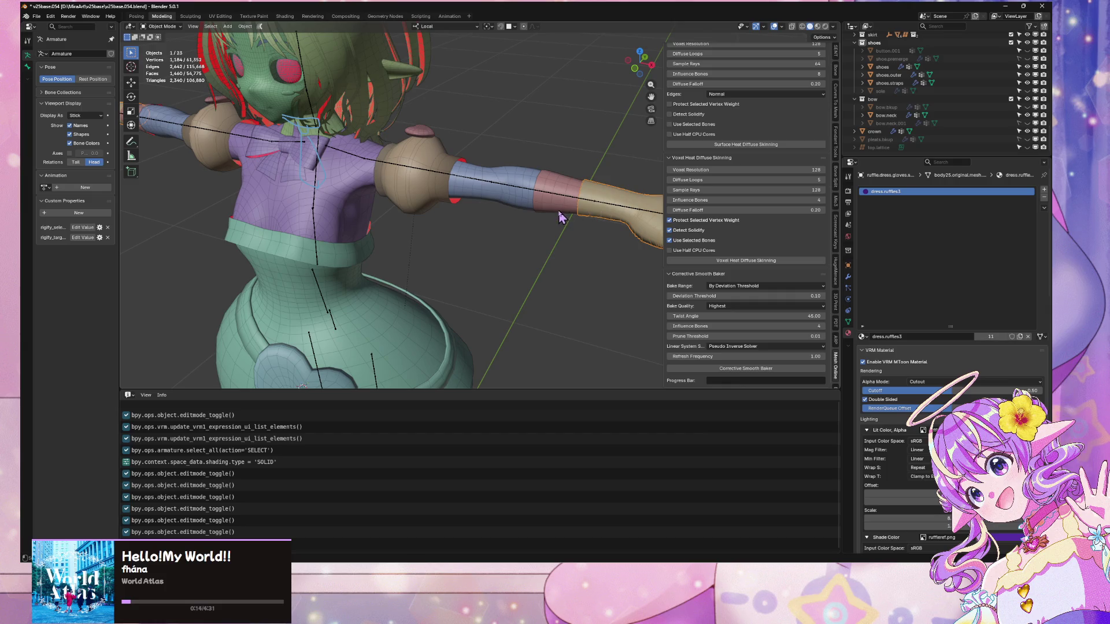
pyautogui.keyDown('shift'); pyautogui.click(407, 198); pyautogui.keyUp('shift')
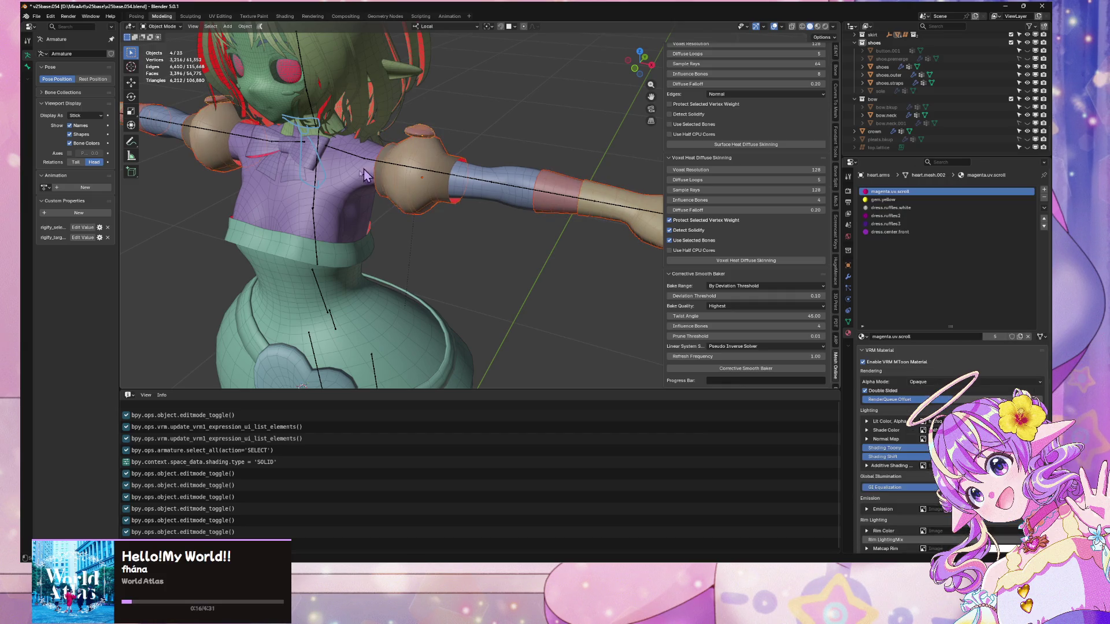
pyautogui.press('KP_1')
pyautogui.keyDown('shift'); pyautogui.click(457, 196); pyautogui.keyUp('shift')
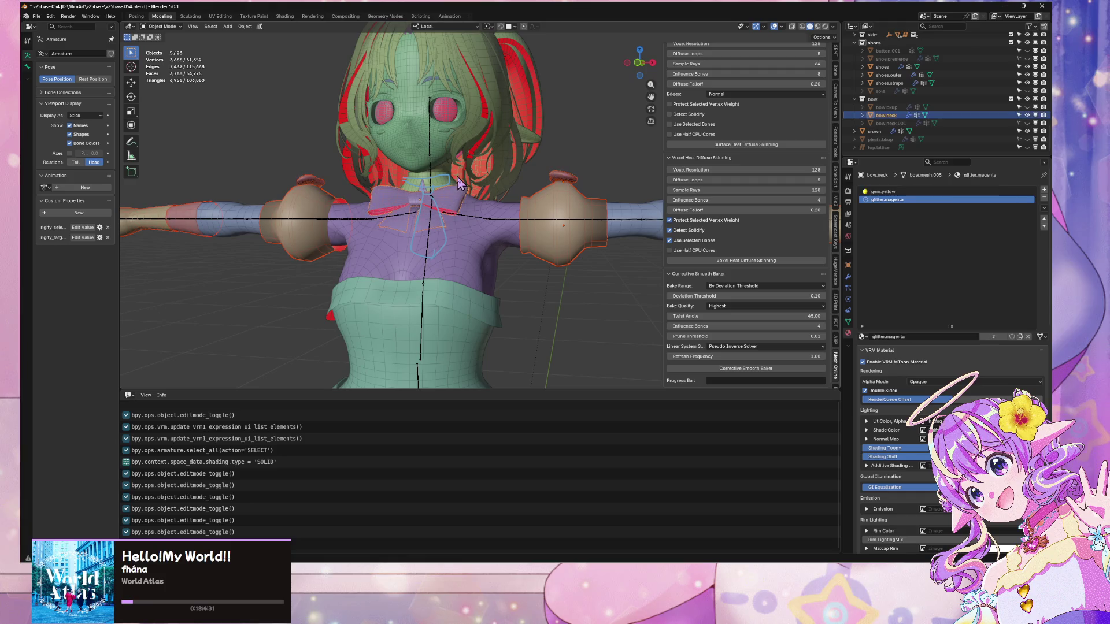
pyautogui.keyDown('shift'); pyautogui.click(471, 258); pyautogui.keyUp('shift')
# - Frame the torso pieces and select only ruffle.dress.body in the Outliner
pyautogui.scroll(3, 471, 259)
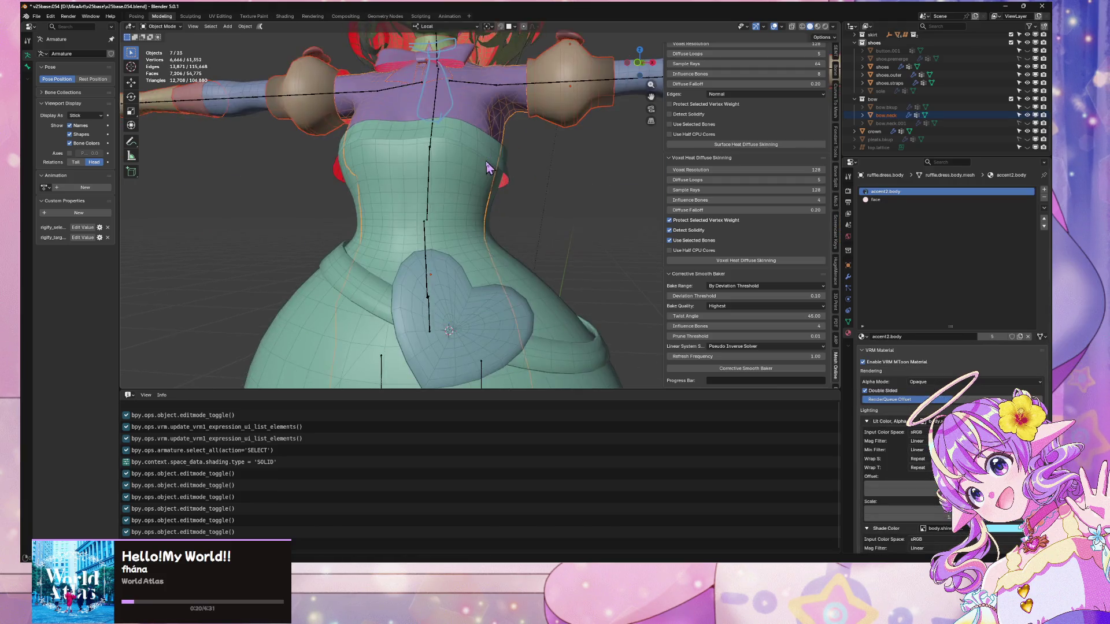
pyautogui.scroll(-3, 498, 247)
pyautogui.scroll(3, 493, 187)
pyautogui.press('KP_Decimal')
pyautogui.scroll(-3, 924, 104)
pyautogui.click(893, 149)
pyautogui.scroll(-2, 877, 98)
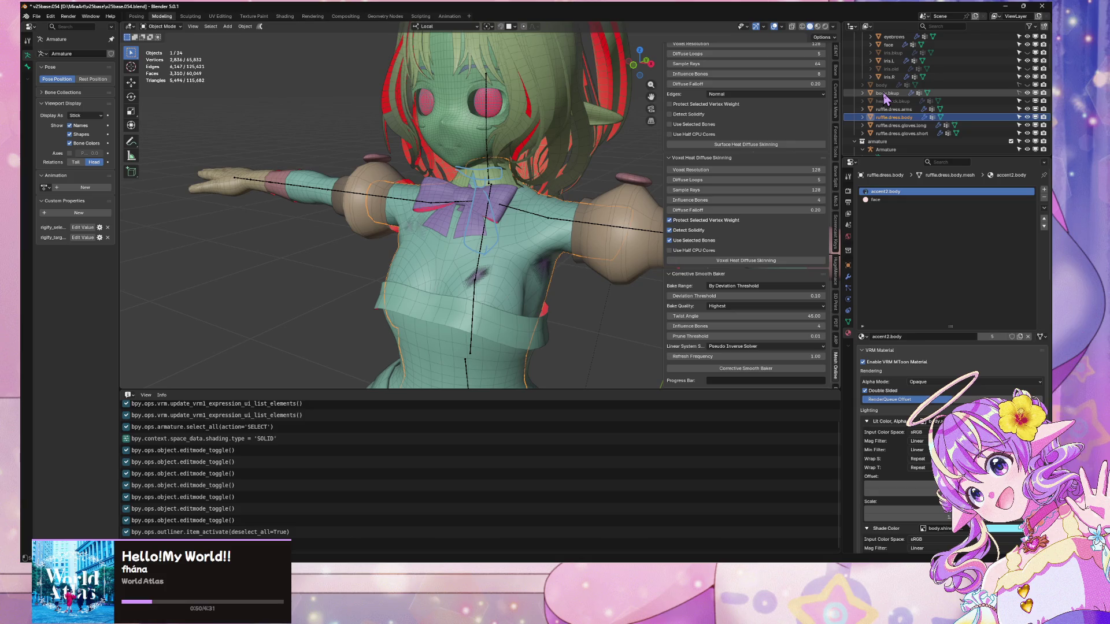
# - Select the ruffle.dress.body mesh from a front view and briefly isolate it
pyautogui.click(884, 95)
pyautogui.click(638, 65)
pyautogui.scroll(2, 482, 174)
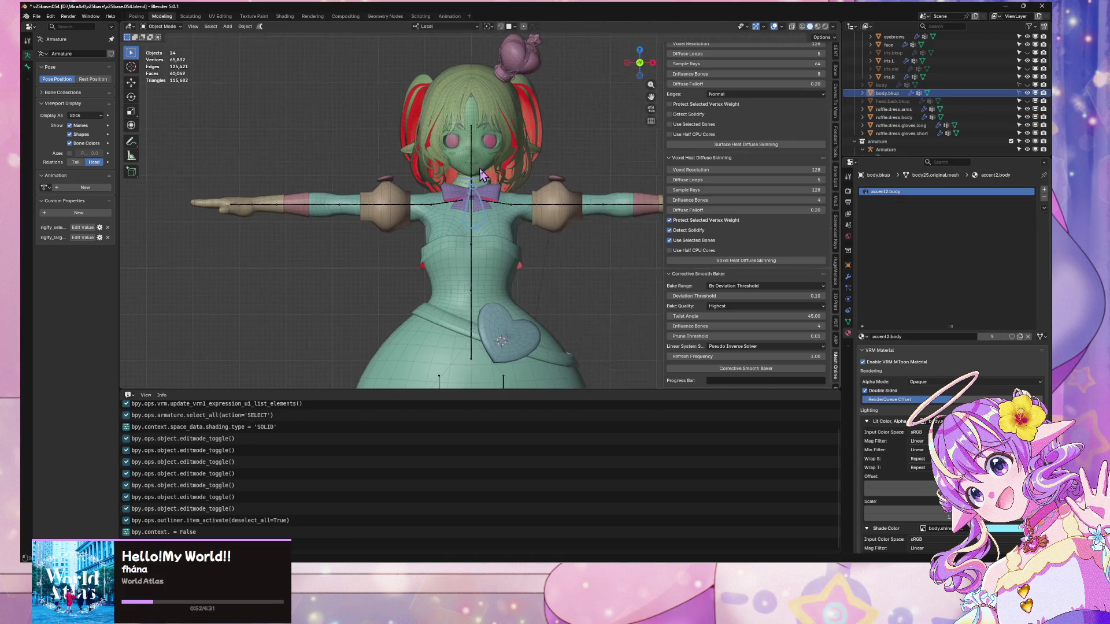
pyautogui.scroll(3, 482, 174)
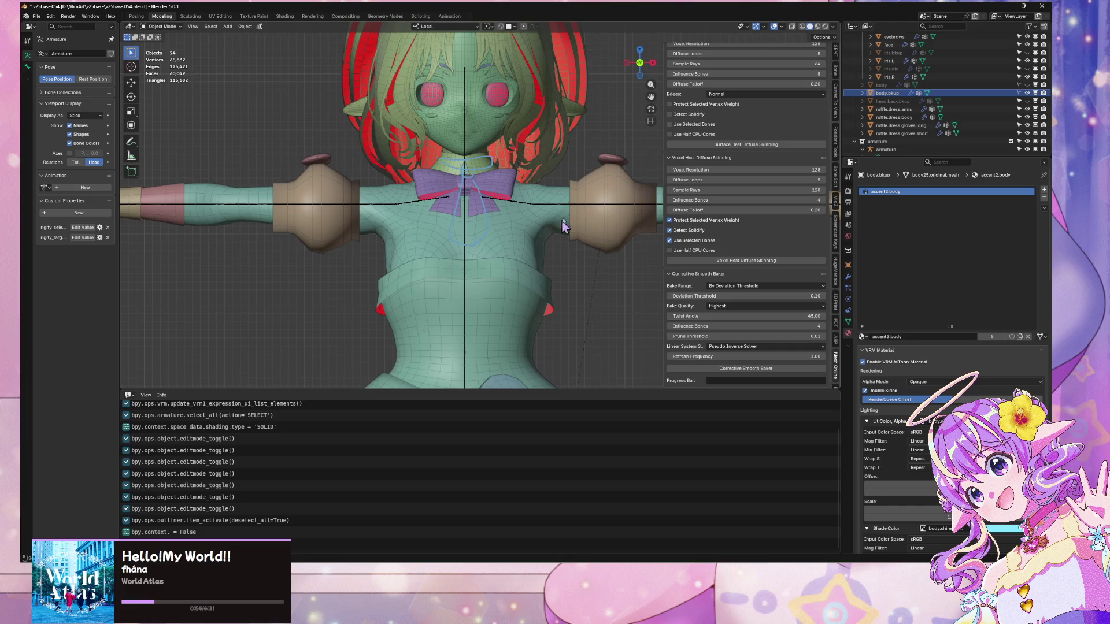
pyautogui.click(520, 255)
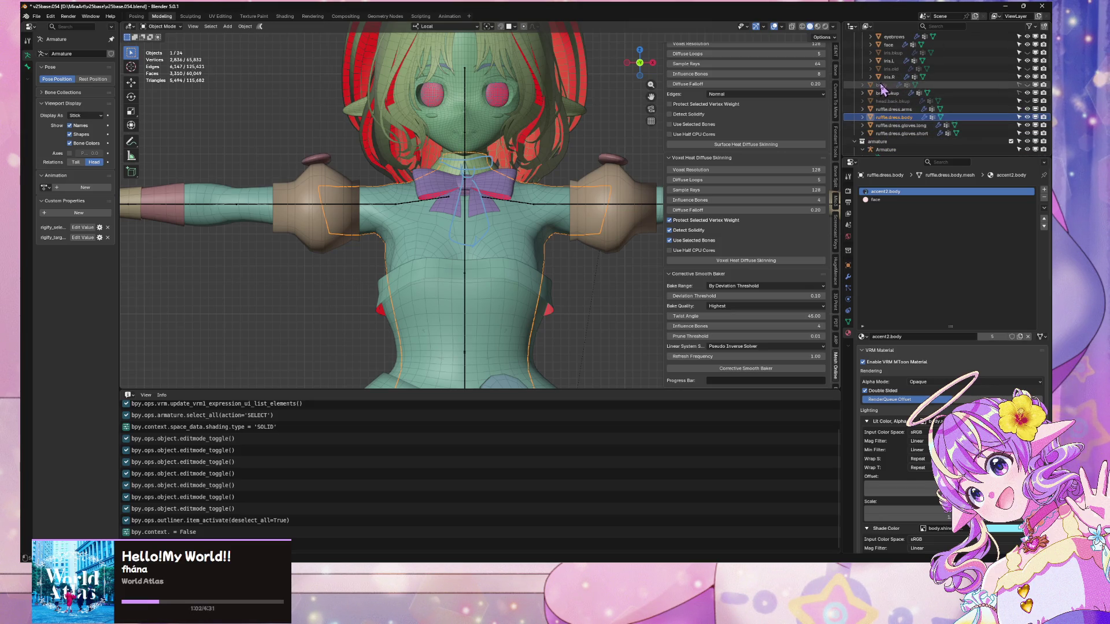
pyautogui.scroll(2, 873, 110)
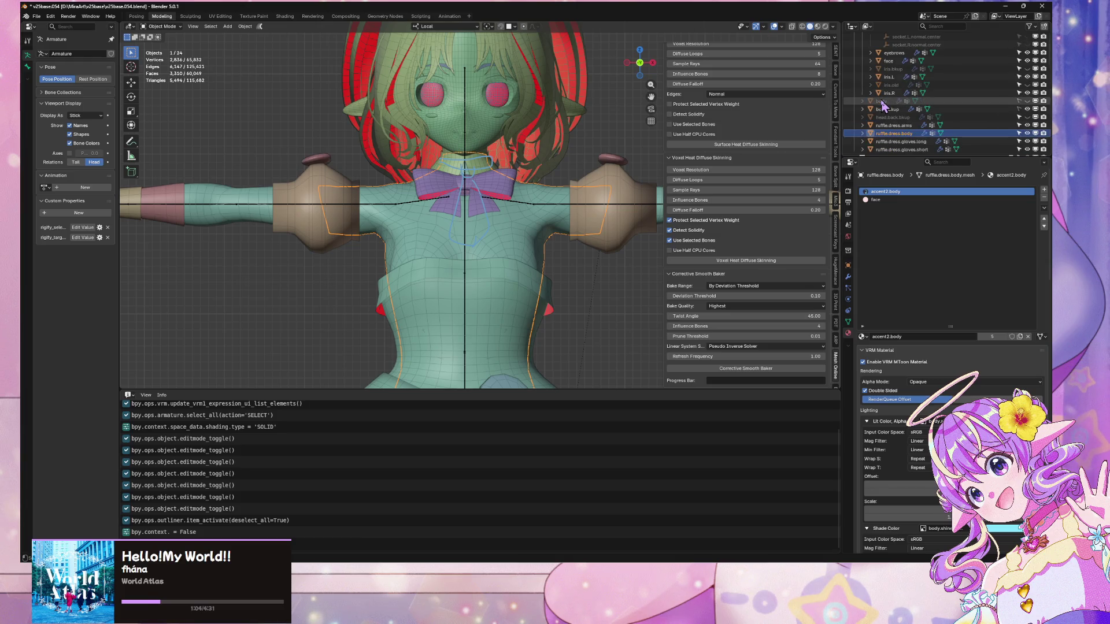
pyautogui.press('KP_Divide')
pyautogui.press('KP_Divide')
pyautogui.scroll(4, 900, 143)
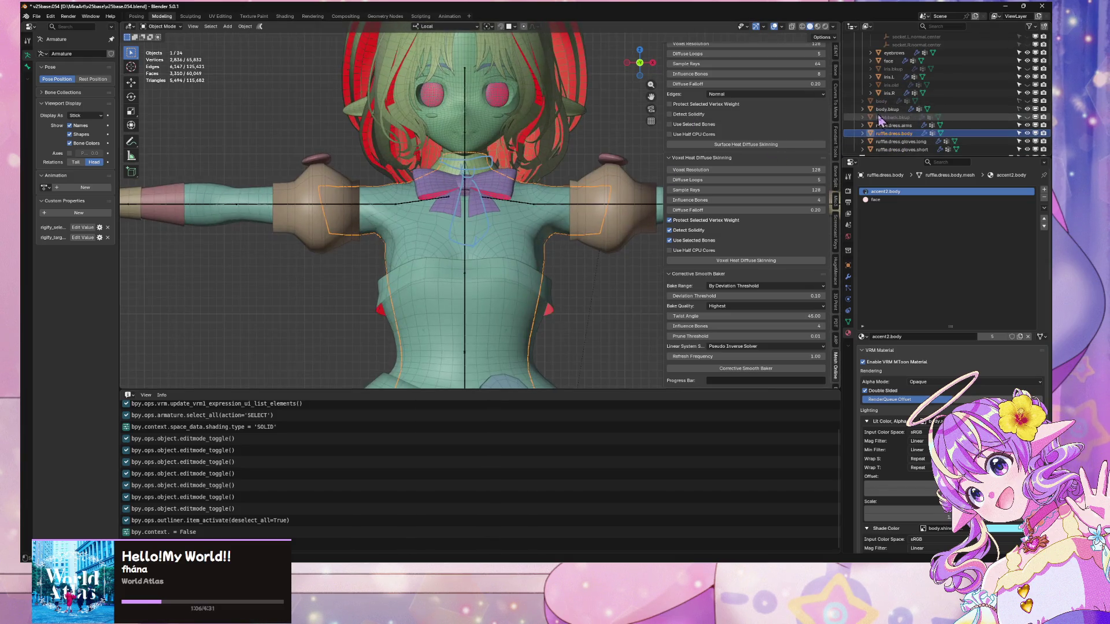
pyautogui.scroll(-4, 899, 144)
# - Select the body.bkup object and isolate it in local view
pyautogui.click(891, 110)
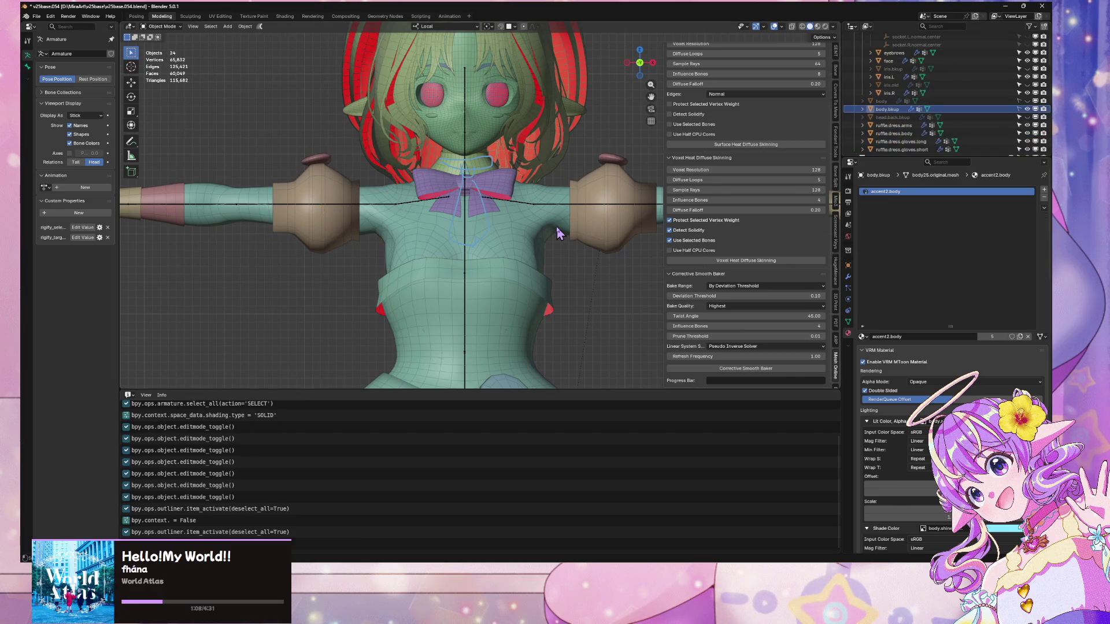
pyautogui.click(885, 111)
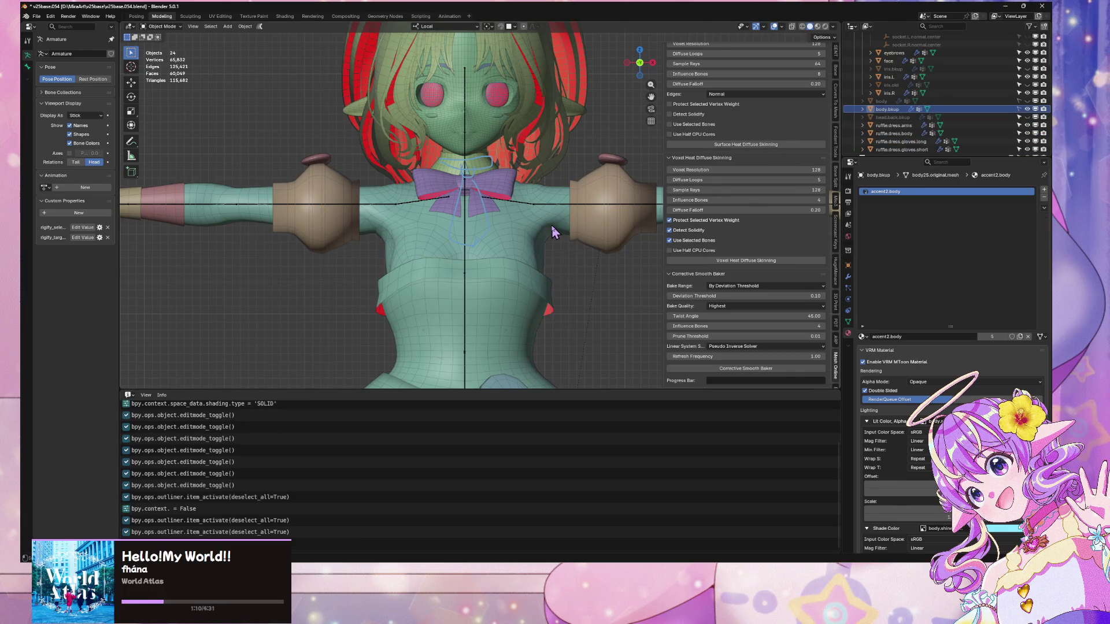
pyautogui.scroll(-5, 554, 231)
pyautogui.click(881, 111)
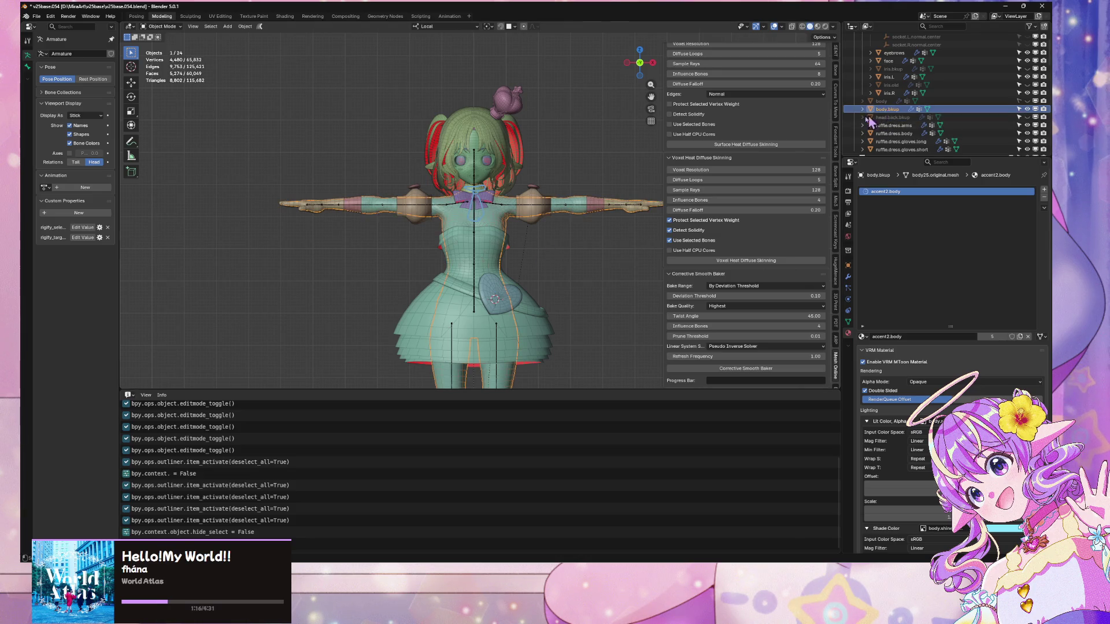
pyautogui.press('KP_Divide')
pyautogui.press('KP_Divide')
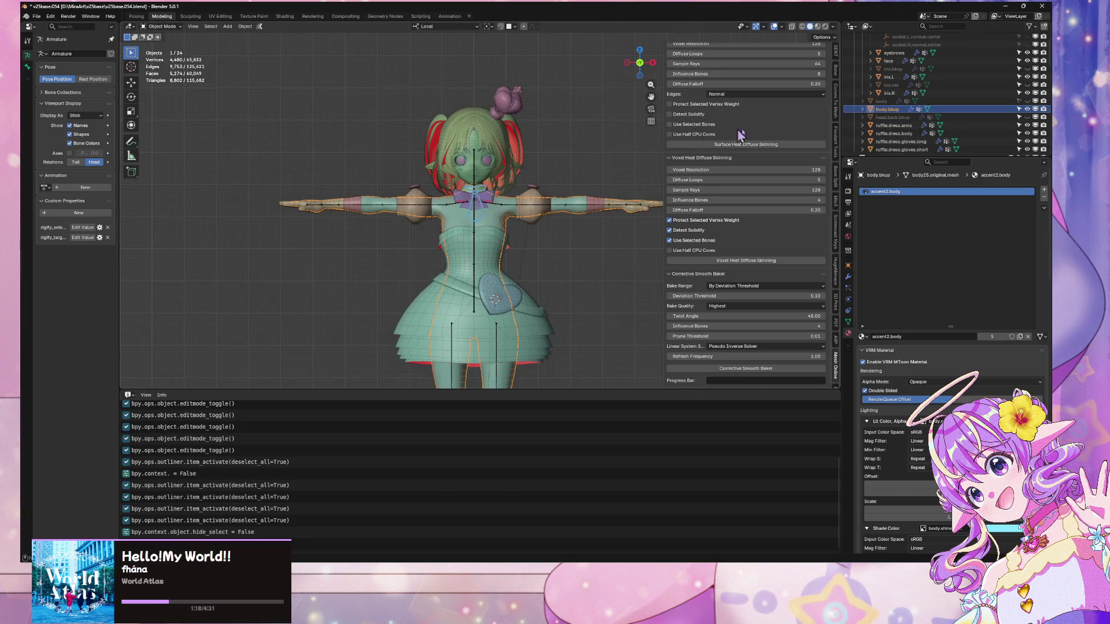
# - Rename ruffle.dress.body to ruffle.dress.bkup, then select body.bkup and copy the 8 selected objects
pyautogui.doubleClick(894, 133)
pyautogui.scroll(-3, 909, 129)
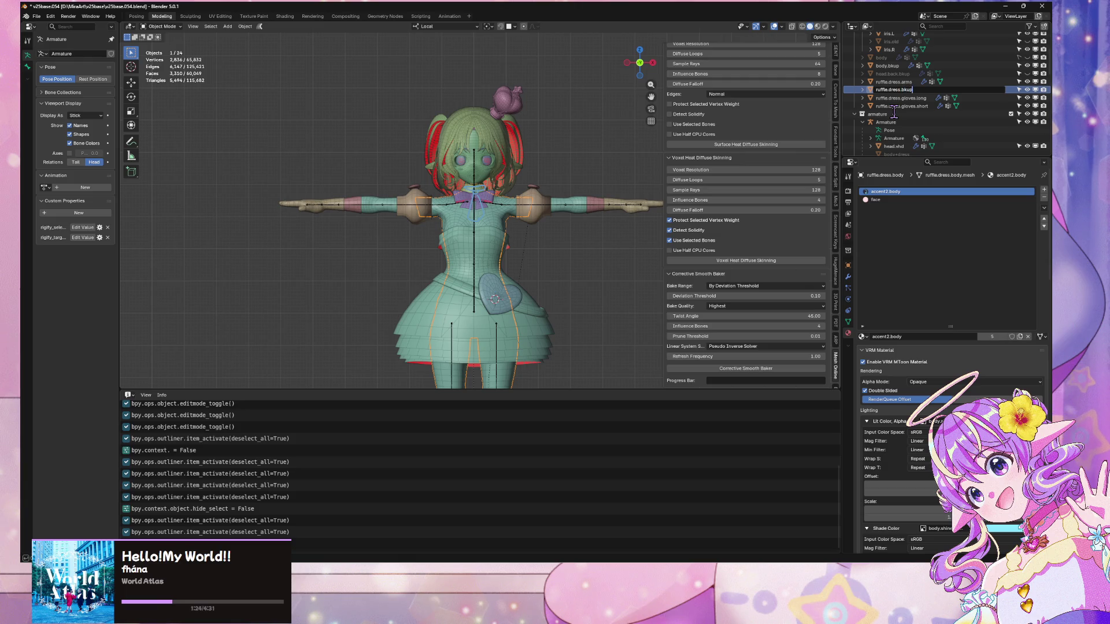
pyautogui.press('Return')
pyautogui.click(888, 65)
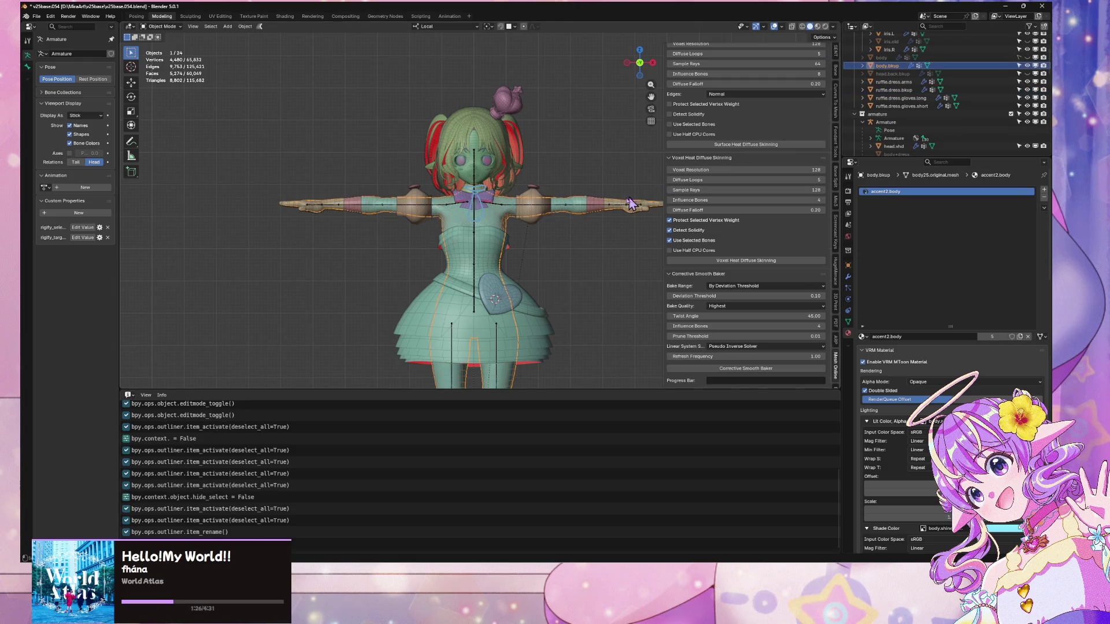
pyautogui.hotkey('ctrl', 'c')
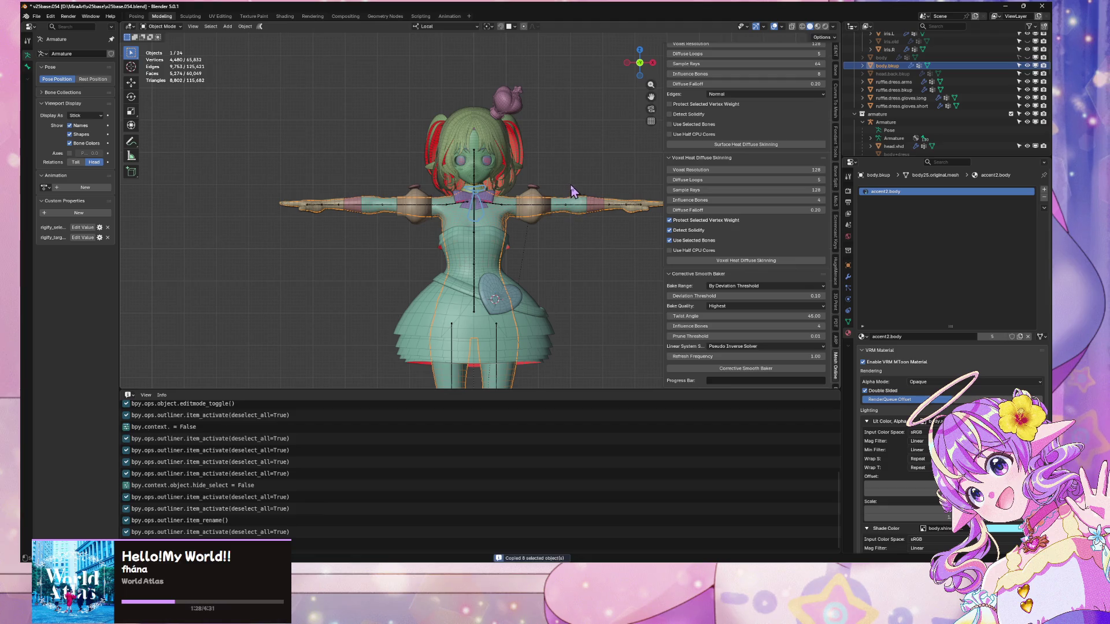
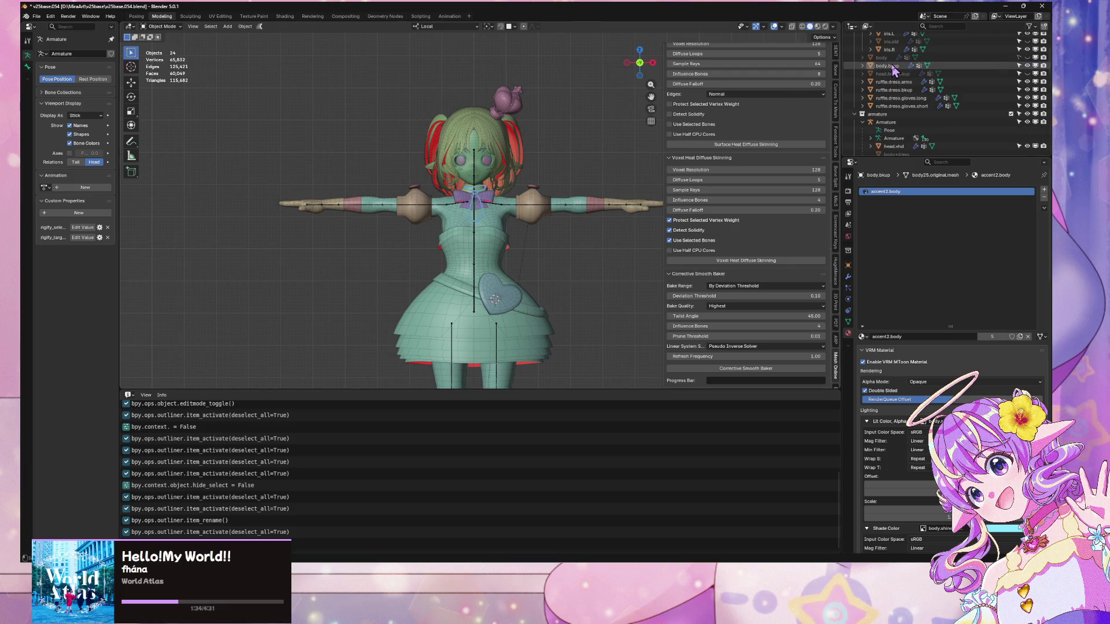
# - Duplicate the body backup mesh in place and make the original backups unselectable
pyautogui.hotkey('shift', 'd')
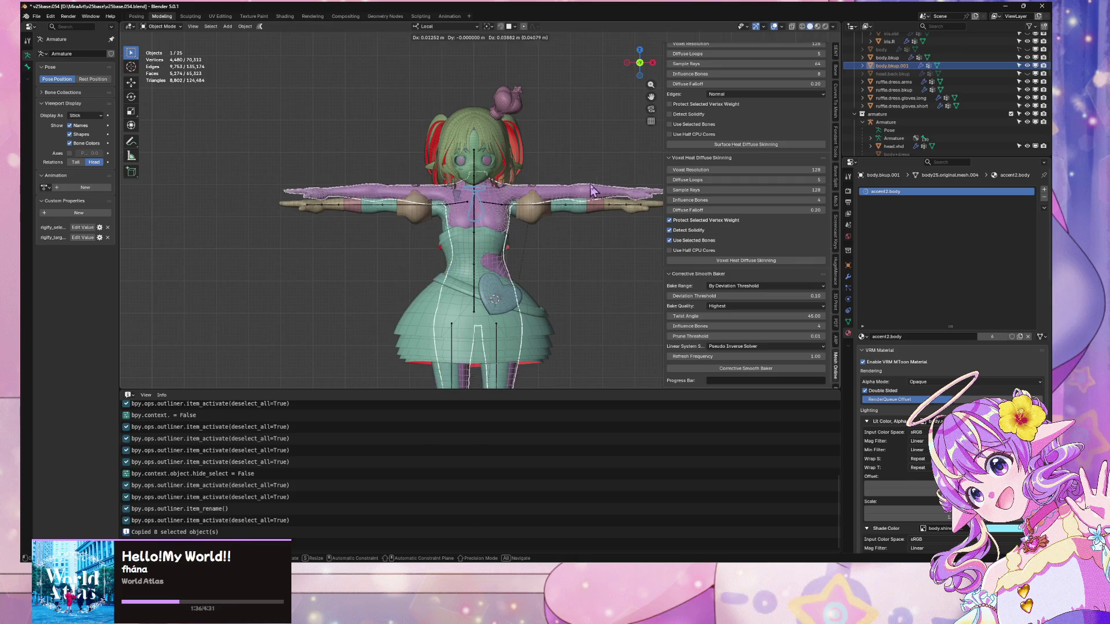
pyautogui.press('Escape')
pyautogui.click(1019, 57)
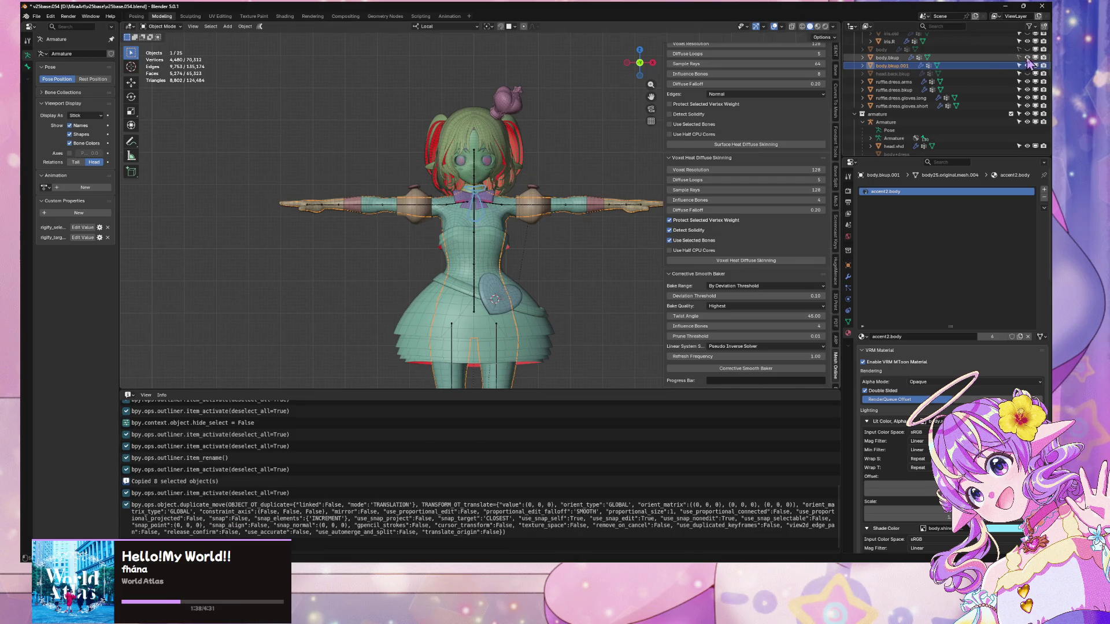
pyautogui.moveTo(893, 66); pyautogui.dragTo(898, 93)
pyautogui.click(913, 89)
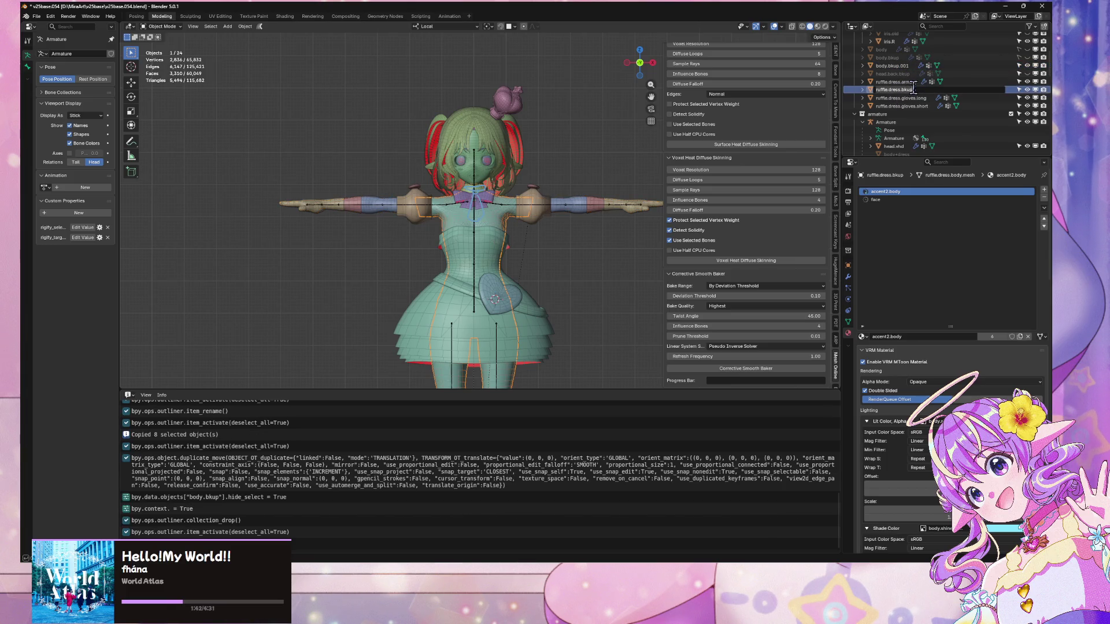
pyautogui.click(1019, 90)
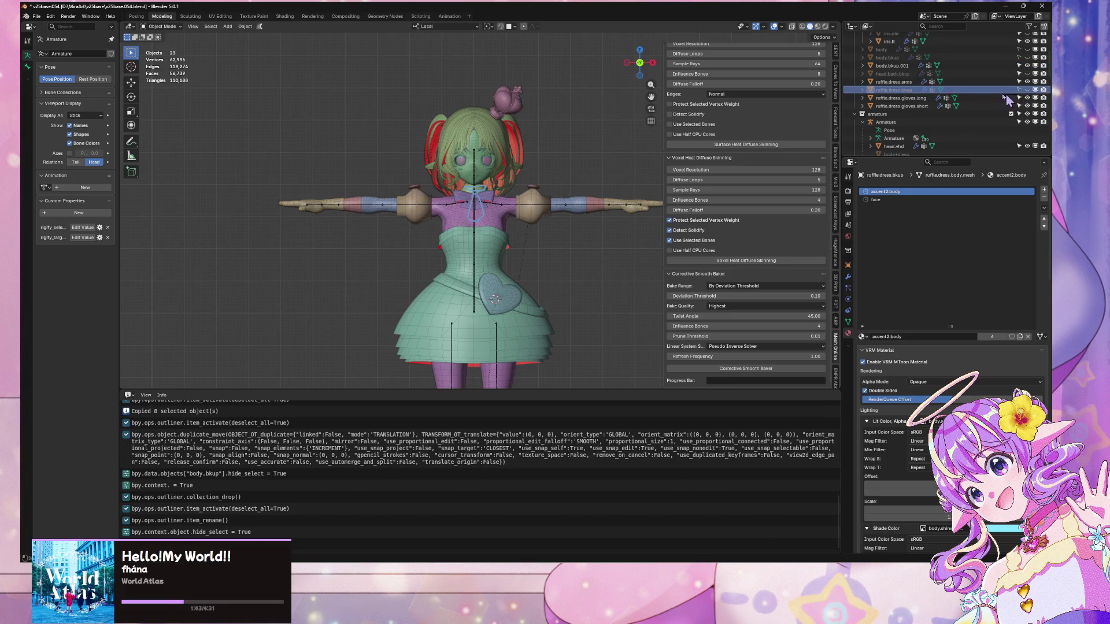
# - Rename the body copy to ruffle.dress.bkup.001 and view it on its own
pyautogui.doubleClick(910, 65)
pyautogui.scroll(1, 911, 65)
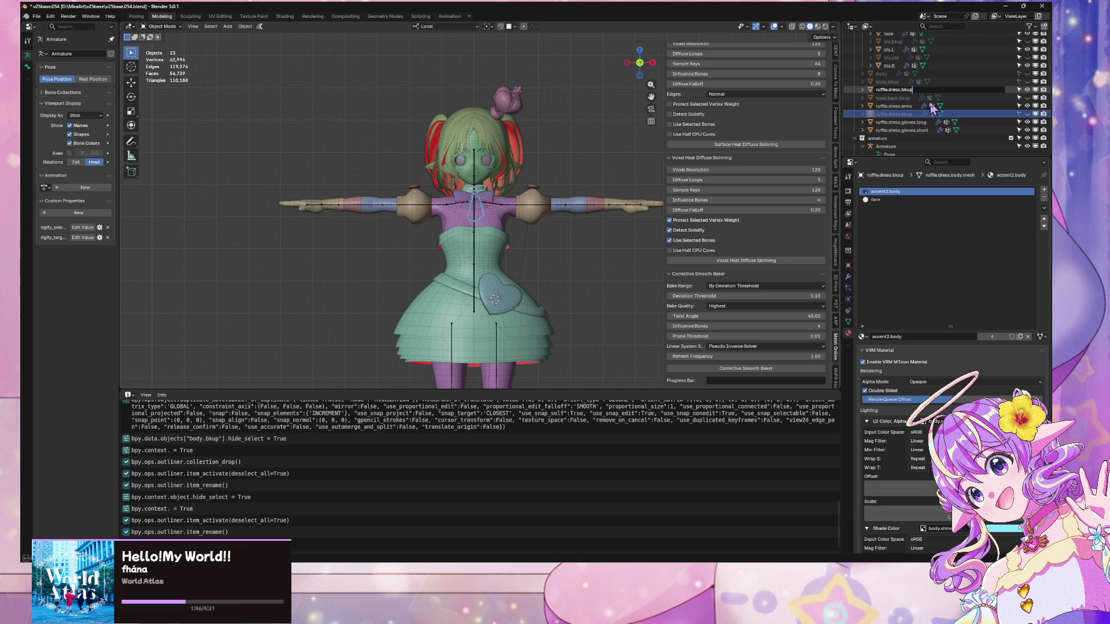
pyautogui.press('Return')
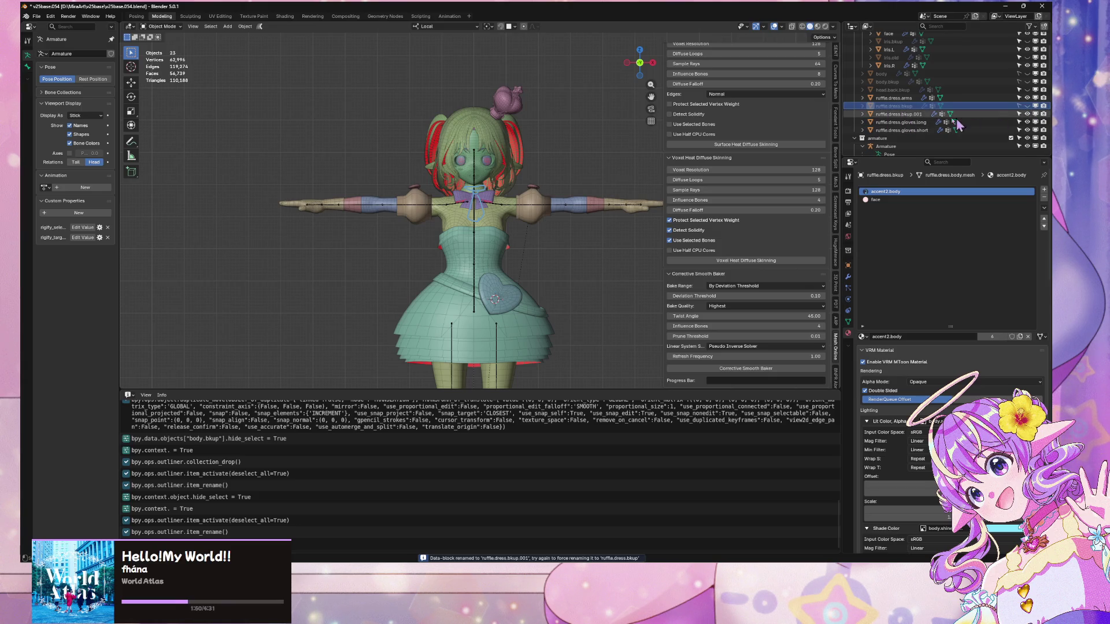
pyautogui.click(908, 117)
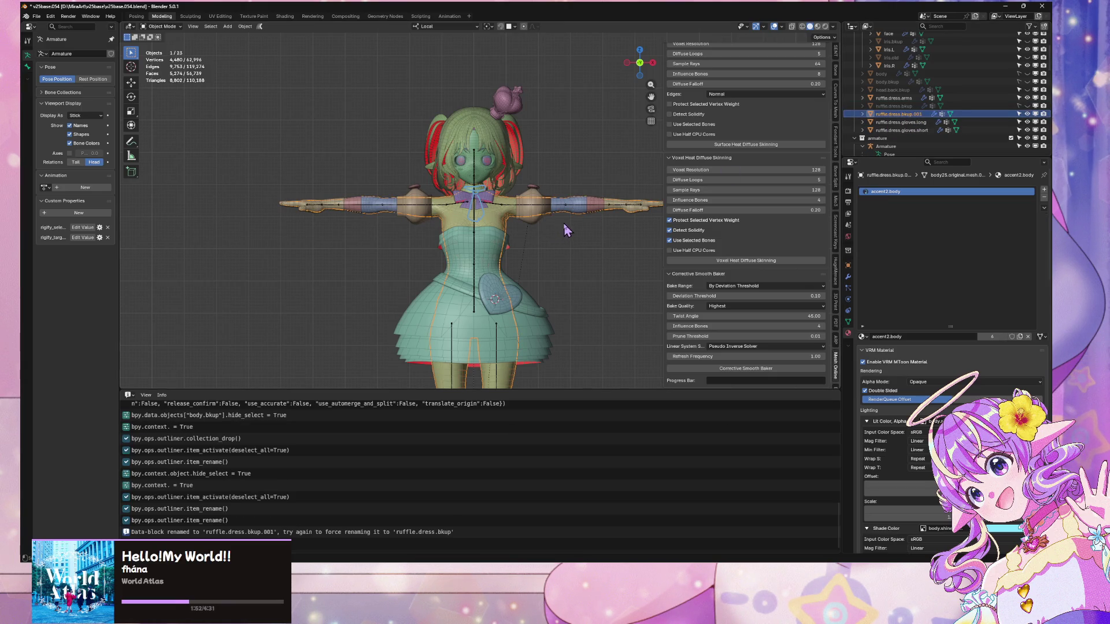
pyautogui.press('KP_Divide')
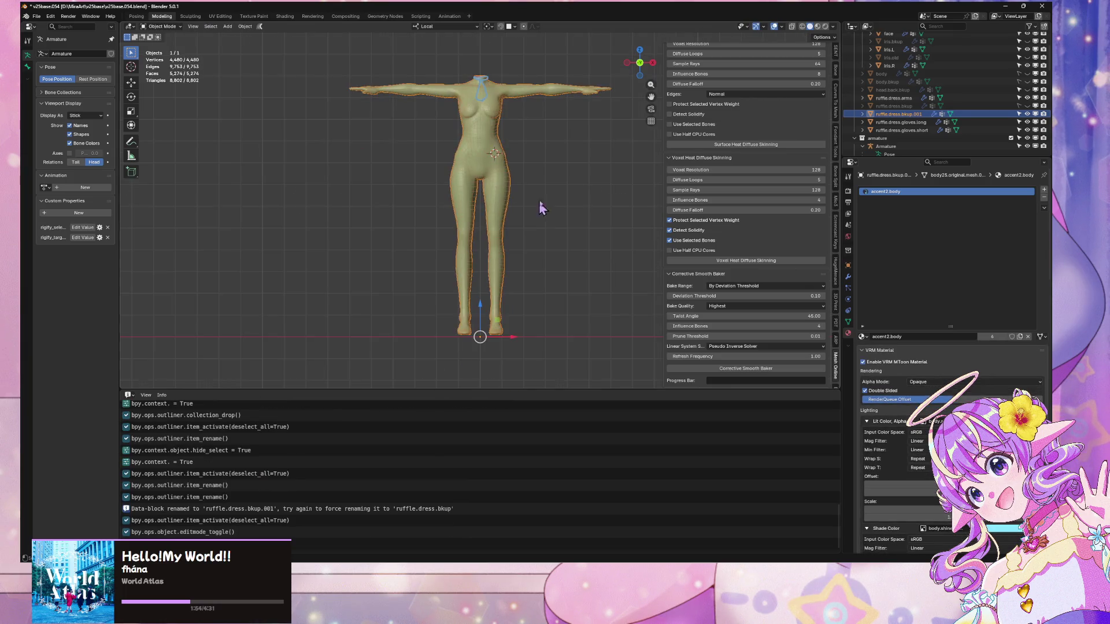
# - Leave local view, toggle Edit Mode, and start then cancel a move of the body copy
pyautogui.press('KP_Divide')
pyautogui.press('Tab')
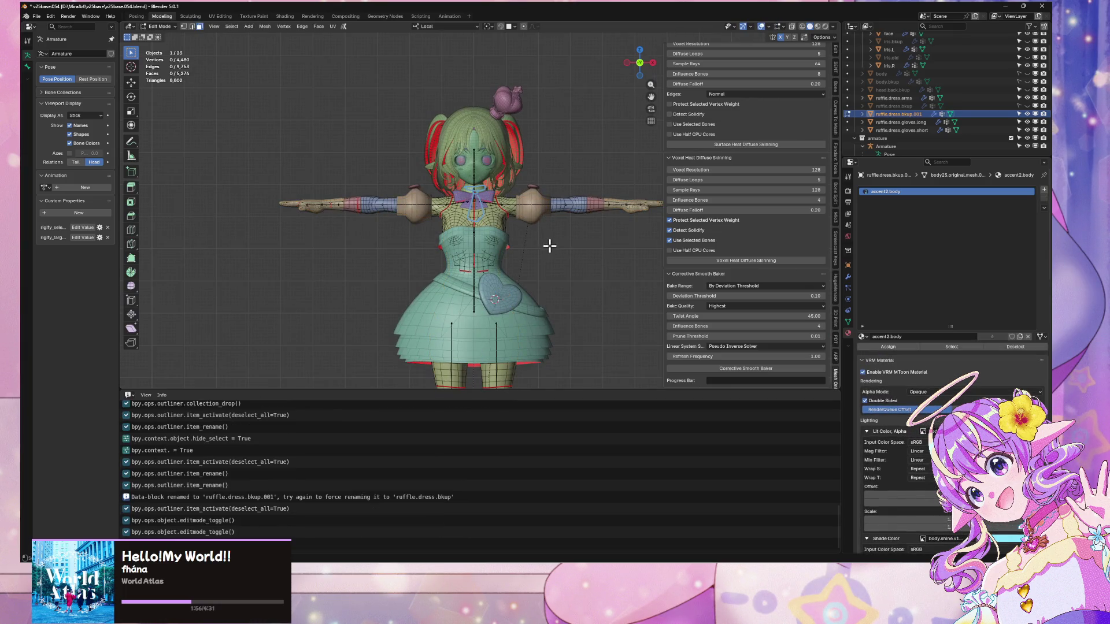
pyautogui.press('Tab')
pyautogui.press('g')
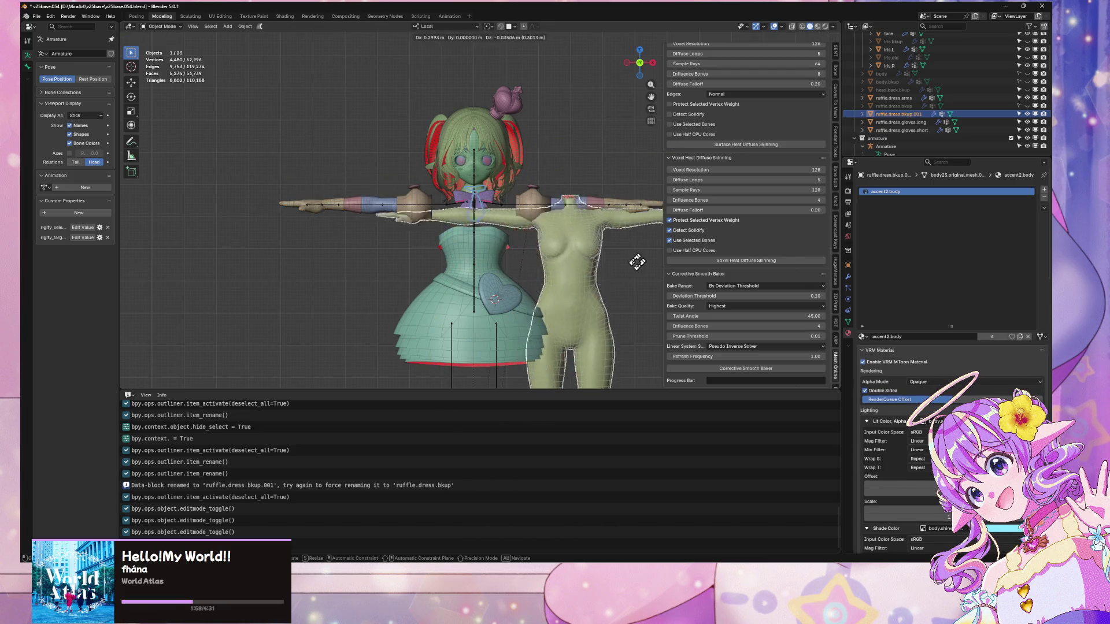
pyautogui.rightClick(586, 275)
pyautogui.scroll(4, 586, 276)
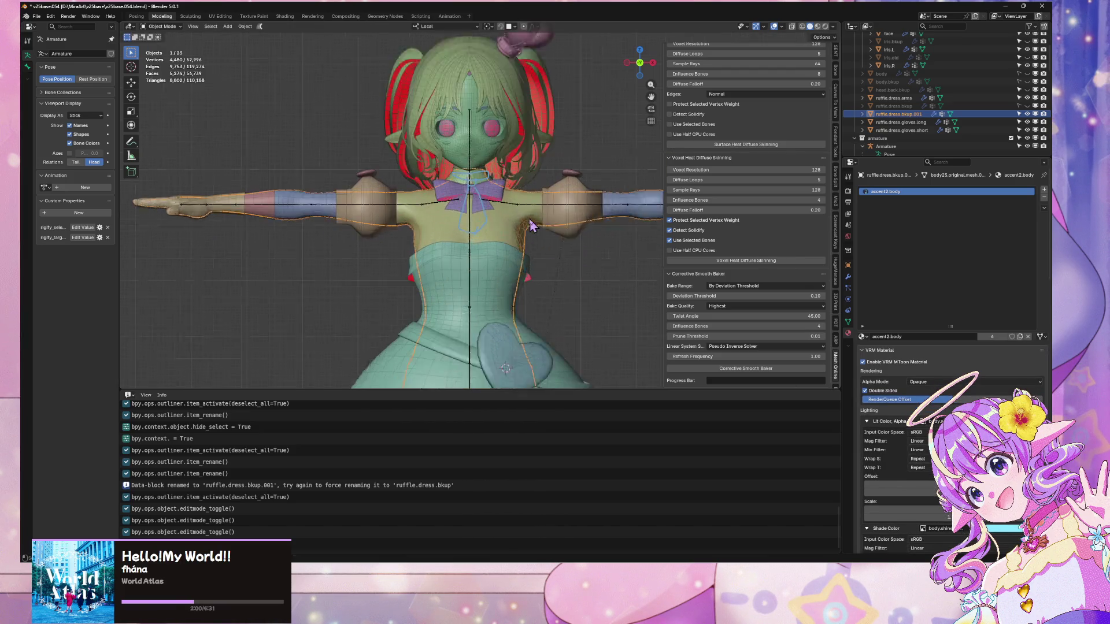
# - Rename ruffle.dress.bkup.001 to ruffle.dress.body
pyautogui.doubleClick(922, 114)
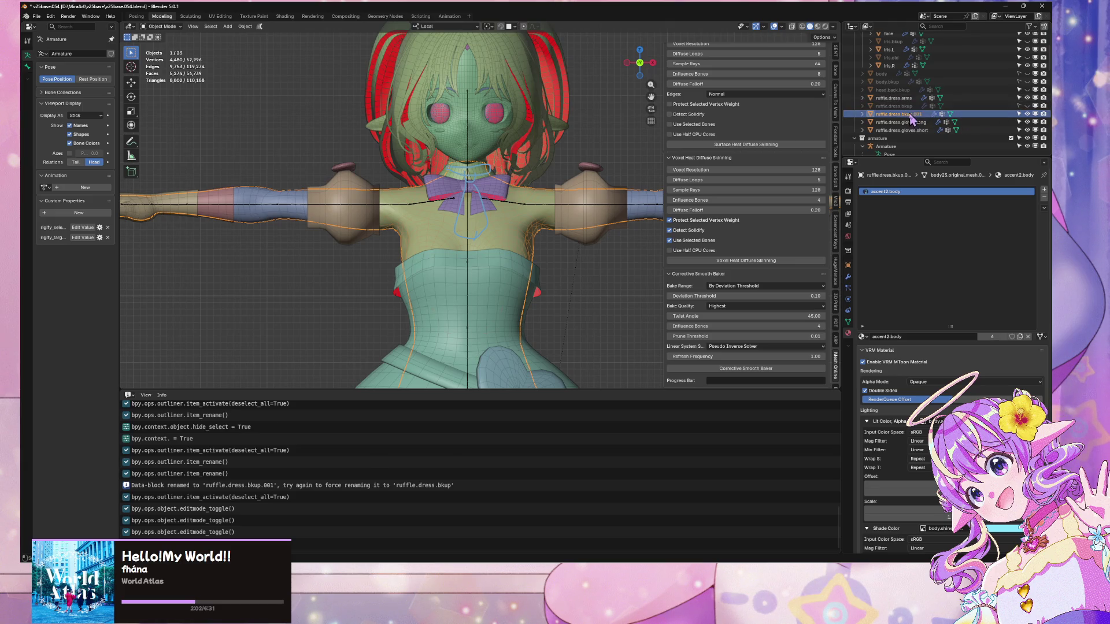
pyautogui.scroll(-2, 936, 115)
pyautogui.write('body')
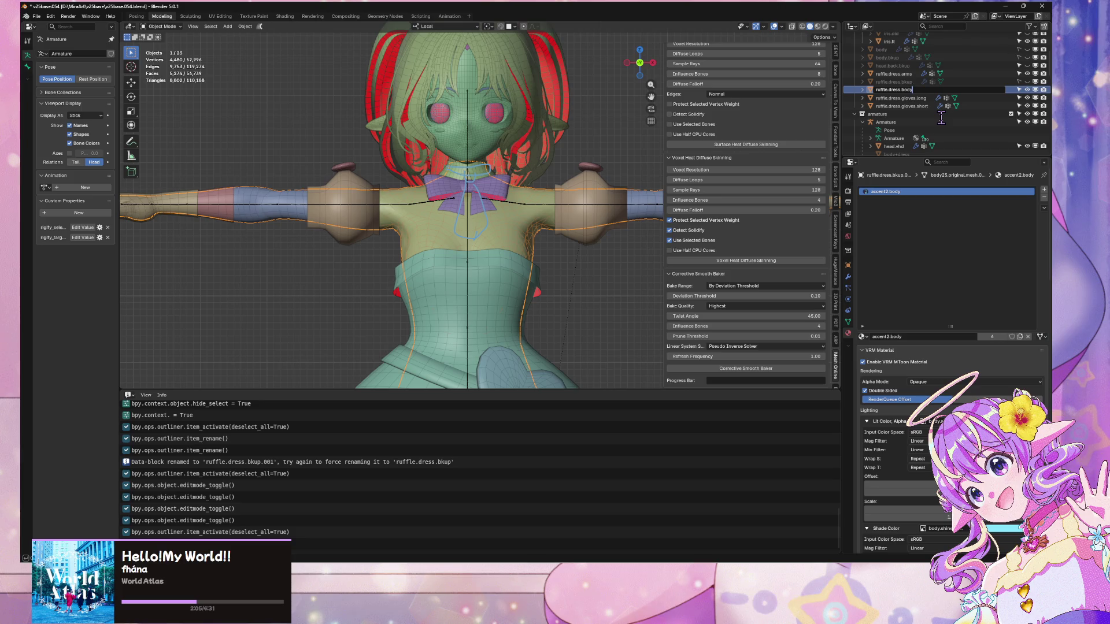
pyautogui.press('Return')
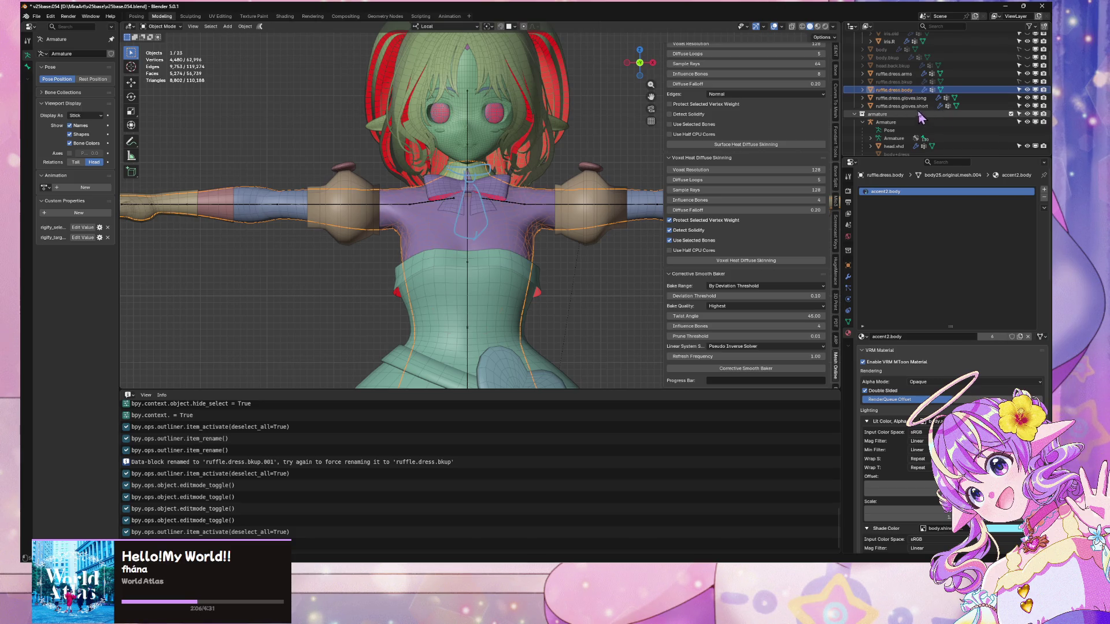
pyautogui.scroll(3, 890, 115)
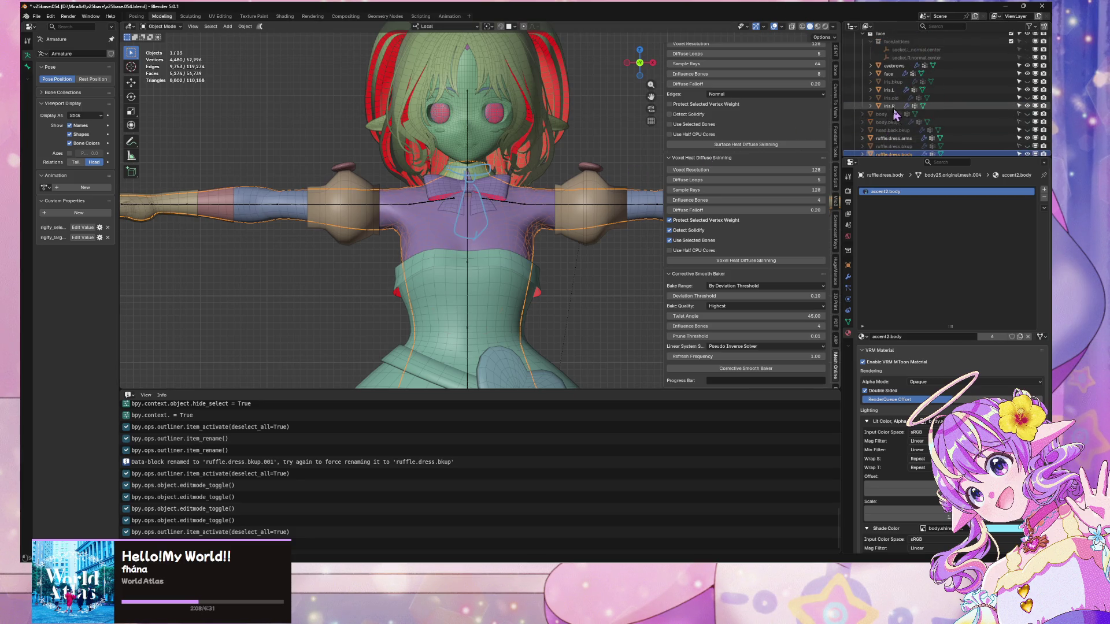
# - Unhide and unlock the old dress backup, isolate it, and rename it ruffle.dress.body.bkup
pyautogui.doubleClick(906, 115)
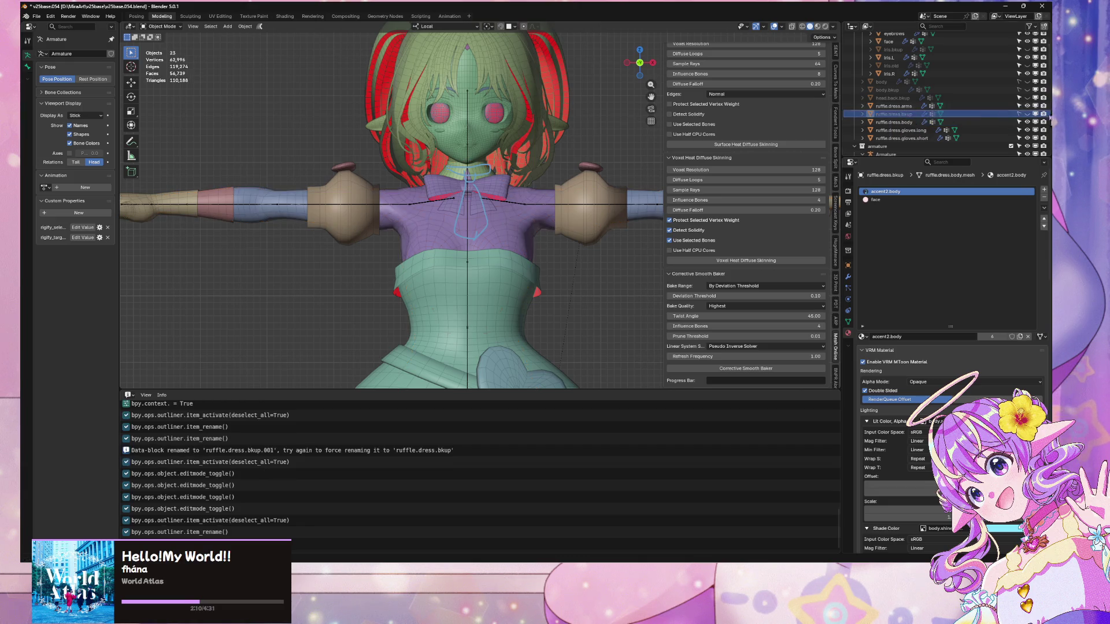
pyautogui.click(1028, 114)
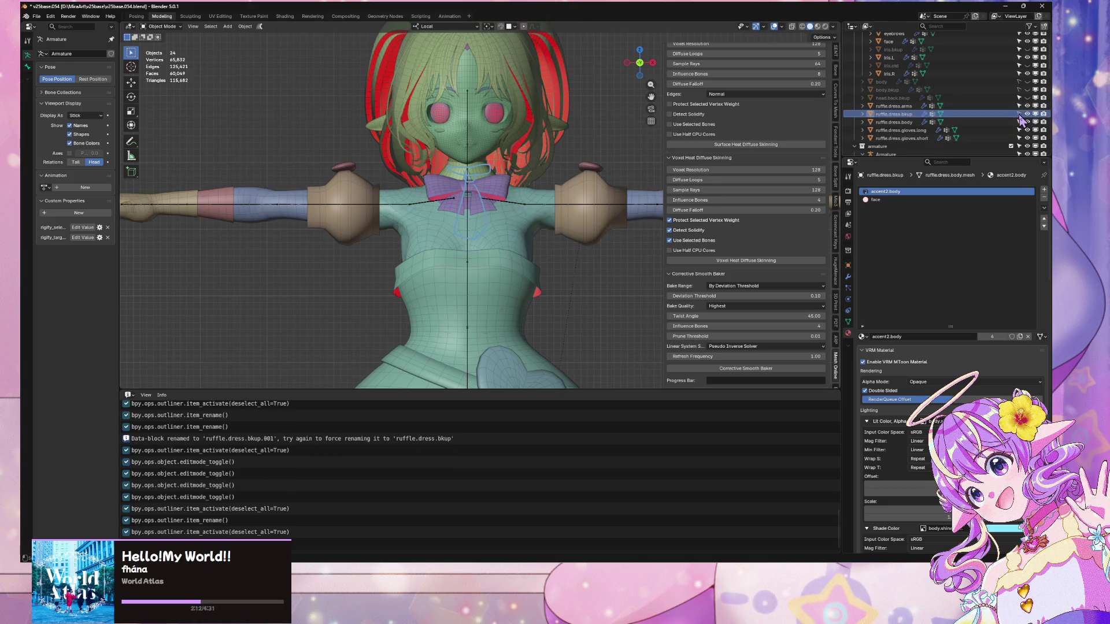
pyautogui.click(1019, 113)
pyautogui.press('KP_Divide')
pyautogui.doubleClick(904, 114)
pyautogui.scroll(-2, 959, 123)
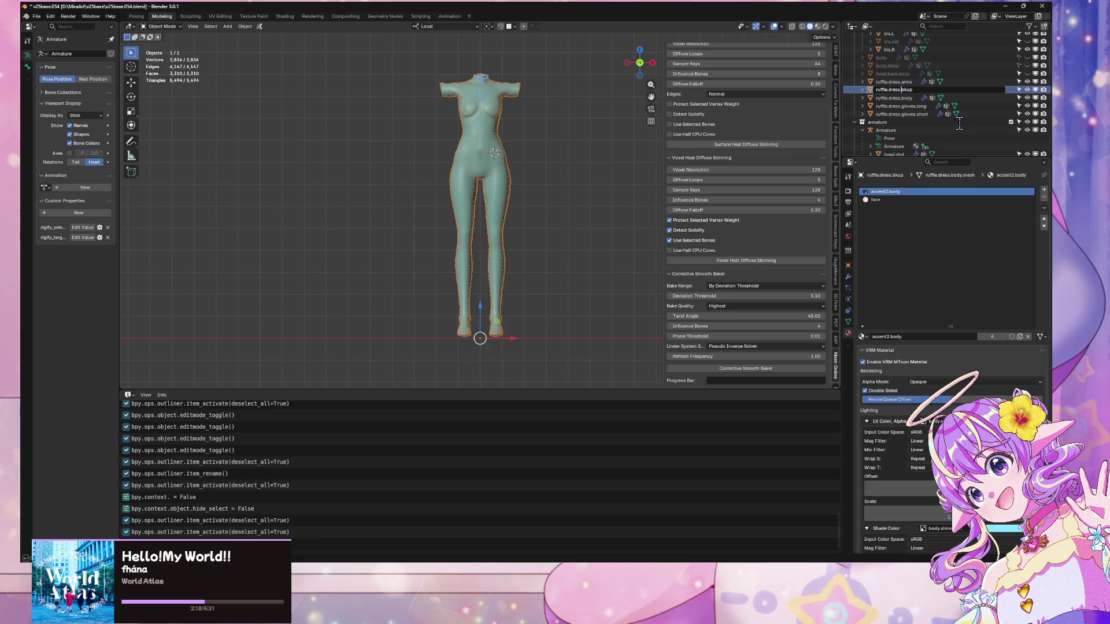
pyautogui.write('ody.b')
pyautogui.press('Return')
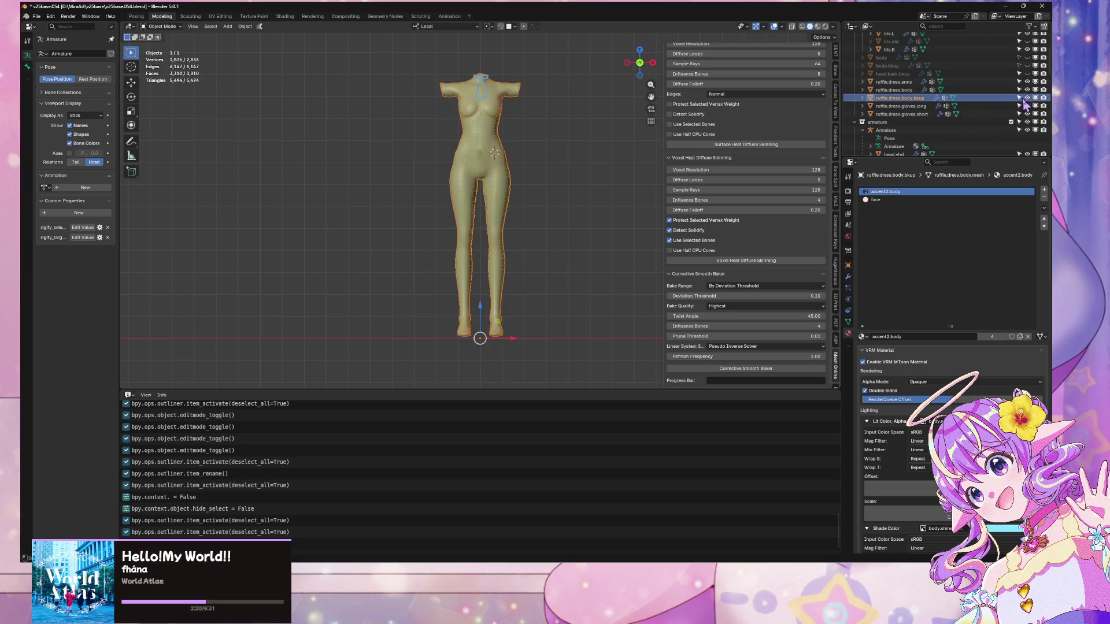
# - Hide and lock ruffle.dress.body.bkup, exit local view, and switch to Warudo
pyautogui.click(1027, 97)
pyautogui.click(1018, 98)
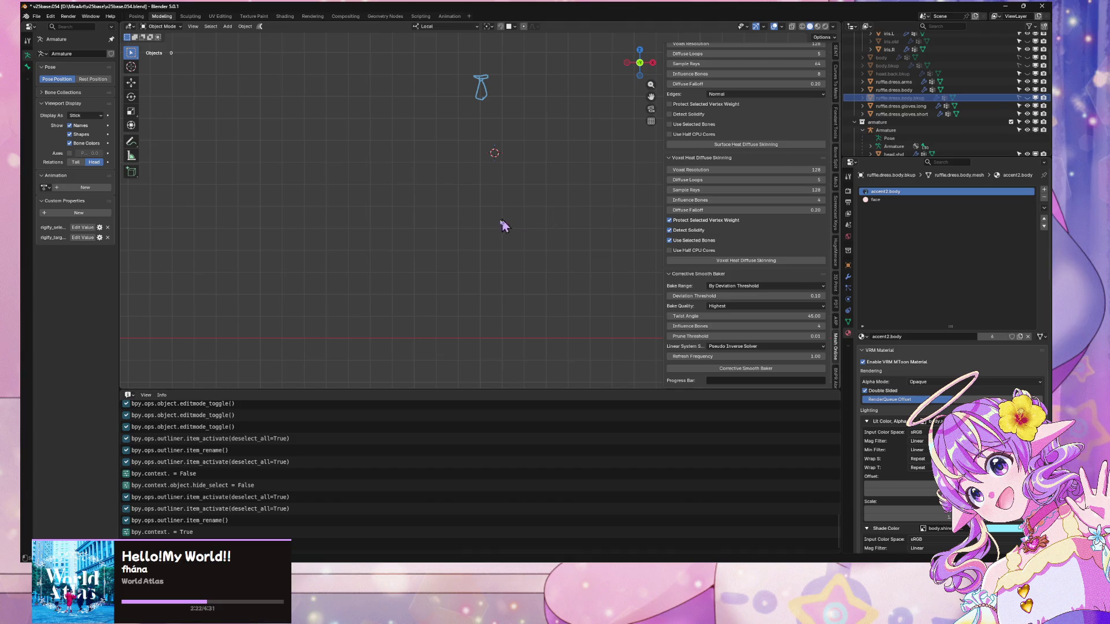
pyautogui.press('KP_Divide')
pyautogui.scroll(4, 515, 229)
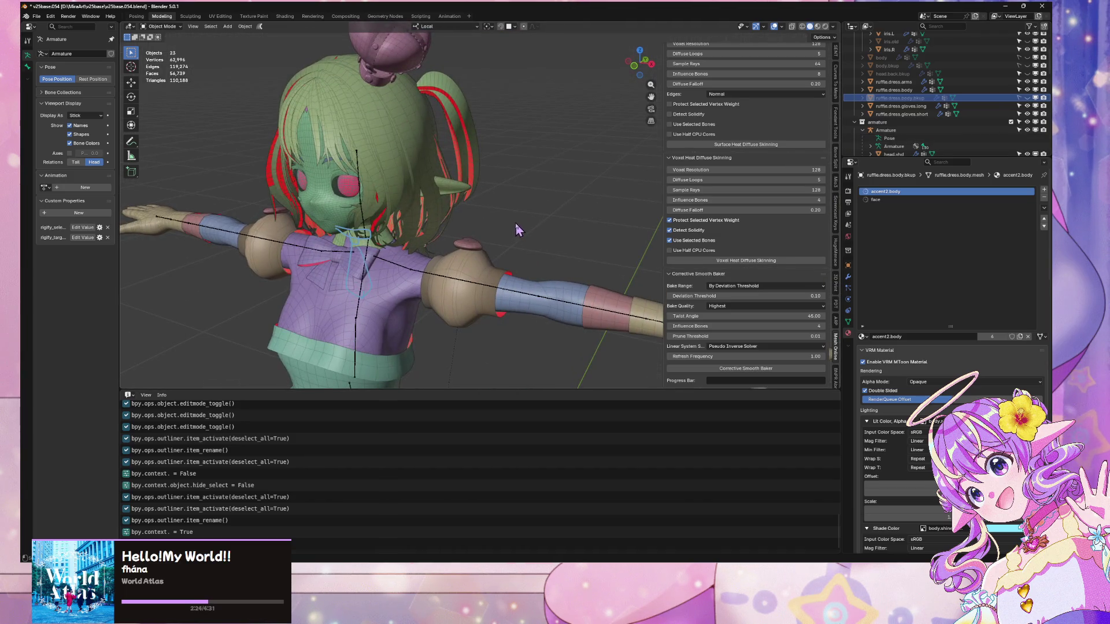
pyautogui.hotkey('alt', 'Tab')
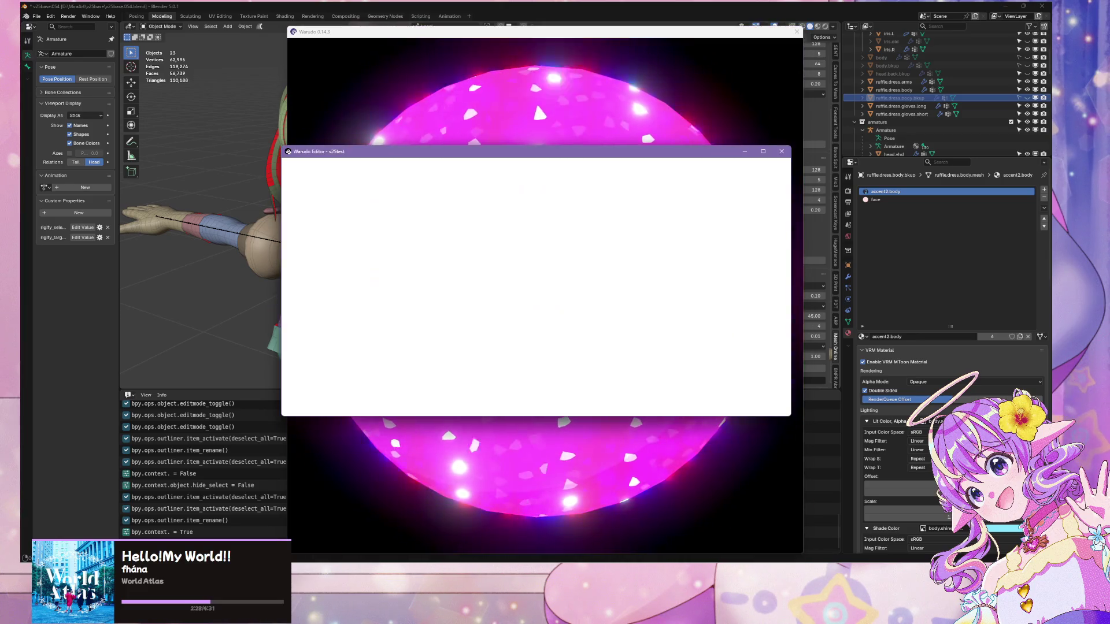
# - Show the Blueprints list, move the editor window right, and add a new blueprint
pyautogui.scroll(-5, 312, 253)
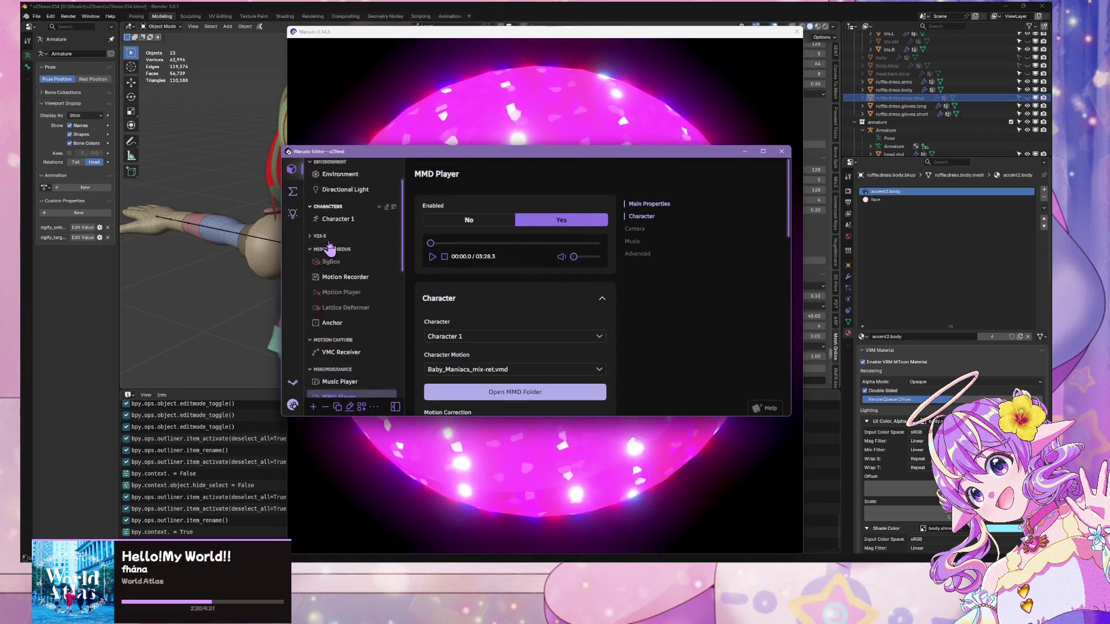
pyautogui.click(293, 192)
pyautogui.moveTo(364, 153); pyautogui.dragTo(729, 144)
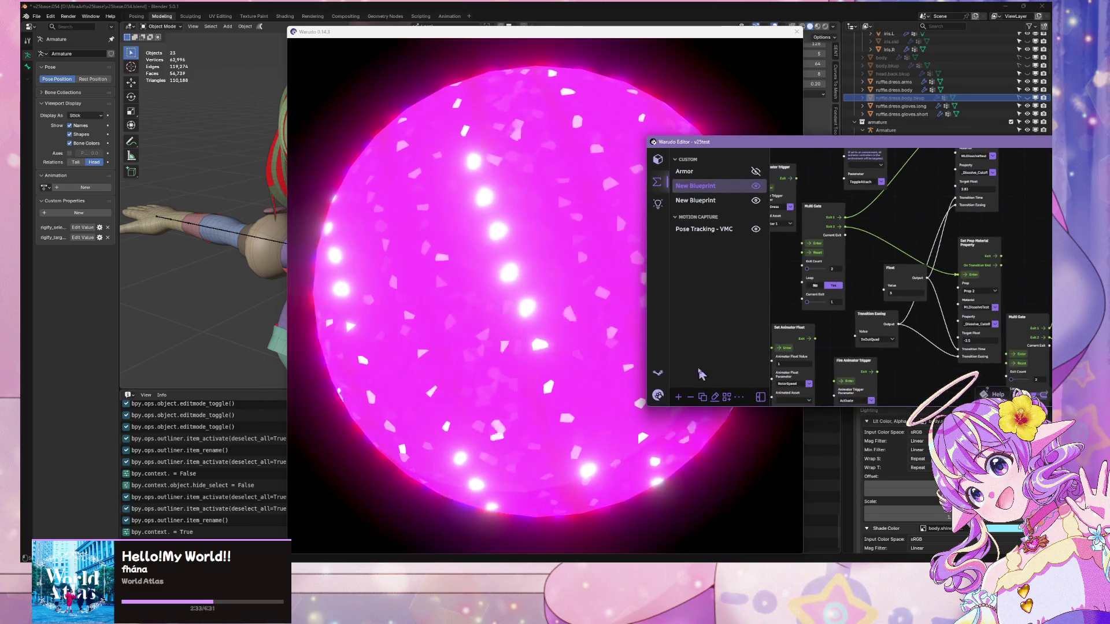
pyautogui.click(678, 396)
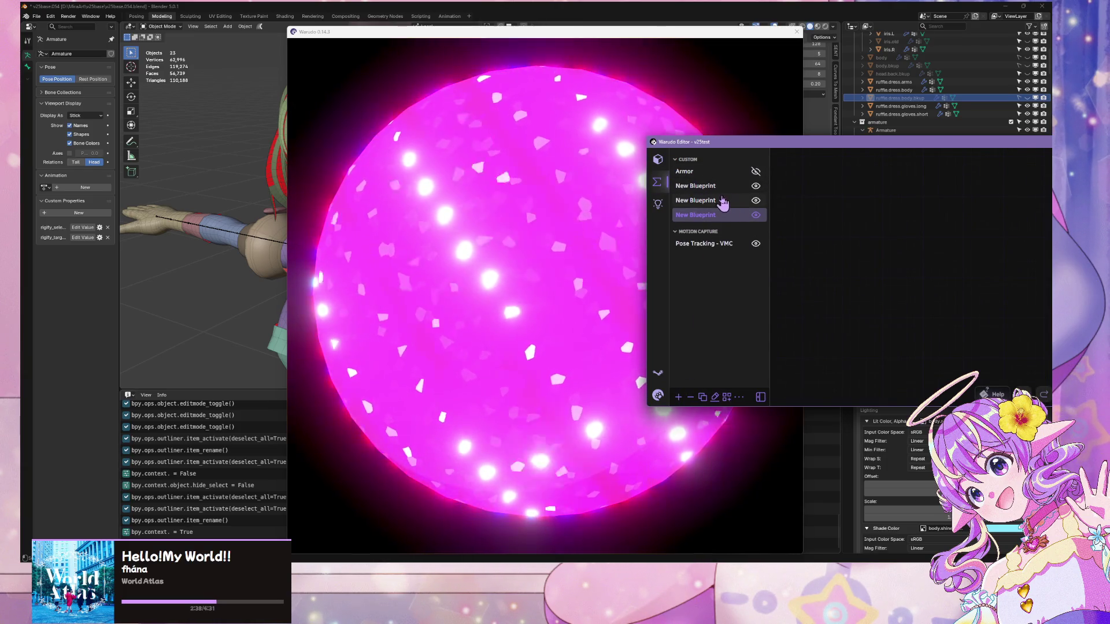
# - Switch between New Blueprints to show the first one's ToggleDress and Multi Gate graph
pyautogui.click(739, 200)
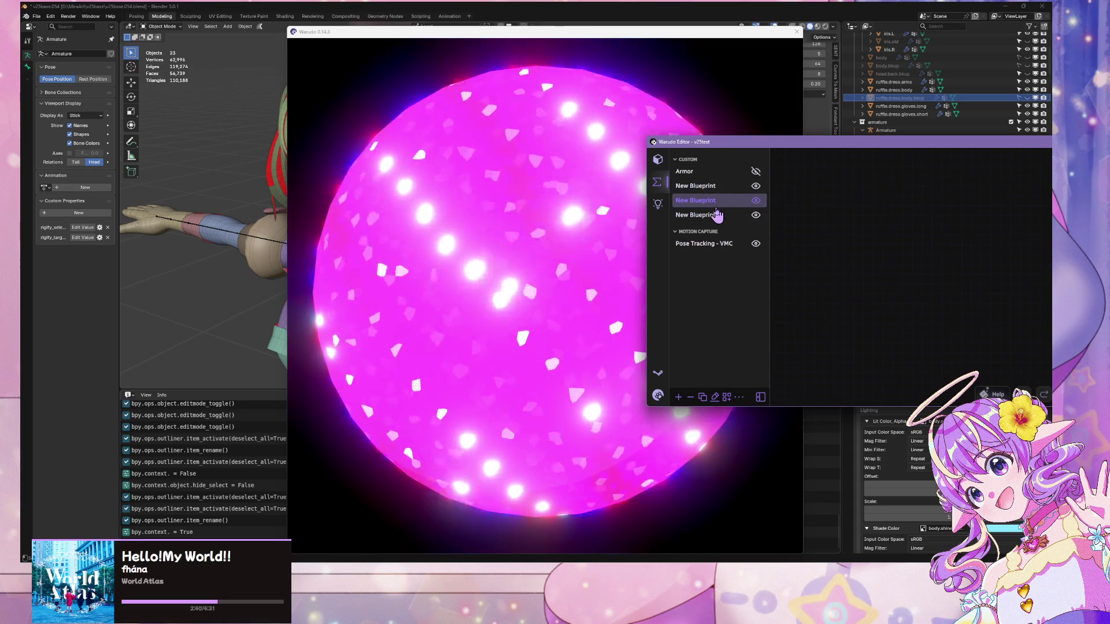
pyautogui.moveTo(855, 144); pyautogui.dragTo(627, 167)
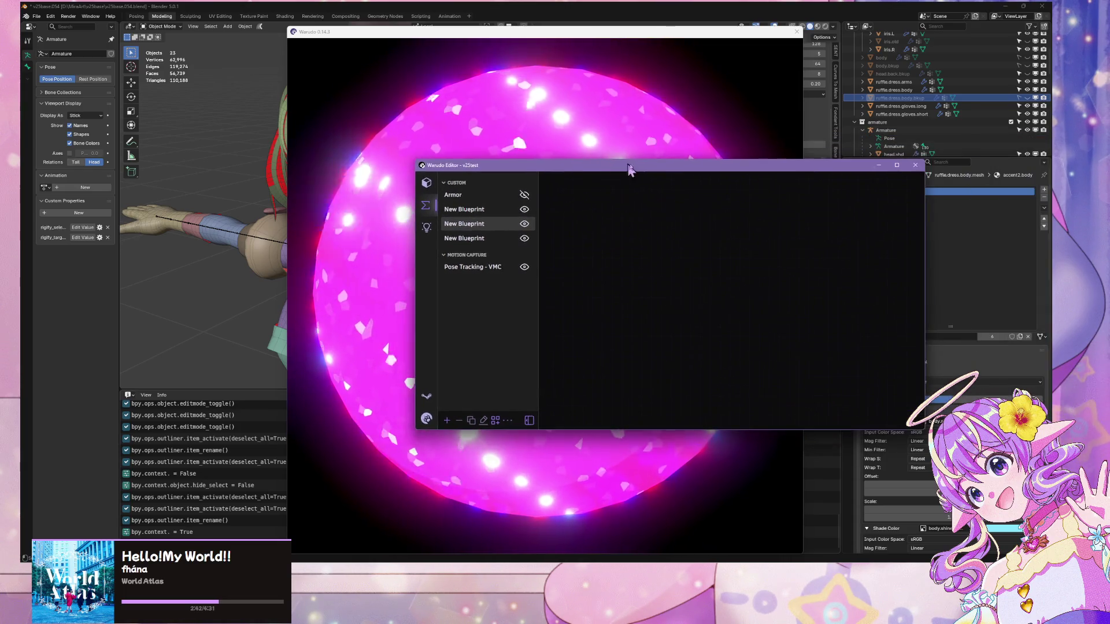
pyautogui.click(483, 224)
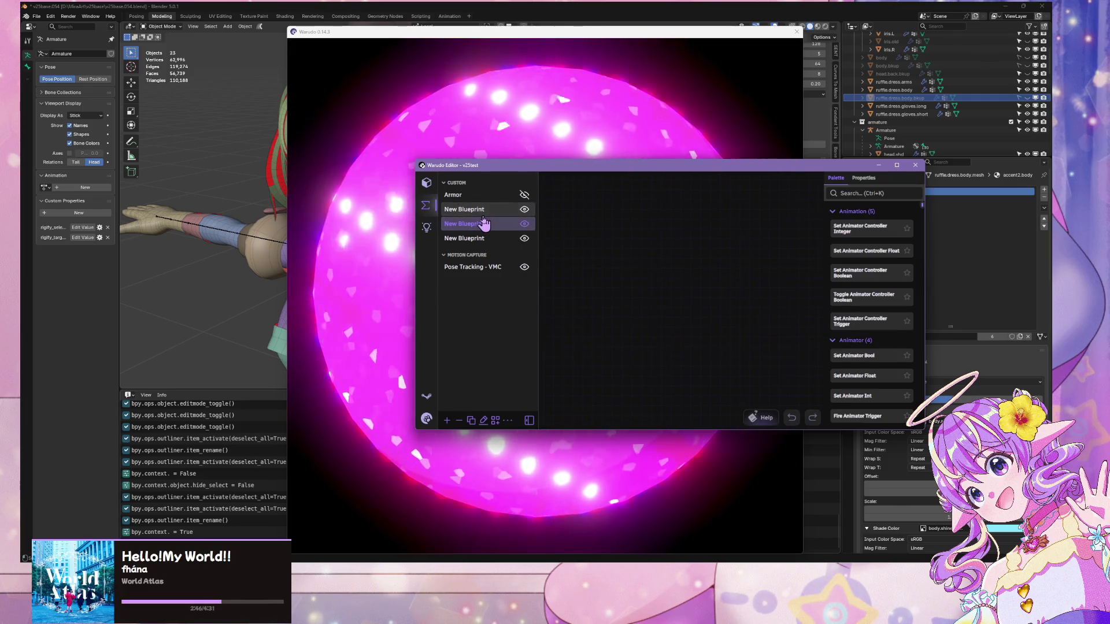
pyautogui.click(486, 209)
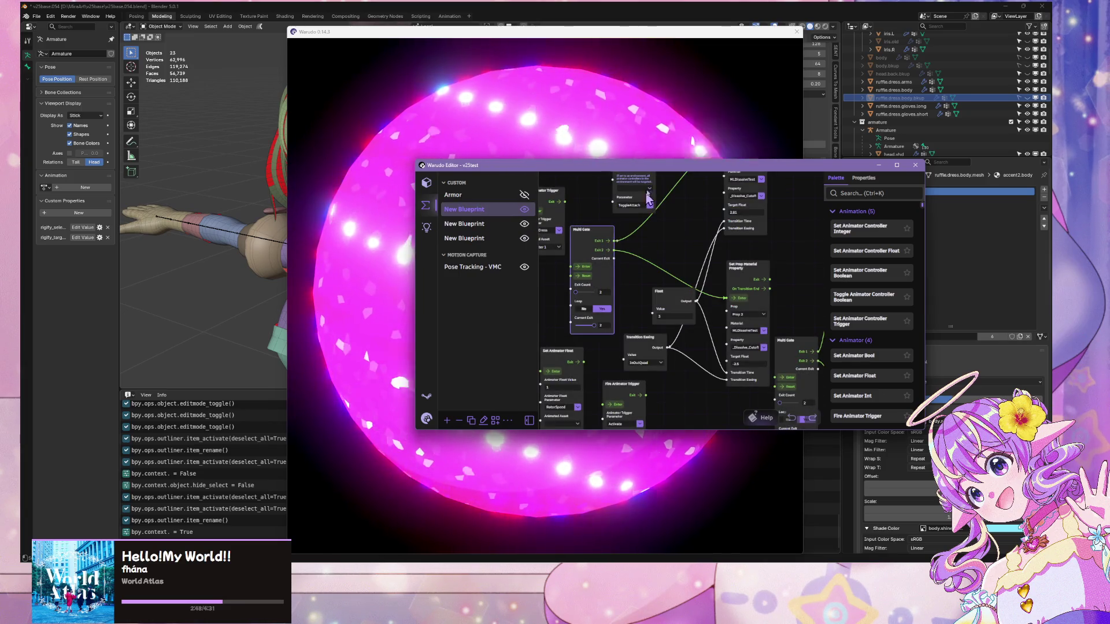
pyautogui.moveTo(603, 175); pyautogui.dragTo(863, 183)
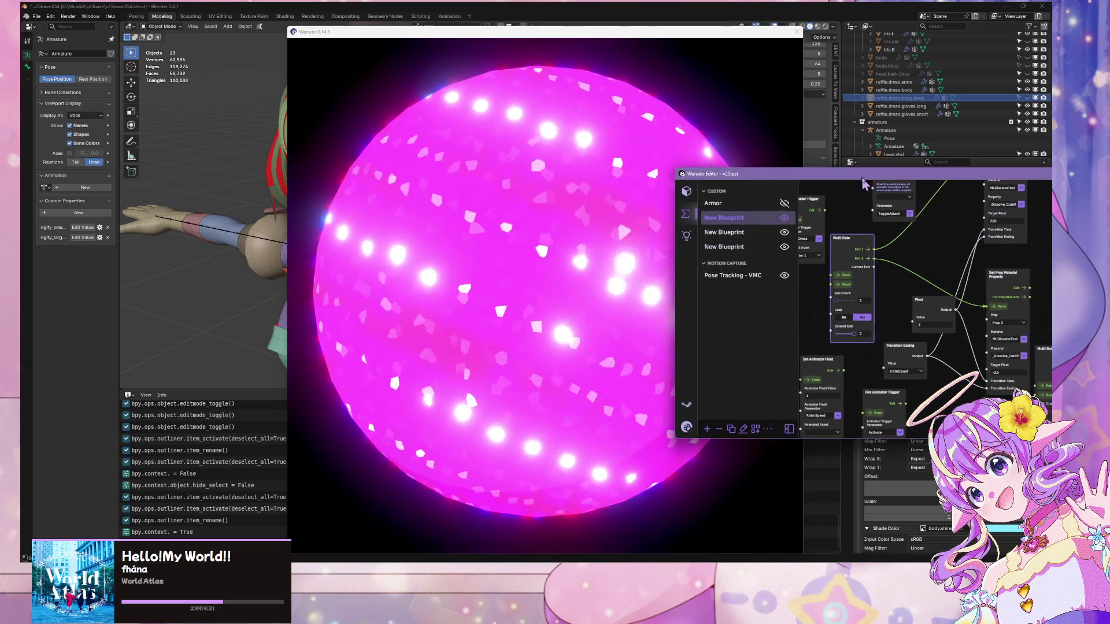
pyautogui.click(743, 232)
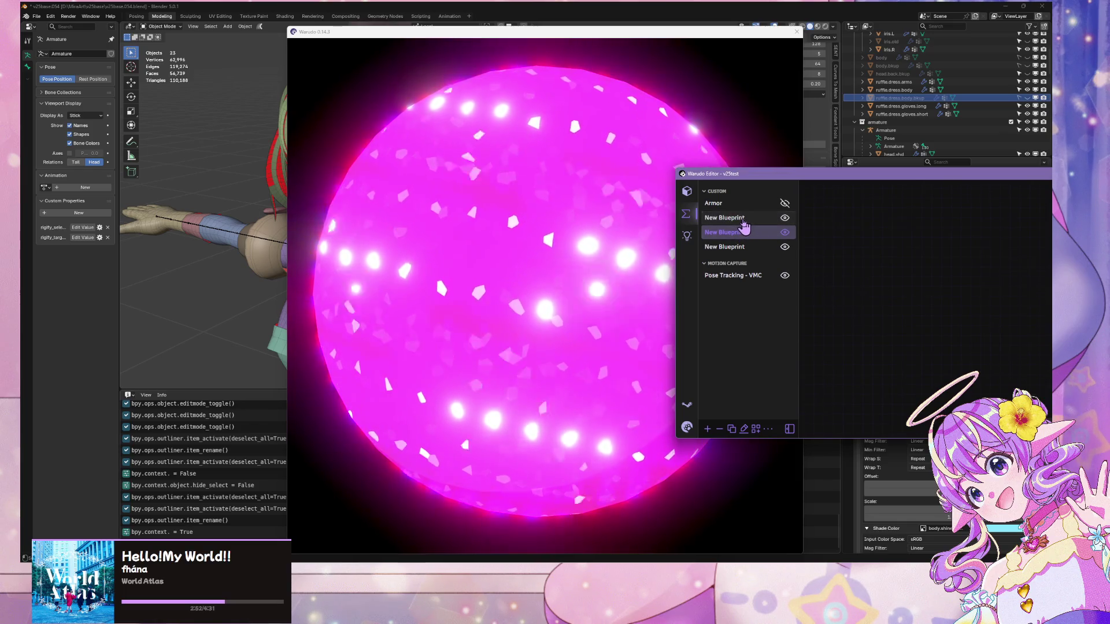
pyautogui.click(744, 220)
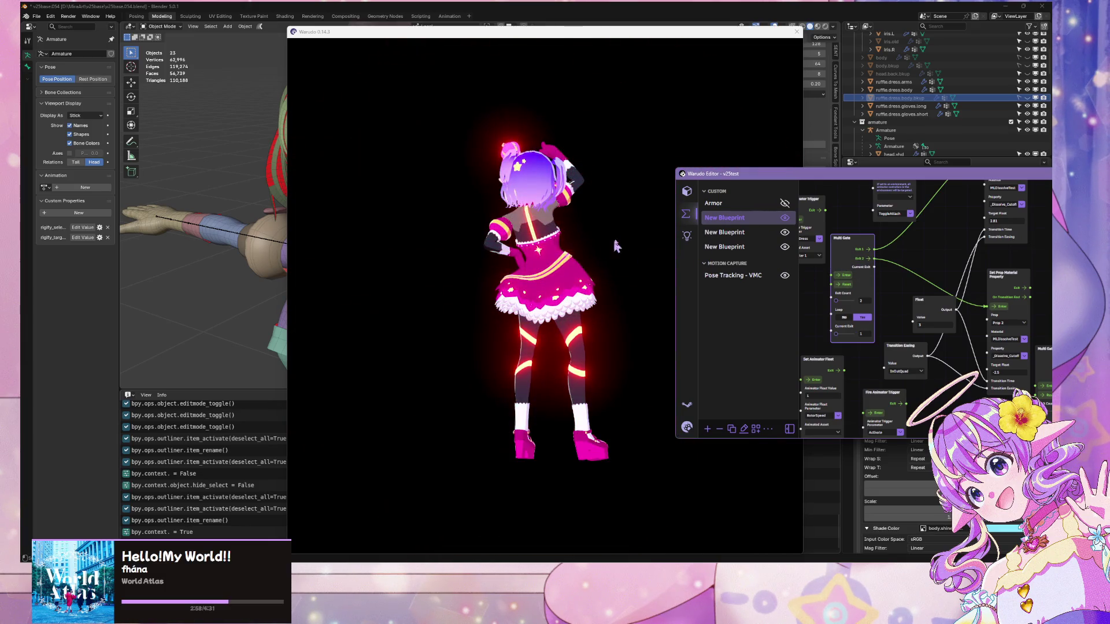
# - Set the MMD Player's Enabled to No so the character stops dancing
pyautogui.click(687, 192)
pyautogui.scroll(-2, 740, 291)
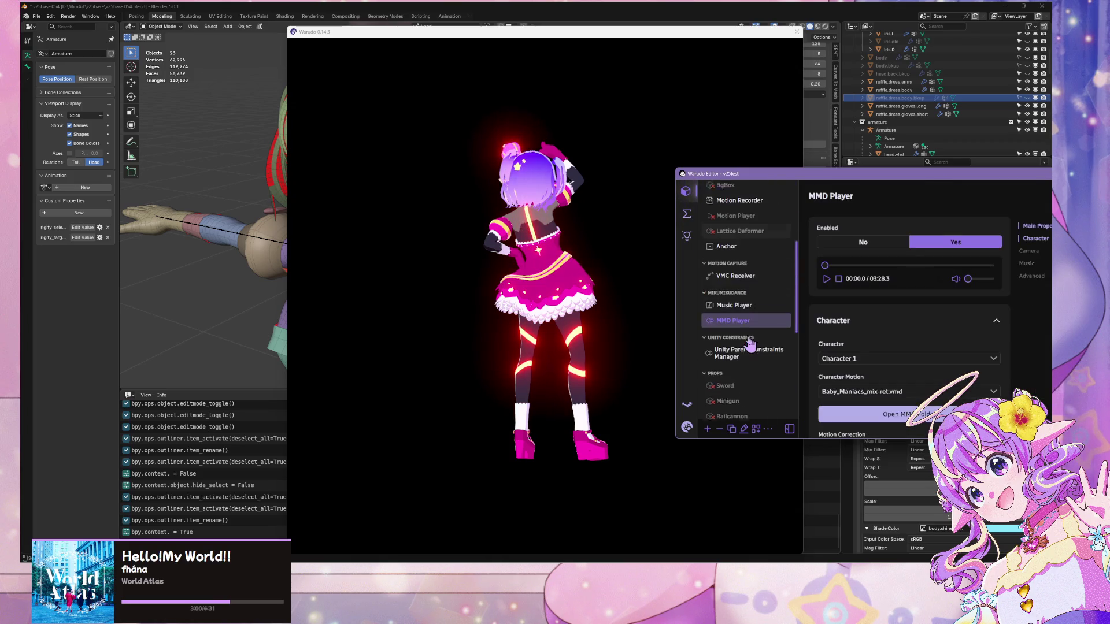
pyautogui.scroll(-5, 740, 268)
pyautogui.scroll(10, 741, 359)
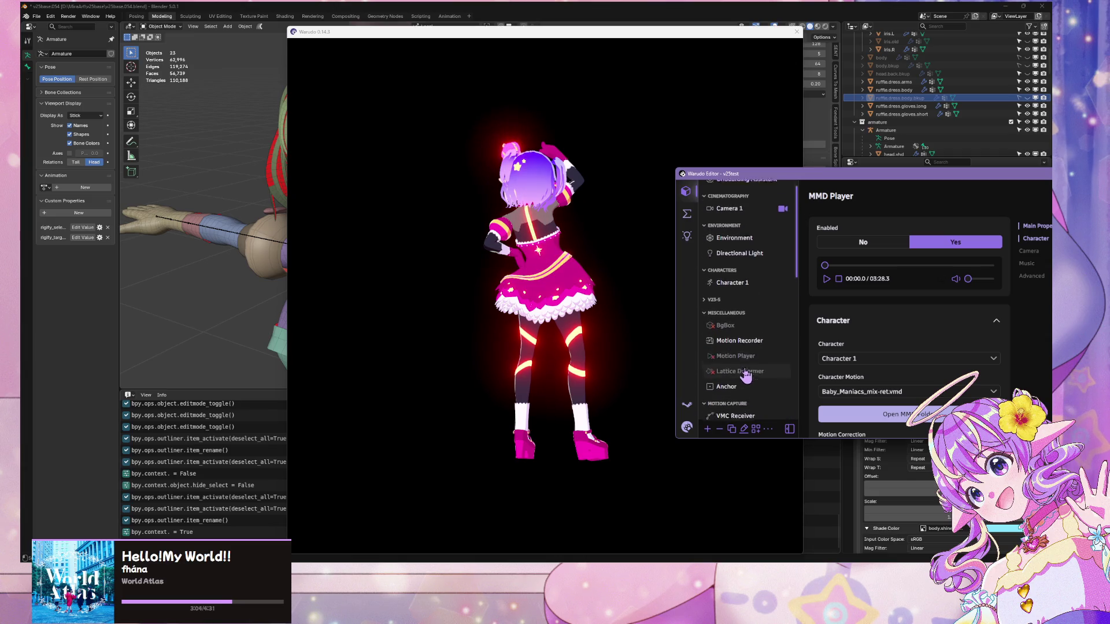
pyautogui.scroll(-5, 746, 370)
pyautogui.click(839, 243)
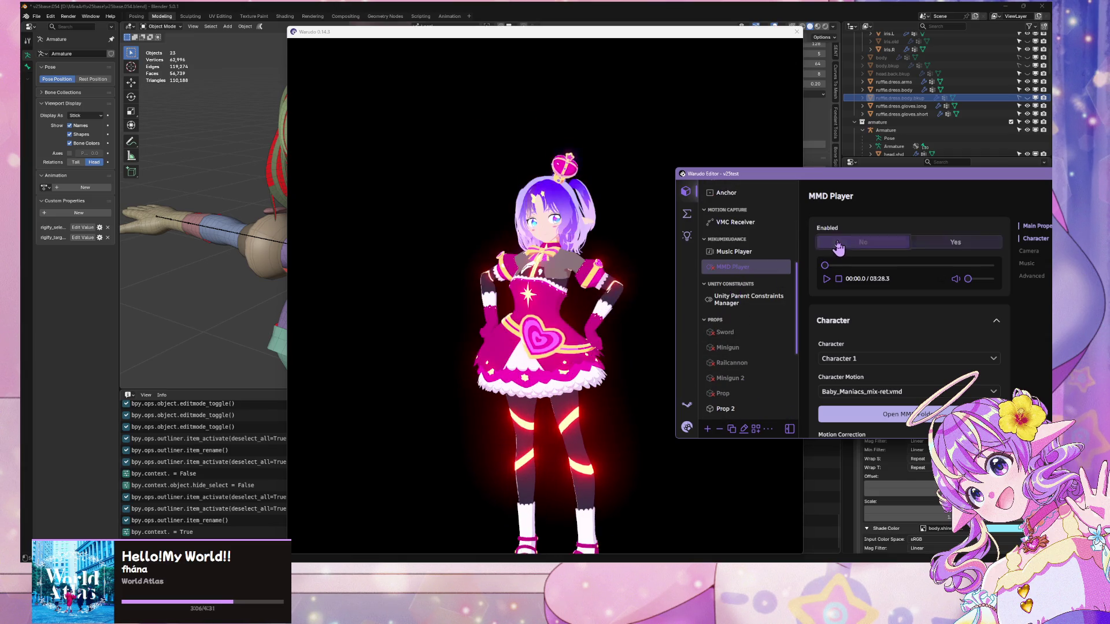
pyautogui.click(718, 238)
# - Glance at the blueprint graph, then select Character 1 and list its VRM models
pyautogui.click(894, 206)
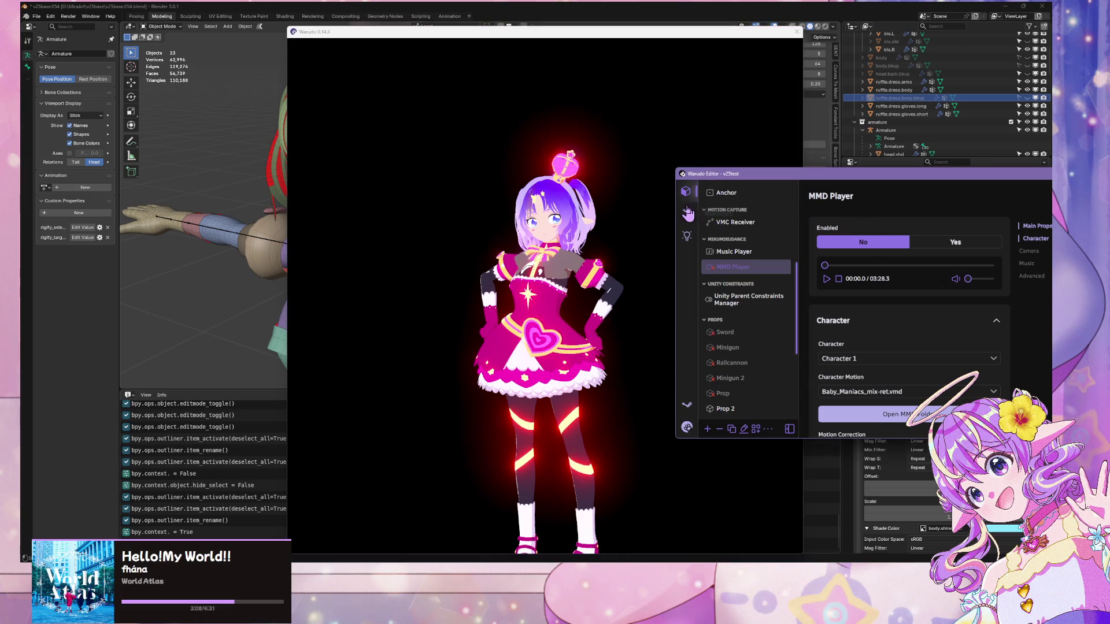
pyautogui.click(688, 212)
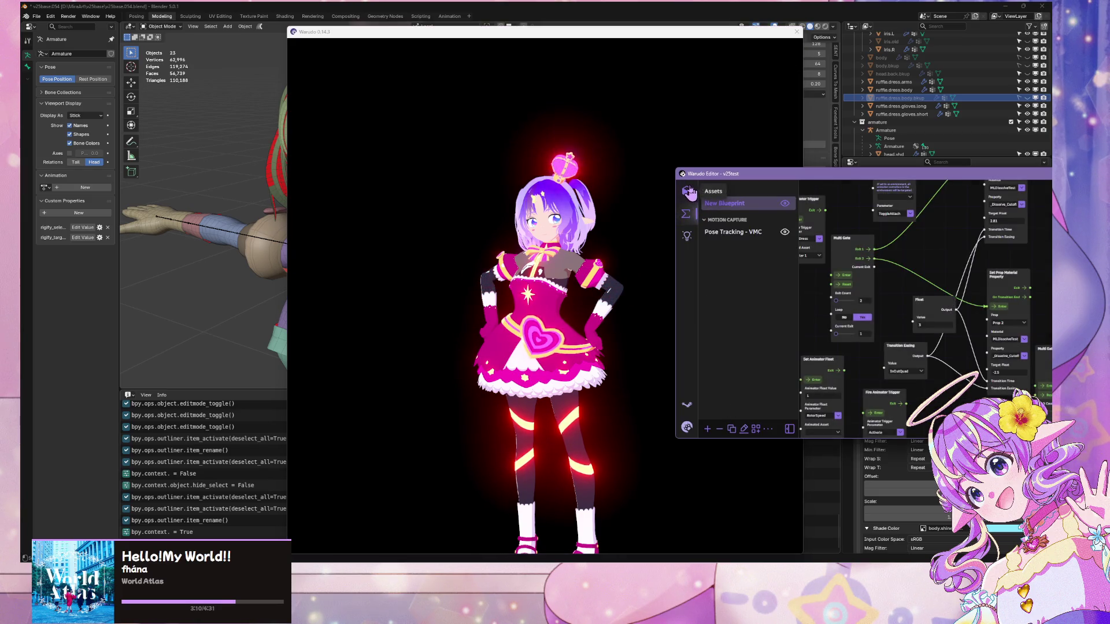
pyautogui.click(686, 191)
pyautogui.click(743, 293)
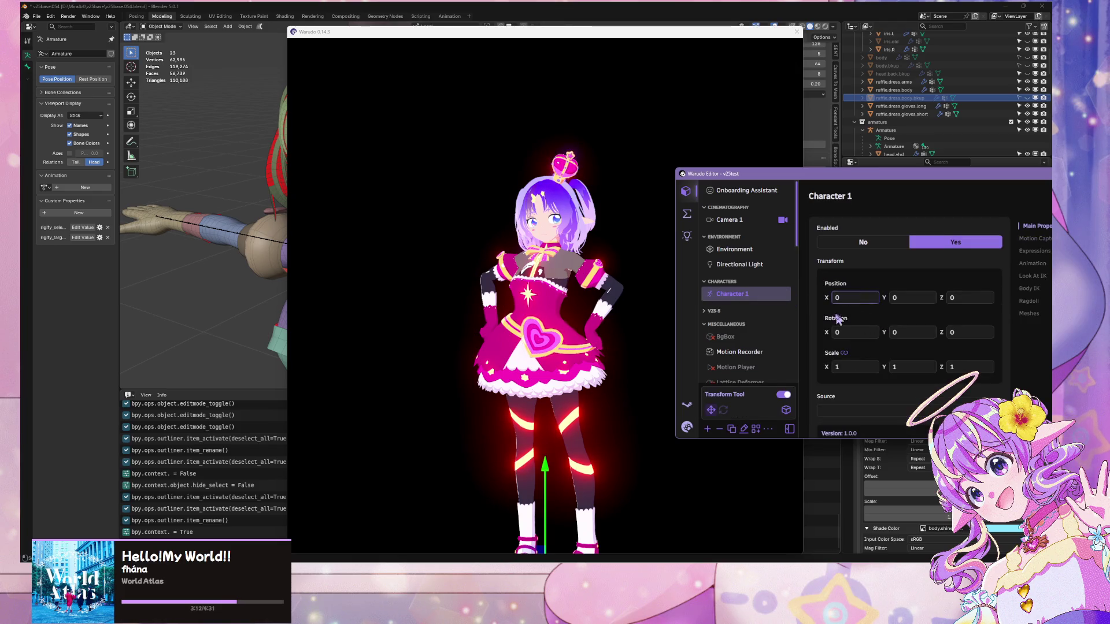
pyautogui.scroll(-3, 863, 351)
pyautogui.click(864, 324)
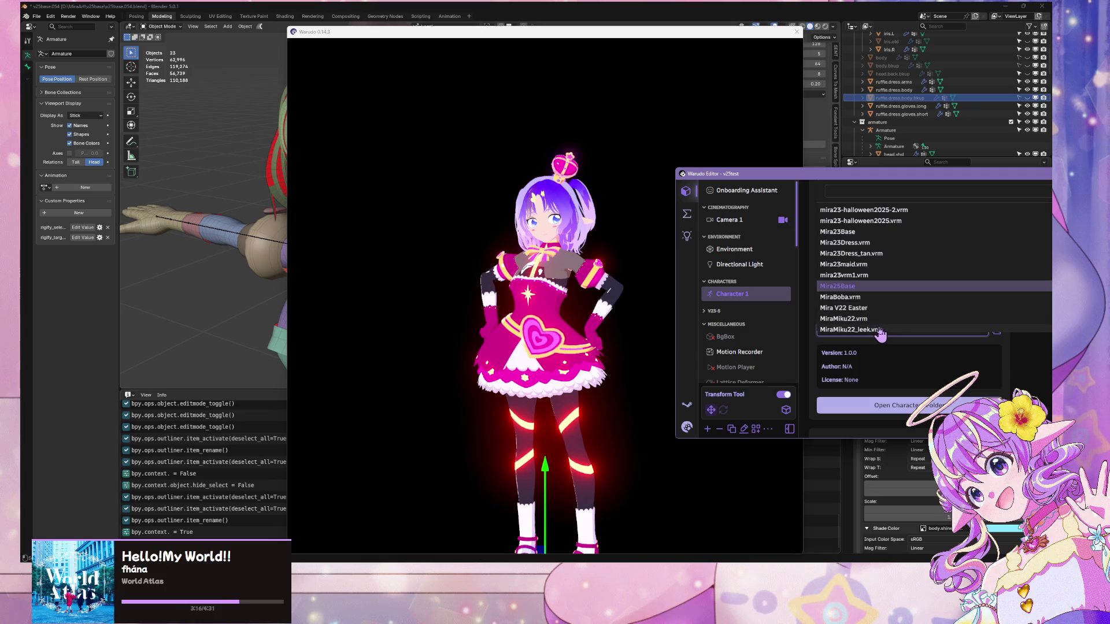
# - Search 'dress' and set Character 1's Source to Mira V25 Dress
pyautogui.scroll(-3, 887, 266)
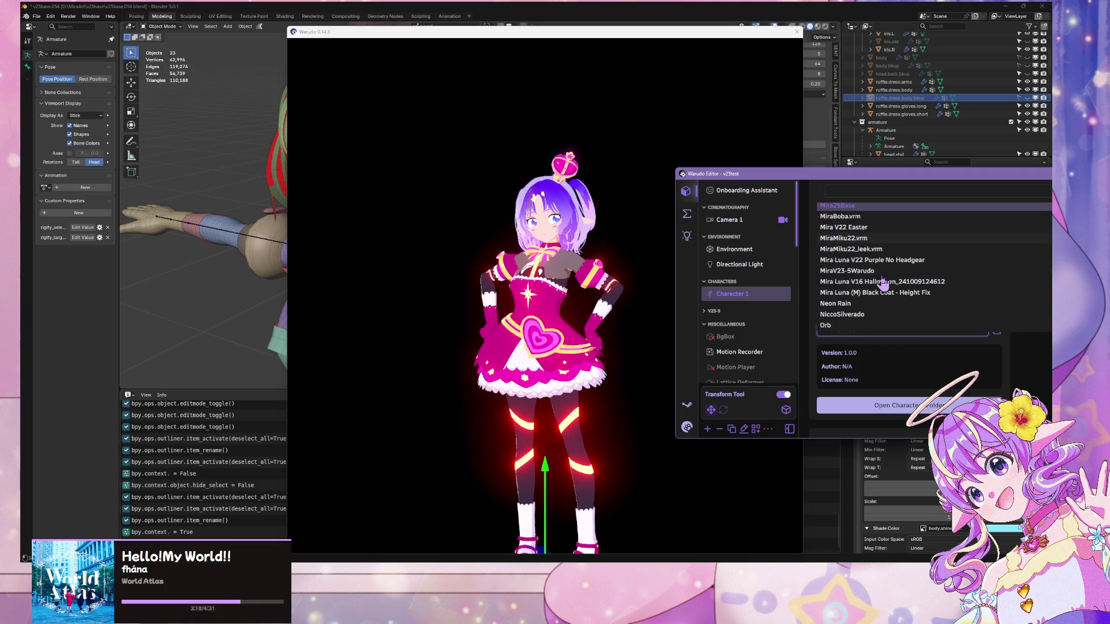
pyautogui.write('dress')
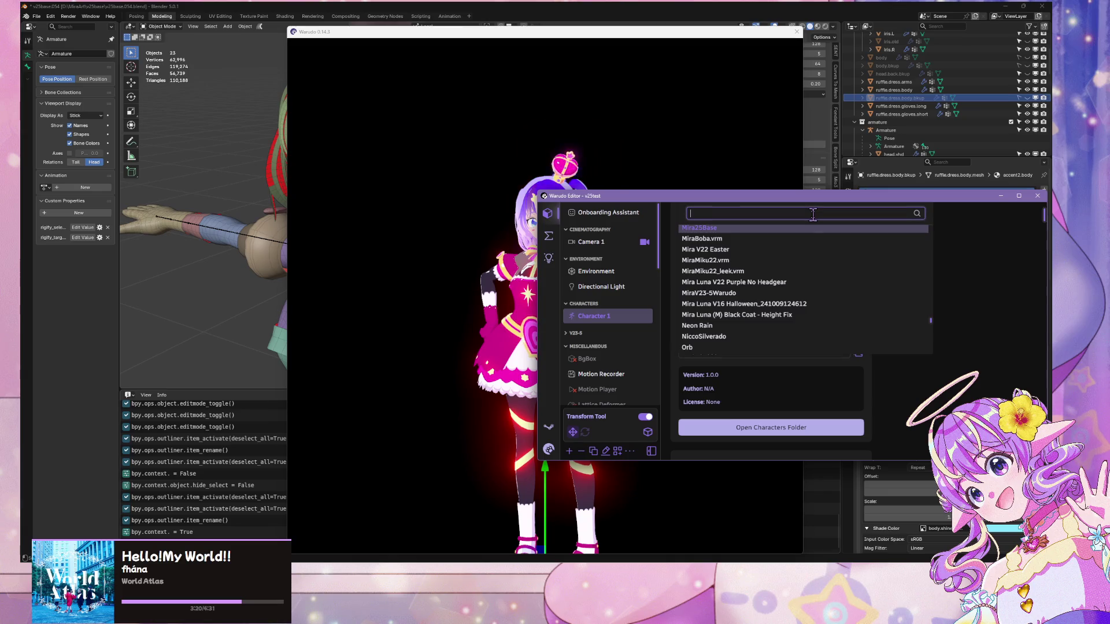
pyautogui.click(742, 327)
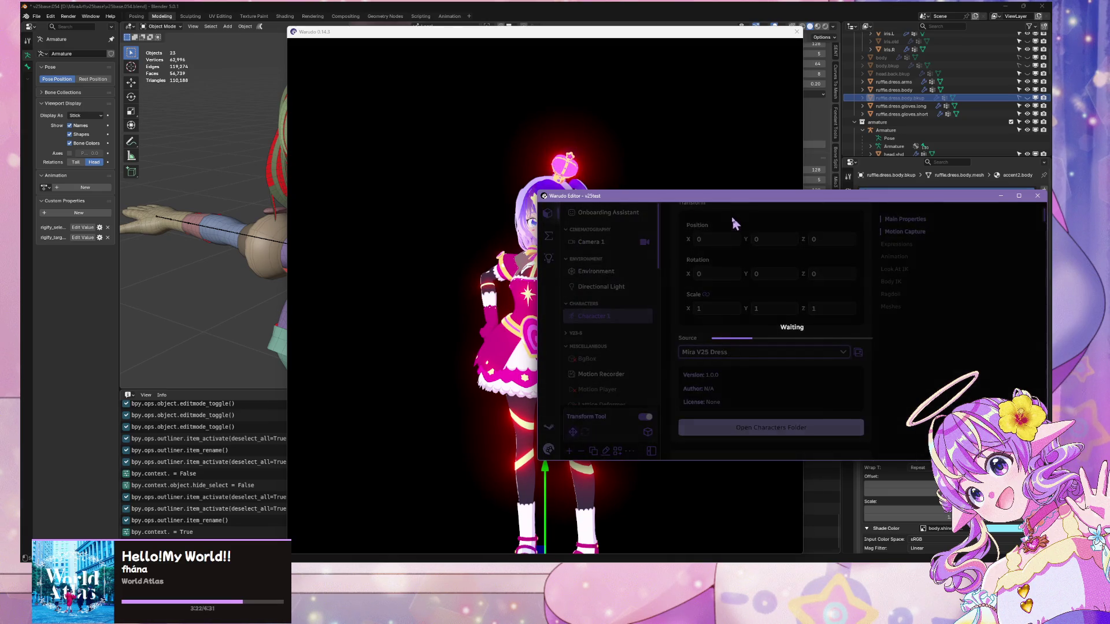
# - Move the editor window right and return to the New Blueprint's node graph
pyautogui.moveTo(698, 201)
pyautogui.mouseDown()
pyautogui.moveTo(842, 207)
pyautogui.moveTo(847, 187)
pyautogui.mouseUp()
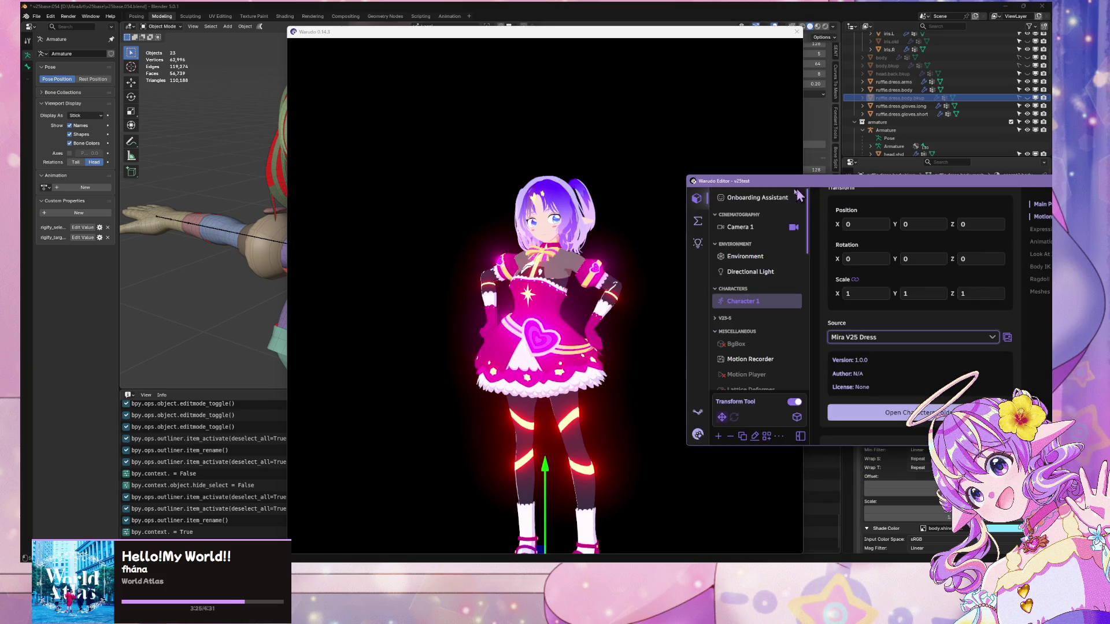
pyautogui.click(699, 223)
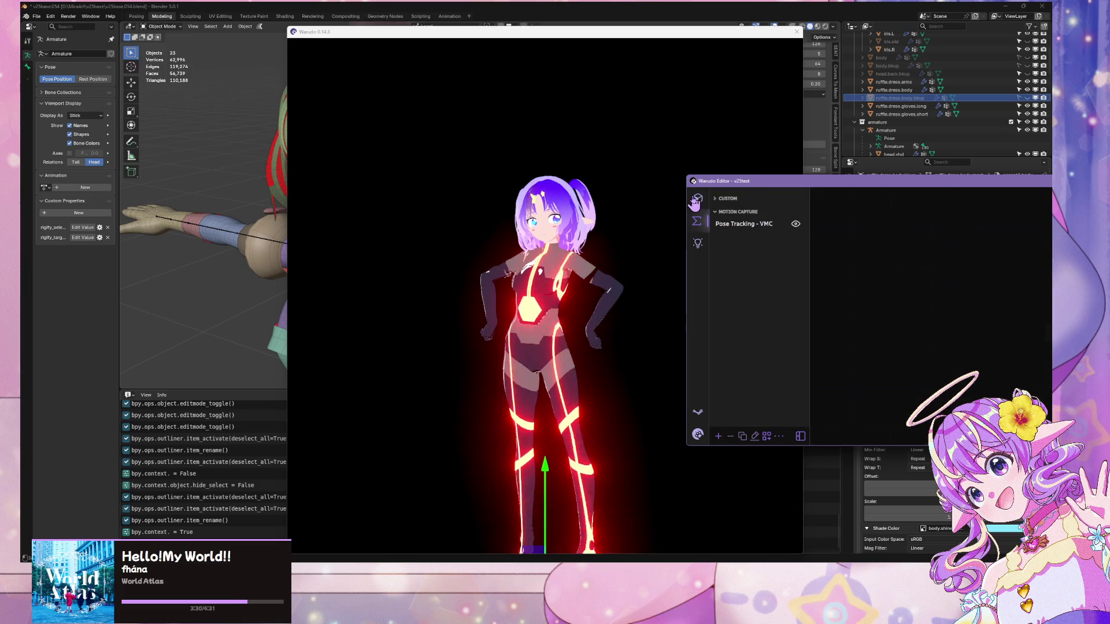
pyautogui.click(696, 199)
pyautogui.scroll(-10, 855, 311)
pyautogui.scroll(2, 855, 311)
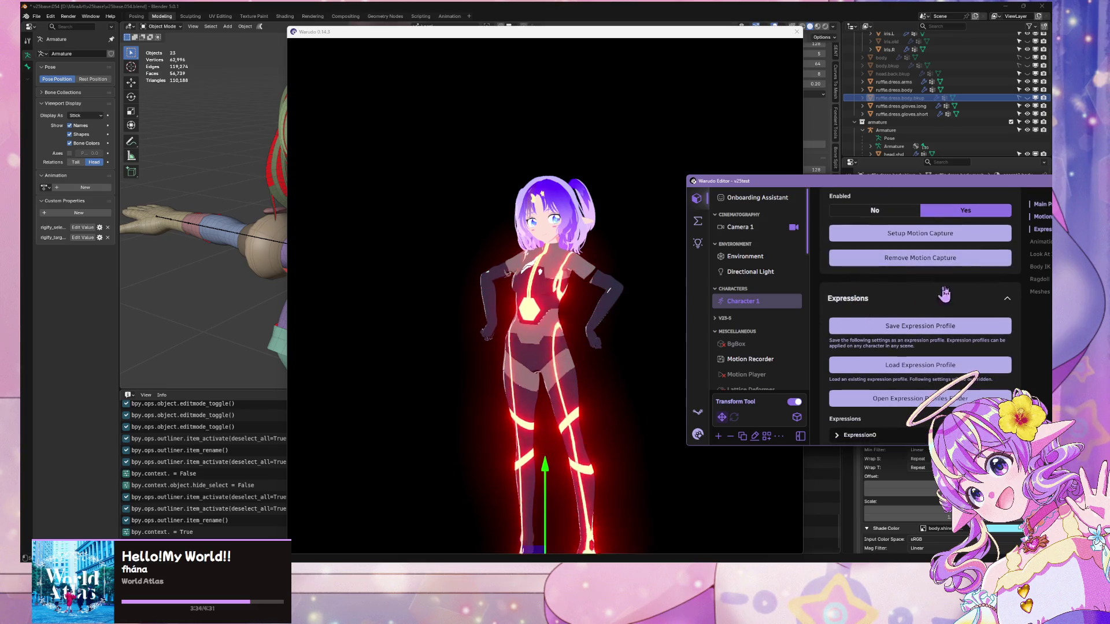
pyautogui.click(697, 223)
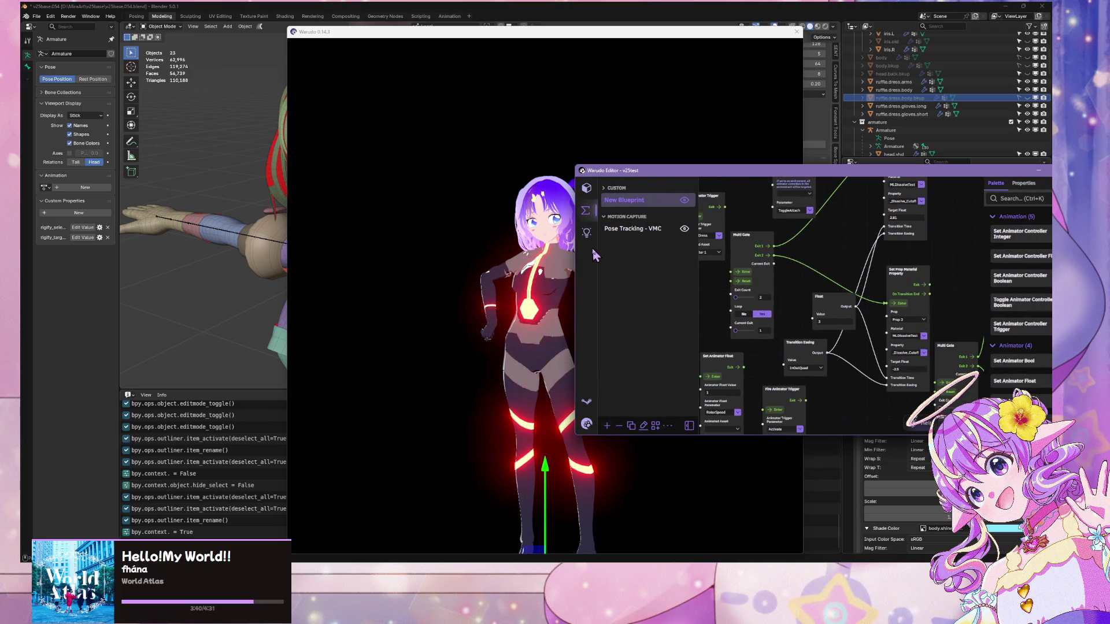
# - Drag Character 1 around the scene with its move gizmo
pyautogui.click(546, 456)
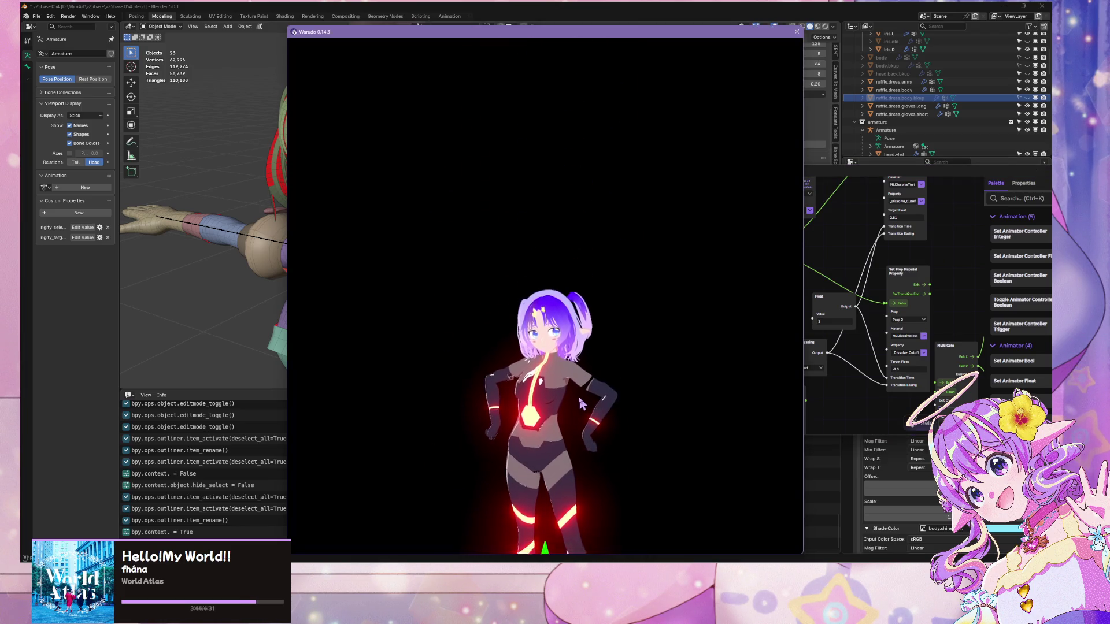
pyautogui.moveTo(616, 554); pyautogui.dragTo(647, 263)
pyautogui.moveTo(617, 343)
pyautogui.mouseDown()
pyautogui.moveTo(616, 572)
pyautogui.moveTo(617, 194)
pyautogui.moveTo(612, 407)
pyautogui.moveTo(550, 347)
pyautogui.moveTo(560, 354)
pyautogui.mouseUp()
pyautogui.moveTo(589, 448)
pyautogui.mouseDown()
pyautogui.moveTo(671, 307)
pyautogui.moveTo(491, 520)
pyautogui.moveTo(569, 459)
pyautogui.moveTo(573, 346)
pyautogui.moveTo(523, 389)
pyautogui.mouseUp()
pyautogui.click(831, 247)
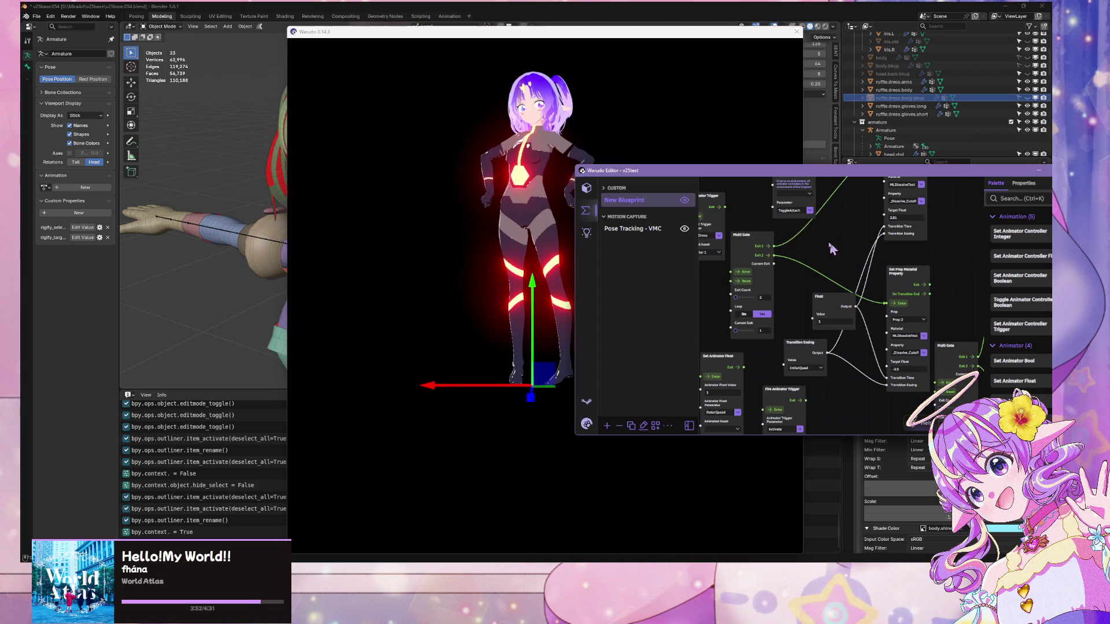
pyautogui.click(586, 188)
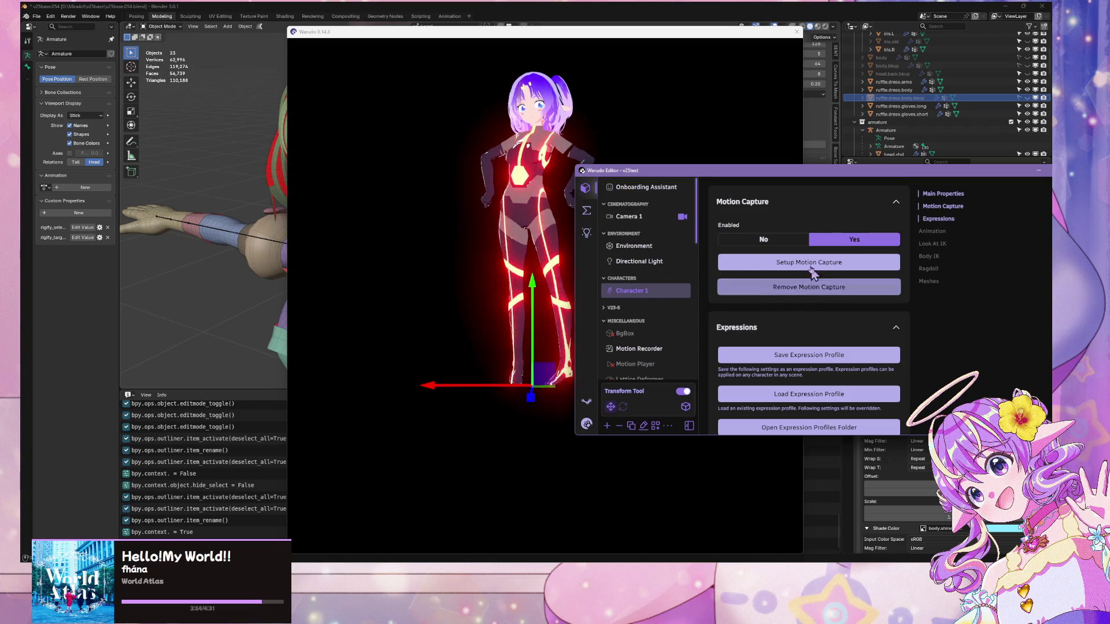
pyautogui.click(550, 387)
pyautogui.moveTo(551, 387)
pyautogui.mouseDown()
pyautogui.moveTo(546, 539)
pyautogui.moveTo(782, 450)
pyautogui.moveTo(477, 395)
pyautogui.moveTo(562, 473)
pyautogui.mouseUp()
pyautogui.click(997, 361)
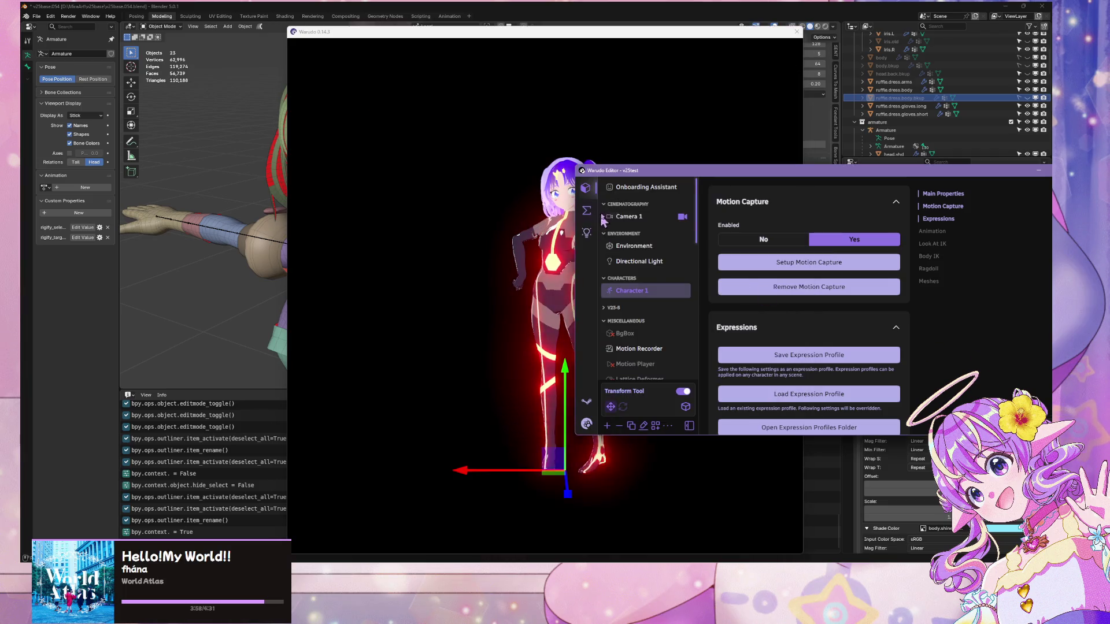
# - Set Character 1's Position X and Y to 0
pyautogui.click(664, 288)
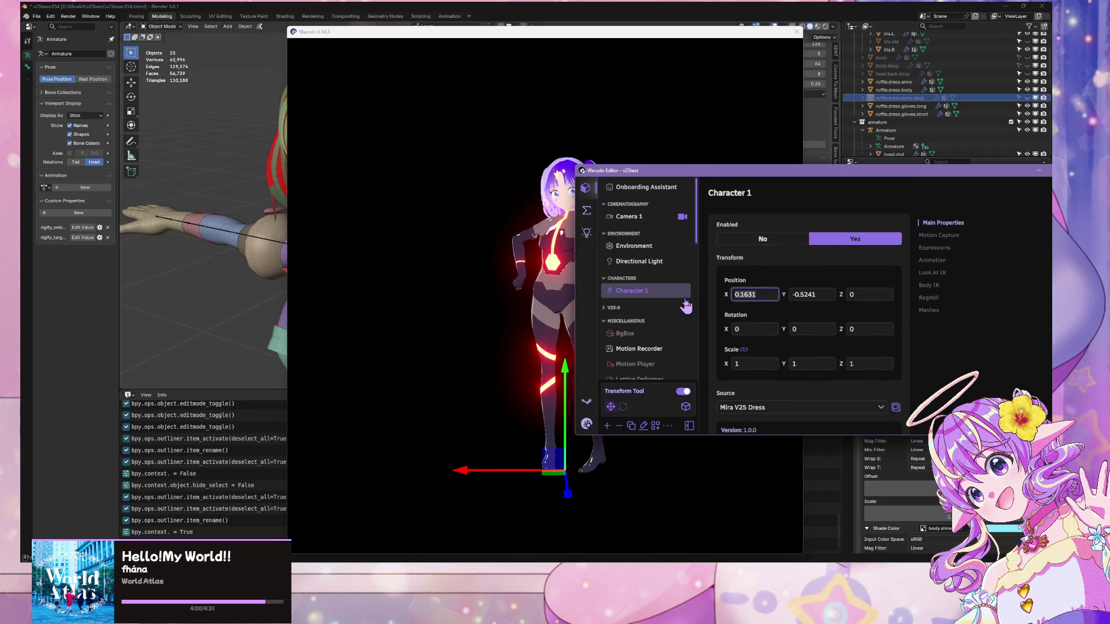
pyautogui.write('0')
pyautogui.press('Tab')
pyautogui.write('0')
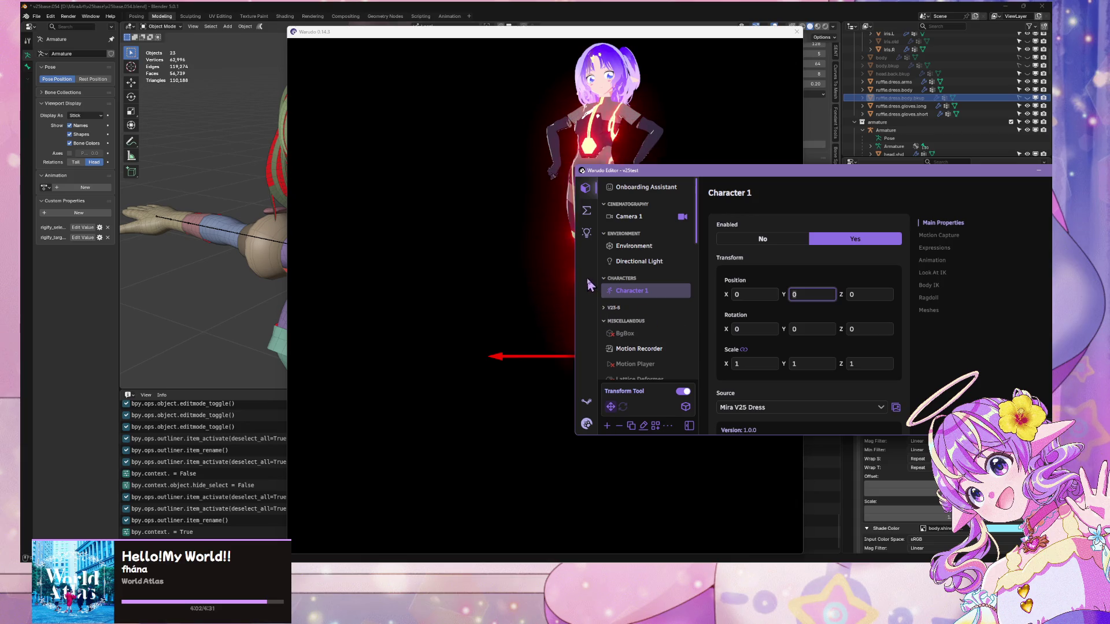
# - Choose a different Asset for the ML Shader Updater, then switch to Unity
pyautogui.scroll(-5, 651, 297)
pyautogui.scroll(-4, 651, 297)
pyautogui.click(642, 370)
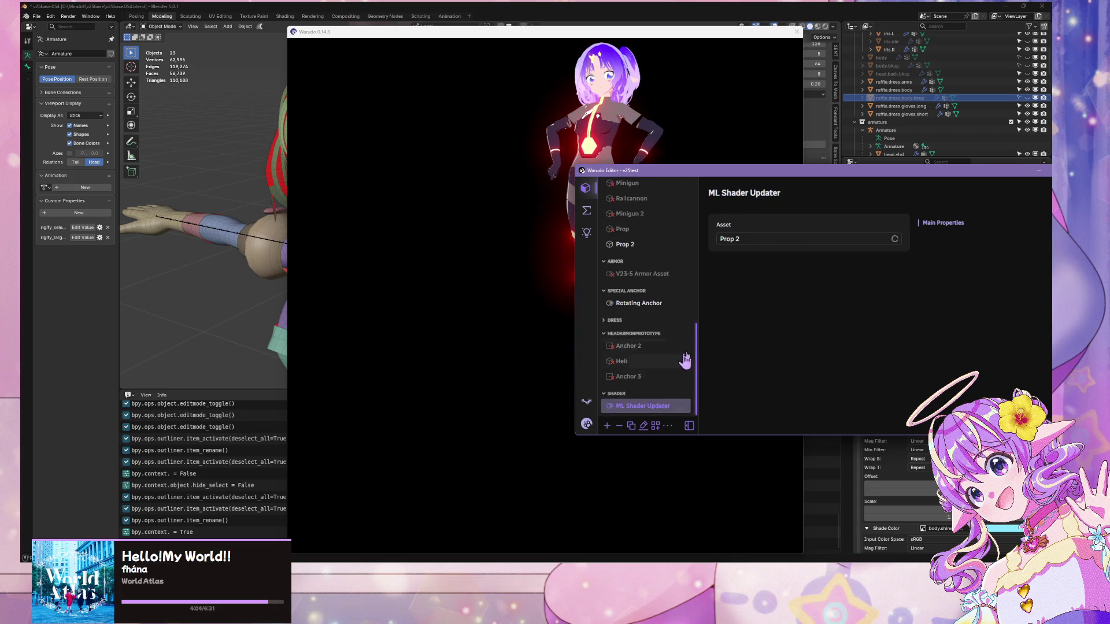
pyautogui.click(775, 240)
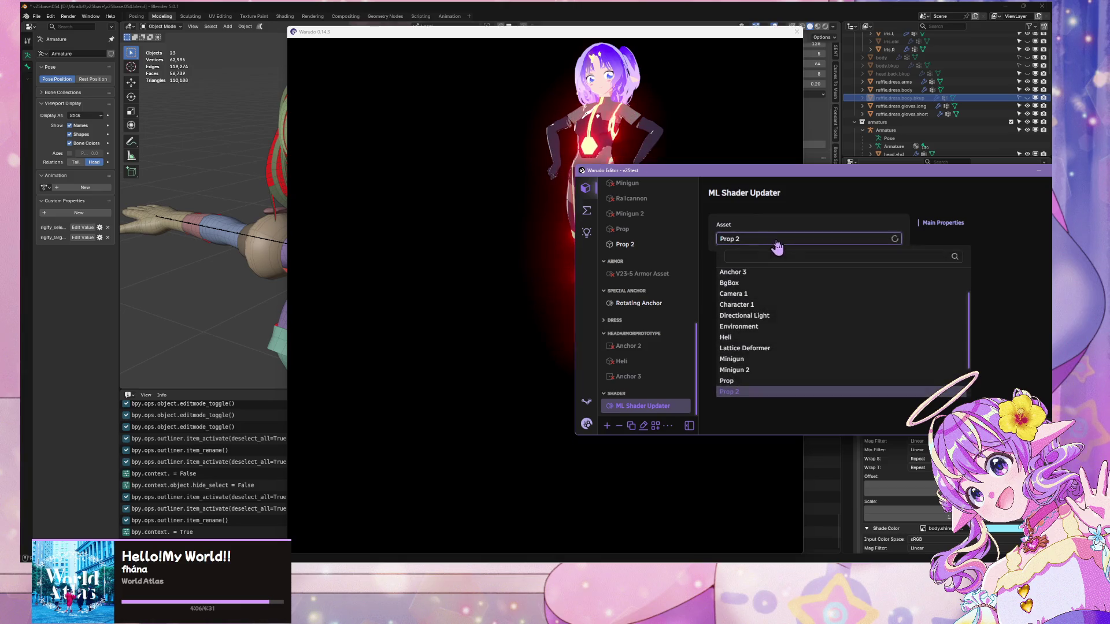
pyautogui.click(781, 306)
pyautogui.click(531, 172)
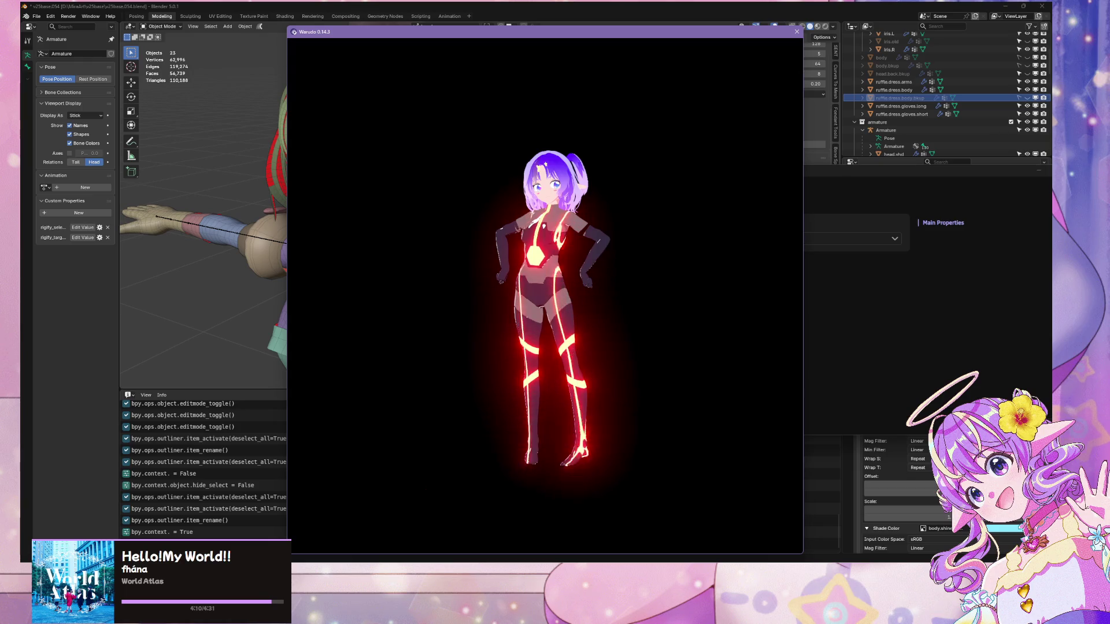
pyautogui.hotkey('alt', 'Tab')
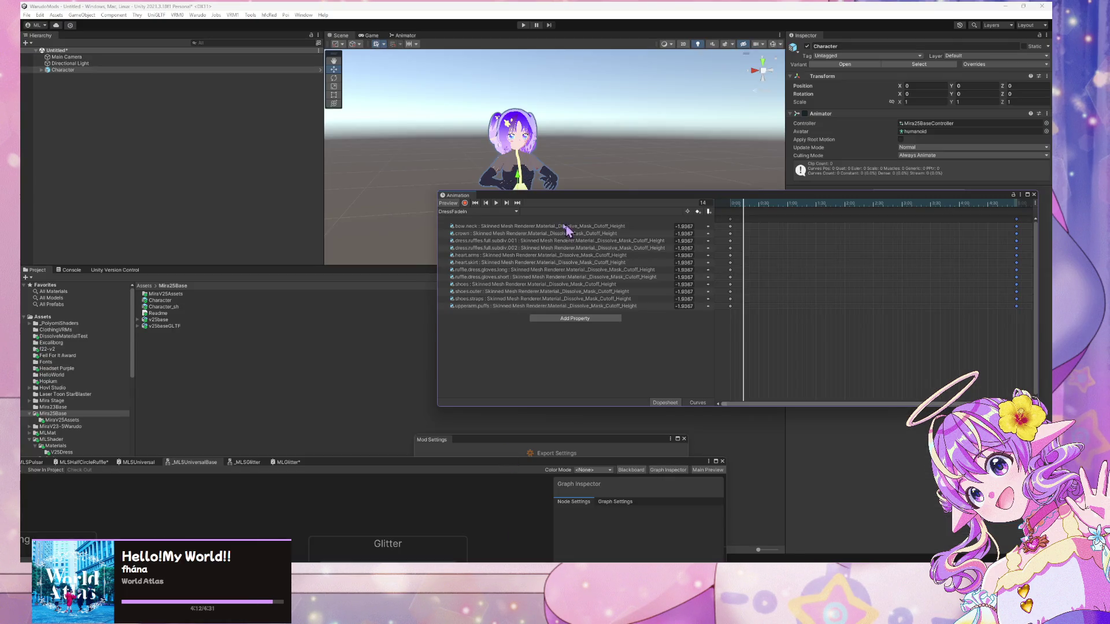
# - Select bow.neck and open its material's MLSUniversal shader graph, panning to the property groups
pyautogui.moveTo(548, 201); pyautogui.dragTo(736, 259)
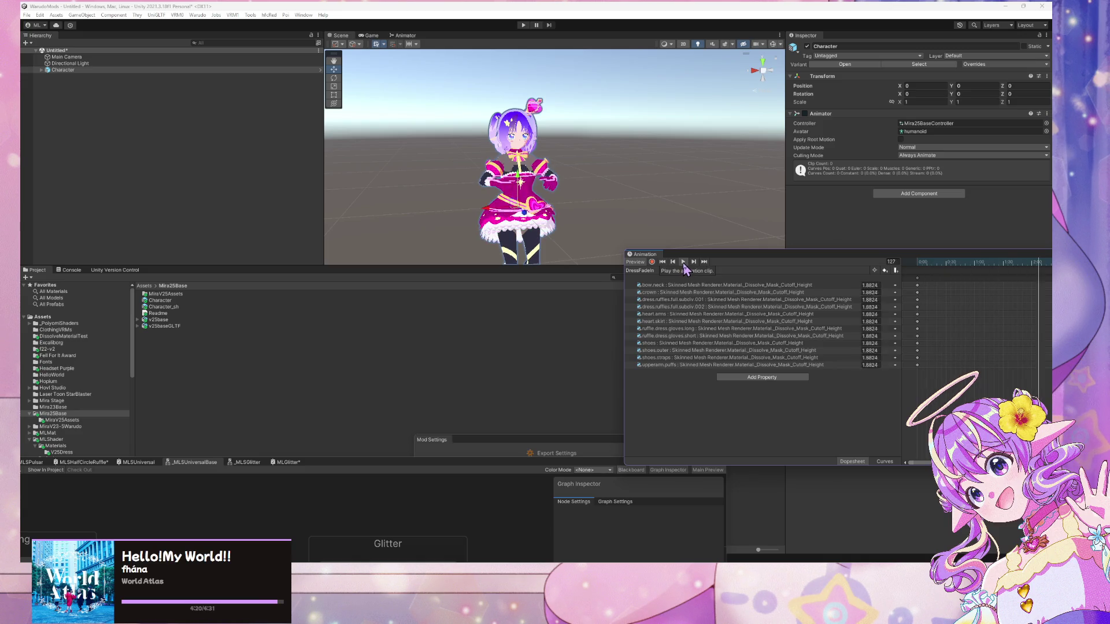
pyautogui.click(719, 285)
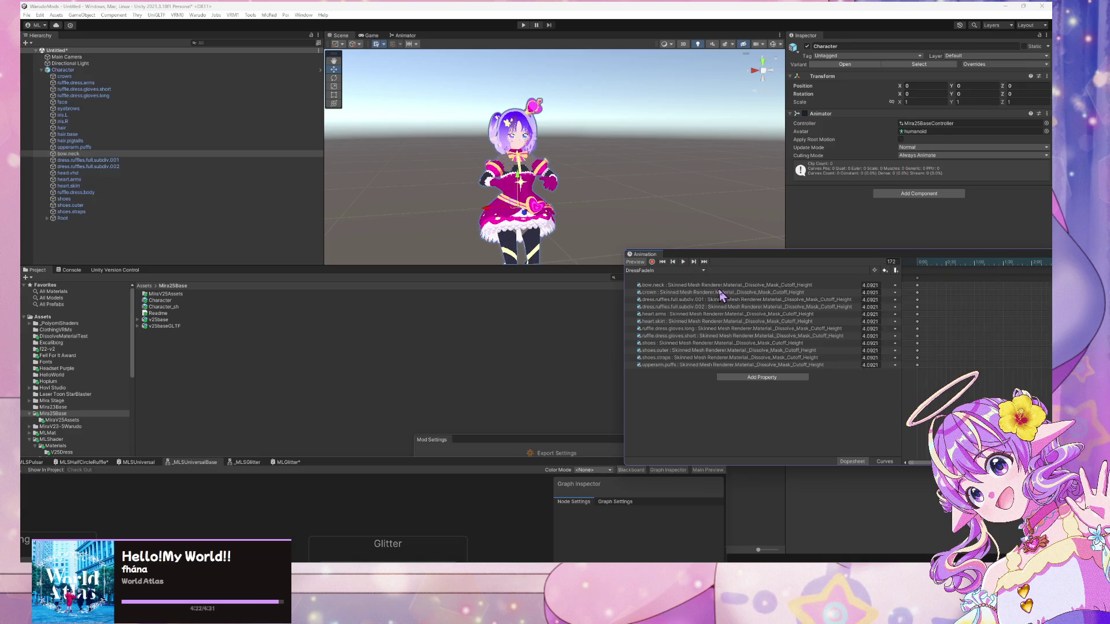
pyautogui.click(826, 245)
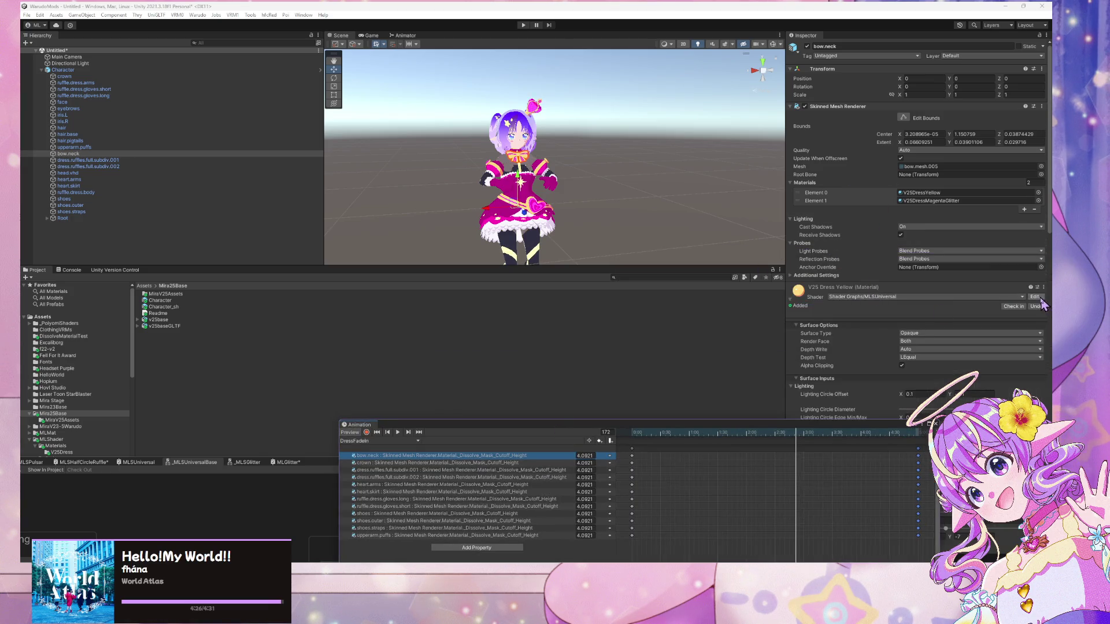
pyautogui.click(1040, 298)
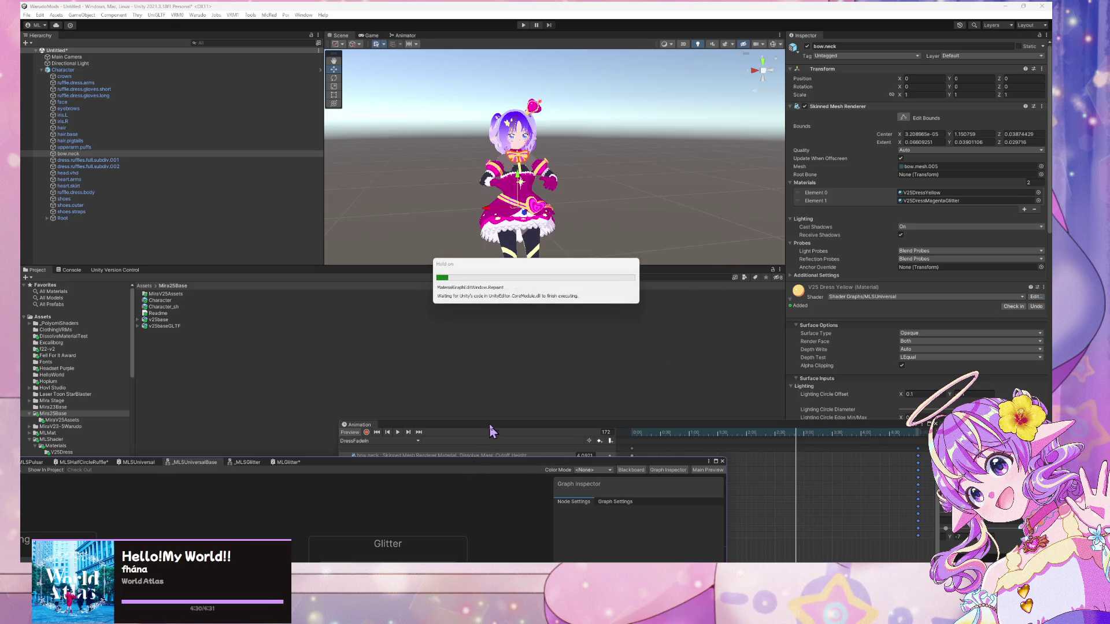
pyautogui.moveTo(553, 376)
pyautogui.mouseDown()
pyautogui.moveTo(579, 509)
pyautogui.moveTo(595, 458)
pyautogui.moveTo(595, 372)
pyautogui.moveTo(616, 323)
pyautogui.moveTo(580, 508)
pyautogui.mouseUp()
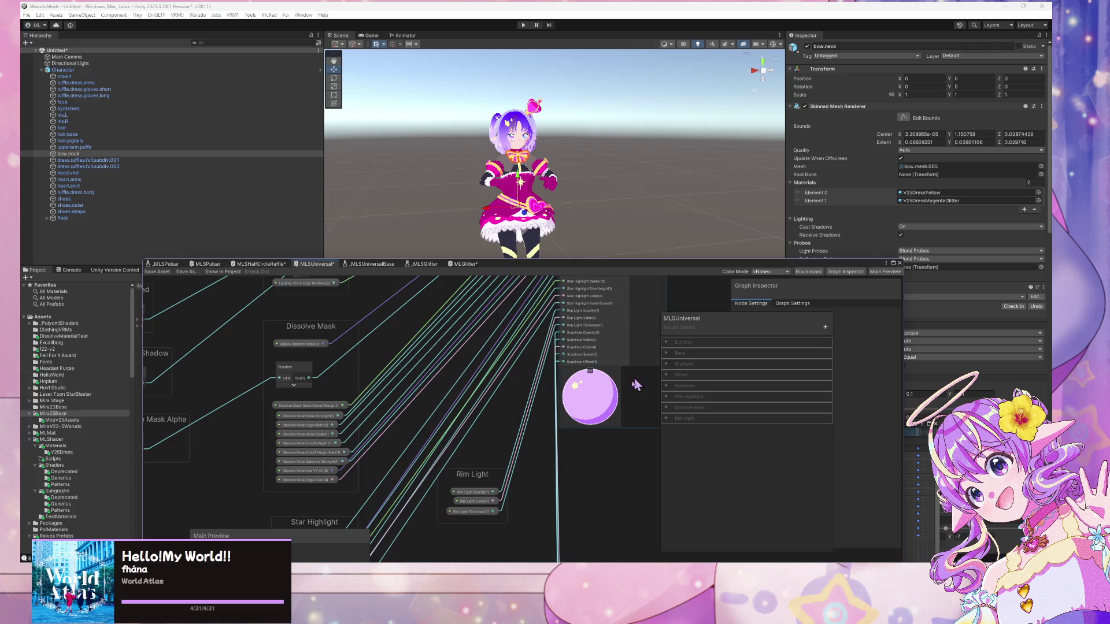
# - Move the Dissolve Mask Cutoff Height Start property into the Dissolve Mask group
pyautogui.moveTo(636, 385); pyautogui.dragTo(607, 441)
pyautogui.scroll(3, 620, 392)
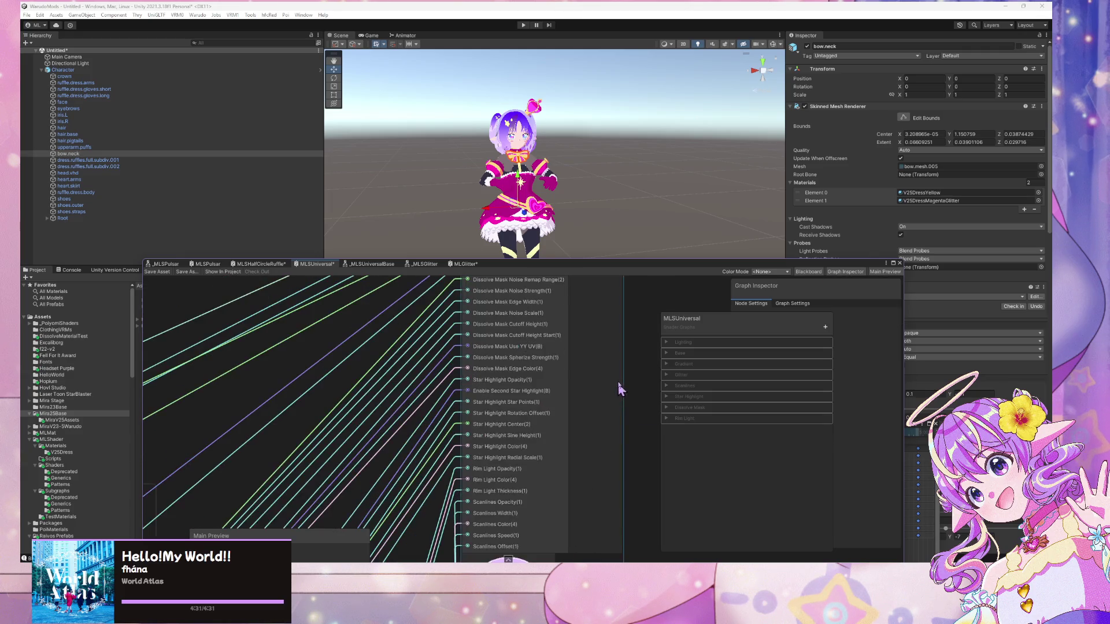
pyautogui.scroll(1, 519, 396)
pyautogui.moveTo(519, 396); pyautogui.dragTo(520, 397)
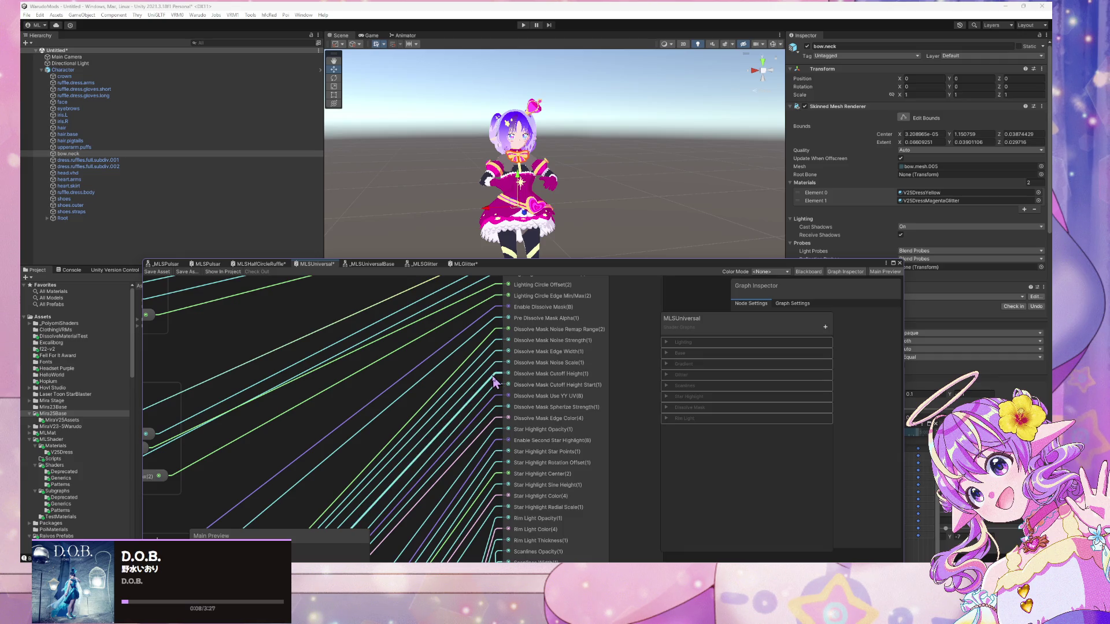
pyautogui.moveTo(498, 376)
pyautogui.mouseDown()
pyautogui.moveTo(549, 405)
pyautogui.moveTo(520, 451)
pyautogui.moveTo(474, 440)
pyautogui.mouseUp()
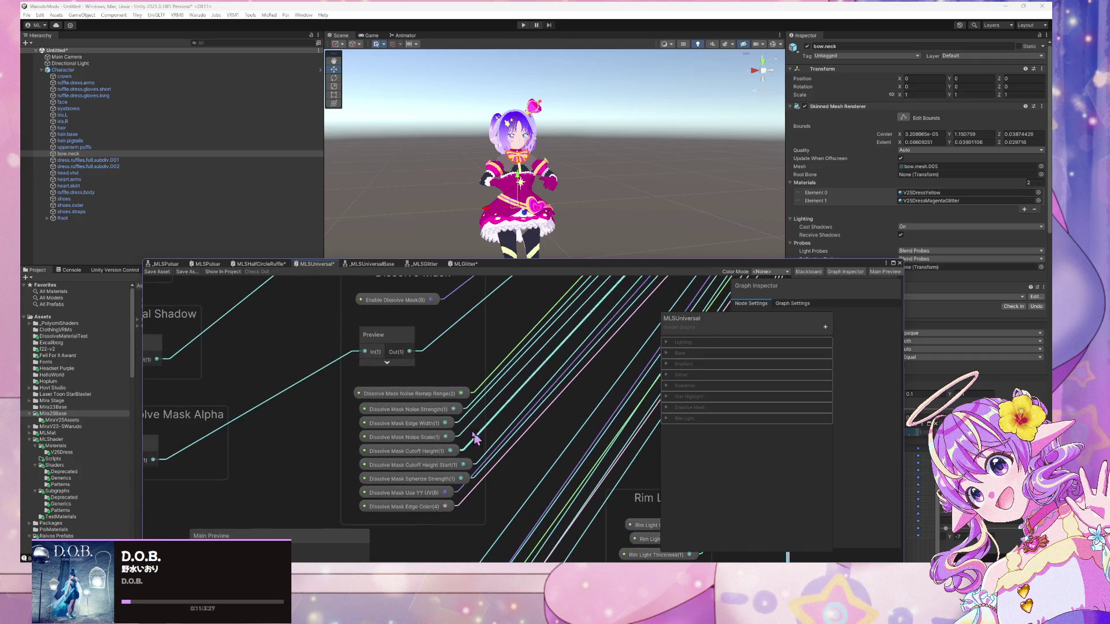
pyautogui.moveTo(426, 349); pyautogui.dragTo(389, 445)
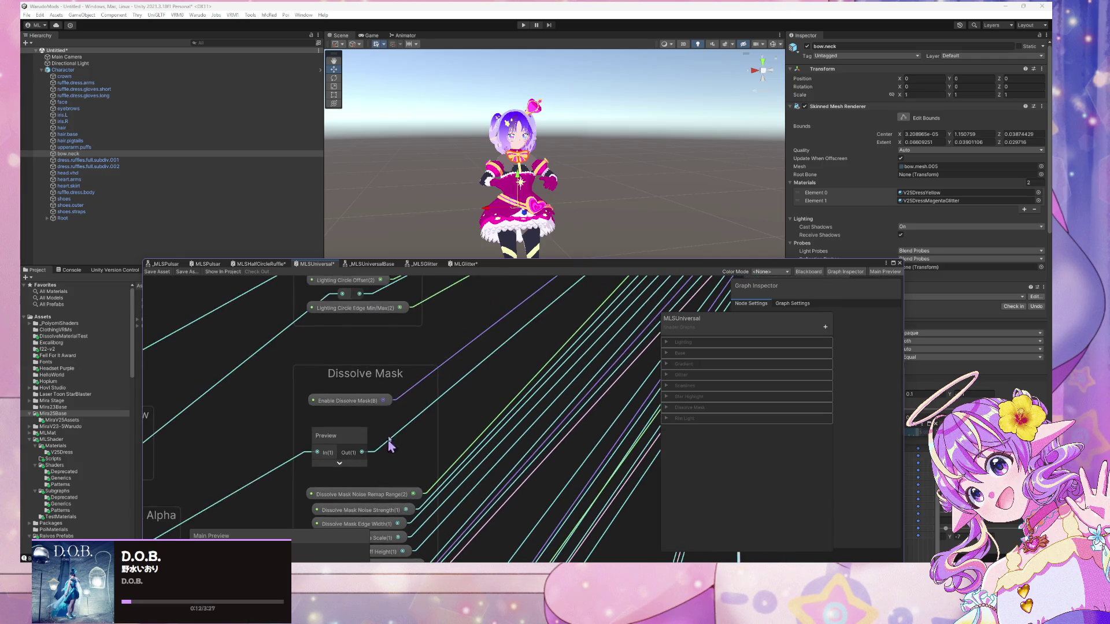
pyautogui.moveTo(452, 431); pyautogui.dragTo(462, 343)
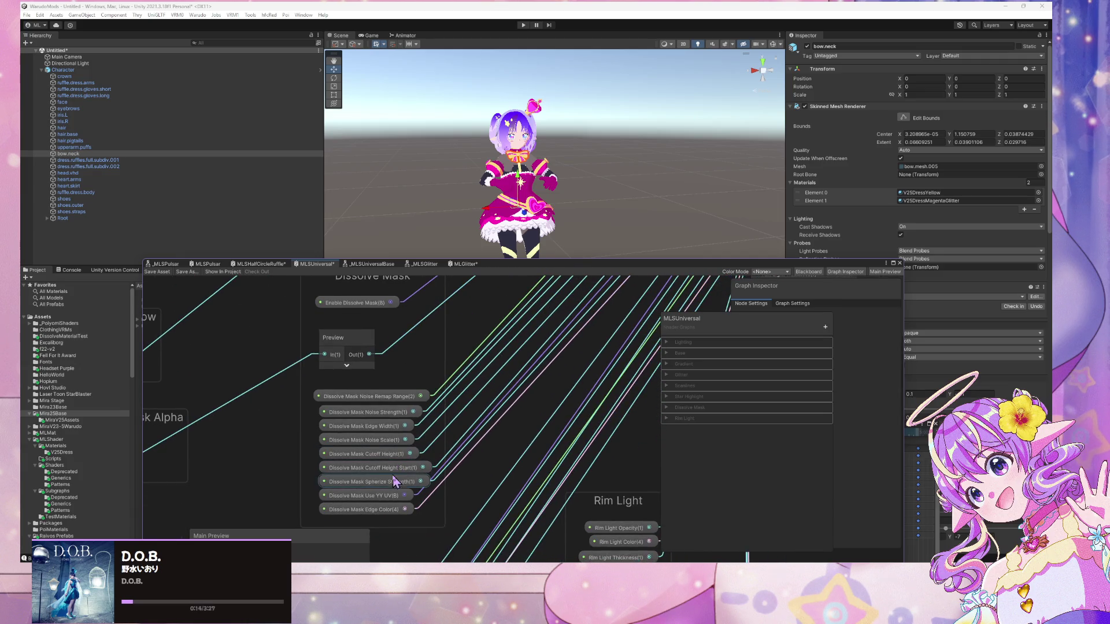
pyautogui.moveTo(393, 474)
pyautogui.mouseDown()
pyautogui.moveTo(573, 329)
pyautogui.moveTo(594, 324)
pyautogui.moveTo(595, 307)
pyautogui.moveTo(584, 324)
pyautogui.mouseUp()
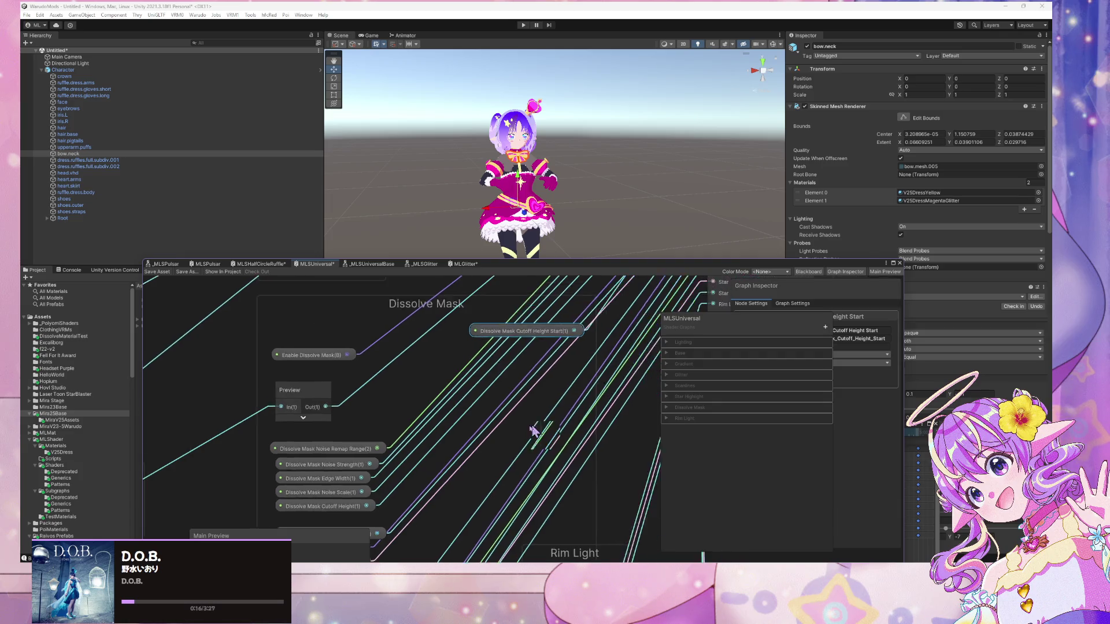
pyautogui.moveTo(533, 431)
pyautogui.mouseDown()
pyautogui.moveTo(441, 471)
pyautogui.moveTo(421, 421)
pyautogui.moveTo(485, 314)
pyautogui.moveTo(491, 323)
pyautogui.moveTo(359, 462)
pyautogui.moveTo(613, 292)
pyautogui.mouseUp()
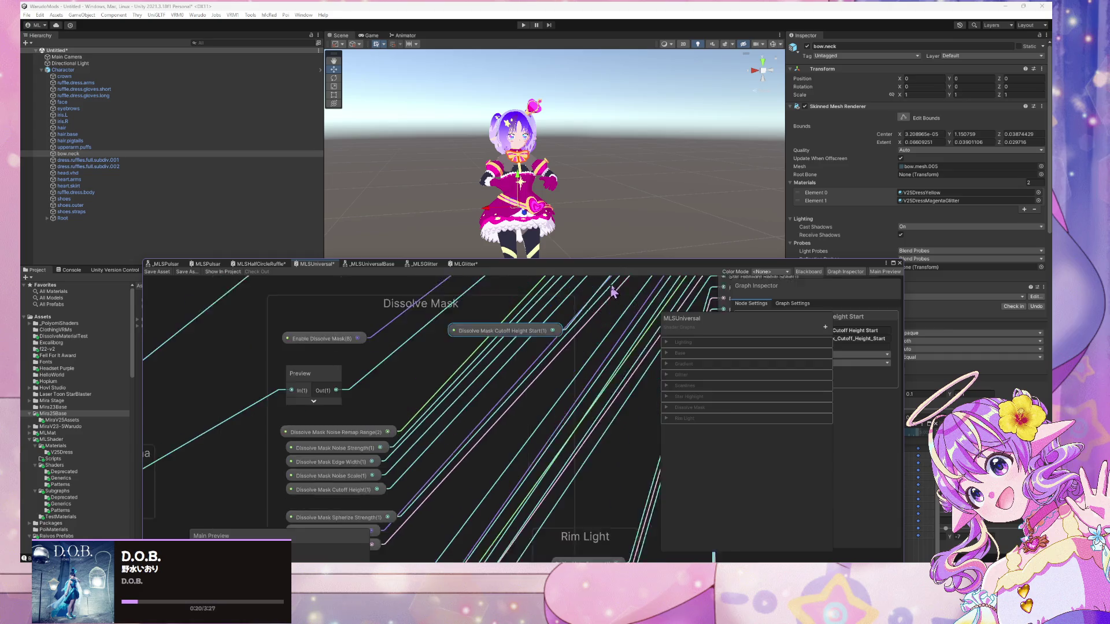
pyautogui.scroll(-5, 569, 346)
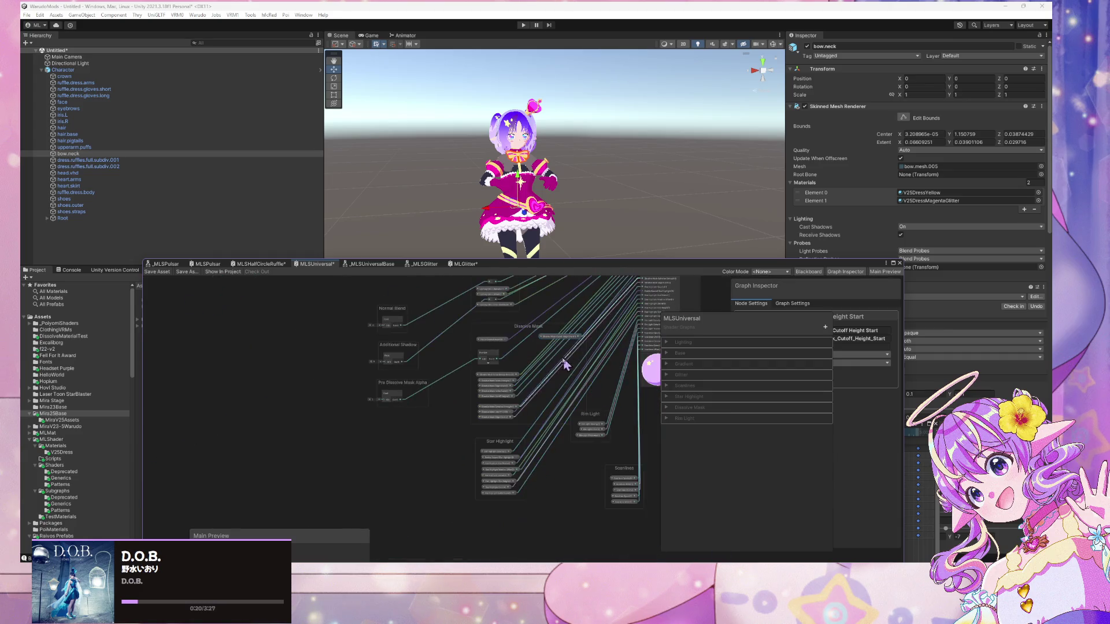
pyautogui.moveTo(568, 340)
pyautogui.mouseDown()
pyautogui.moveTo(549, 384)
pyautogui.moveTo(519, 402)
pyautogui.mouseUp()
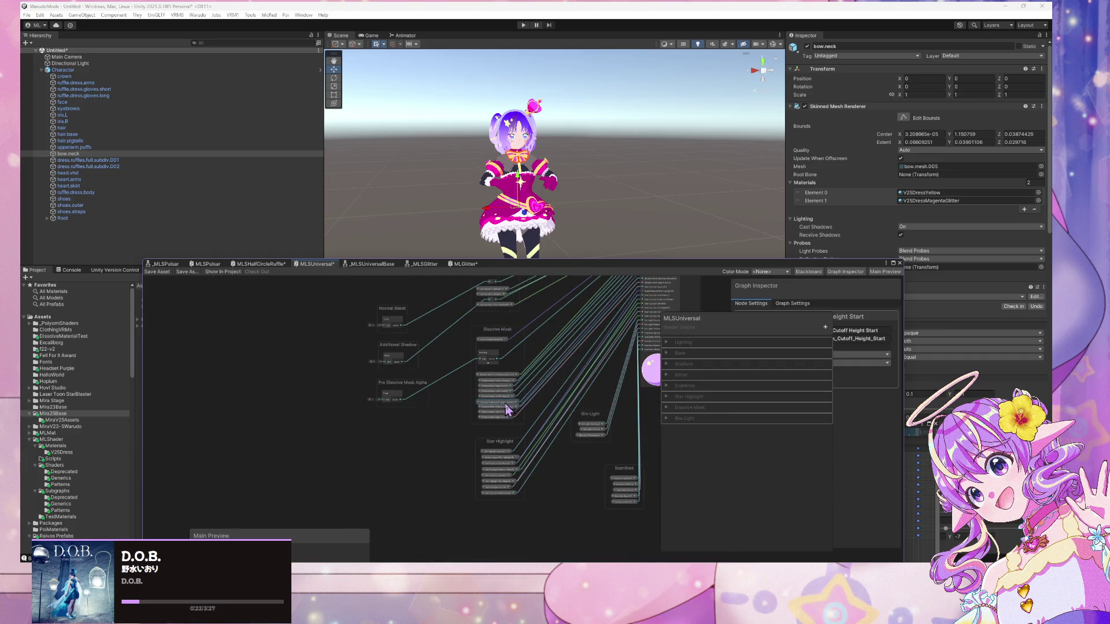
# - Open the _MLSUniversalBase sub-graph and locate the _MLSDissolveMask node and its inputs
pyautogui.doubleClick(575, 333)
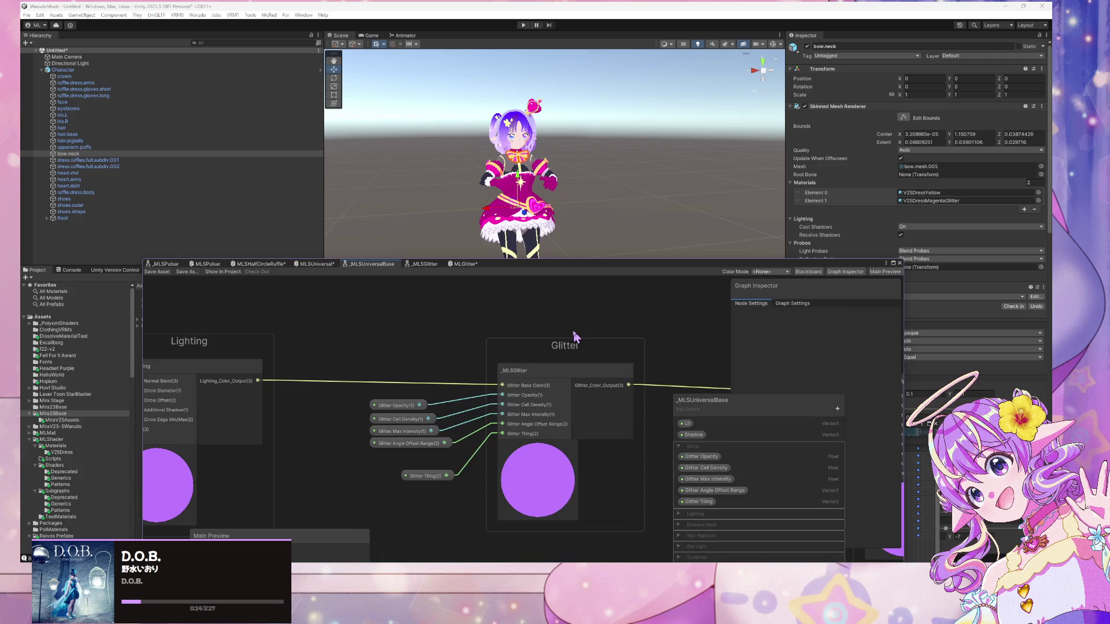
pyautogui.scroll(-5, 509, 335)
pyautogui.scroll(3, 515, 421)
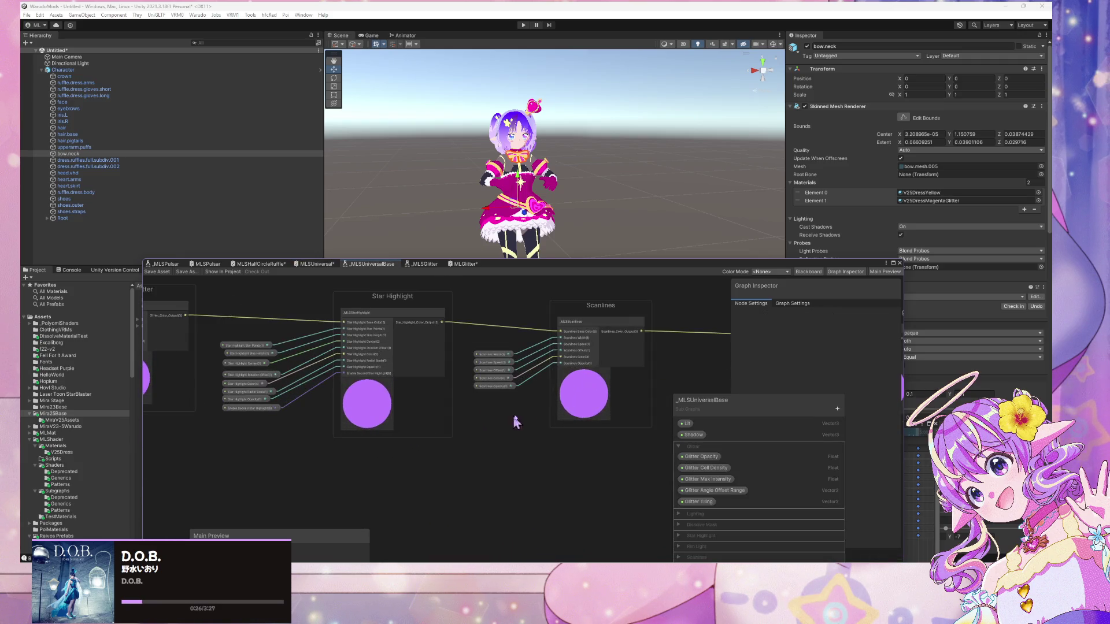
pyautogui.moveTo(615, 484); pyautogui.dragTo(405, 491)
pyautogui.moveTo(679, 461)
pyautogui.mouseDown()
pyautogui.moveTo(607, 470)
pyautogui.moveTo(577, 421)
pyautogui.moveTo(386, 458)
pyautogui.mouseUp()
pyautogui.scroll(2, 466, 441)
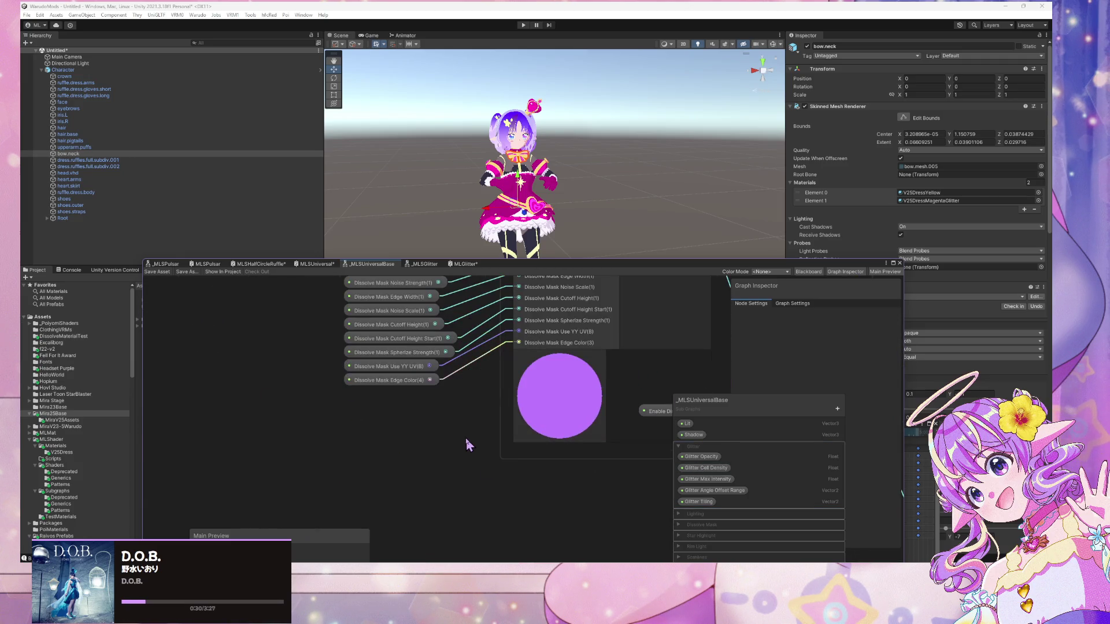
pyautogui.moveTo(466, 441); pyautogui.dragTo(384, 461)
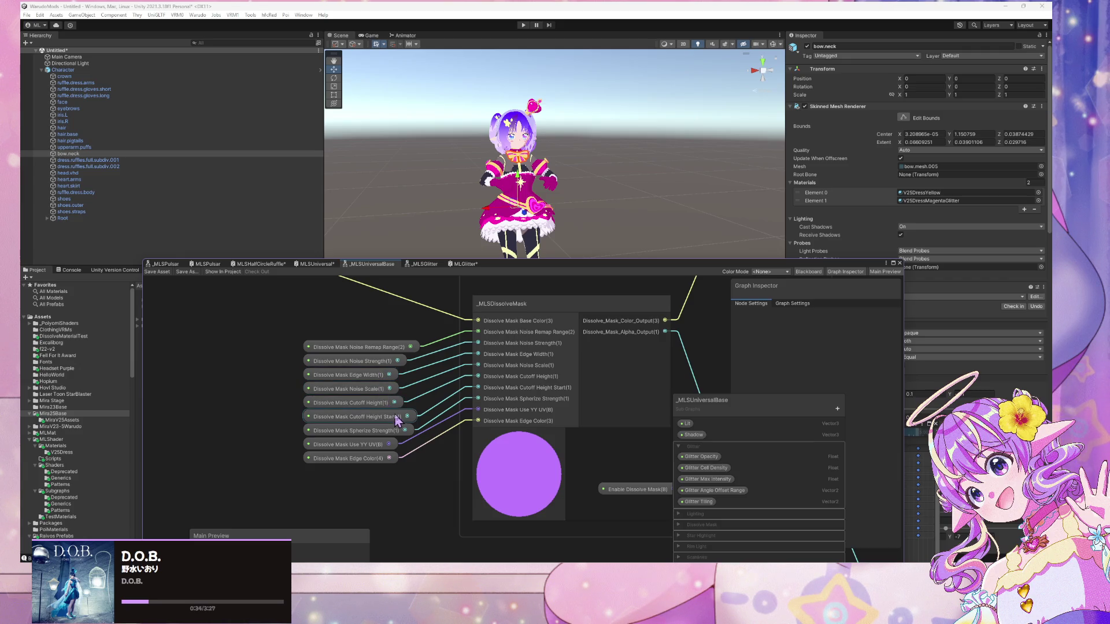
pyautogui.moveTo(361, 410); pyautogui.dragTo(361, 408)
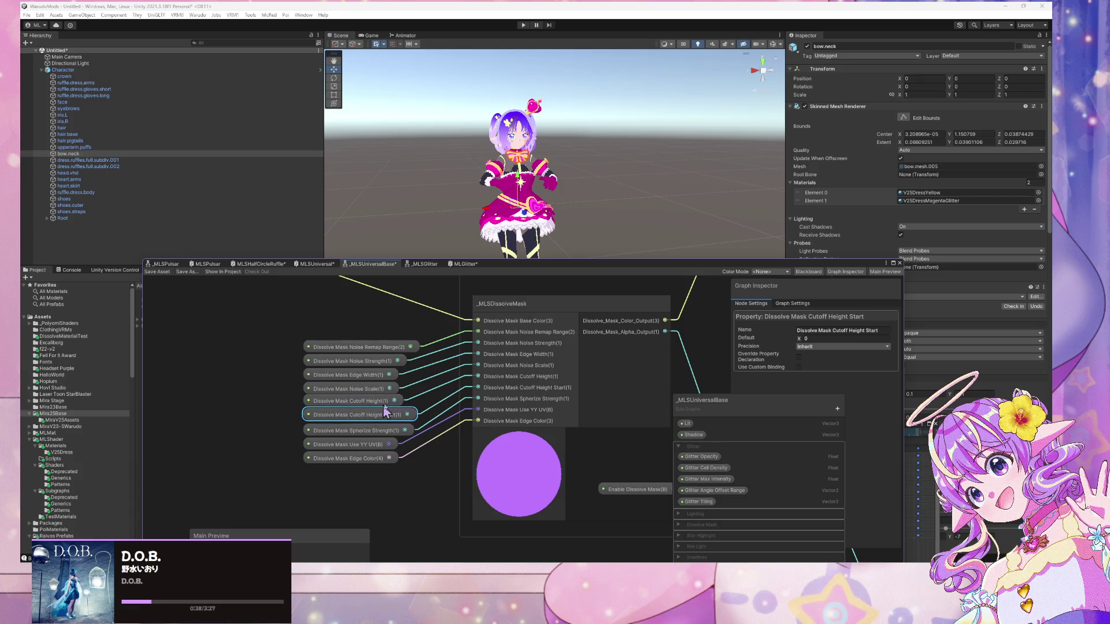
# - Open the _MLSDissolveMask sub-graph and navigate from Spherize Strength to the Cutoff Height group
pyautogui.doubleClick(509, 305)
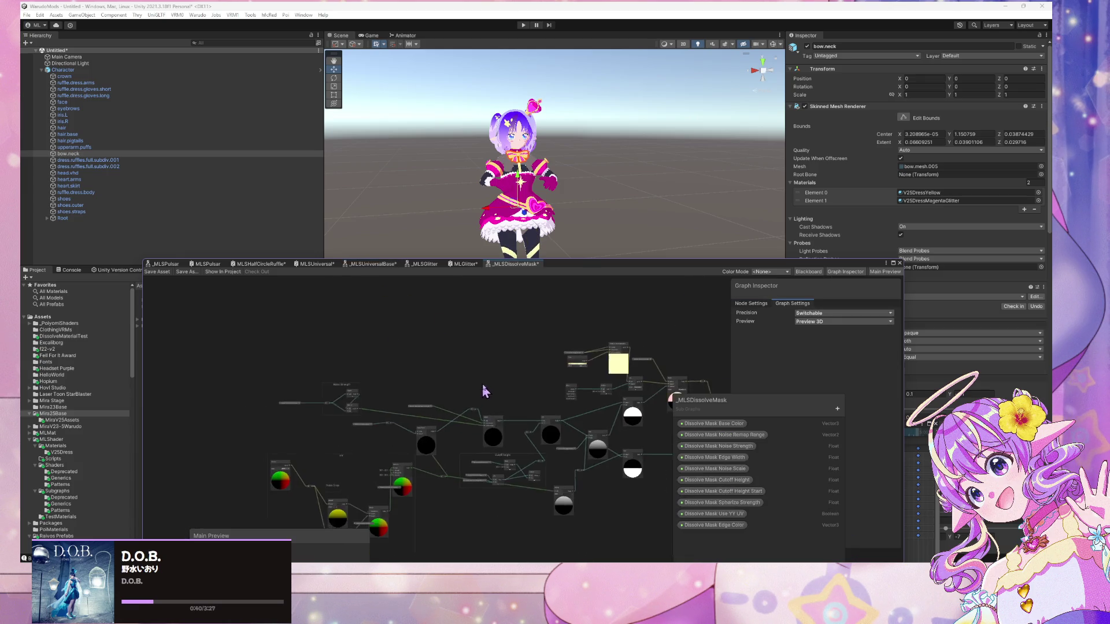
pyautogui.scroll(3, 568, 403)
pyautogui.scroll(2, 567, 403)
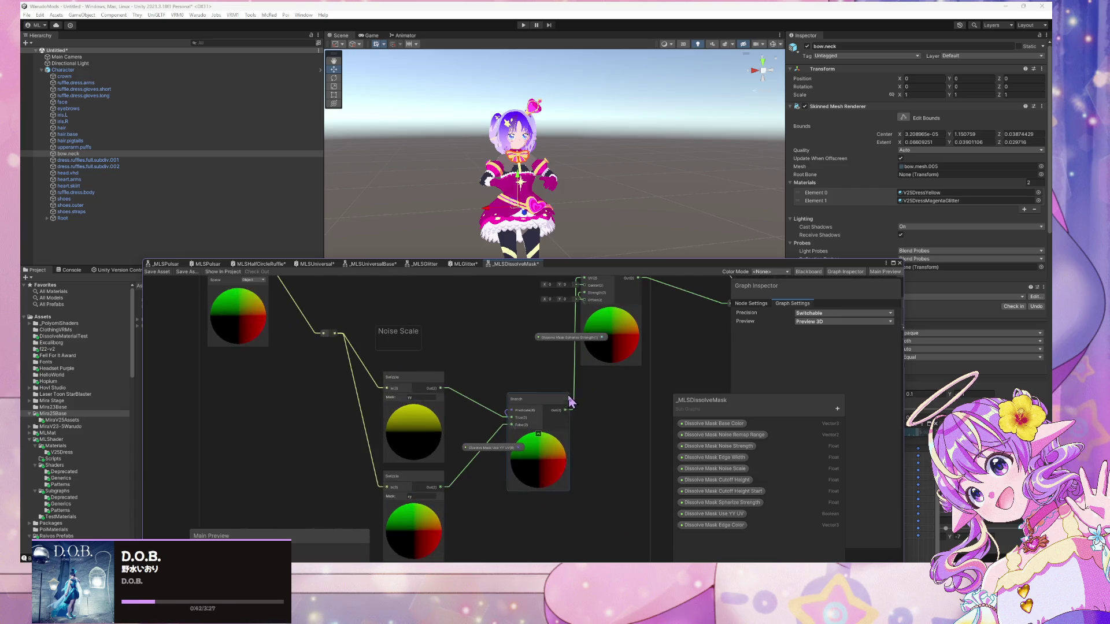
pyautogui.click(488, 356)
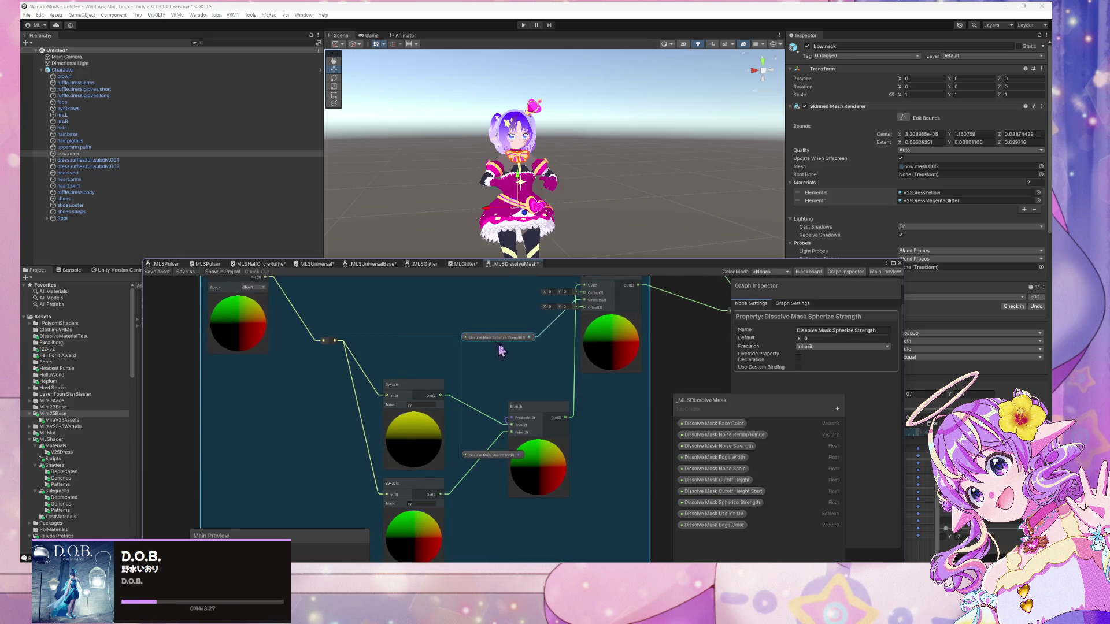
pyautogui.moveTo(503, 347)
pyautogui.mouseDown()
pyautogui.moveTo(478, 421)
pyautogui.moveTo(410, 482)
pyautogui.mouseUp()
pyautogui.scroll(-3, 605, 437)
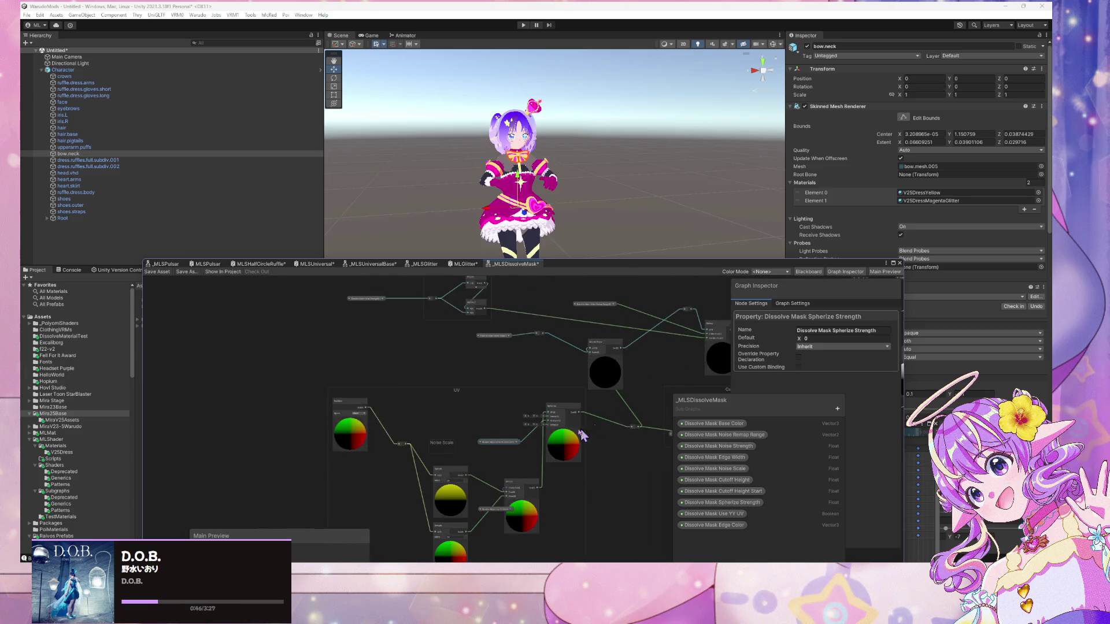
pyautogui.moveTo(632, 416); pyautogui.dragTo(343, 405)
pyautogui.scroll(2, 632, 417)
pyautogui.scroll(1, 633, 416)
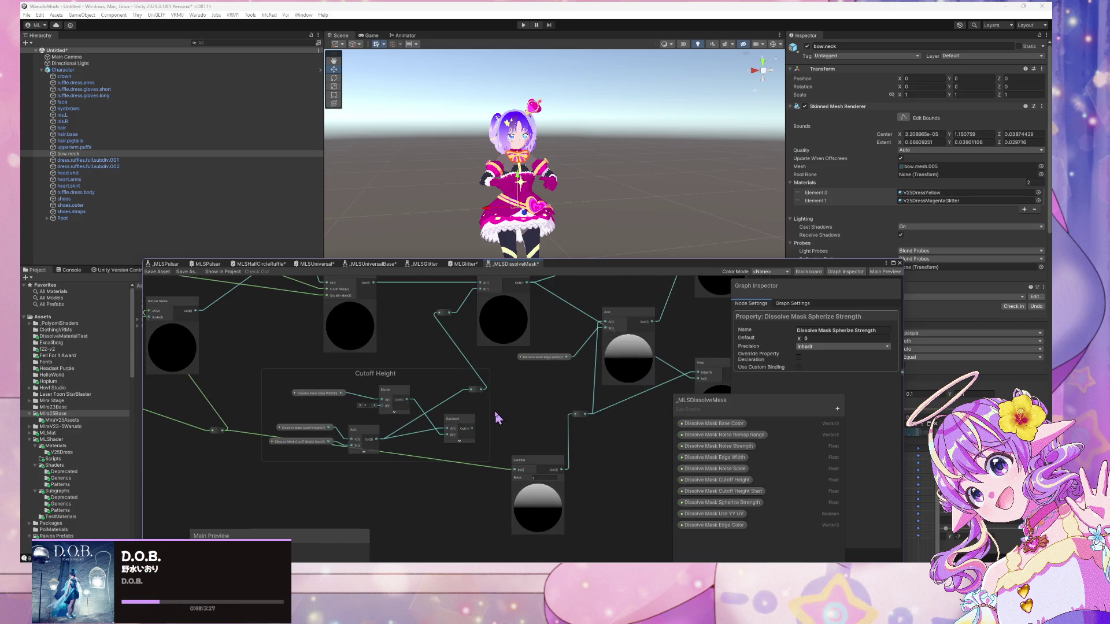
pyautogui.scroll(-3, 570, 401)
pyautogui.scroll(4, 570, 401)
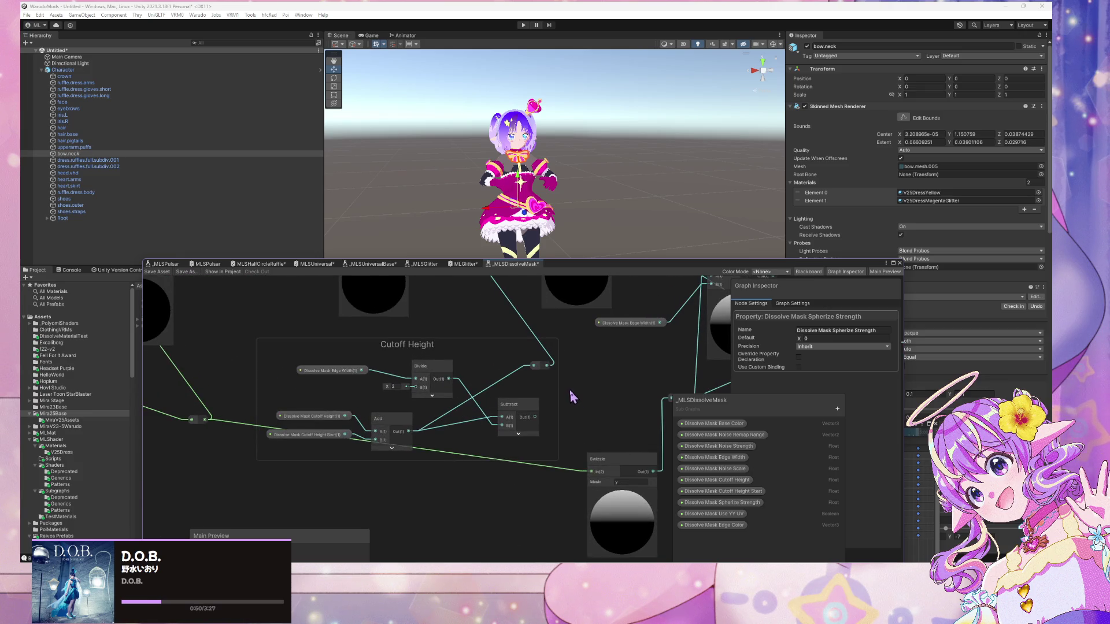
# - Place Dissolve Mask Cutoff Height Start into the Cutoff Height group and move the graph window aside
pyautogui.click(334, 435)
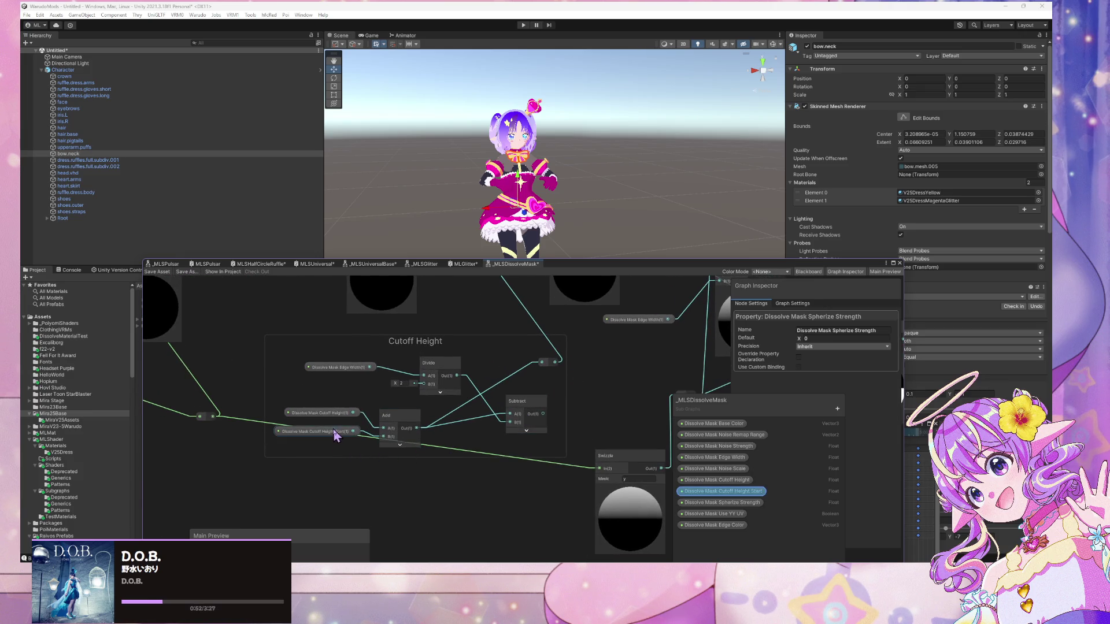
pyautogui.moveTo(334, 434)
pyautogui.mouseDown()
pyautogui.moveTo(323, 446)
pyautogui.moveTo(321, 420)
pyautogui.moveTo(396, 419)
pyautogui.mouseUp()
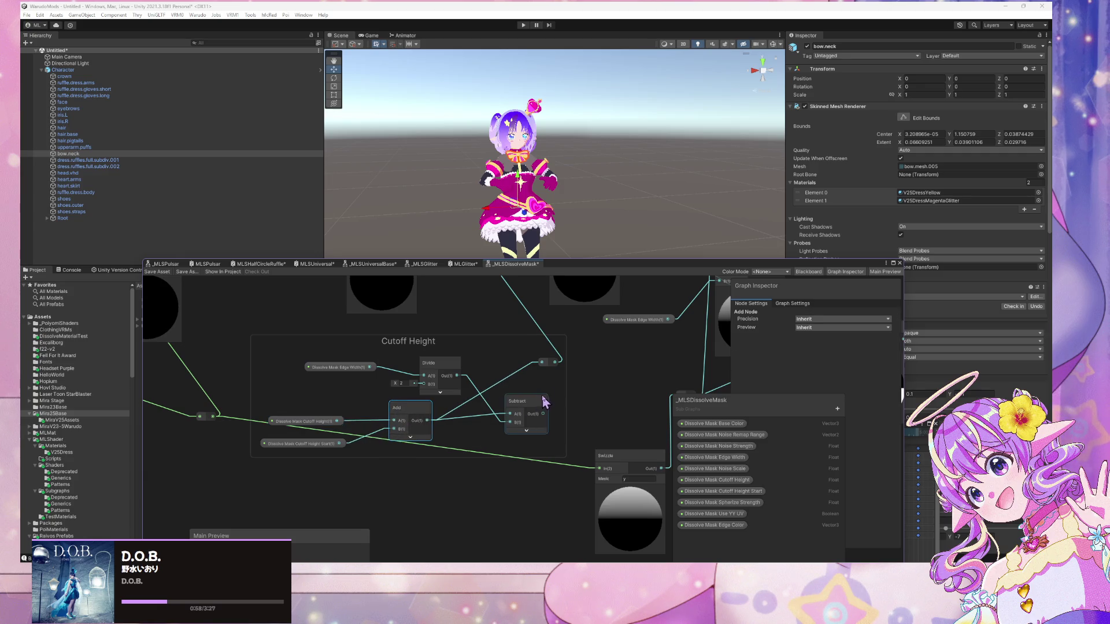
pyautogui.moveTo(544, 401)
pyautogui.mouseDown()
pyautogui.moveTo(552, 432)
pyautogui.moveTo(520, 453)
pyautogui.moveTo(556, 414)
pyautogui.moveTo(549, 393)
pyautogui.mouseUp()
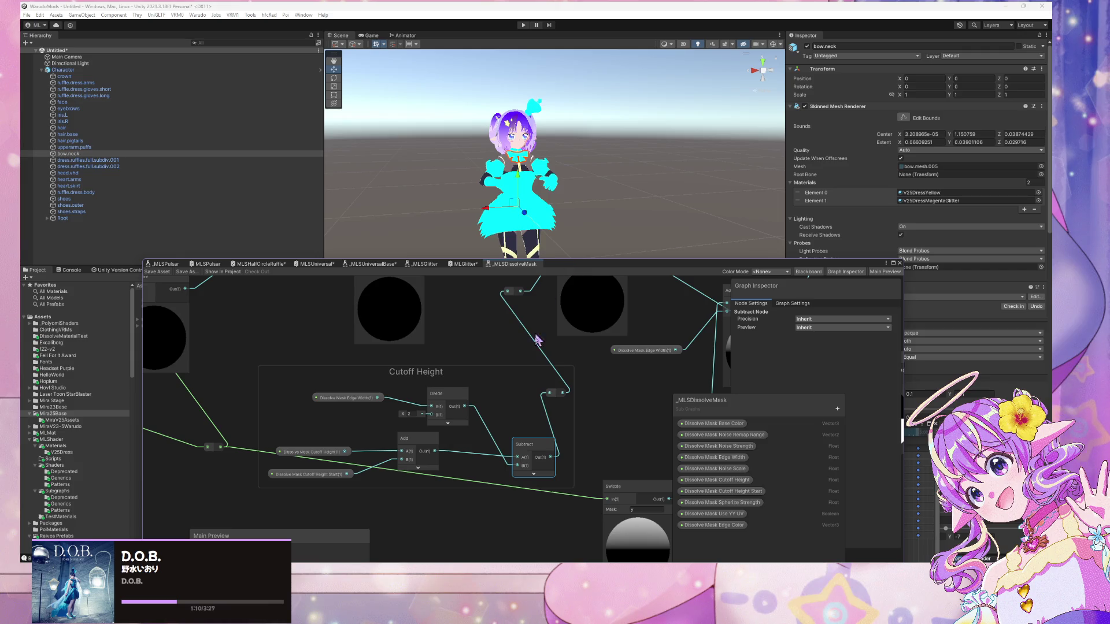
pyautogui.moveTo(568, 266); pyautogui.dragTo(273, 376)
# - Play the DressFadeIn clip from the first frame to preview the dress dissolving
pyautogui.moveTo(647, 424); pyautogui.dragTo(719, 306)
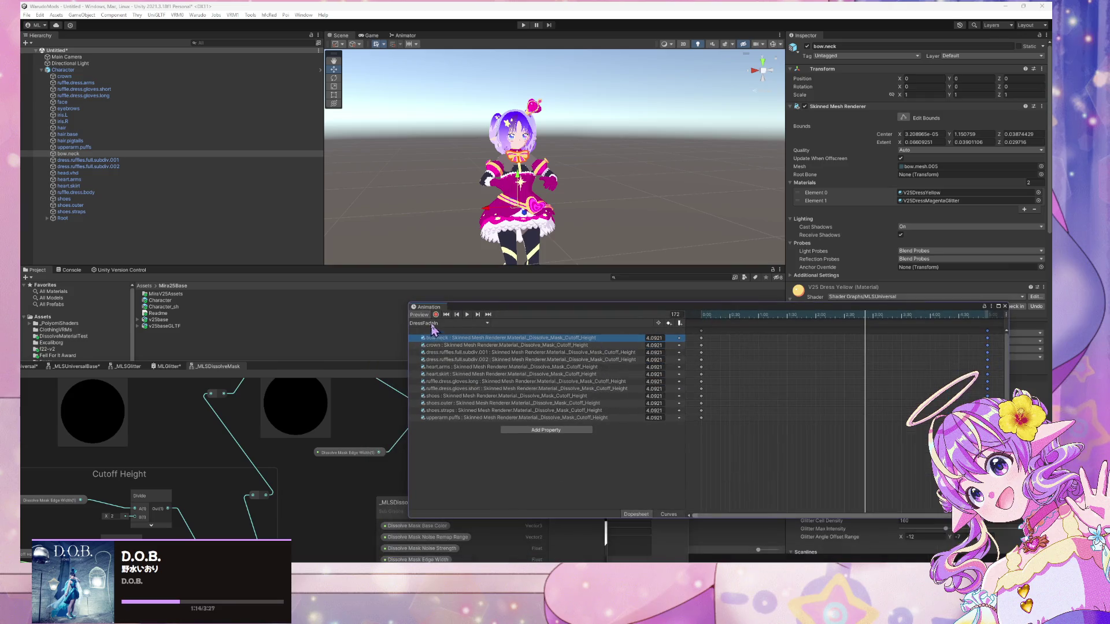
pyautogui.click(447, 315)
pyautogui.click(468, 315)
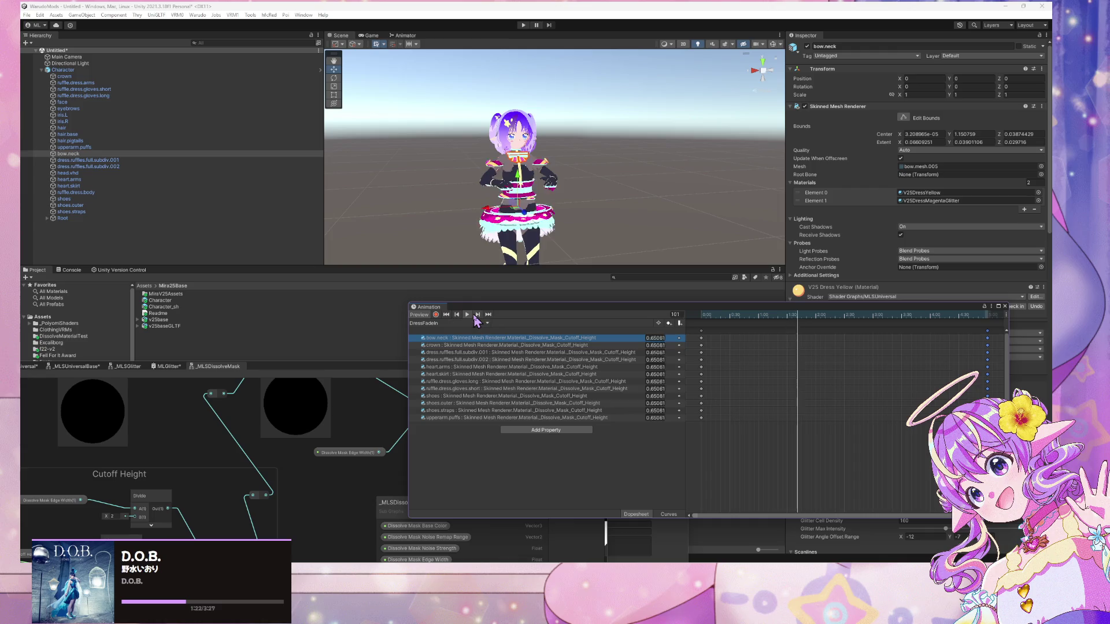
pyautogui.click(456, 315)
pyautogui.click(456, 315)
pyautogui.scroll(-2, 808, 357)
# - Run Warudo > Build Mod, then switch back to Blender
pyautogui.click(197, 15)
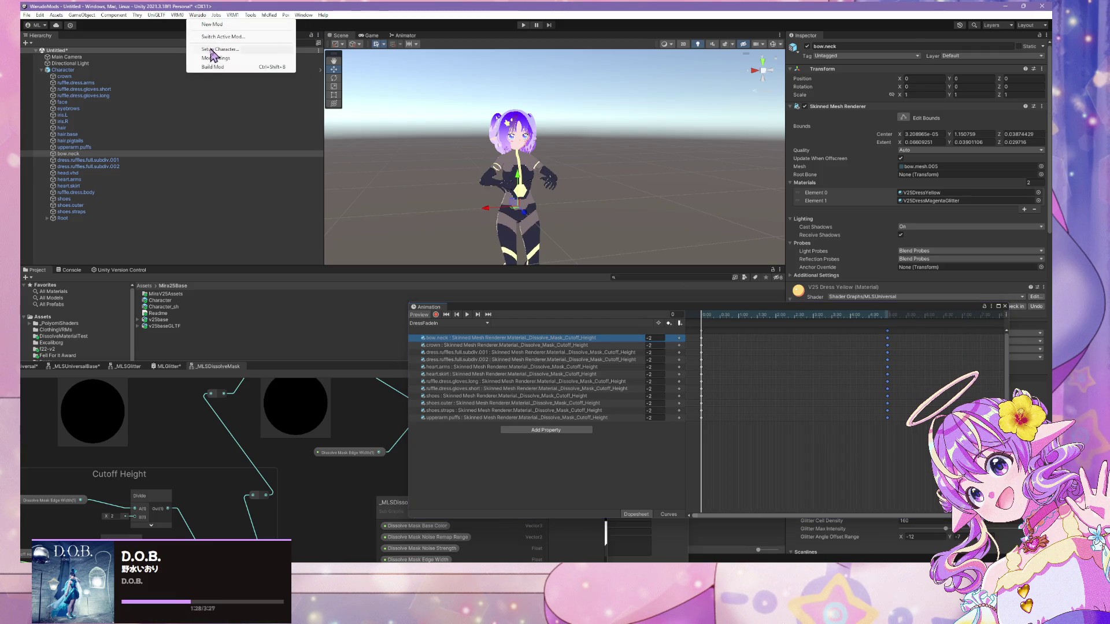
pyautogui.click(213, 67)
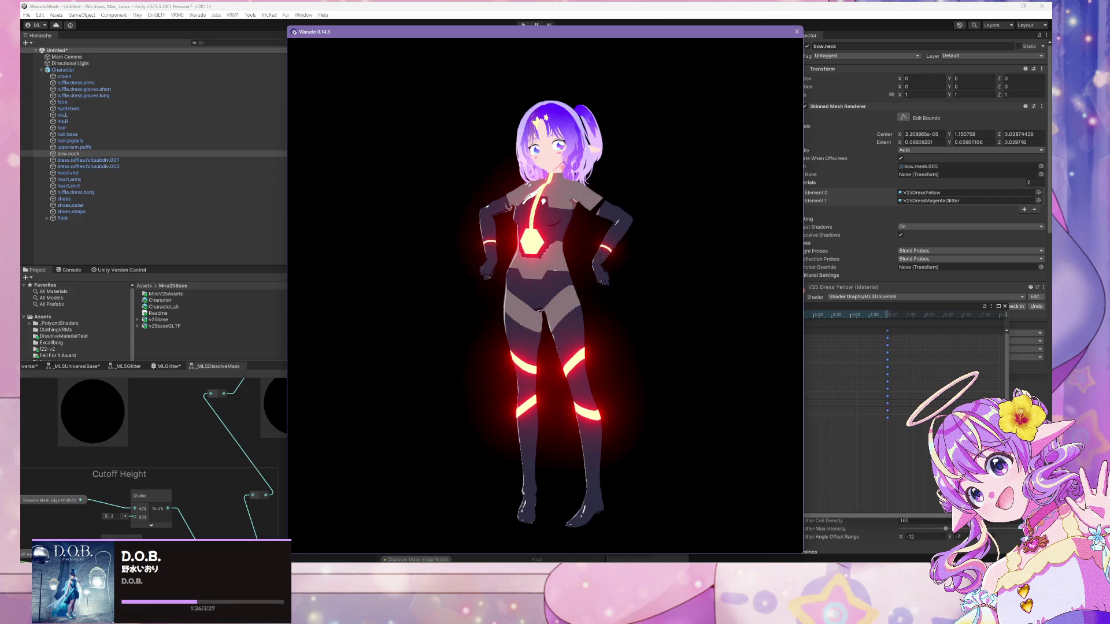
pyautogui.click(519, 532)
pyautogui.scroll(-6, 508, 326)
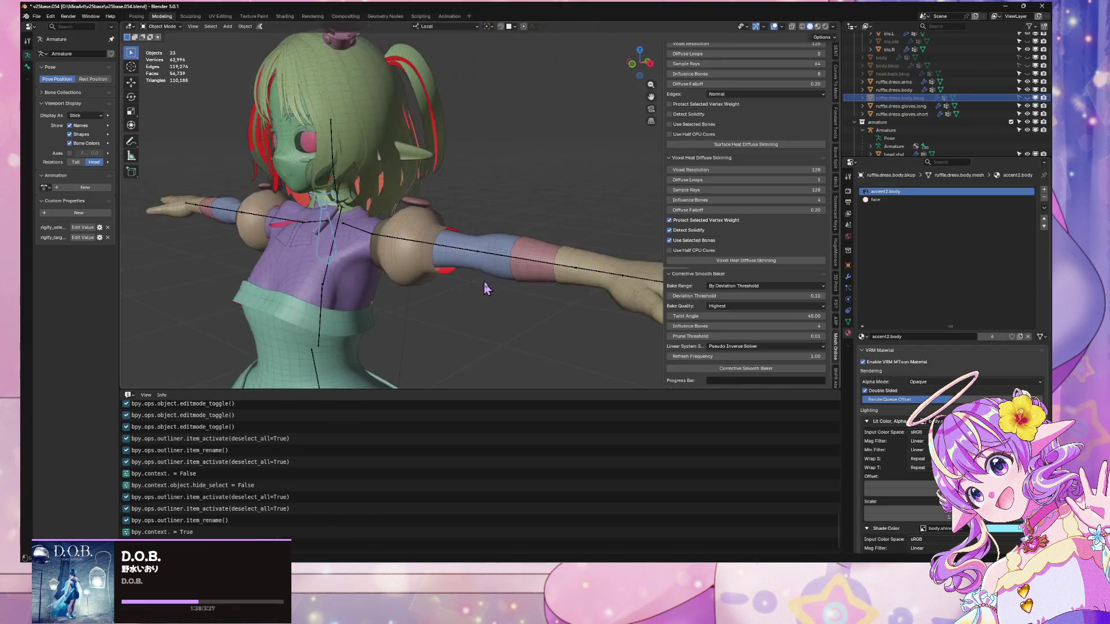
# - Enlarge the outliner and select the ruffle.dress.body object
pyautogui.moveTo(539, 258); pyautogui.dragTo(745, 197)
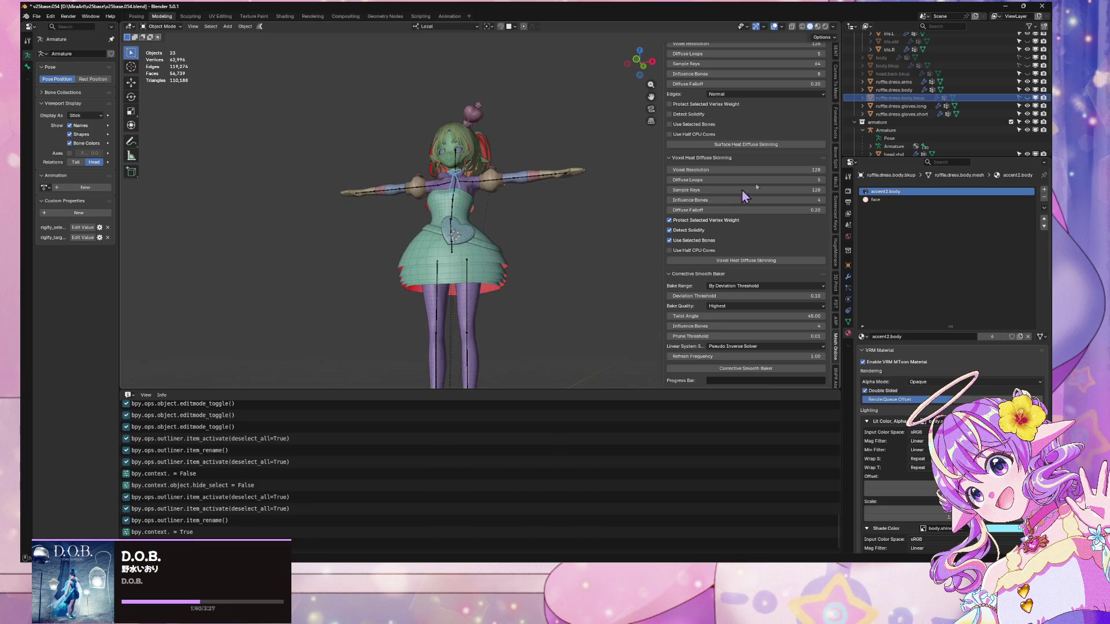
pyautogui.moveTo(913, 158); pyautogui.dragTo(914, 228)
pyautogui.click(900, 141)
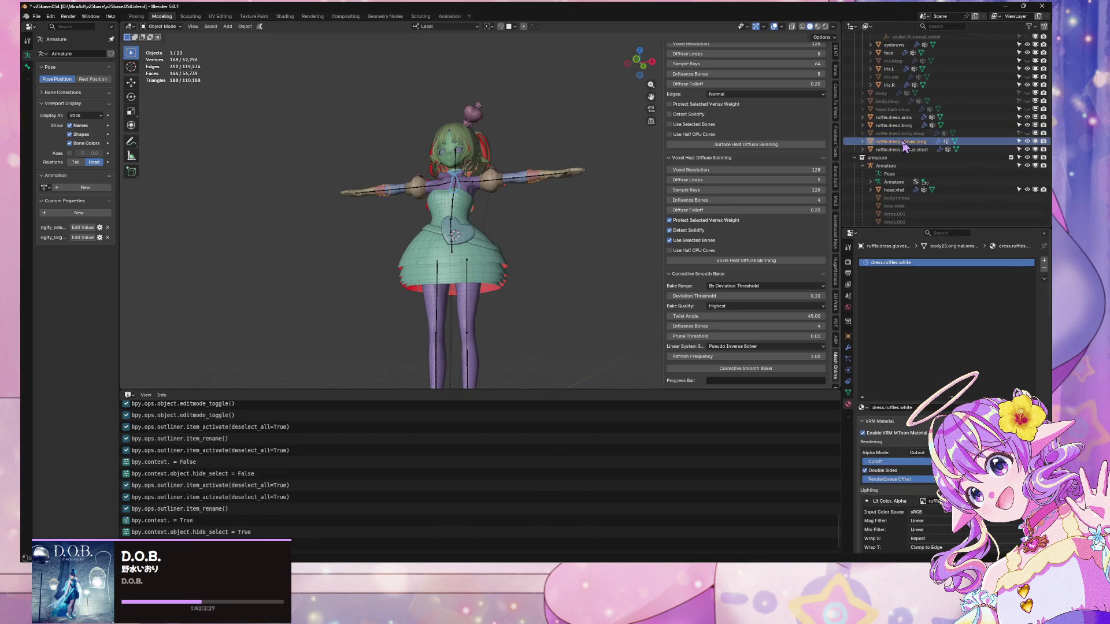
pyautogui.click(894, 125)
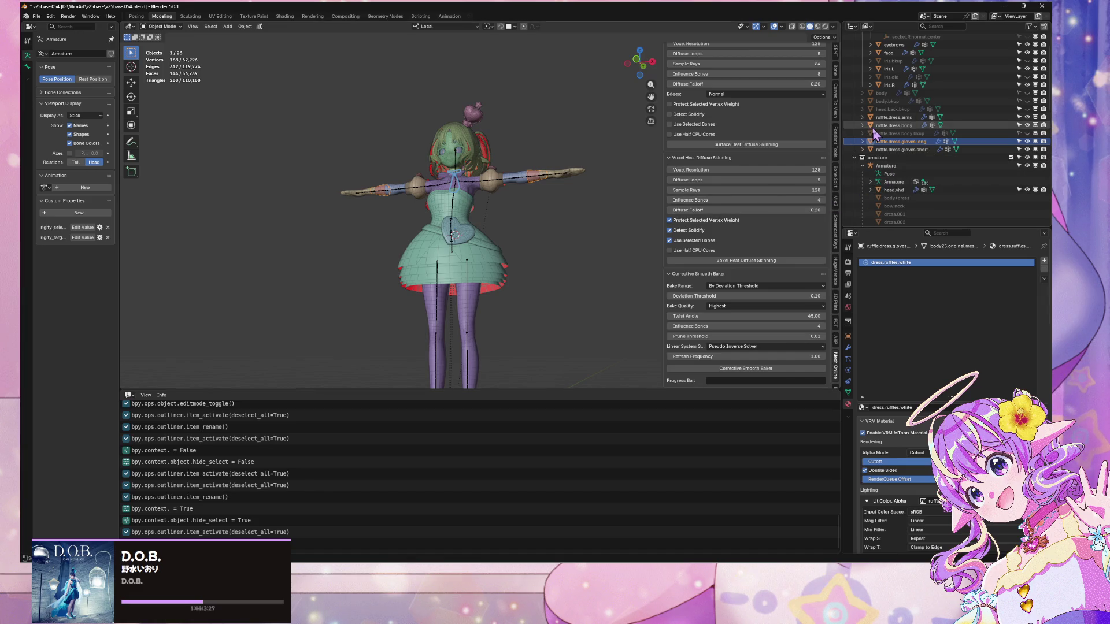
pyautogui.click(871, 125)
# - Join the long glove sleeve and glove hand into the short glove object
pyautogui.moveTo(523, 214); pyautogui.dragTo(523, 229)
pyautogui.press('KP_Decimal')
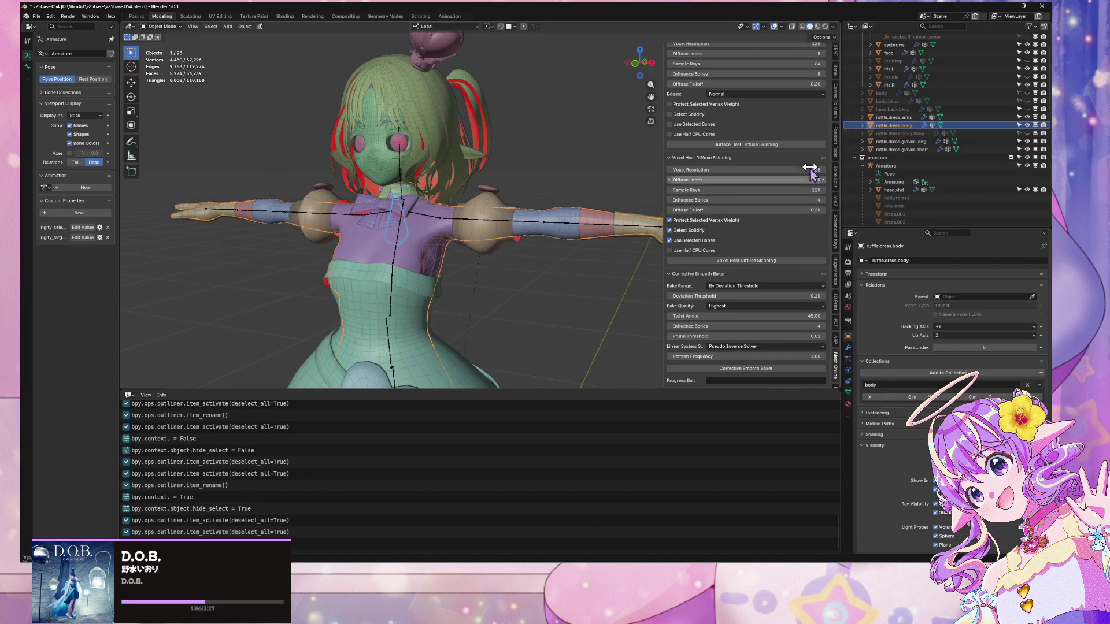
pyautogui.scroll(3, 841, 370)
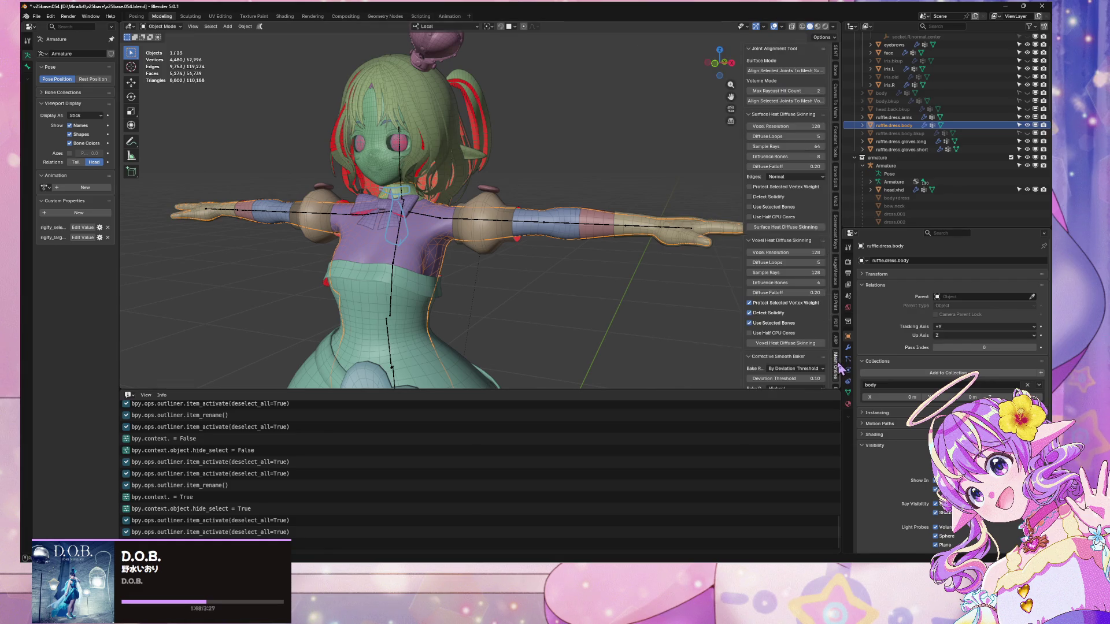
pyautogui.moveTo(602, 296)
pyautogui.mouseDown()
pyautogui.moveTo(602, 231)
pyautogui.moveTo(567, 245)
pyautogui.mouseUp()
pyautogui.click(572, 252)
pyautogui.click(555, 246)
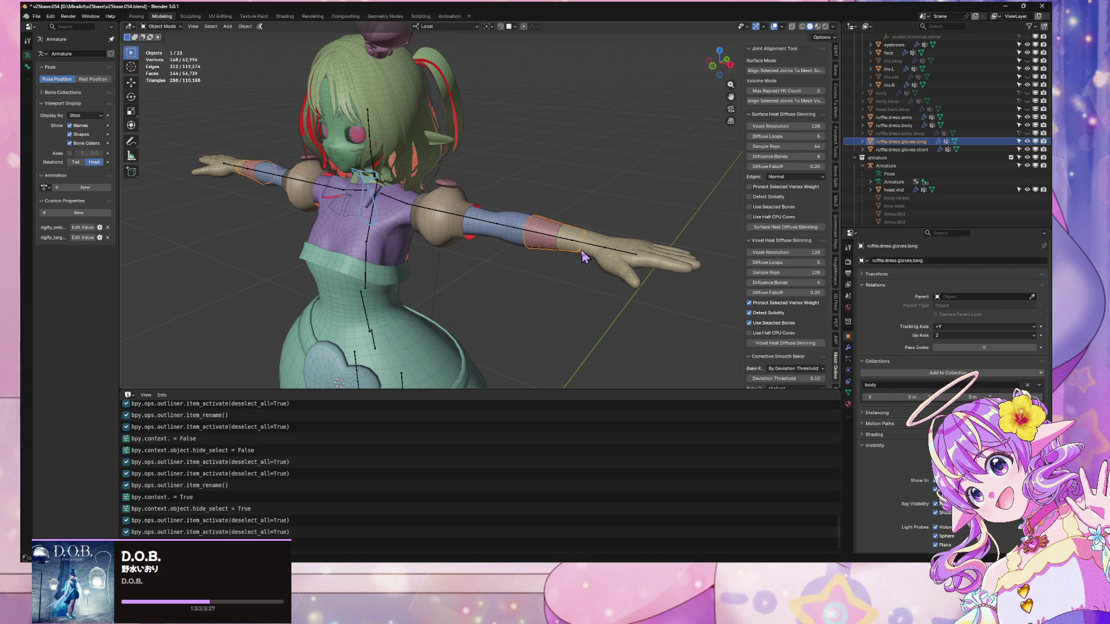
pyautogui.keyDown('shift'); pyautogui.click(578, 254); pyautogui.keyUp('shift')
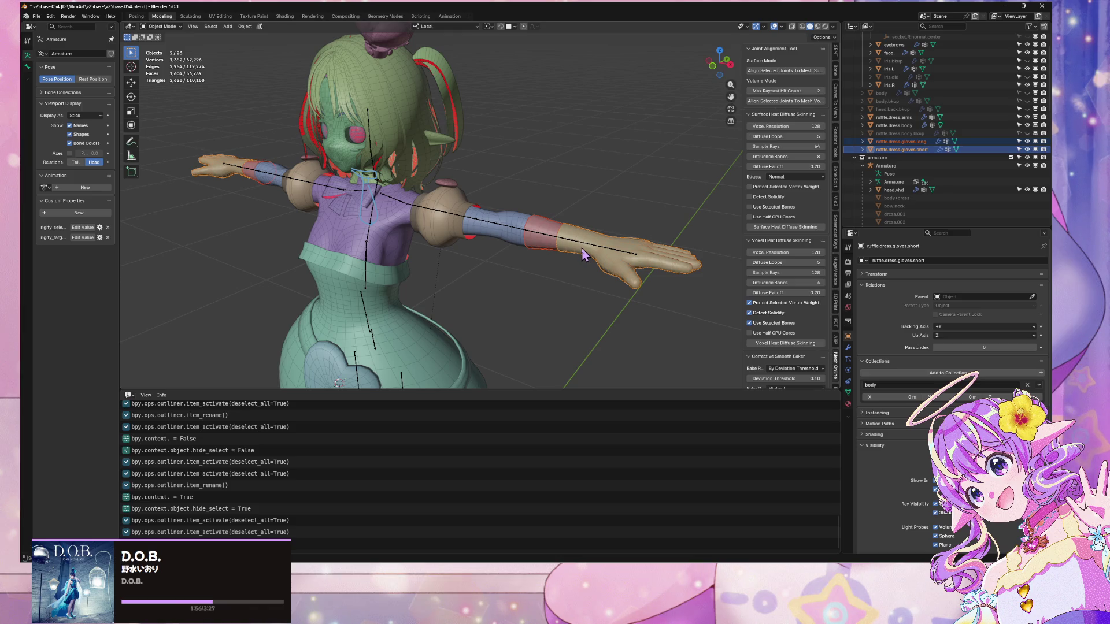
pyautogui.hotkey('ctrl', 'j')
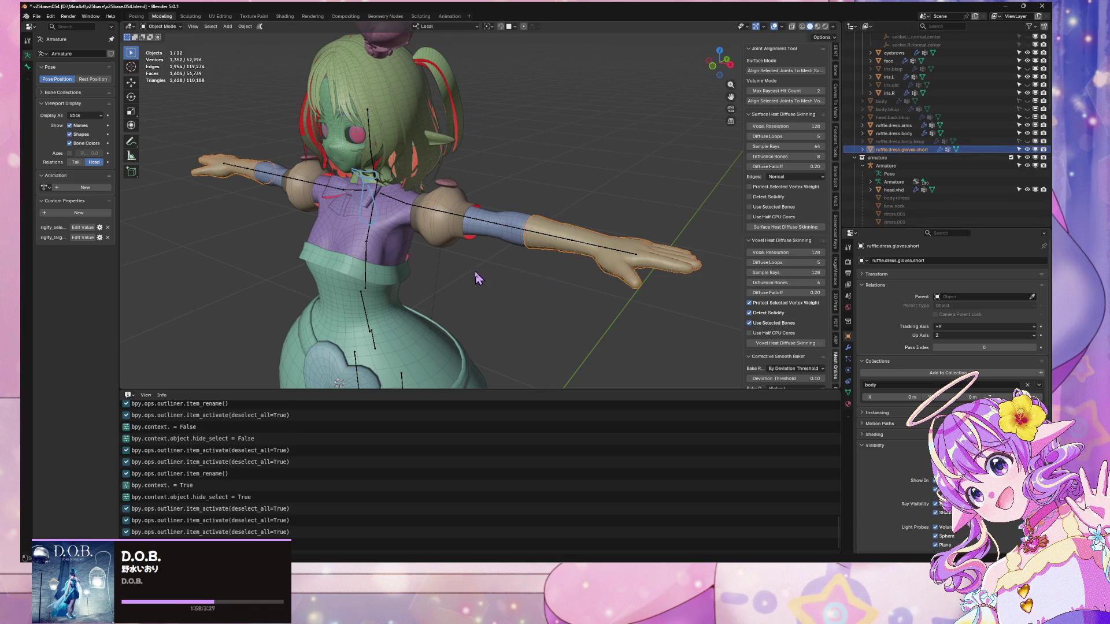
# - Add the shoulder puffs, skirt and legs to the selection
pyautogui.moveTo(552, 289); pyautogui.dragTo(613, 199)
pyautogui.keyDown('shift'); pyautogui.click(502, 169); pyautogui.keyUp('shift')
pyautogui.keyDown('shift'); pyautogui.click(517, 130); pyautogui.keyUp('shift')
pyautogui.press('KP_Decimal')
pyautogui.keyDown('shift'); pyautogui.click(532, 157); pyautogui.keyUp('shift')
pyautogui.keyDown('shift'); pyautogui.click(585, 295); pyautogui.keyUp('shift')
pyautogui.press('KP_Decimal')
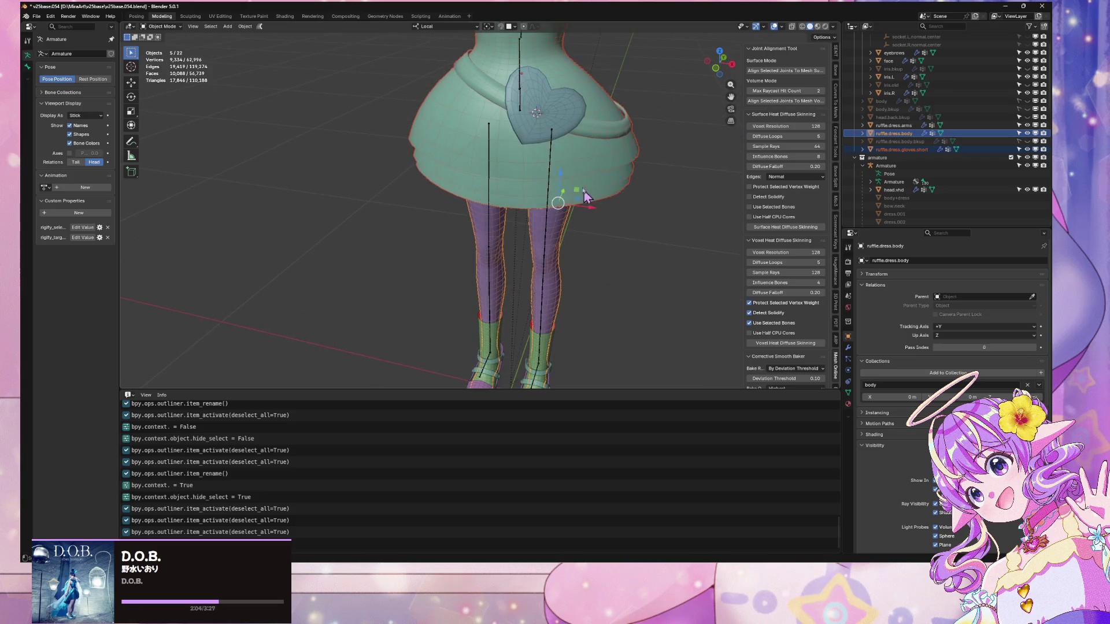
# - Add the skirt ruffle, shoe straps and boots, then isolate them in local view
pyautogui.keyDown('shift'); pyautogui.click(595, 130); pyautogui.keyUp('shift')
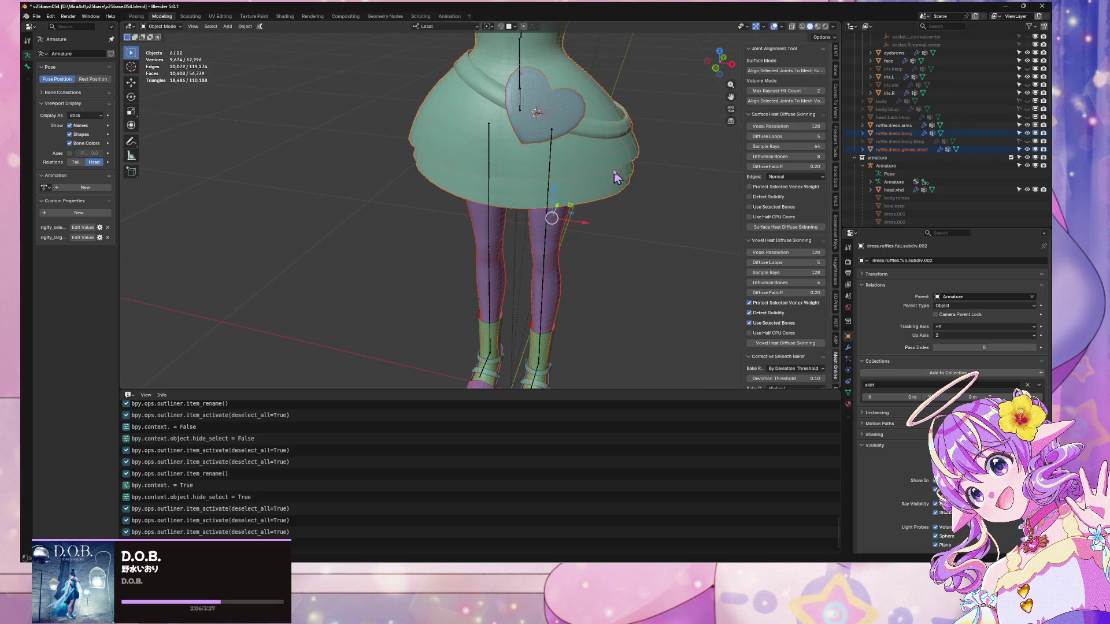
pyautogui.press('KP_Decimal')
pyautogui.scroll(5, 590, 312)
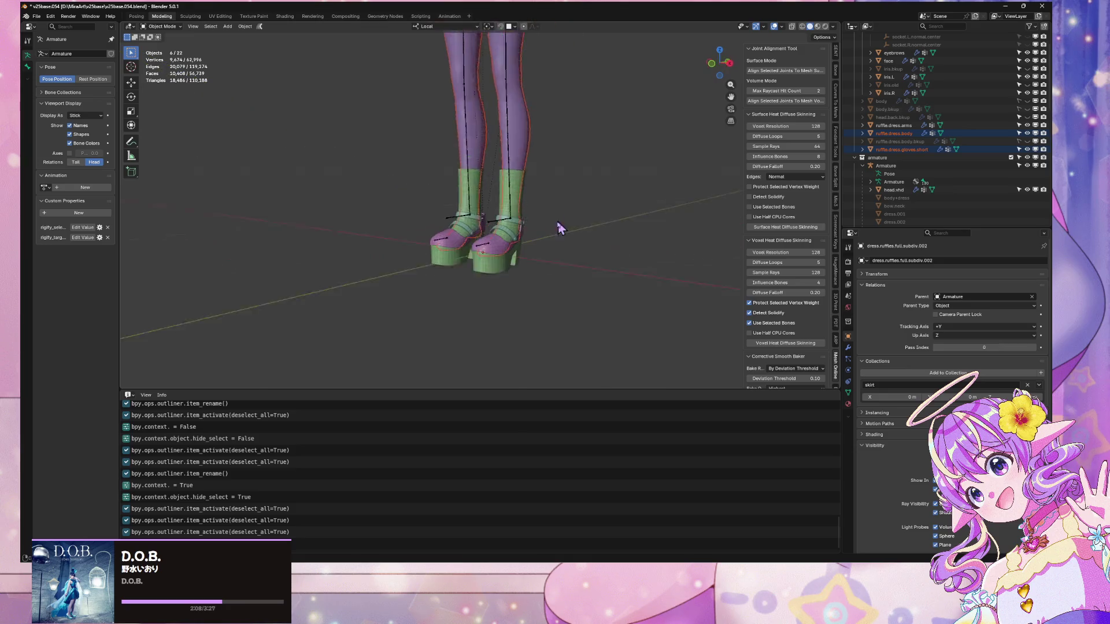
pyautogui.keyDown('shift'); pyautogui.click(514, 270); pyautogui.keyUp('shift')
pyautogui.keyDown('shift'); pyautogui.click(532, 217); pyautogui.keyUp('shift')
pyautogui.press('KP_Divide')
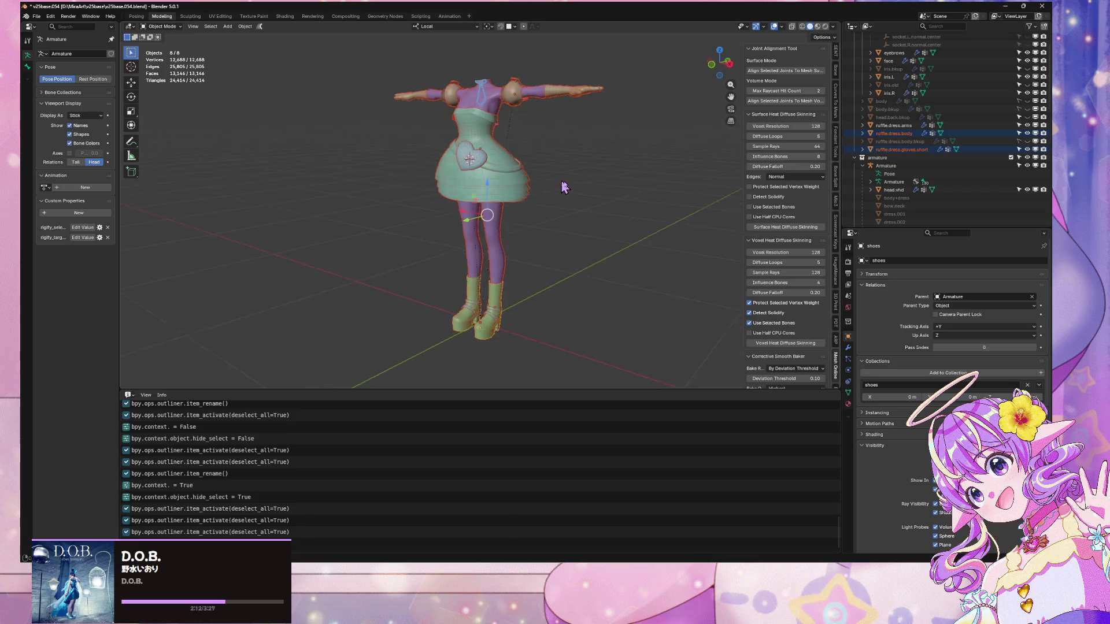
# - Join the selected pieces into one ruffle.dress.body mesh and check it in Edit Mode
pyautogui.hotkey('ctrl', 'j')
pyautogui.press('Tab')
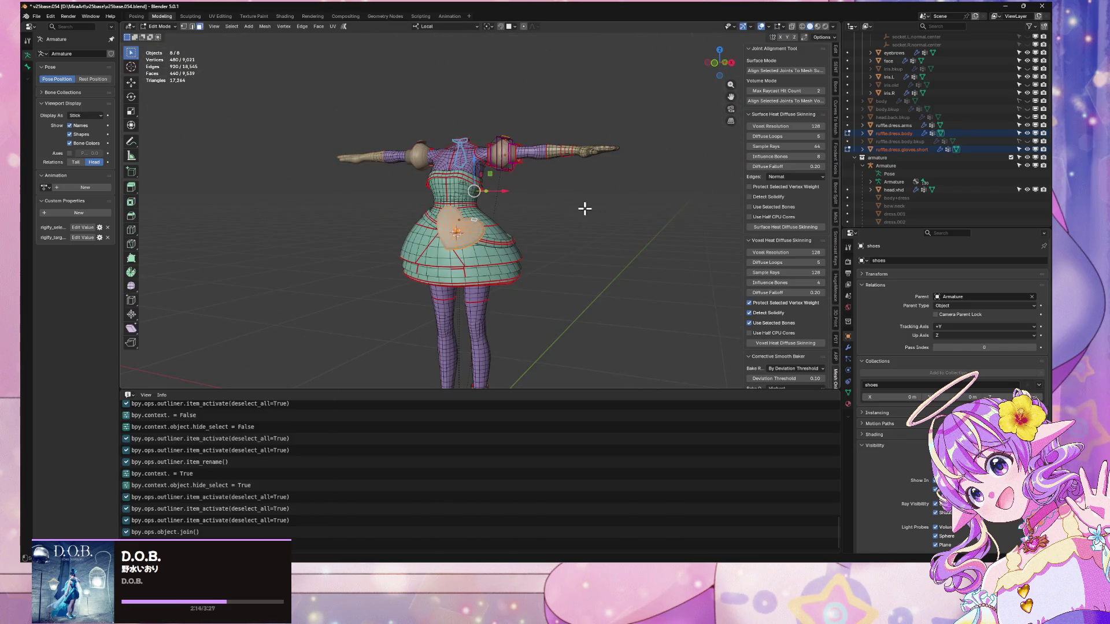
pyautogui.moveTo(585, 209); pyautogui.dragTo(612, 199)
pyautogui.click(613, 200)
pyautogui.press('Tab')
pyautogui.press('Tab')
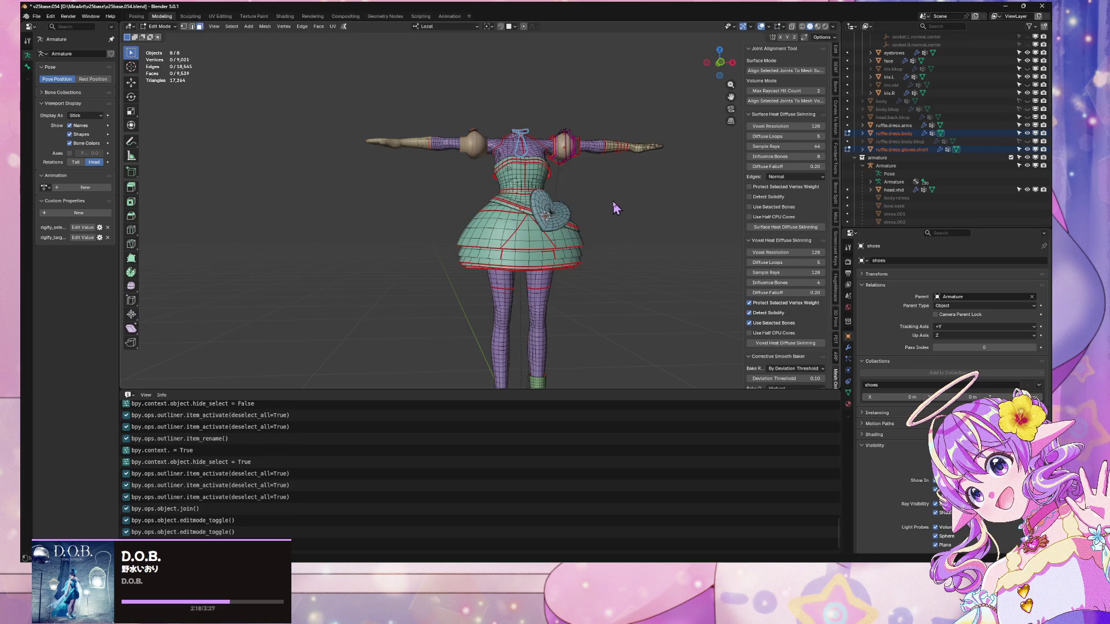
pyautogui.press('Tab')
pyautogui.scroll(8, 582, 210)
pyautogui.click(556, 186)
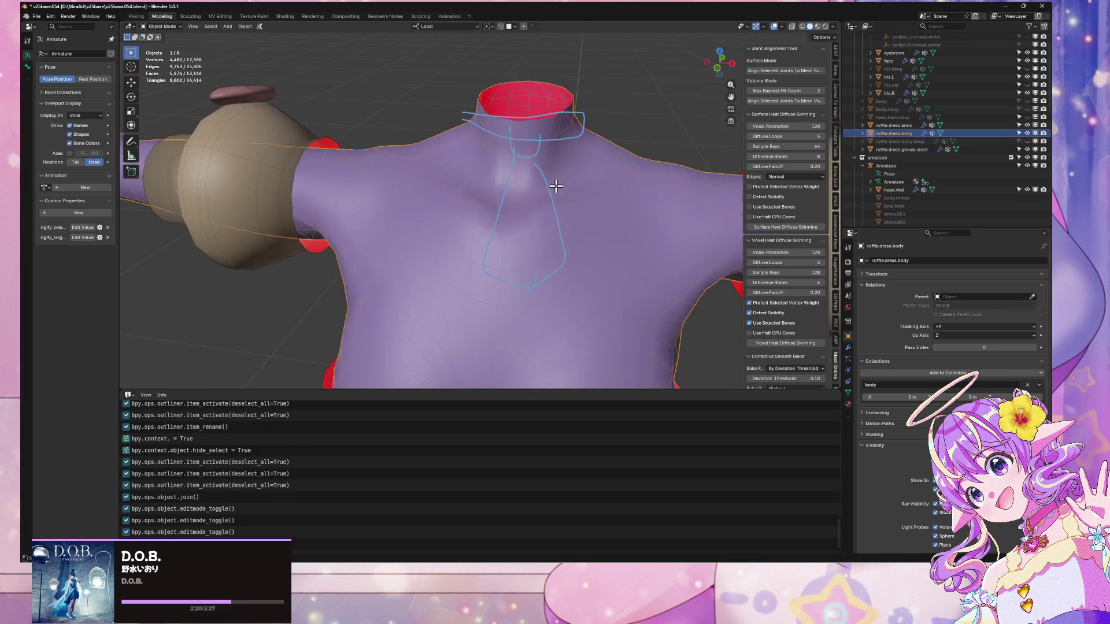
pyautogui.press('Tab')
pyautogui.press('2')
pyautogui.press('Tab')
# - From the front view, box-select all eight clothing objects
pyautogui.scroll(-6, 587, 272)
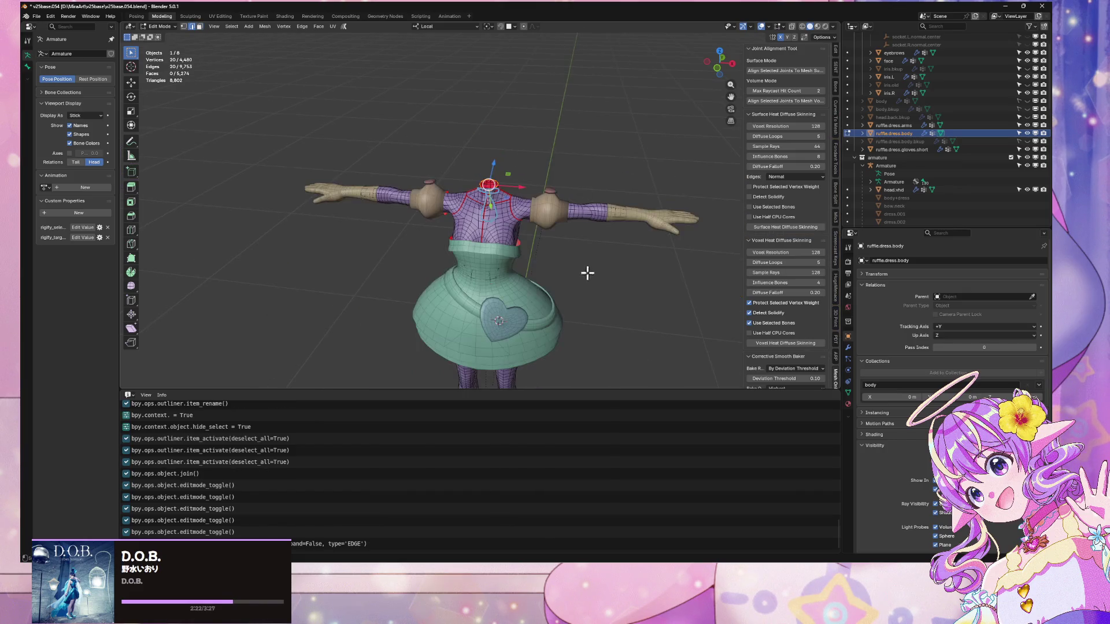
pyautogui.press('KP_1')
pyautogui.scroll(-3, 607, 266)
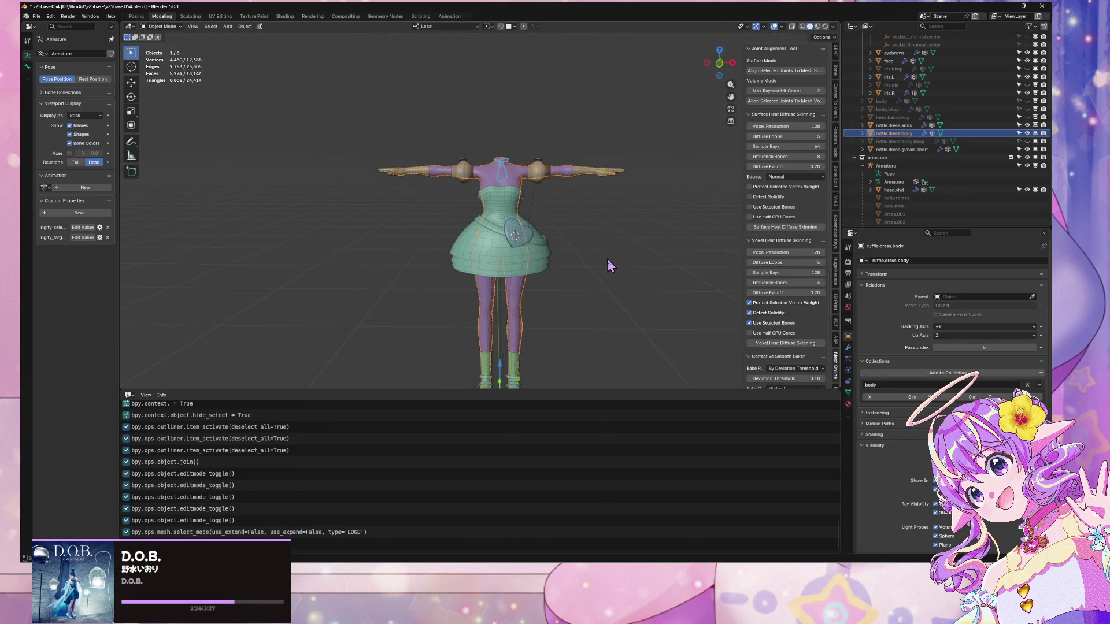
pyautogui.click(595, 229)
pyautogui.moveTo(639, 361); pyautogui.dragTo(270, 84)
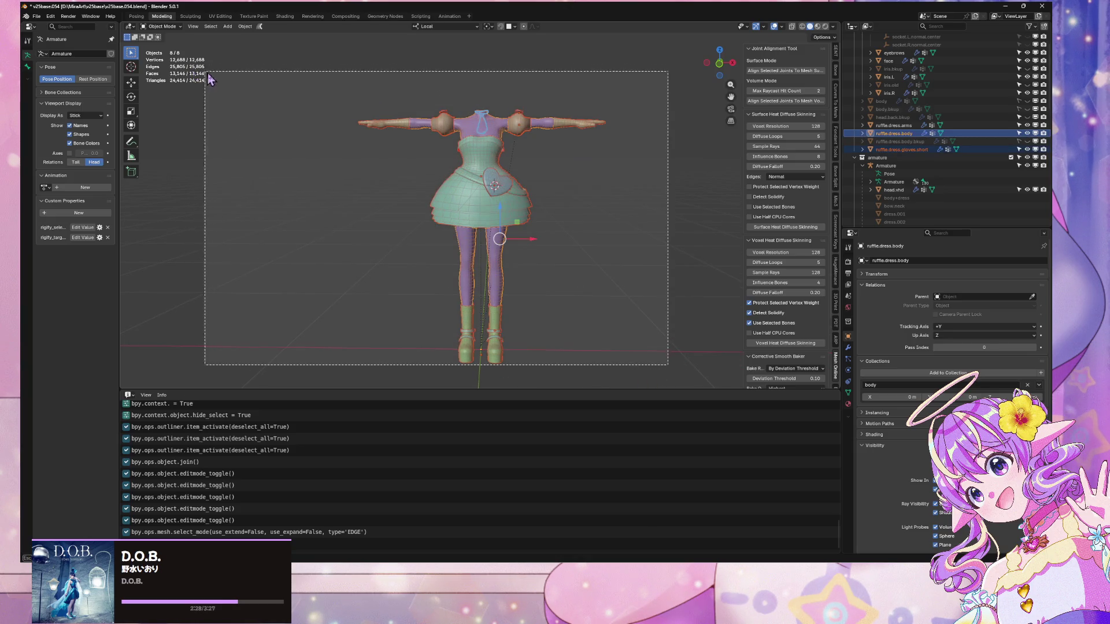
# - Add the Armature to the clothing selection and isolate them in local view
pyautogui.press('KP_Divide')
pyautogui.press('KP_1')
pyautogui.scroll(-5, 572, 214)
pyautogui.scroll(1, 518, 254)
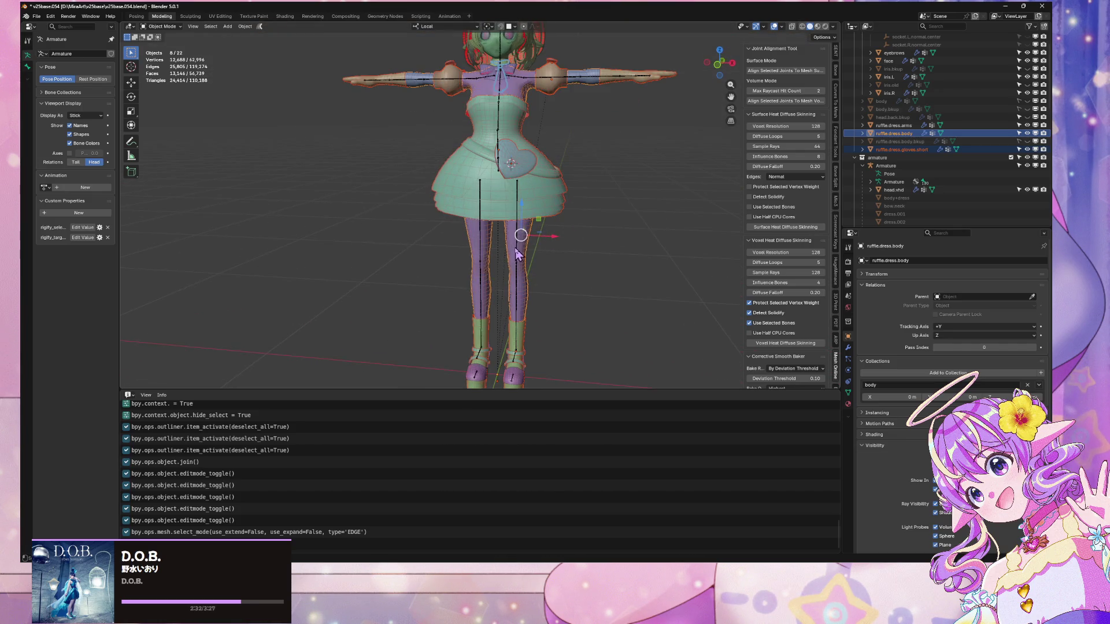
pyautogui.keyDown('shift'); pyautogui.click(518, 255); pyautogui.keyUp('shift')
pyautogui.press('KP_Divide')
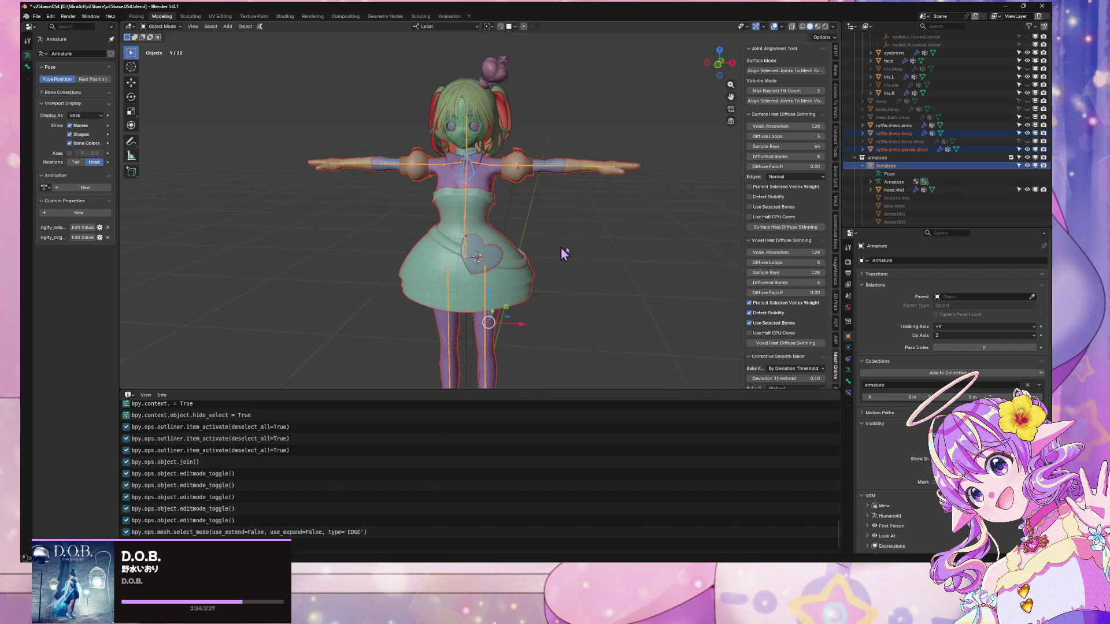
pyautogui.scroll(3, 570, 237)
# - Select every isolated mesh except the Armature and check them in Edit Mode
pyautogui.press('Tab')
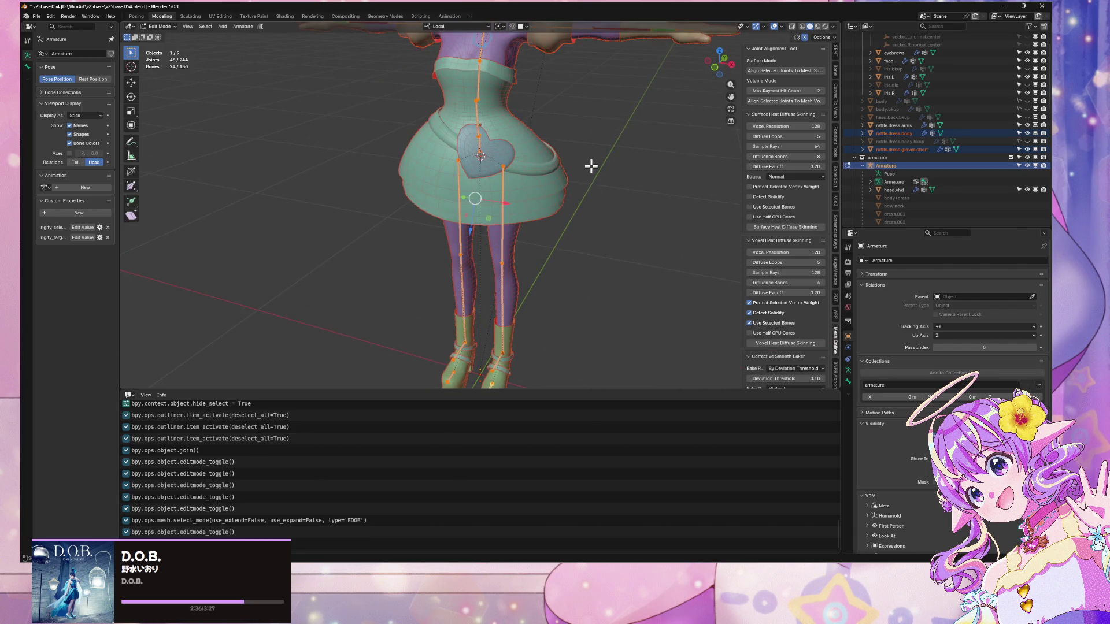
pyautogui.press('Tab')
pyautogui.press('KP_1')
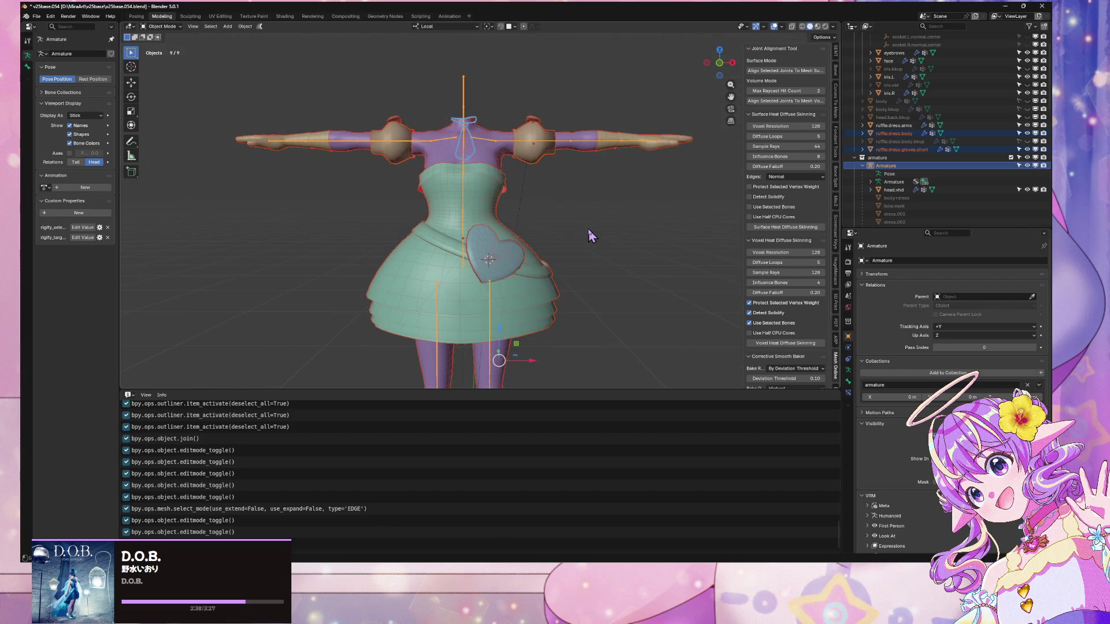
pyautogui.press('a')
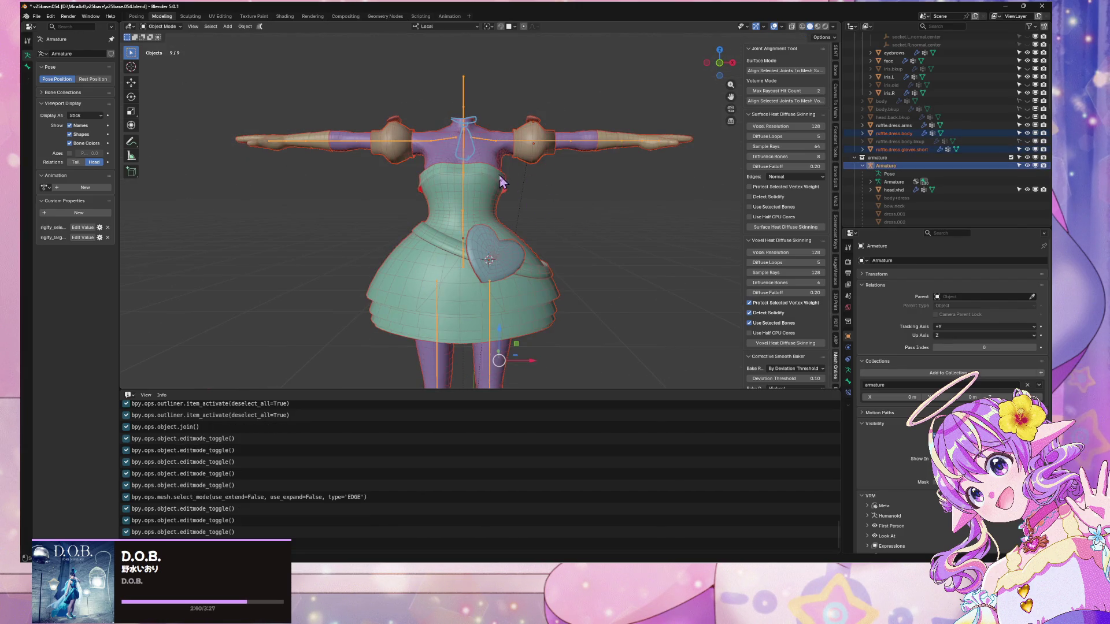
pyautogui.keyDown('shift'); pyautogui.click(487, 142); pyautogui.keyUp('shift')
pyautogui.press('Tab')
pyautogui.press('Tab')
pyautogui.click(162, 27)
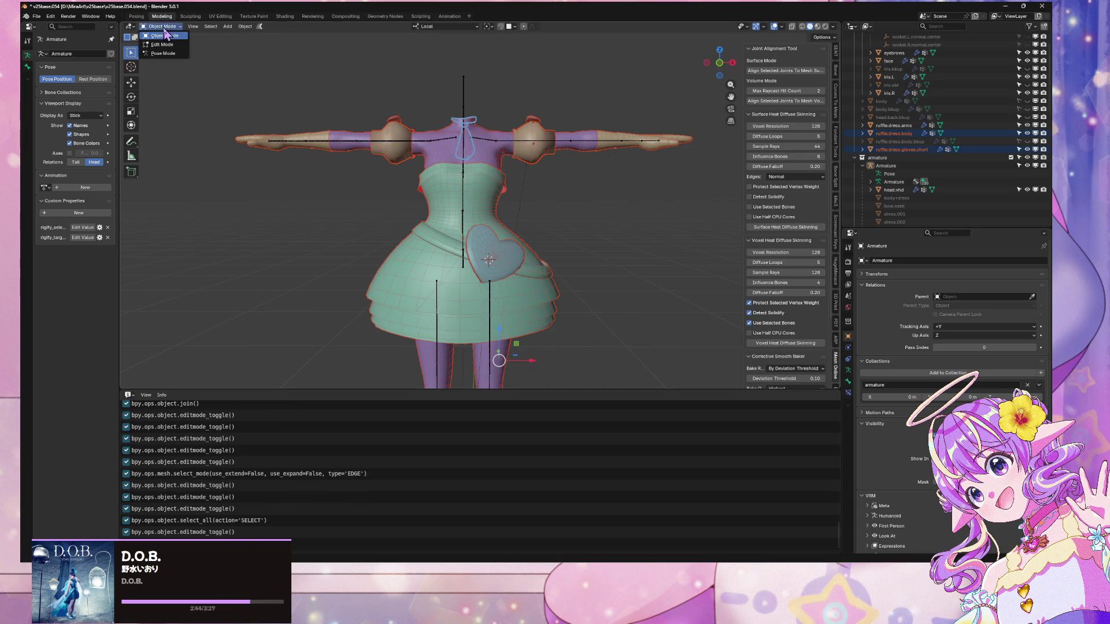
pyautogui.click(169, 44)
pyautogui.press('Tab')
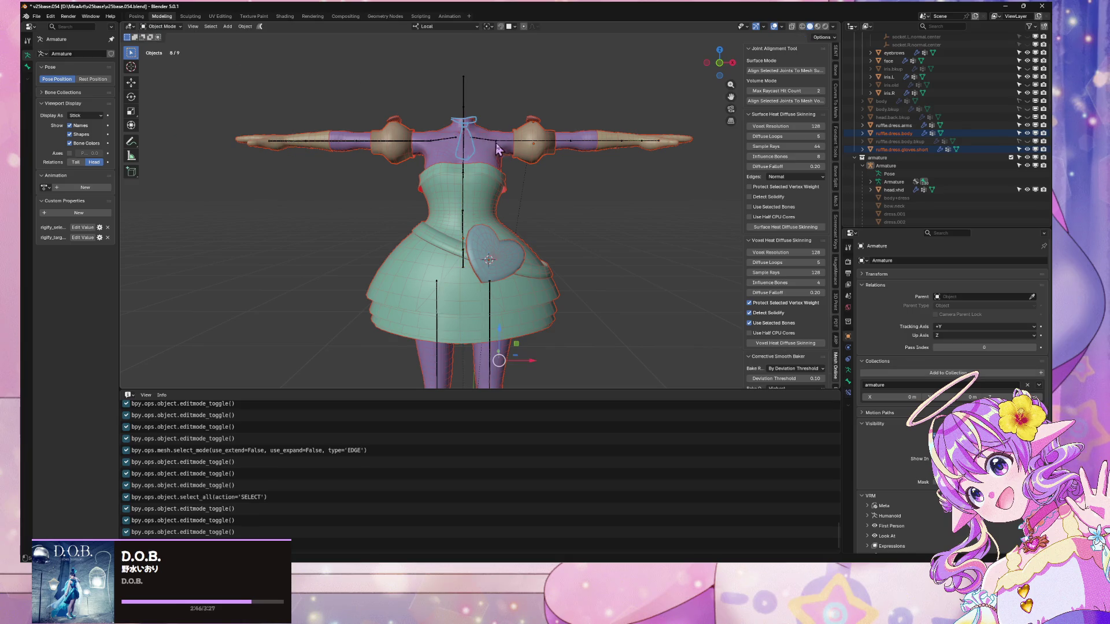
# - Make the Armature active with the dress meshes, exit local view, and show its bone collections
pyautogui.keyDown('shift'); pyautogui.click(498, 141); pyautogui.keyUp('shift')
pyautogui.moveTo(615, 173)
pyautogui.mouseDown()
pyautogui.moveTo(567, 198)
pyautogui.moveTo(585, 208)
pyautogui.moveTo(565, 176)
pyautogui.moveTo(590, 184)
pyautogui.mouseUp()
pyautogui.press('Tab')
pyautogui.press('Tab')
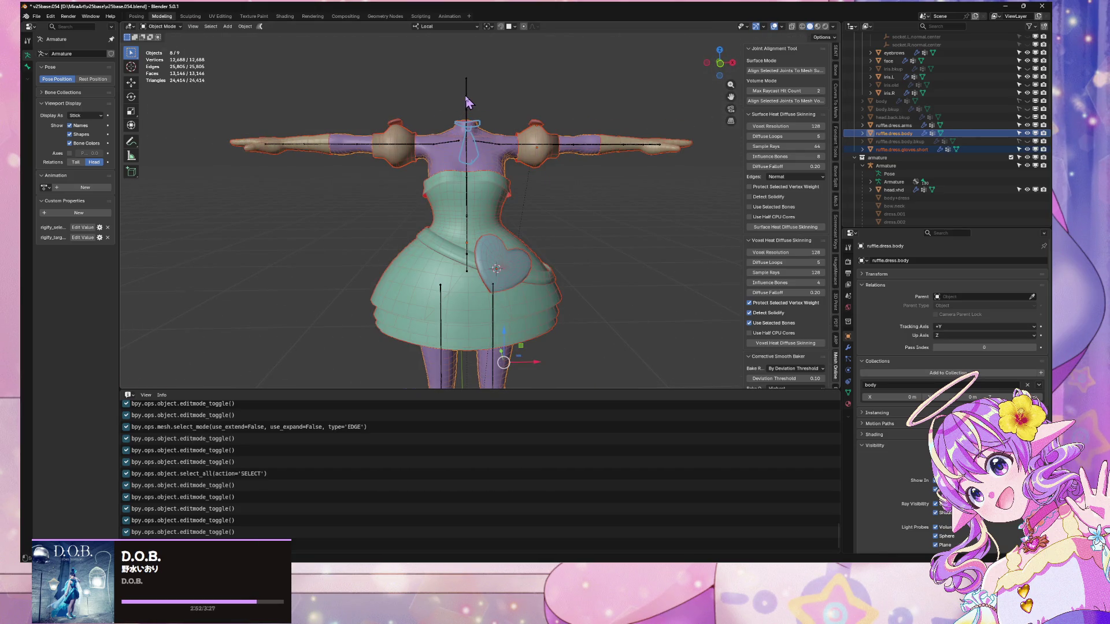
pyautogui.keyDown('shift'); pyautogui.click(467, 98); pyautogui.keyUp('shift')
pyautogui.press('KP_Divide')
pyautogui.moveTo(605, 186); pyautogui.dragTo(570, 161)
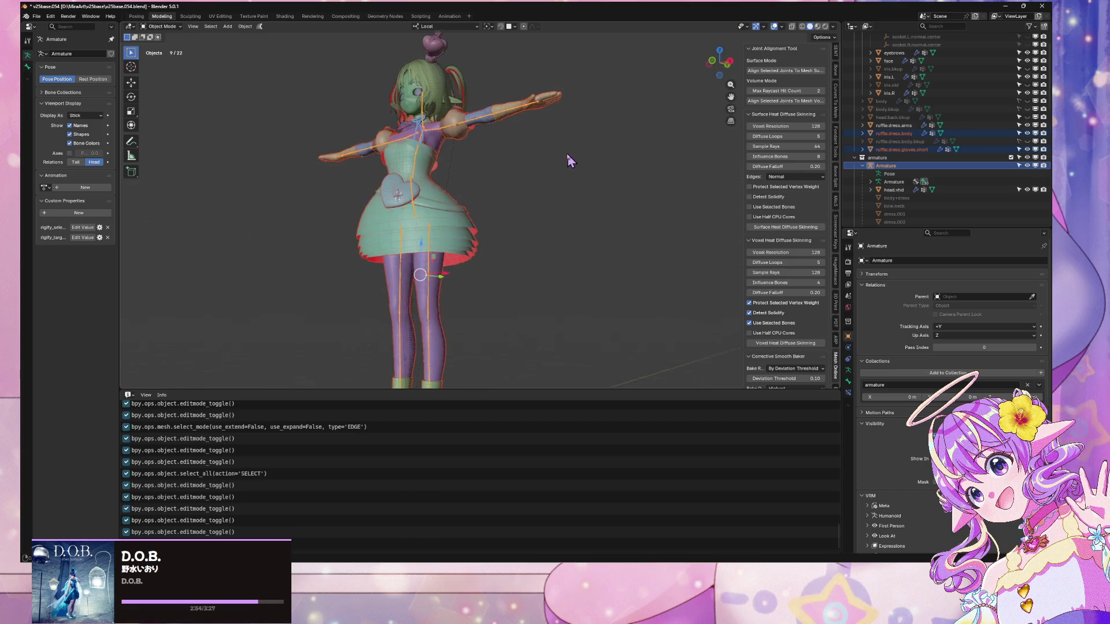
pyautogui.scroll(-3, 806, 295)
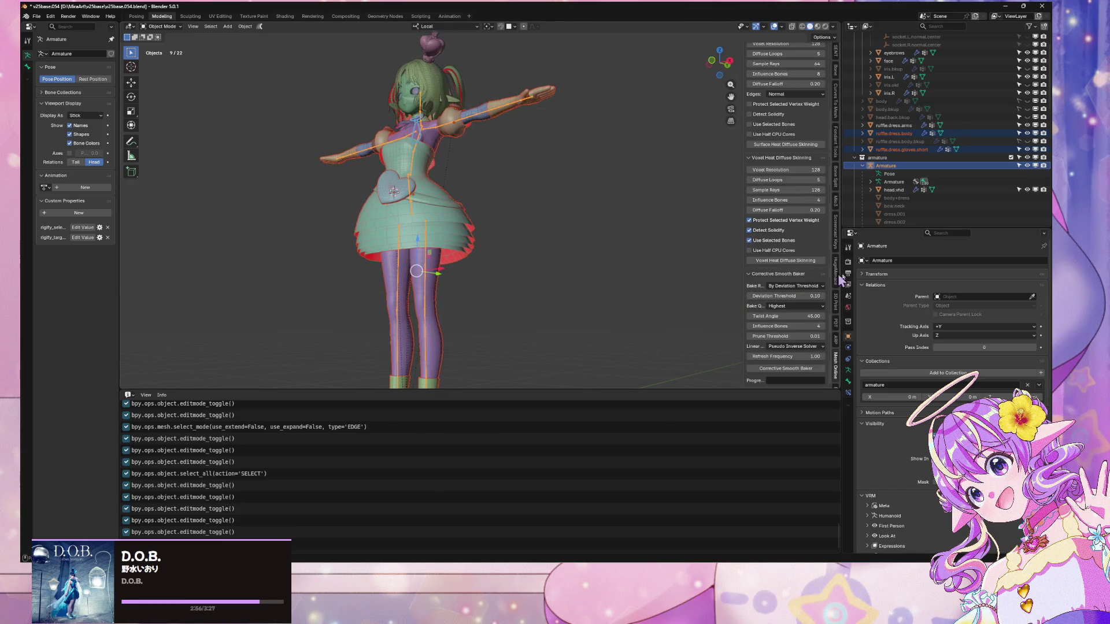
pyautogui.click(849, 371)
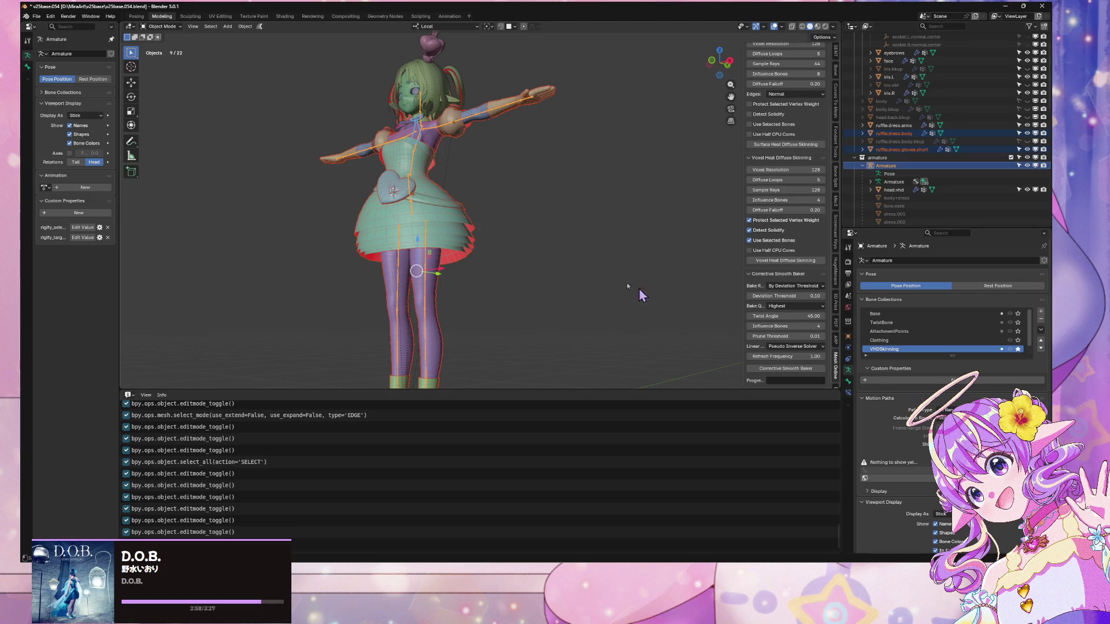
pyautogui.press('KP_1')
pyautogui.scroll(-5, 958, 196)
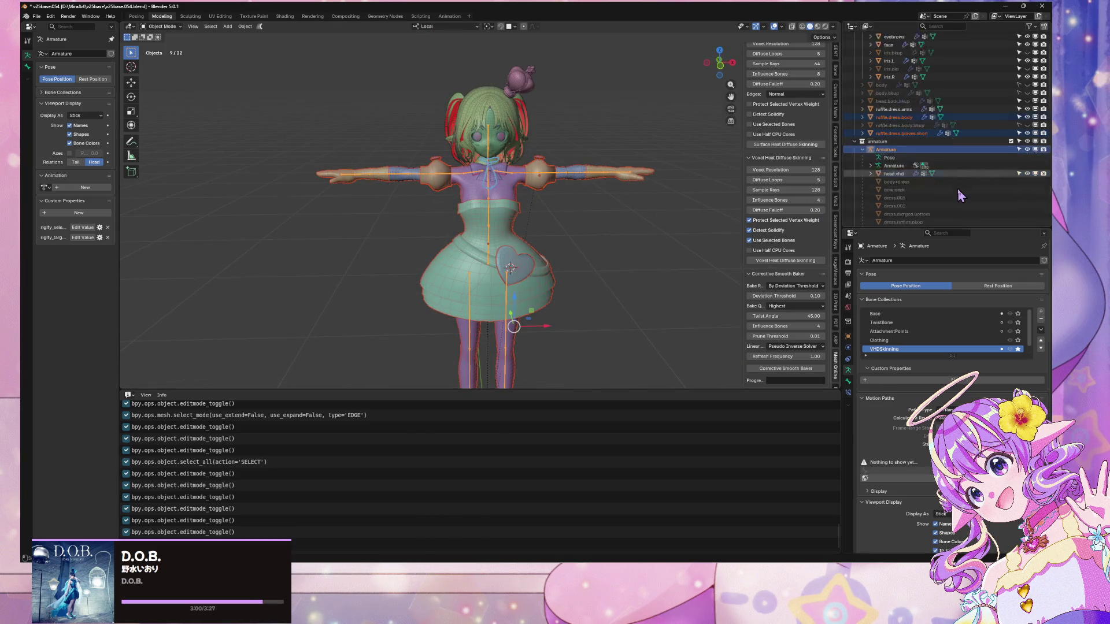
pyautogui.scroll(-6, 958, 196)
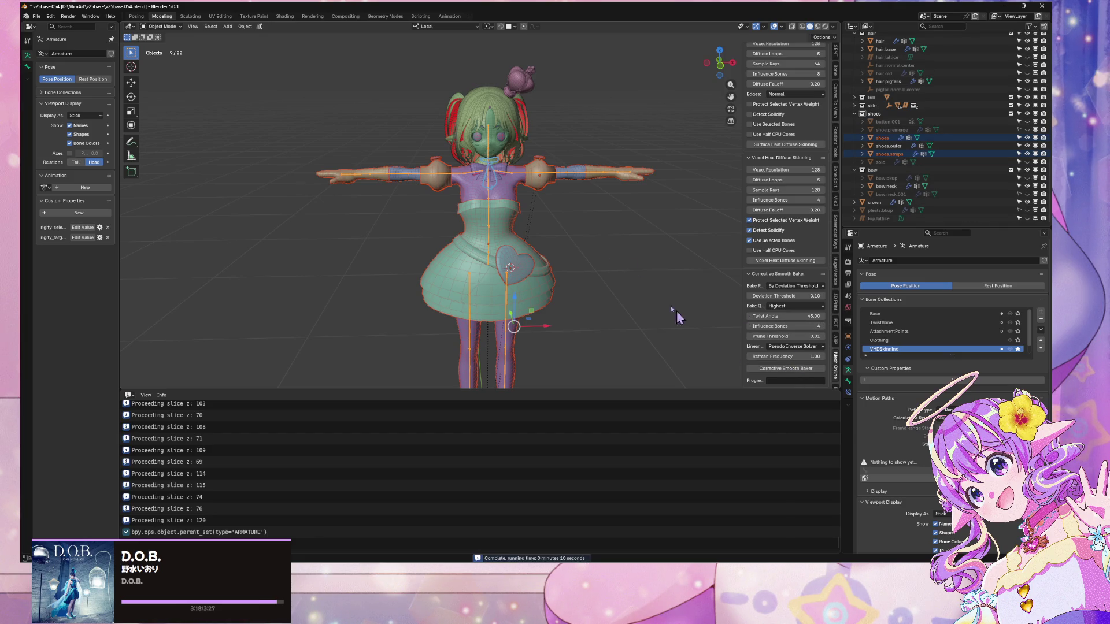
# - Run the Corrective Smooth Baker on the voxel-heat-skinned clothing meshes
pyautogui.scroll(-7, 629, 270)
pyautogui.scroll(5, 629, 270)
pyautogui.click(785, 370)
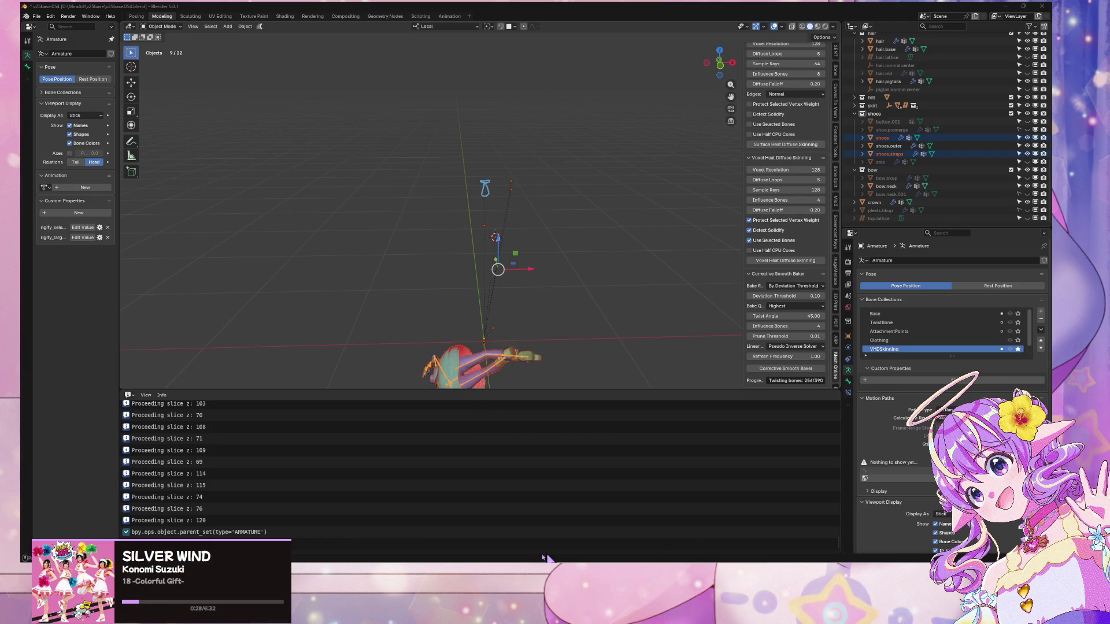
pyautogui.hotkey('alt', 'Tab')
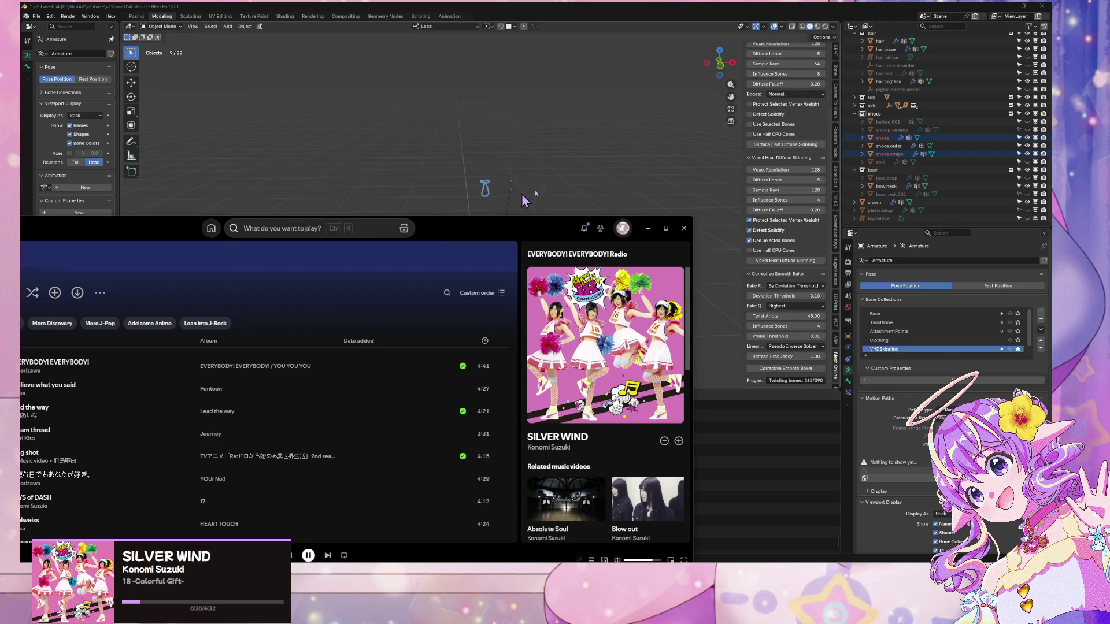
pyautogui.click(649, 228)
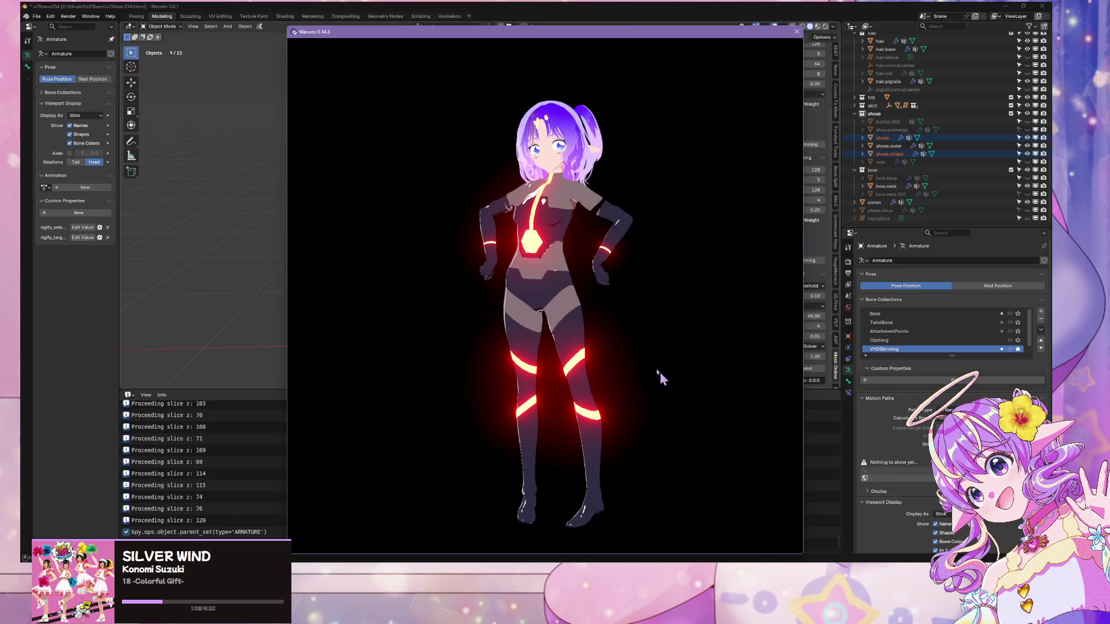
pyautogui.click(825, 402)
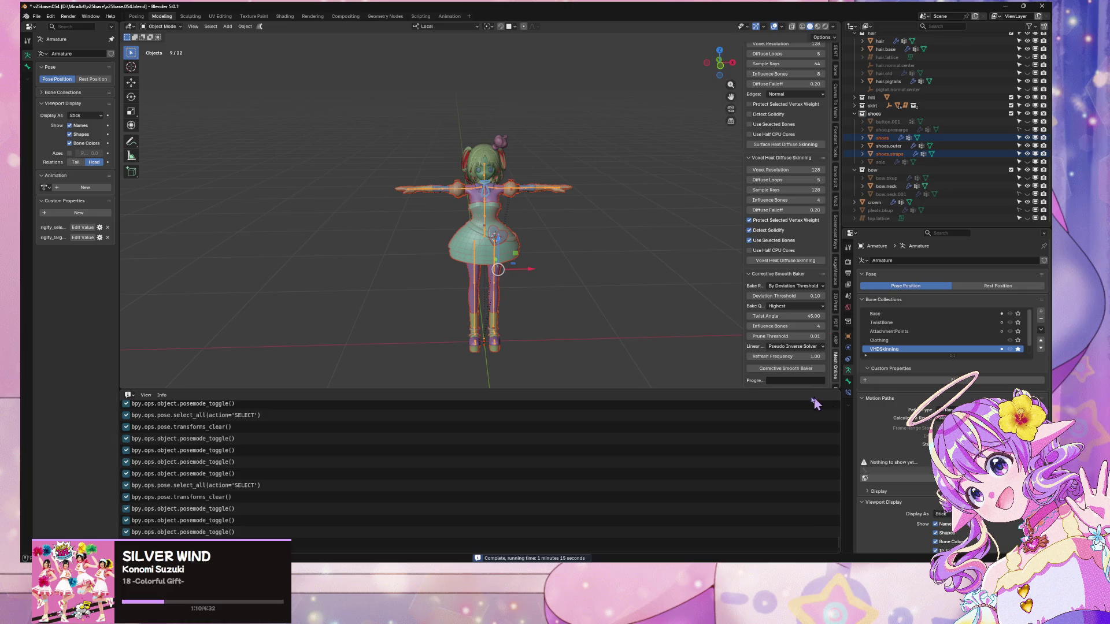
# - Save the Blender file as incremental version v25base.055
pyautogui.scroll(1, 546, 260)
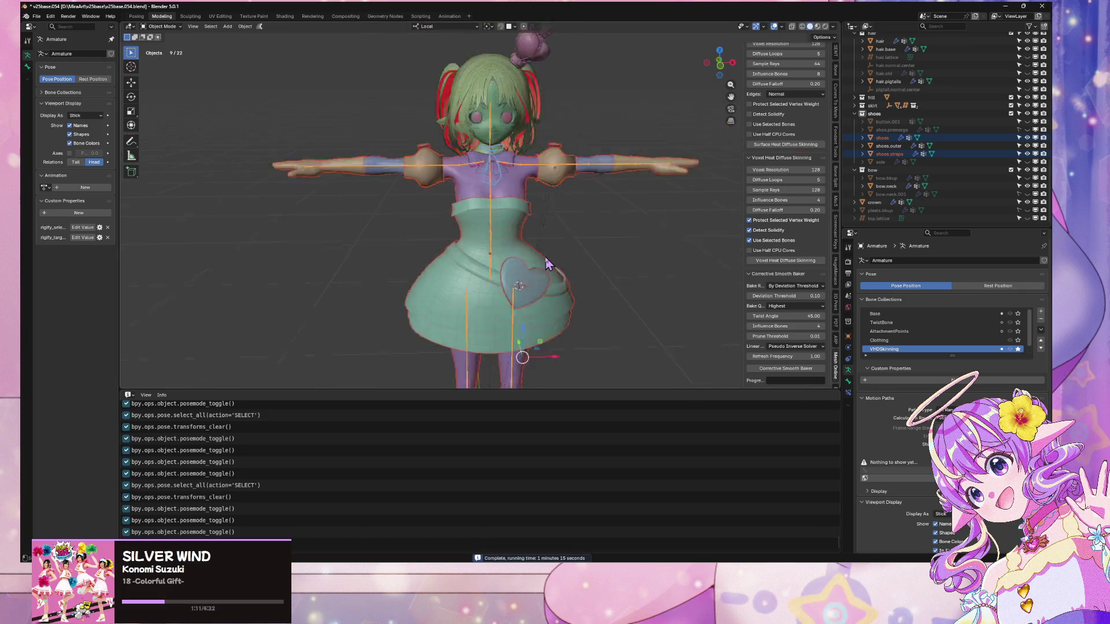
pyautogui.click(36, 16)
pyautogui.click(80, 95)
# - Export the model as glTF 2.0 into the Unity project's Assets subfolder
pyautogui.click(37, 17)
pyautogui.moveTo(78, 139)
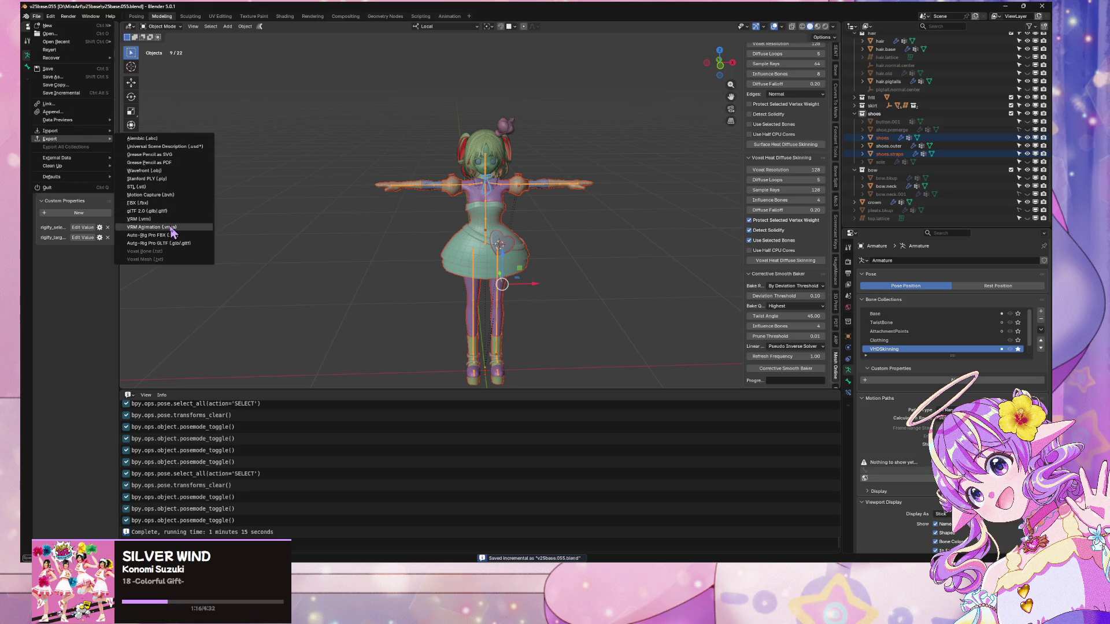
pyautogui.click(174, 212)
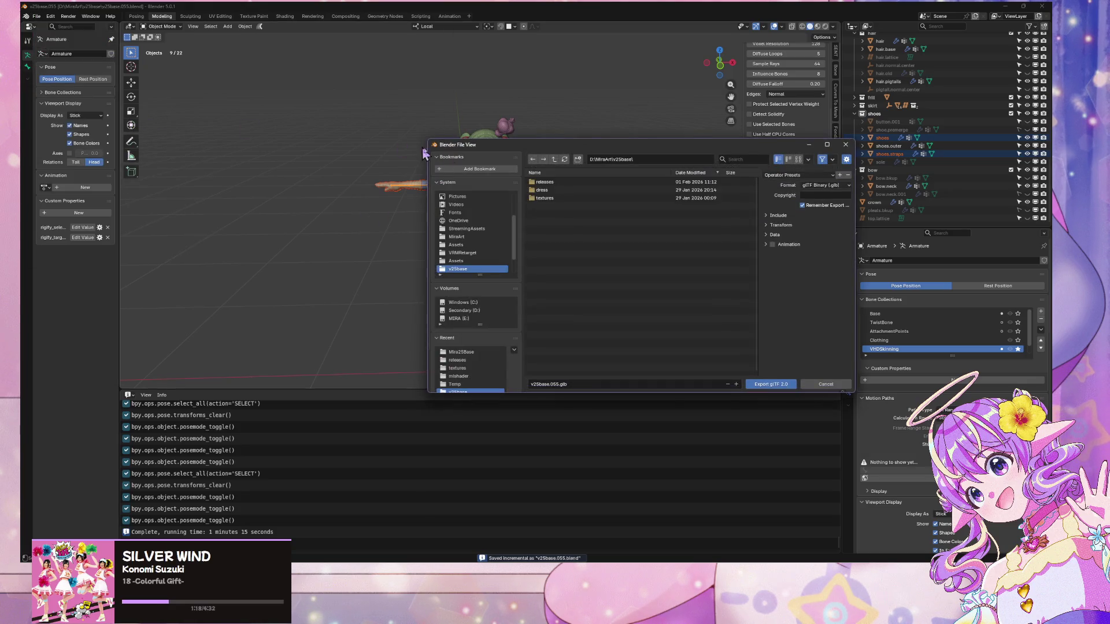
pyautogui.click(457, 245)
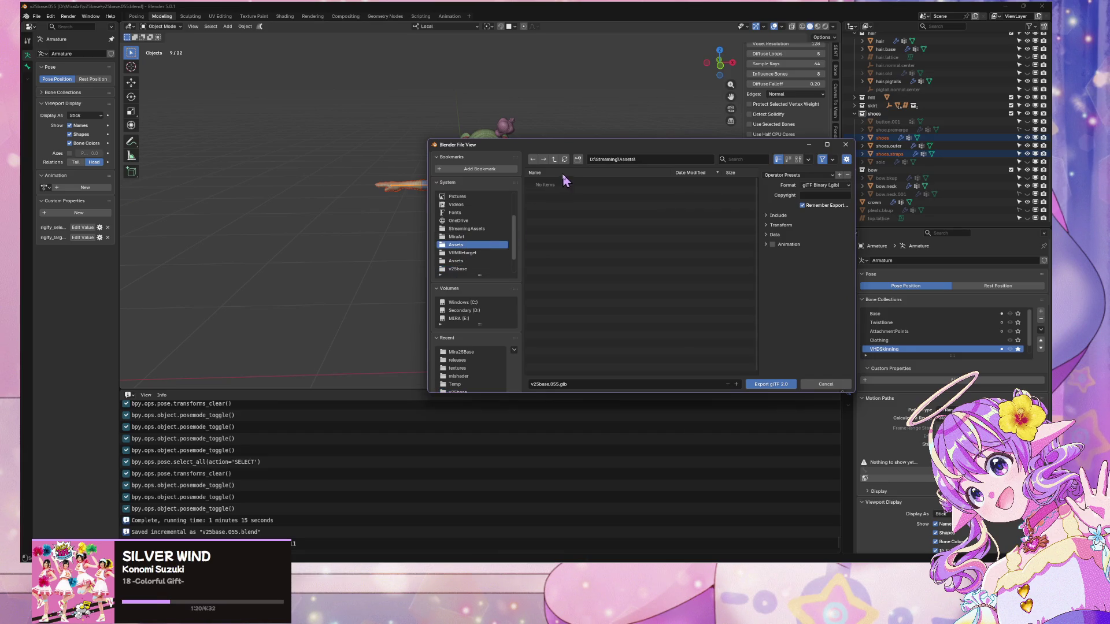
pyautogui.scroll(-3, 480, 221)
pyautogui.click(474, 239)
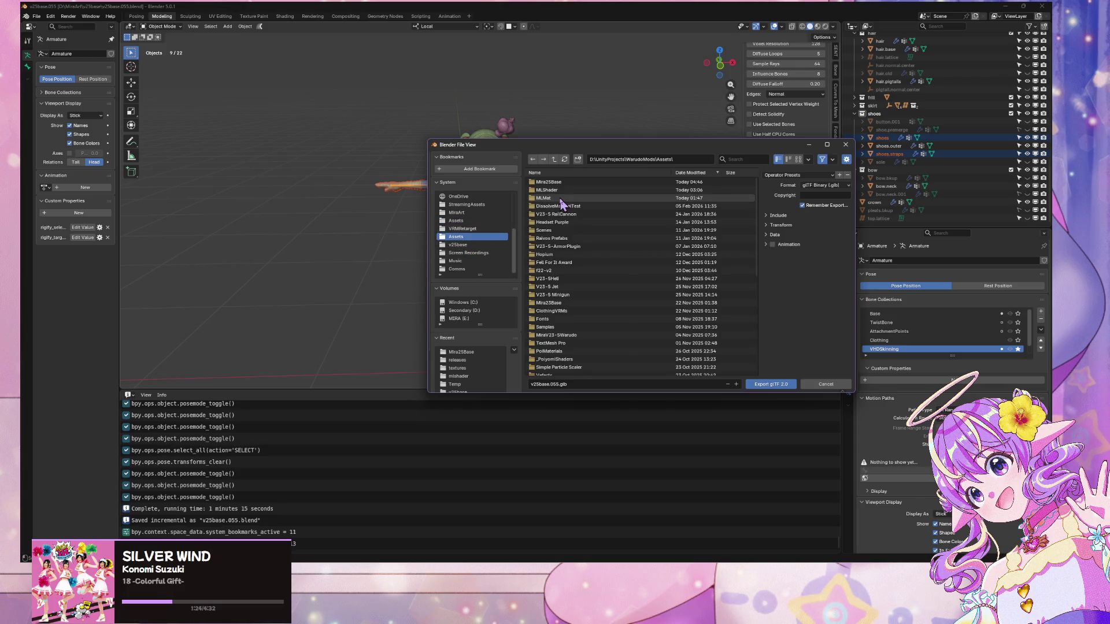
pyautogui.doubleClick(561, 195)
pyautogui.doubleClick(564, 192)
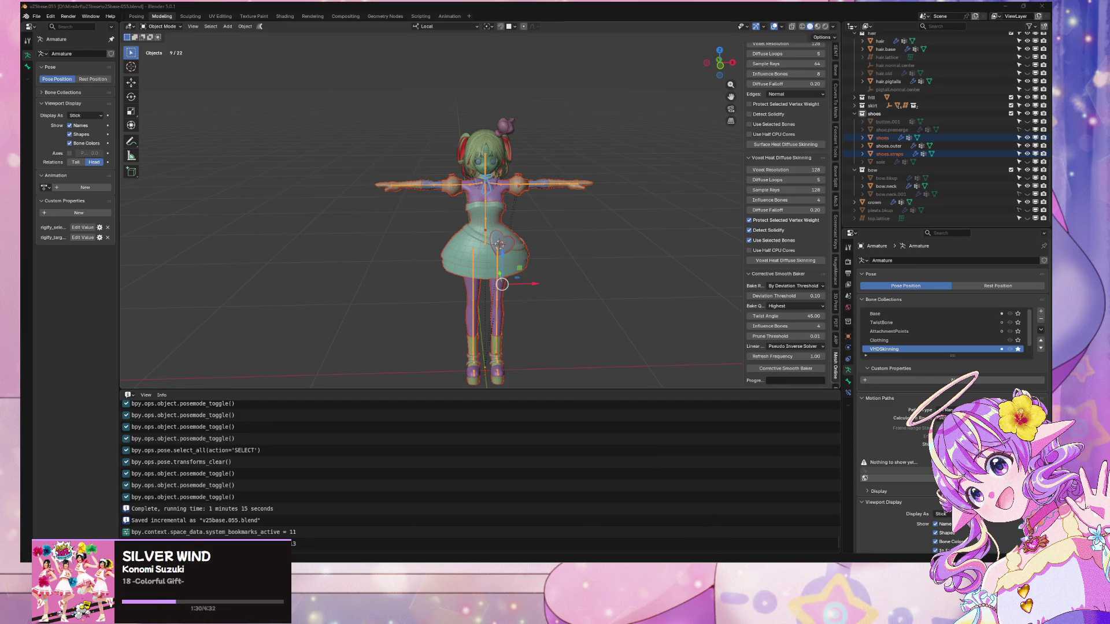
pyautogui.hotkey('alt', 'Tab')
pyautogui.click(586, 303)
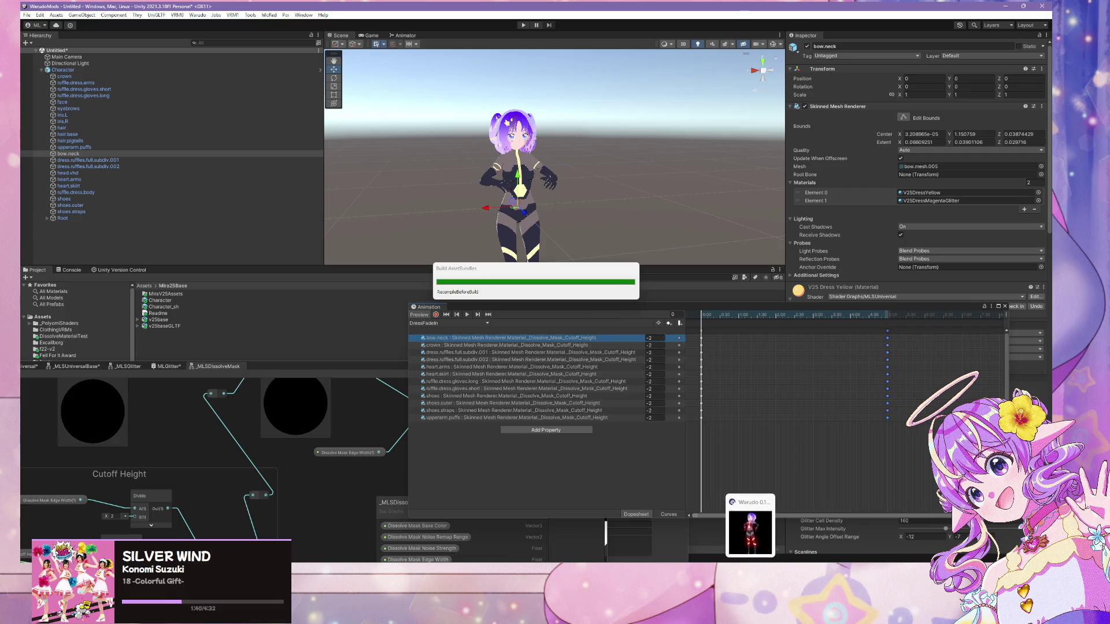
# - Wait for the Warudo mod AssetBundles build and inspect the character in the preview window
pyautogui.moveTo(715, 619)
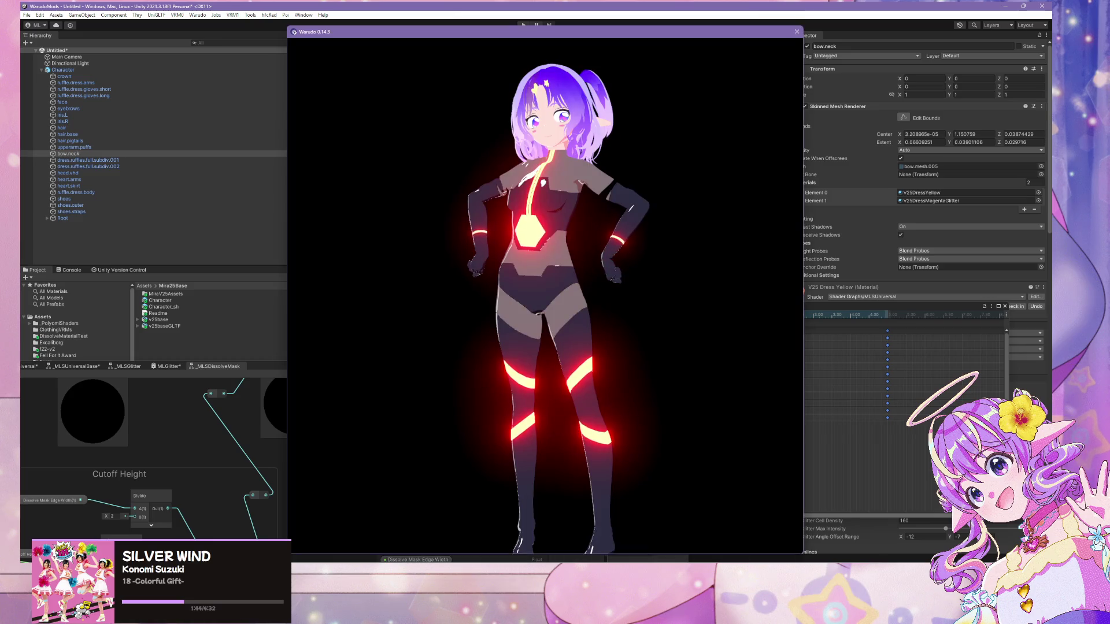
pyautogui.scroll(5, 584, 349)
pyautogui.scroll(-3, 584, 349)
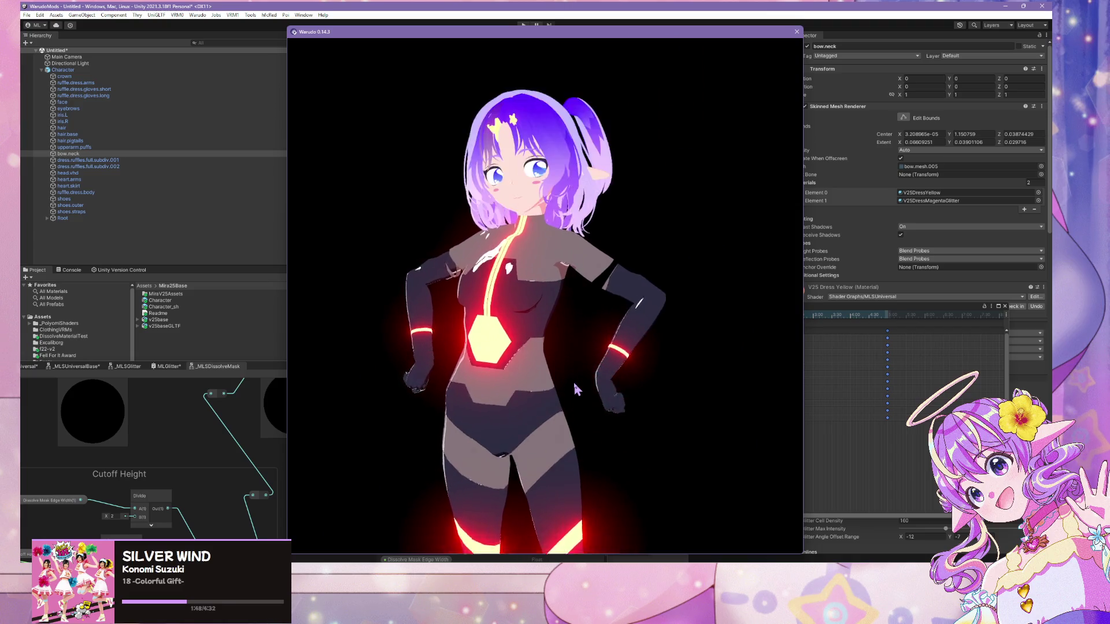
pyautogui.scroll(5, 576, 387)
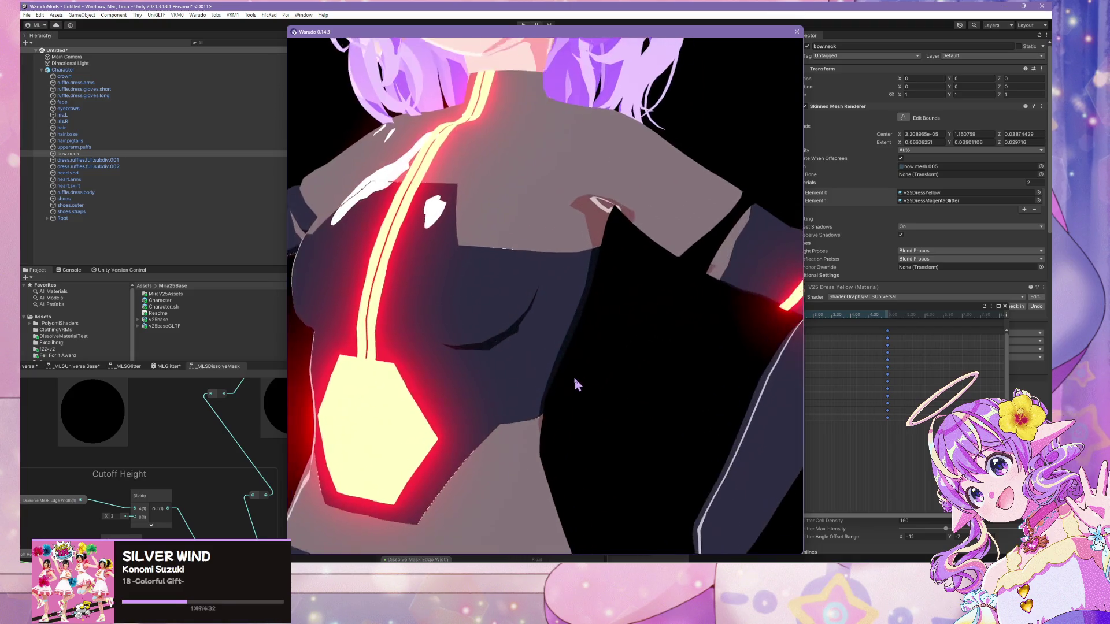
pyautogui.scroll(-5, 576, 386)
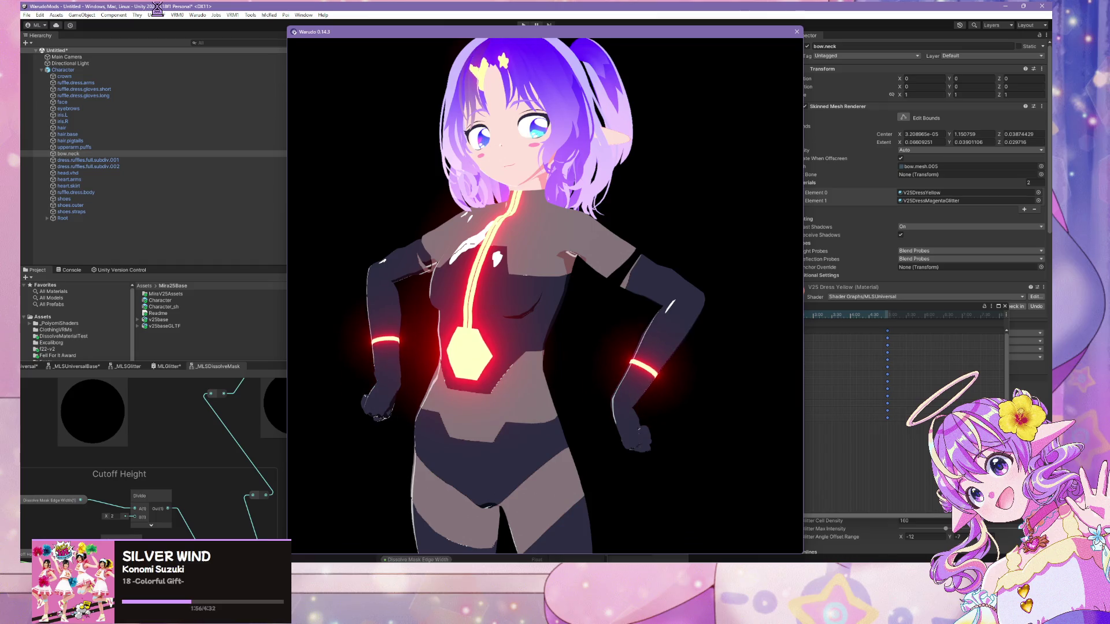
pyautogui.scroll(-5, 430, 269)
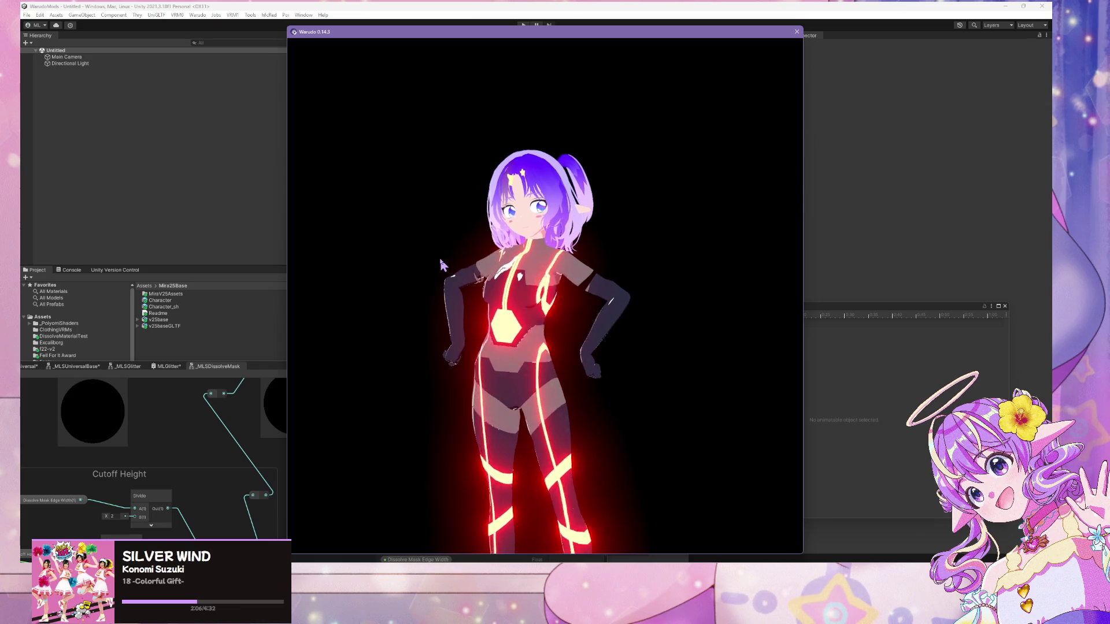
pyautogui.click(305, 8)
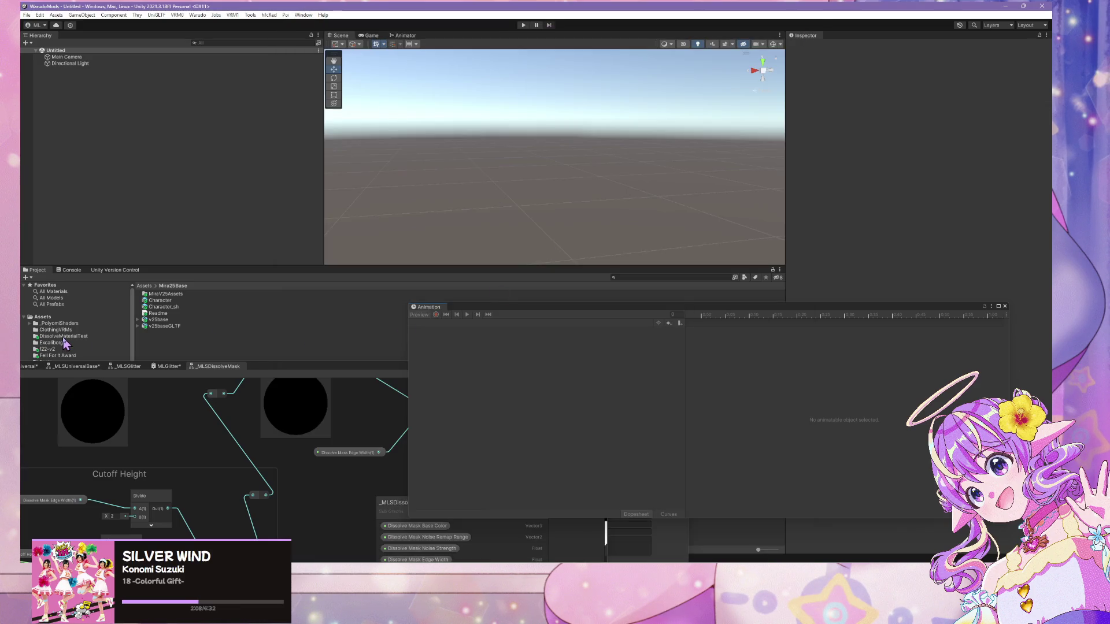
# - Drag the Character prefab into the scene and frame it in the Scene view
pyautogui.scroll(-5, 92, 337)
pyautogui.moveTo(178, 213); pyautogui.dragTo(211, 193)
pyautogui.scroll(10, 577, 187)
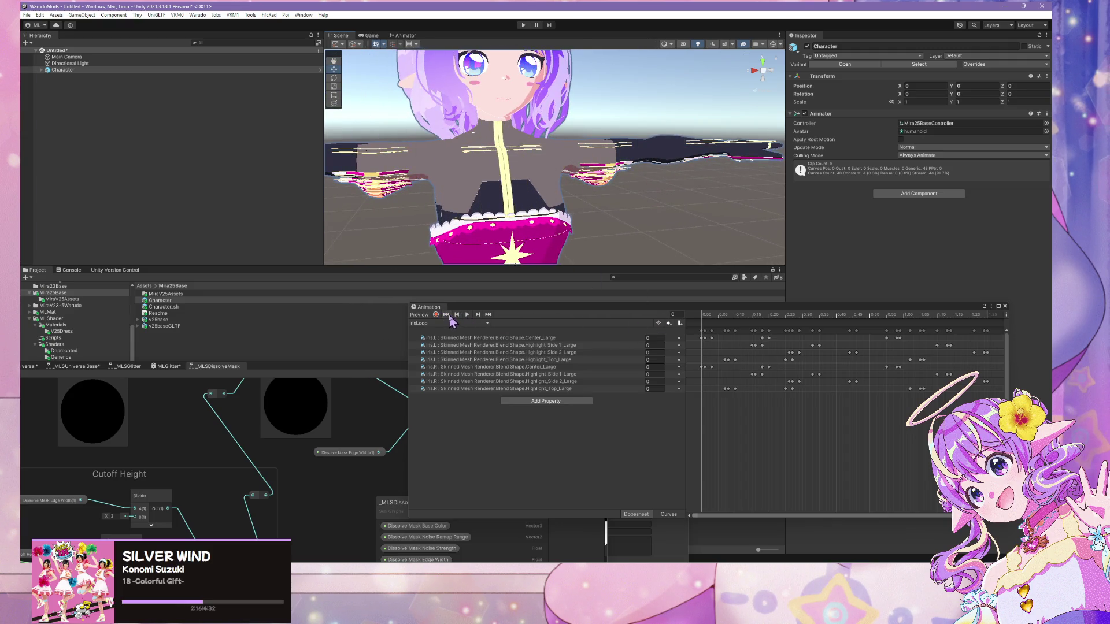
pyautogui.click(467, 314)
pyautogui.scroll(-10, 578, 144)
pyautogui.press('f')
pyautogui.press('w')
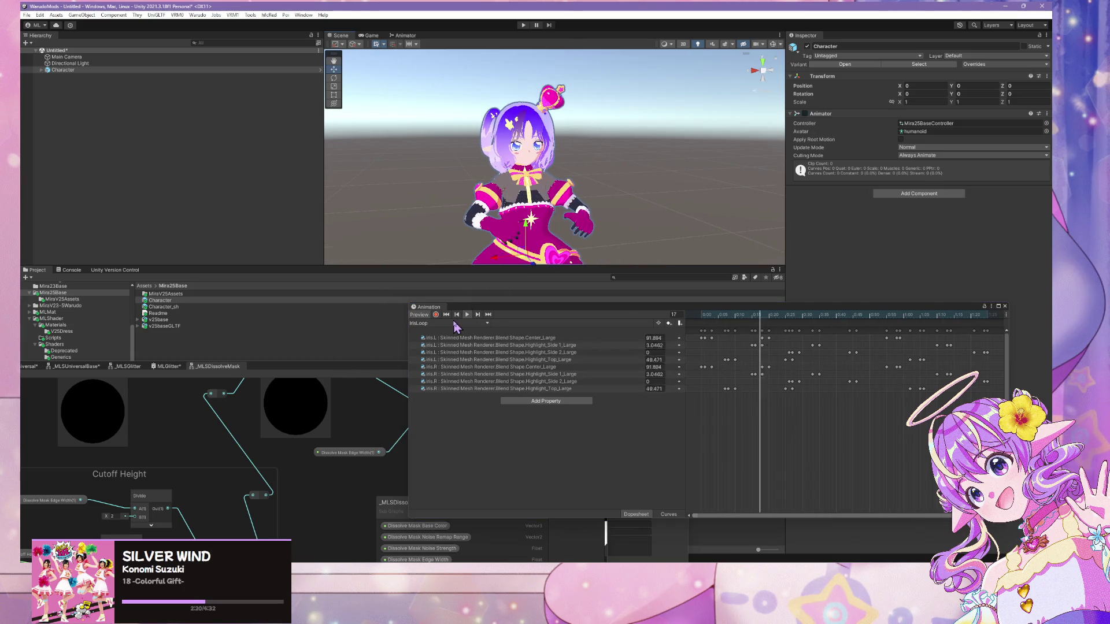
# - Play the DressFadeIn clip preview, then jump back to its first frame
pyautogui.click(456, 324)
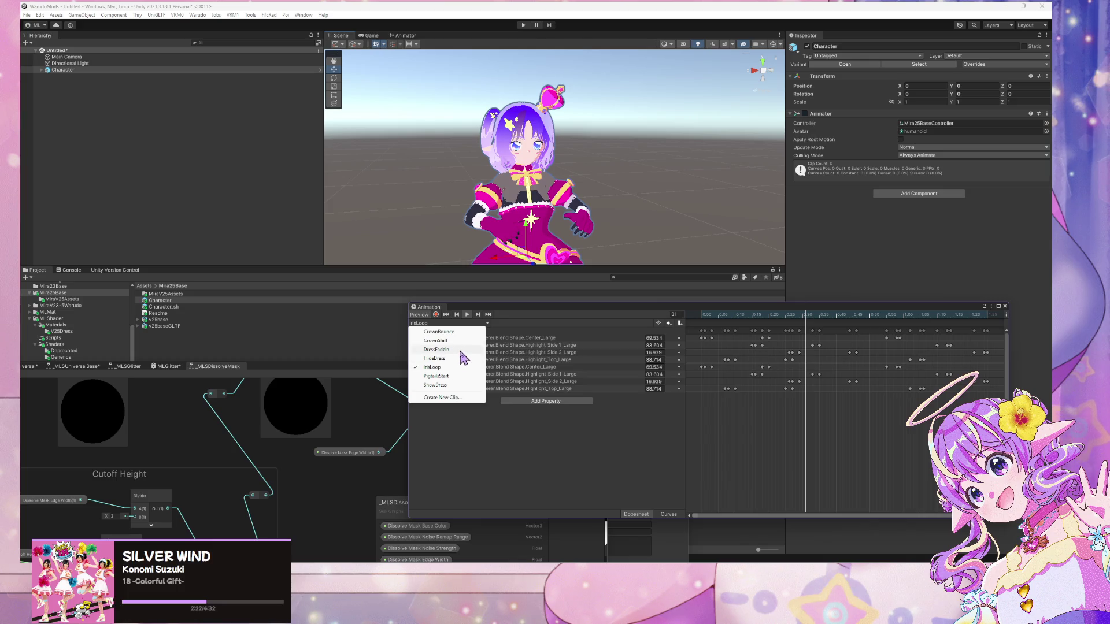
pyautogui.click(462, 351)
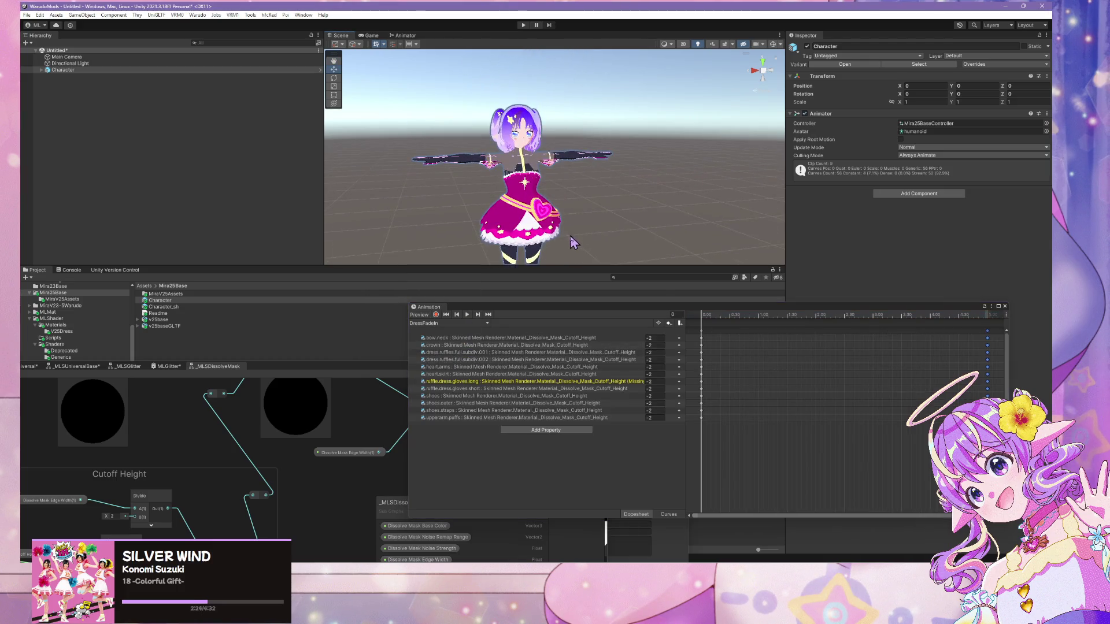
pyautogui.click(467, 315)
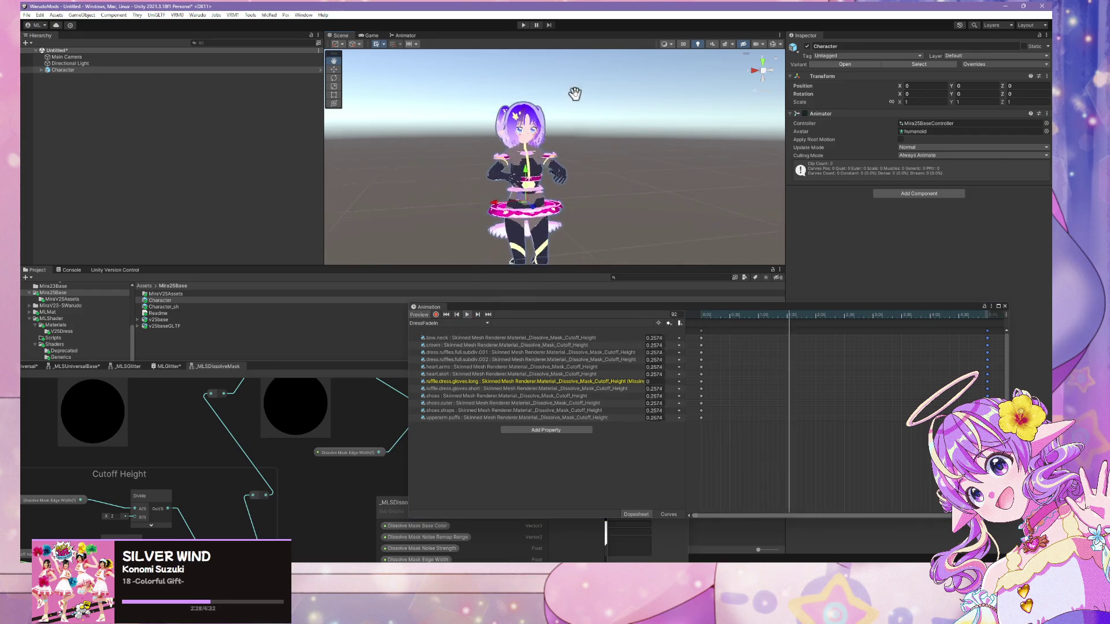
pyautogui.press('w')
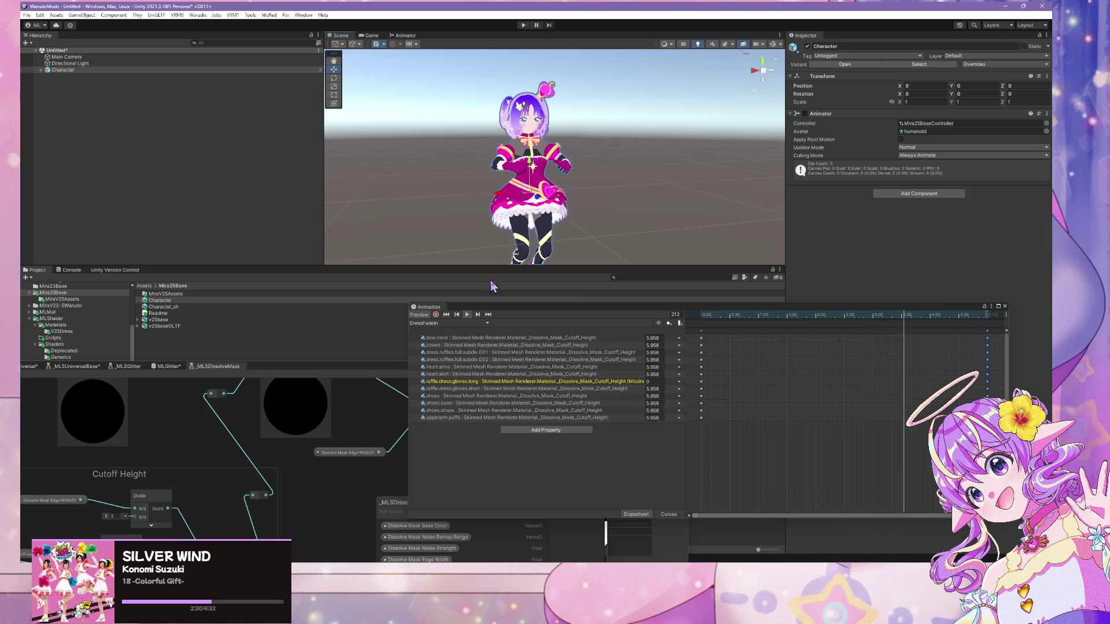
pyautogui.click(447, 316)
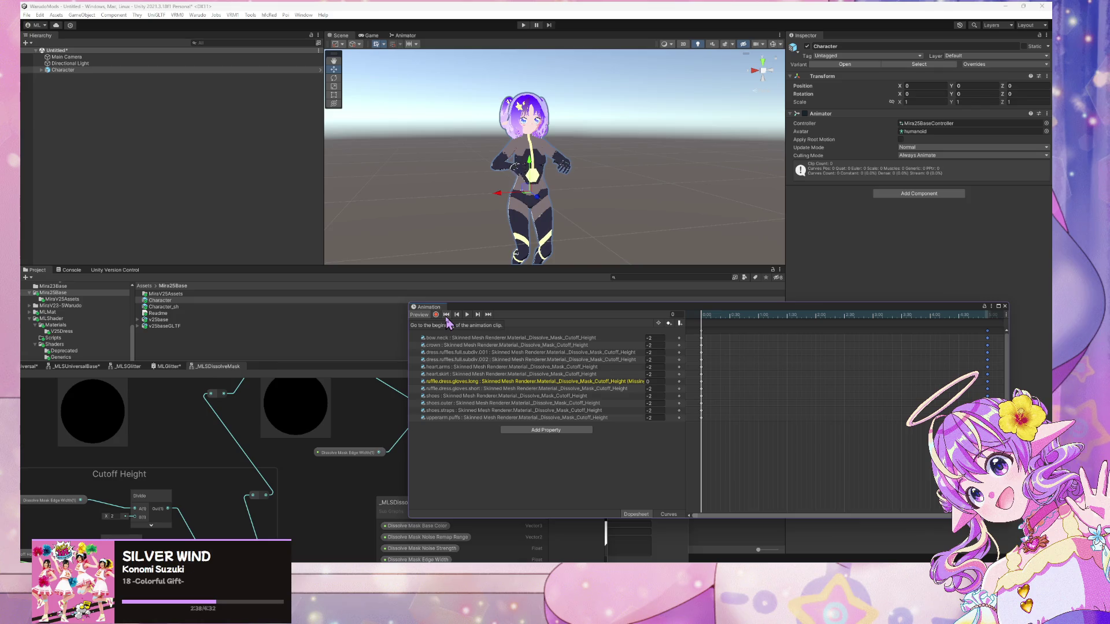
pyautogui.scroll(10, 527, 144)
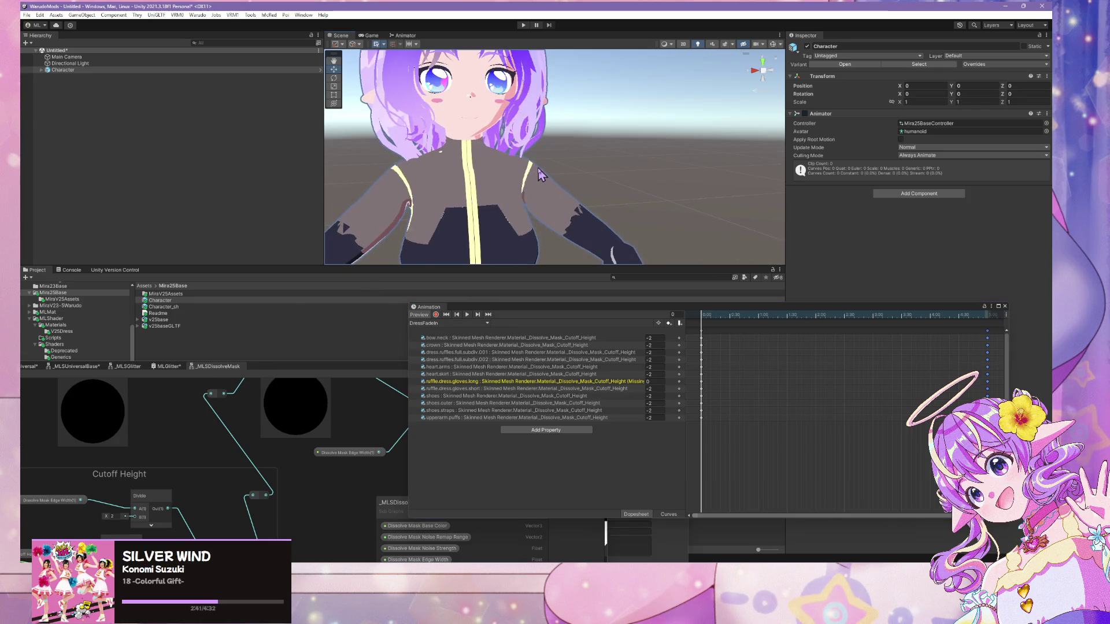
pyautogui.scroll(-8, 540, 173)
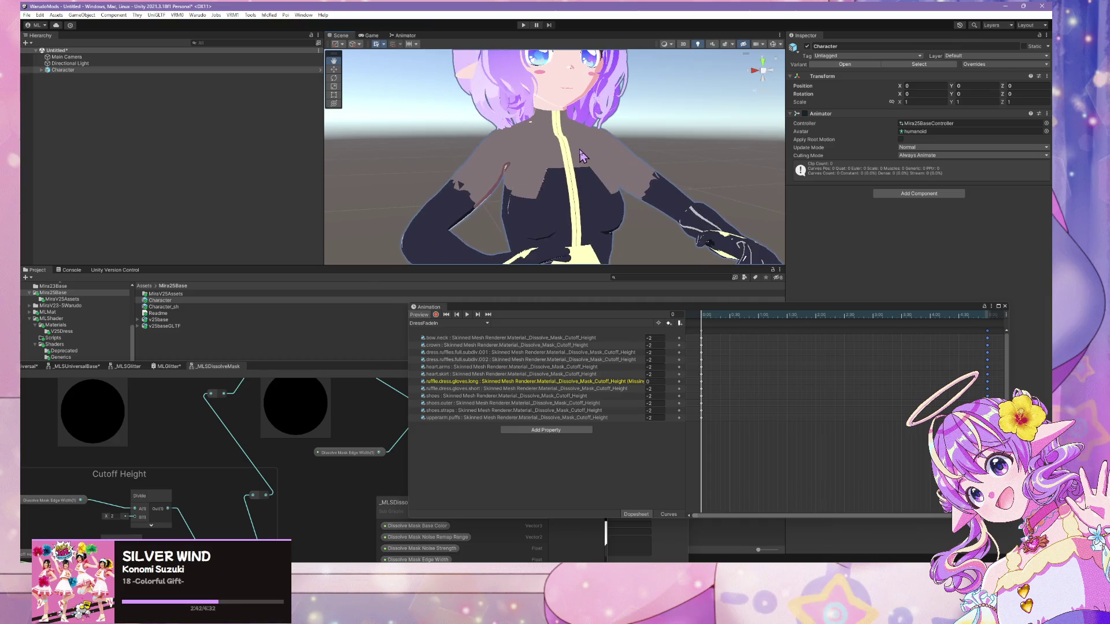
pyautogui.scroll(-3, 570, 257)
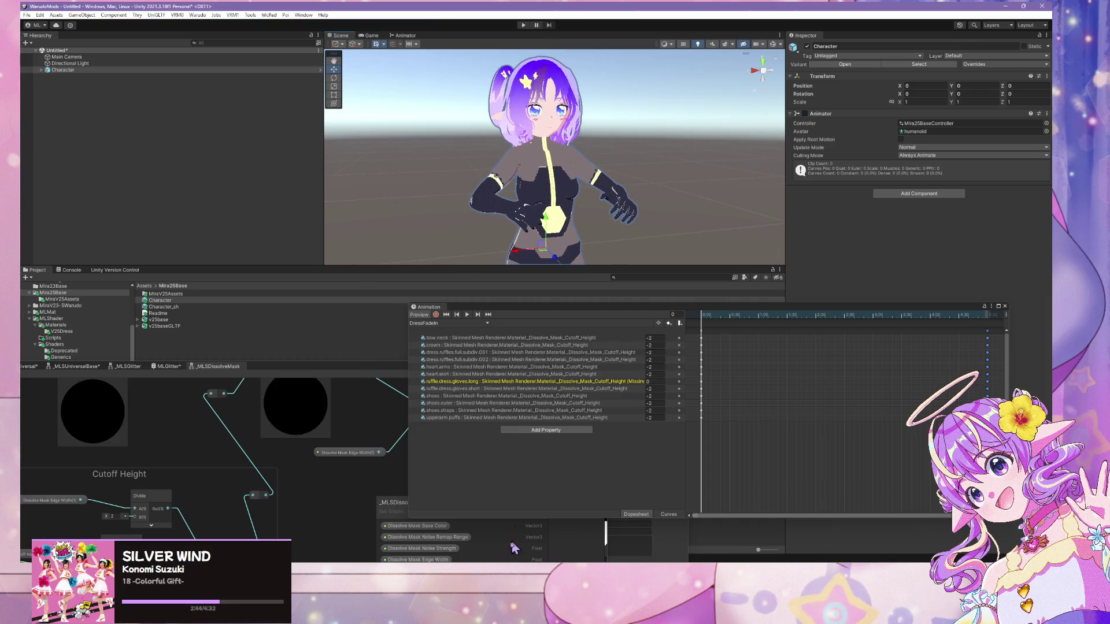
pyautogui.hotkey('alt', 'Tab')
pyautogui.scroll(-5, 536, 156)
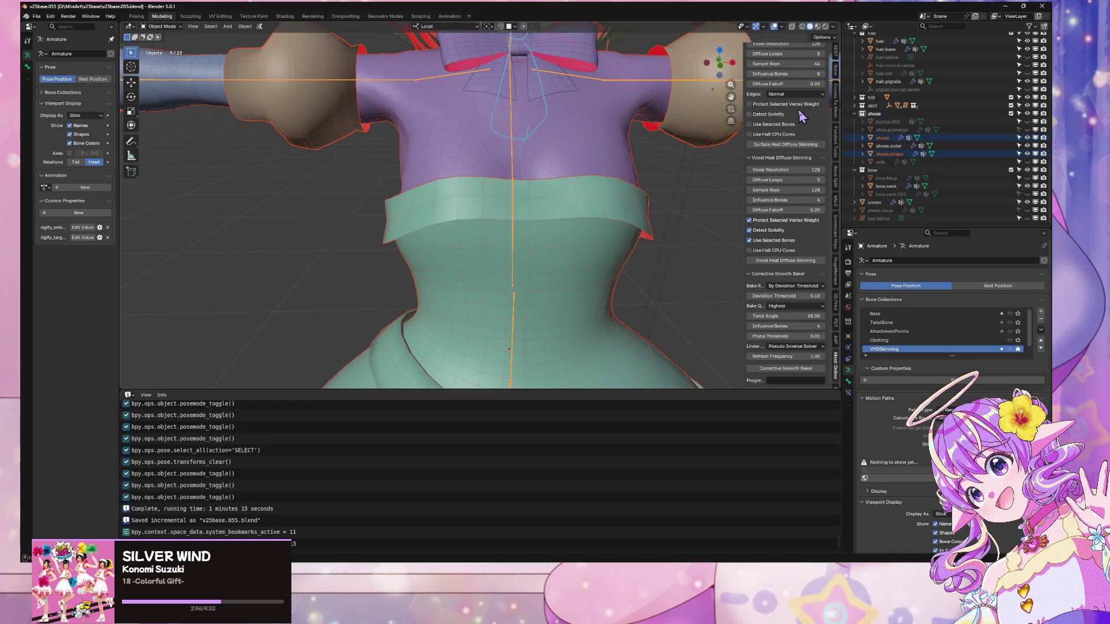
# - Switch to Material Preview and hide the ruffle.dress.arms sleeves
pyautogui.scroll(-5, 936, 130)
pyautogui.scroll(3, 934, 134)
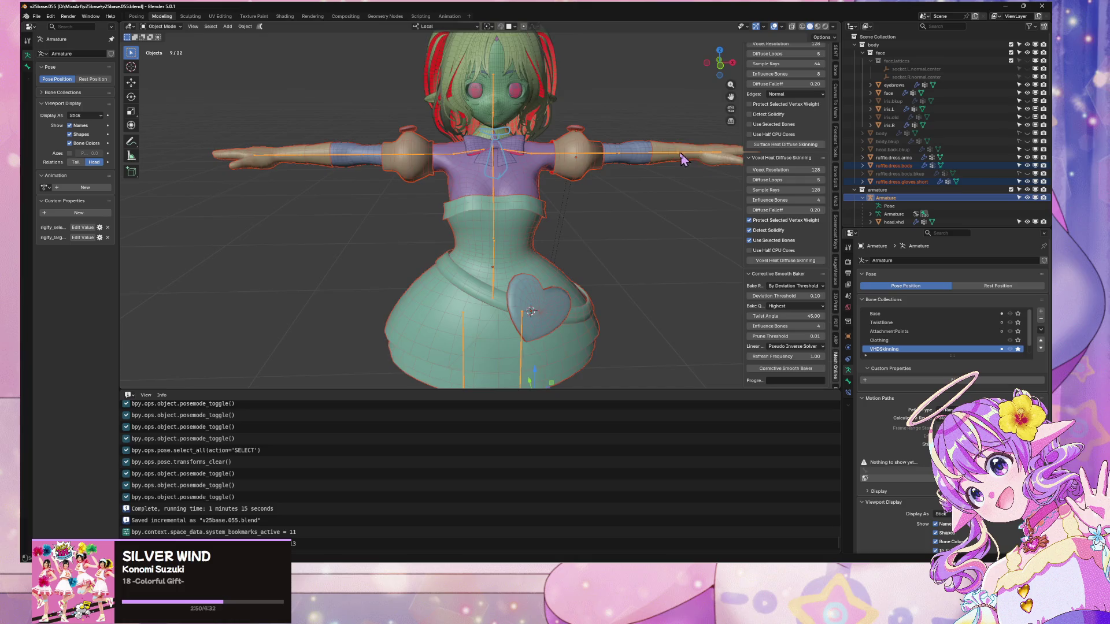
pyautogui.click(817, 27)
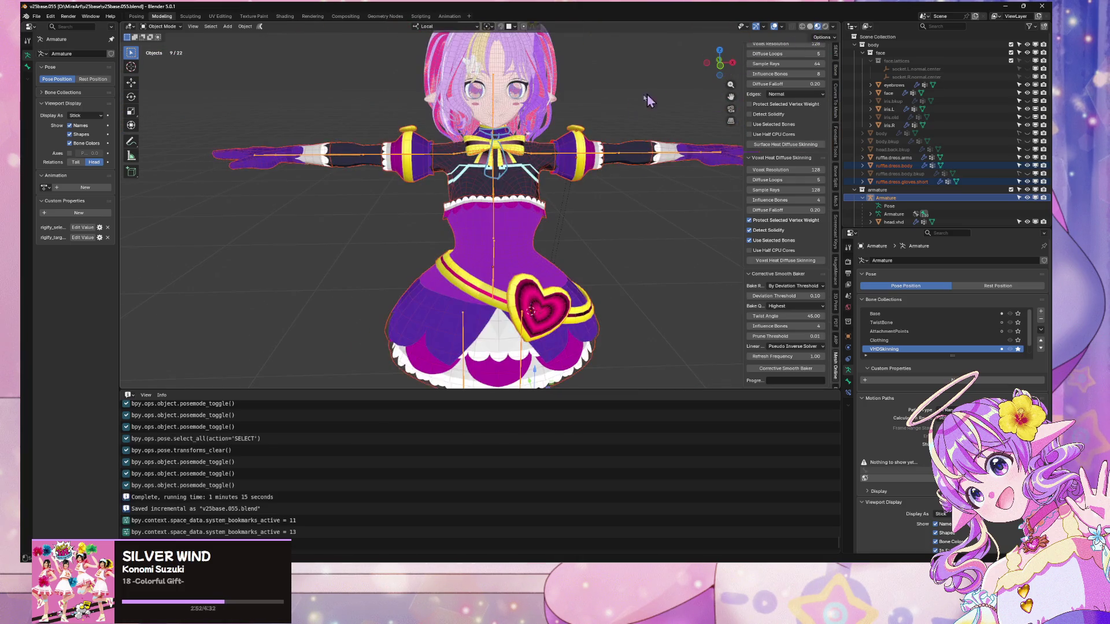
pyautogui.click(535, 200)
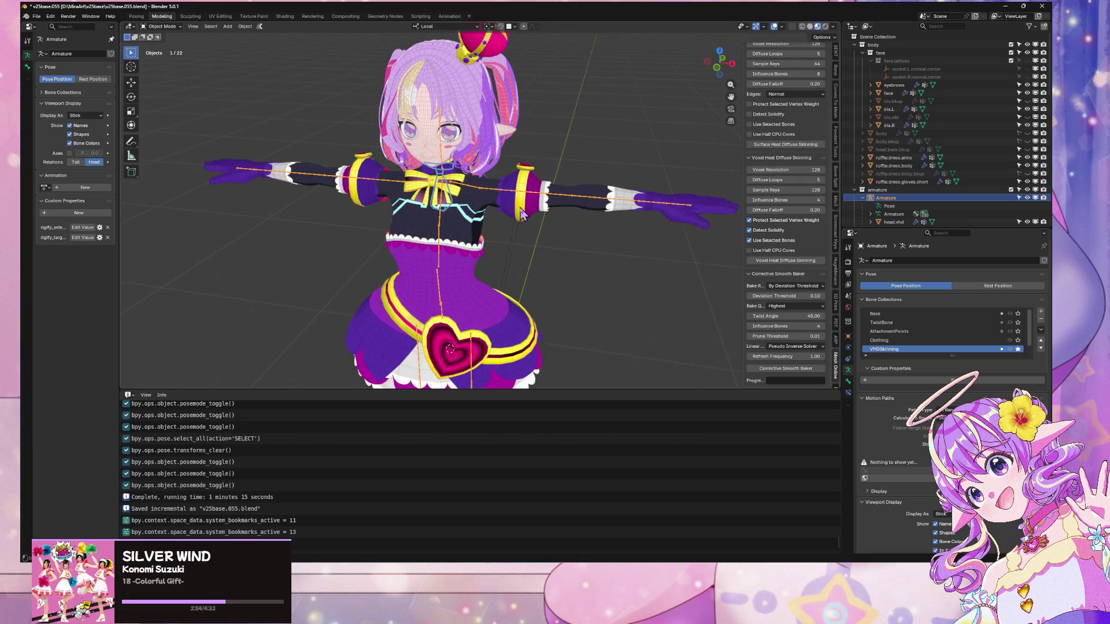
pyautogui.click(521, 211)
pyautogui.press('h')
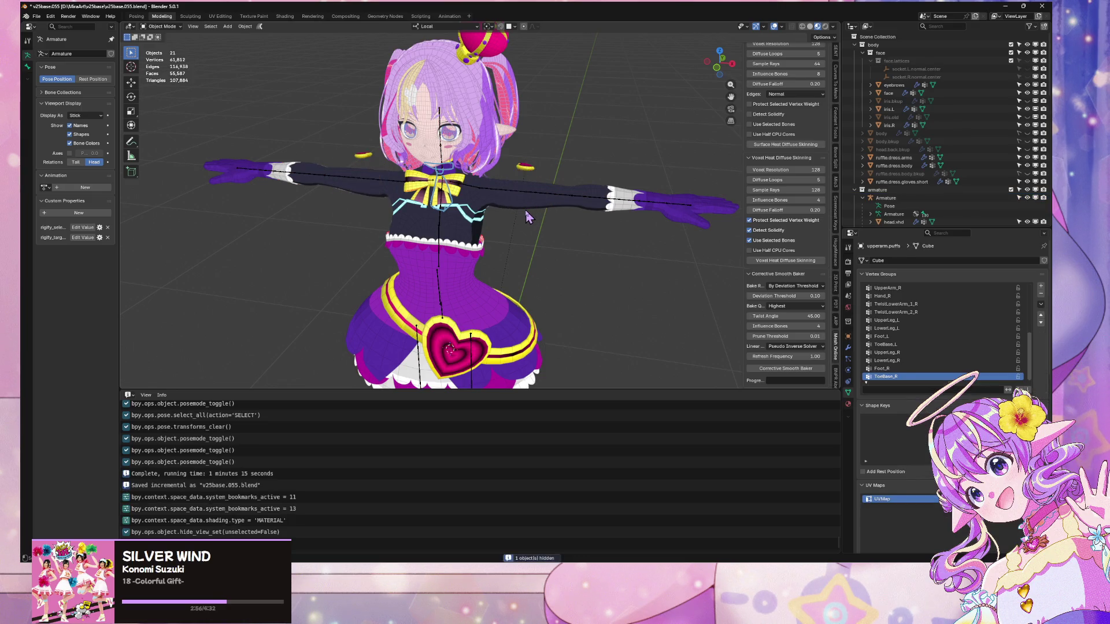
pyautogui.hotkey('alt', 'h')
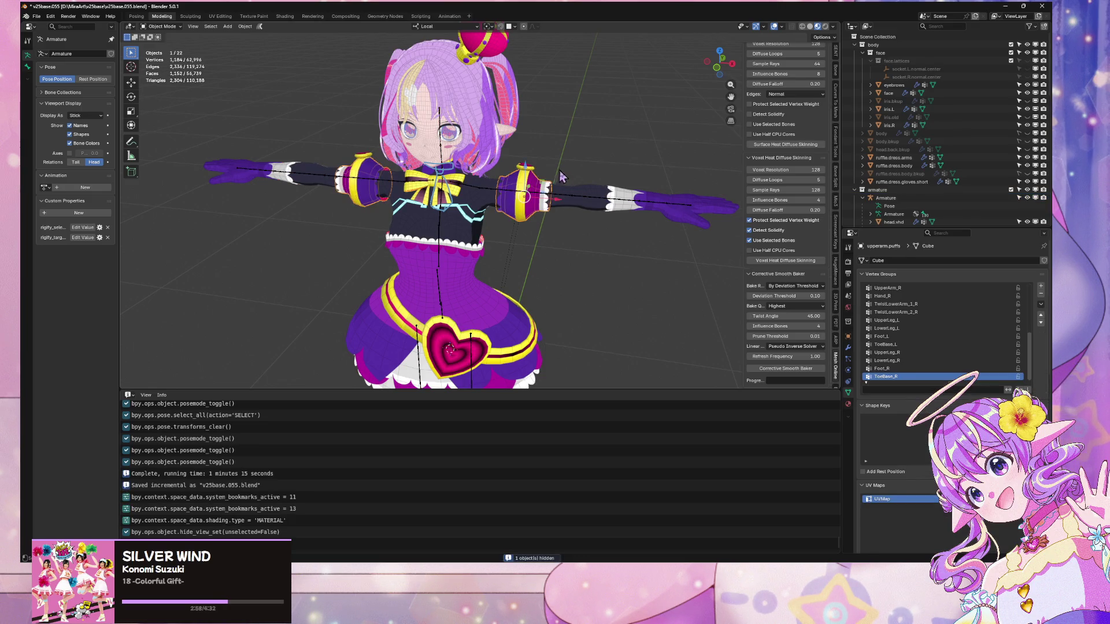
pyautogui.click(578, 209)
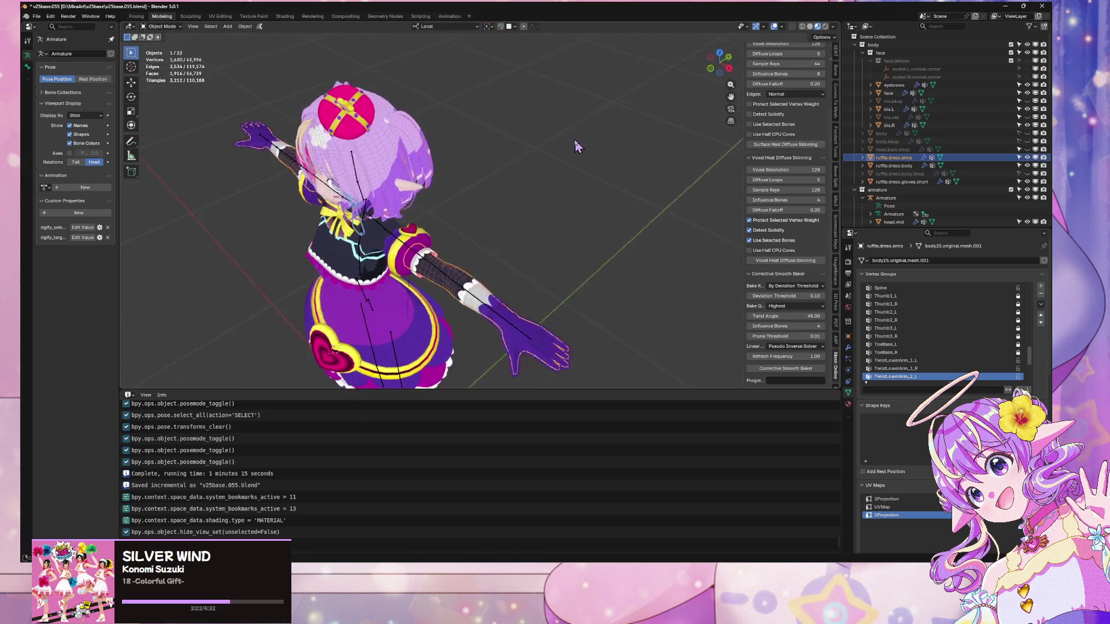
pyautogui.scroll(4, 636, 135)
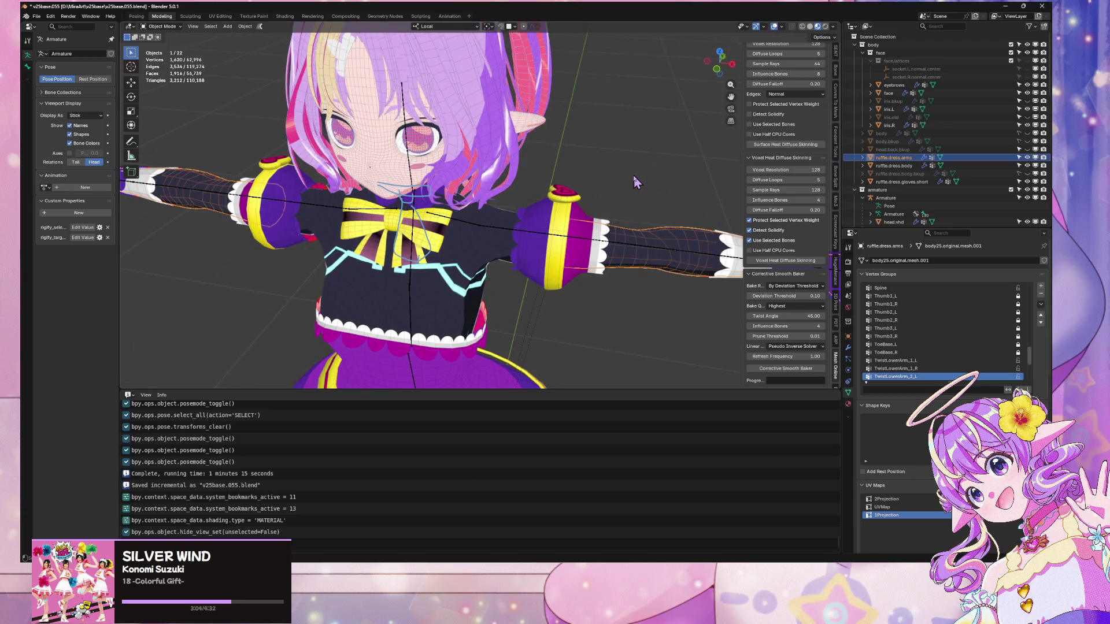
pyautogui.scroll(-4, 636, 182)
pyautogui.press('h')
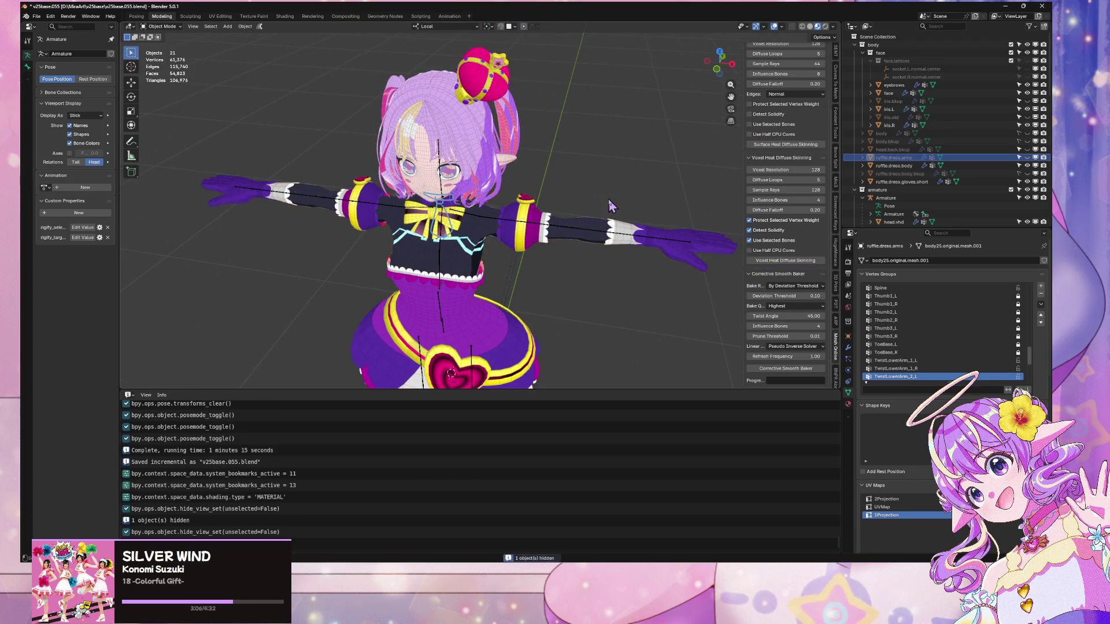
pyautogui.press('KP_1')
pyautogui.moveTo(614, 188); pyautogui.dragTo(589, 203)
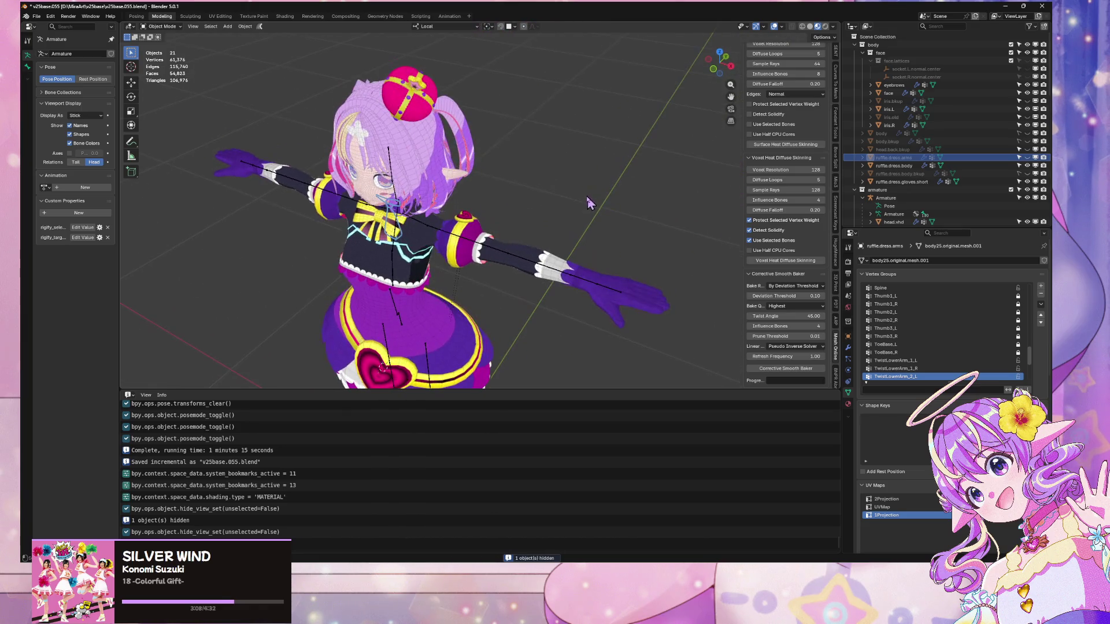
pyautogui.click(510, 244)
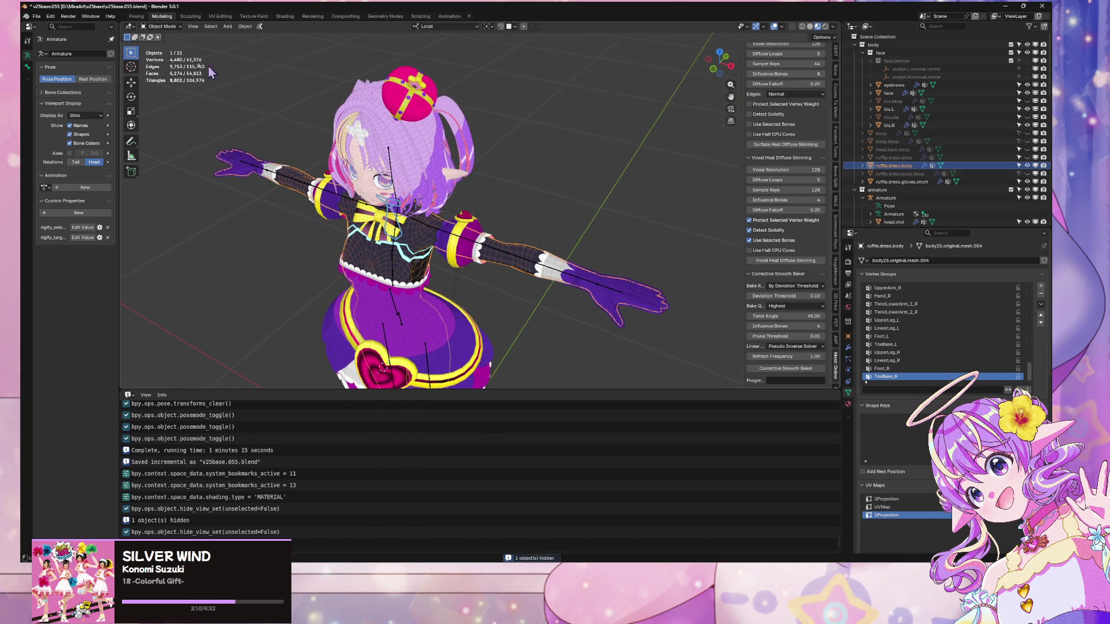
# - Re-export the character as glTF 2.0 over the v25baseGLTF file
pyautogui.click(37, 16)
pyautogui.moveTo(87, 140)
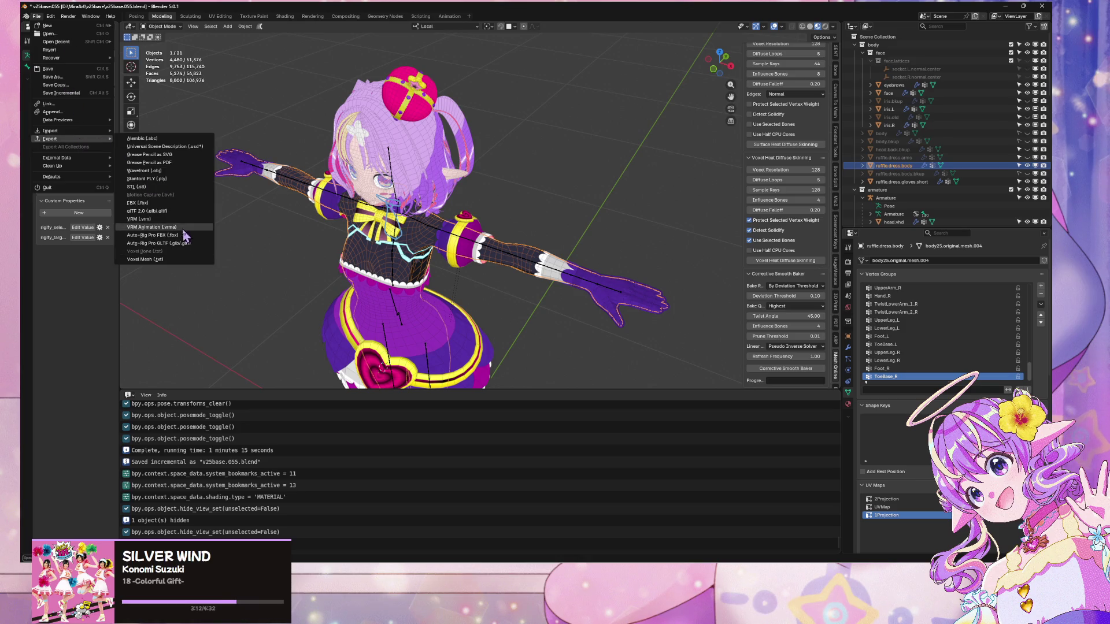
pyautogui.click(178, 211)
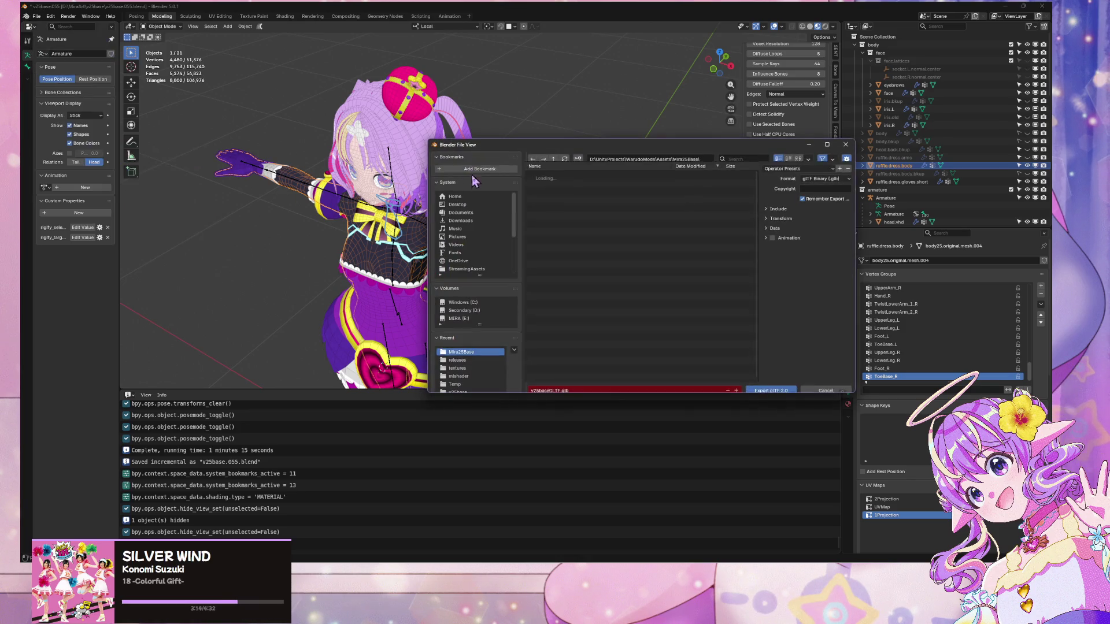
pyautogui.doubleClick(547, 189)
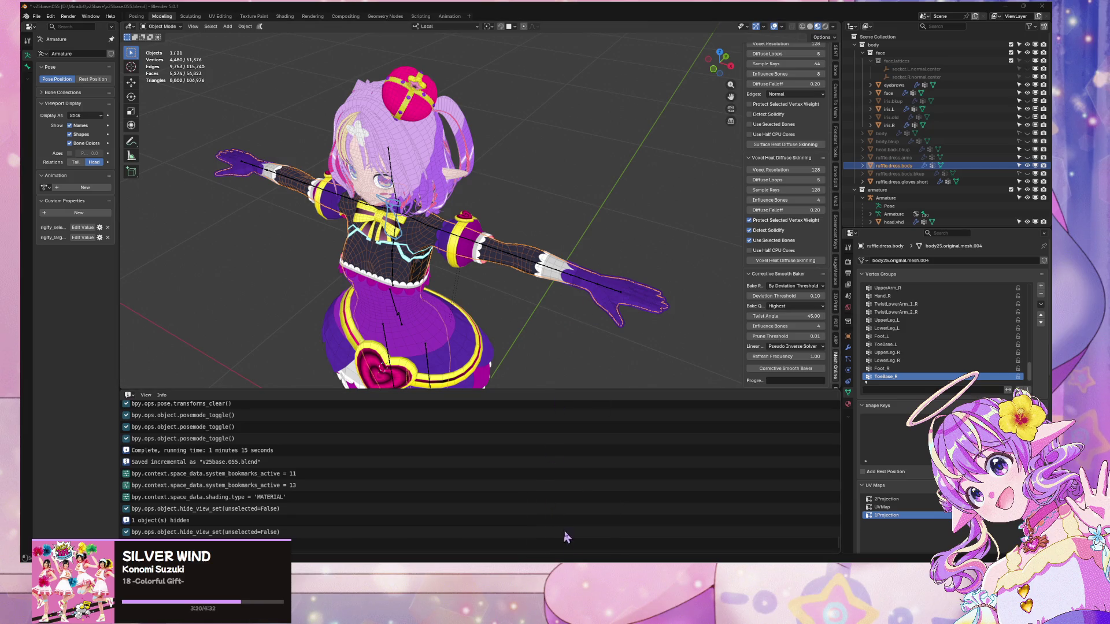
pyautogui.hotkey('alt', 'Tab')
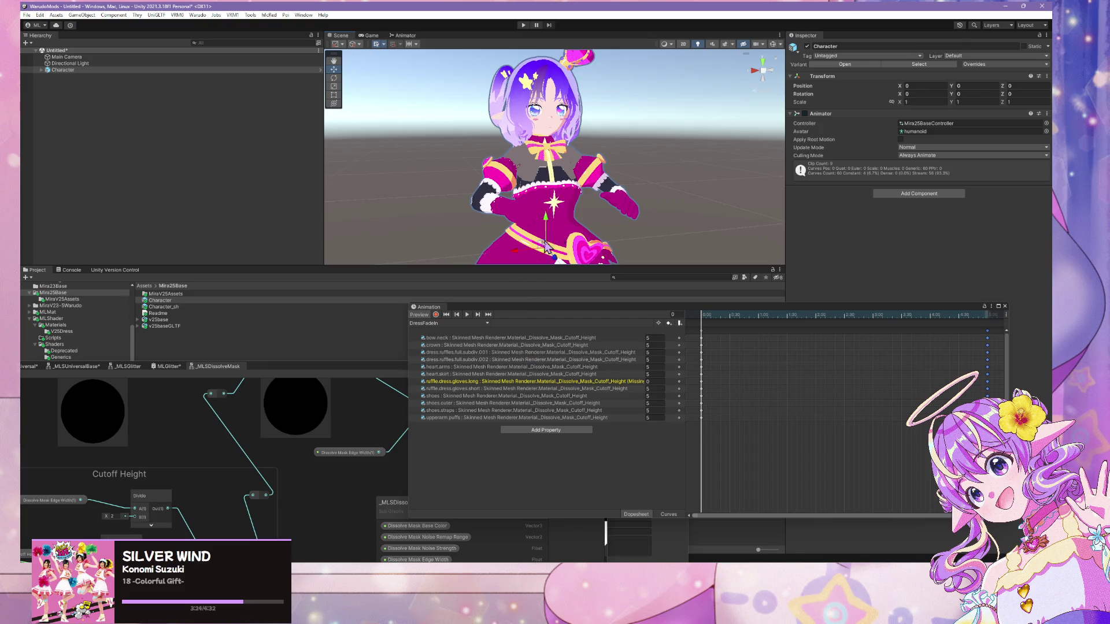
# - Replay then stop the DressFadeIn preview, frame the character, and move the Shader Graph down
pyautogui.click(466, 315)
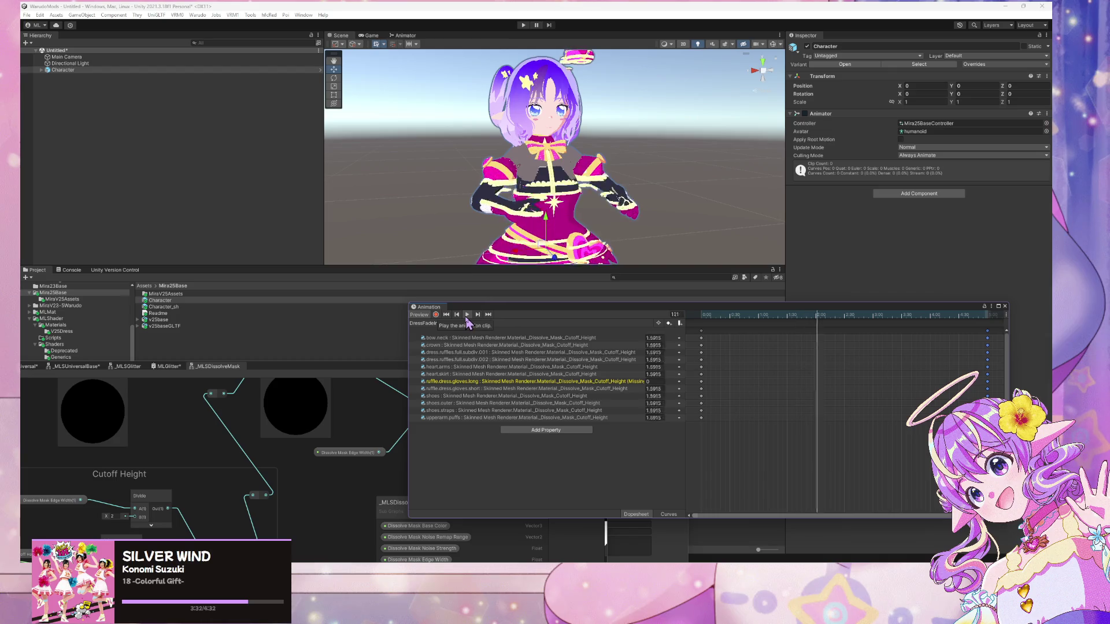
pyautogui.click(467, 316)
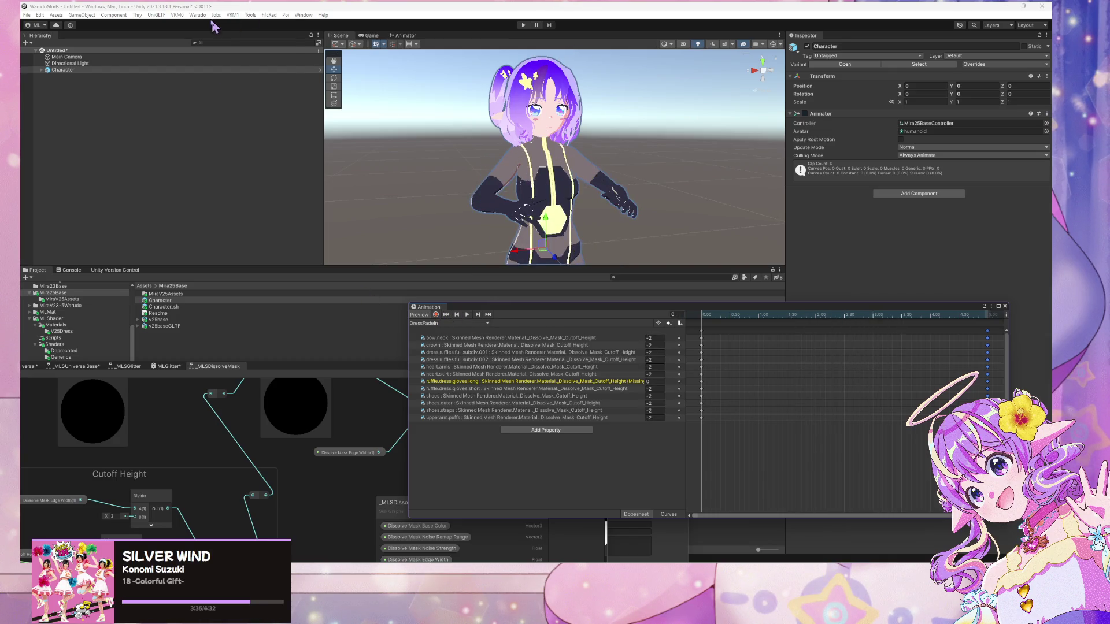
pyautogui.click(197, 15)
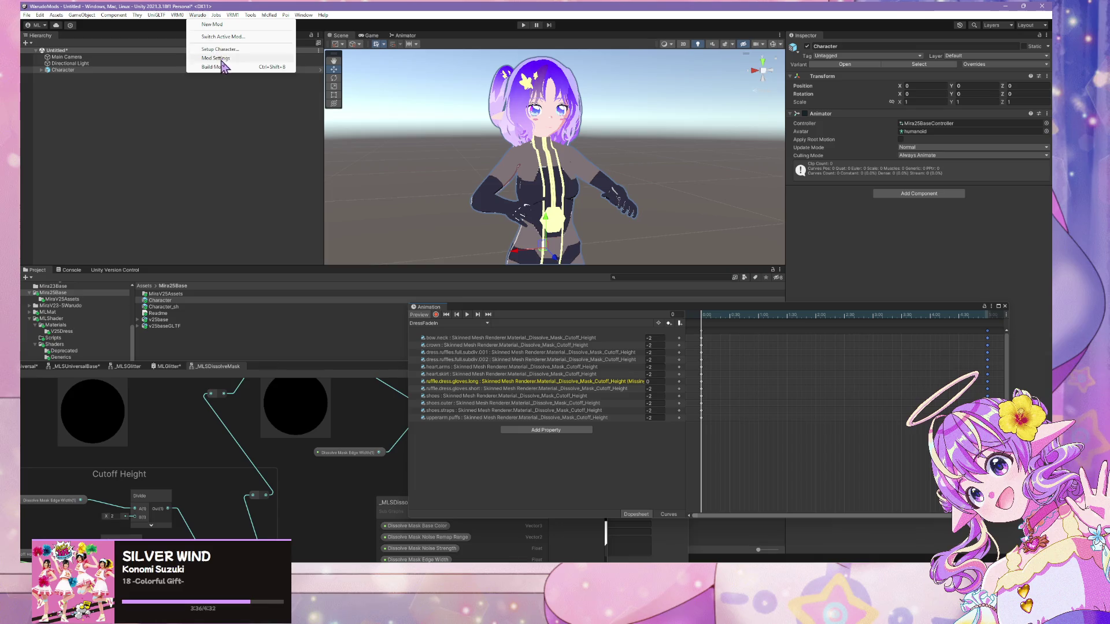
pyautogui.click(426, 317)
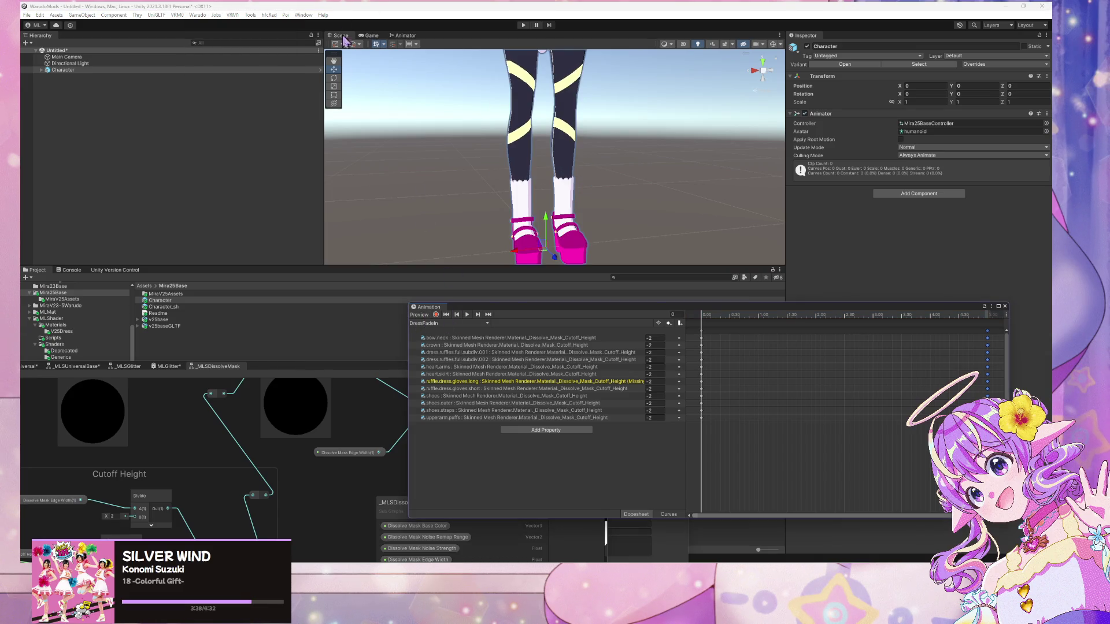
pyautogui.press('f')
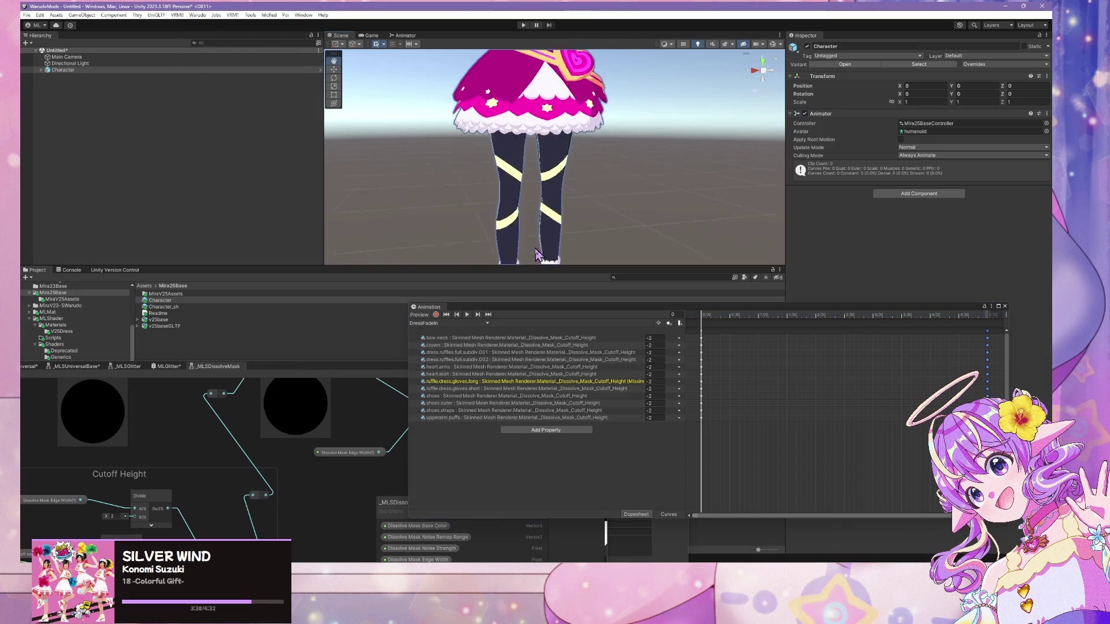
pyautogui.moveTo(546, 151); pyautogui.dragTo(515, 211)
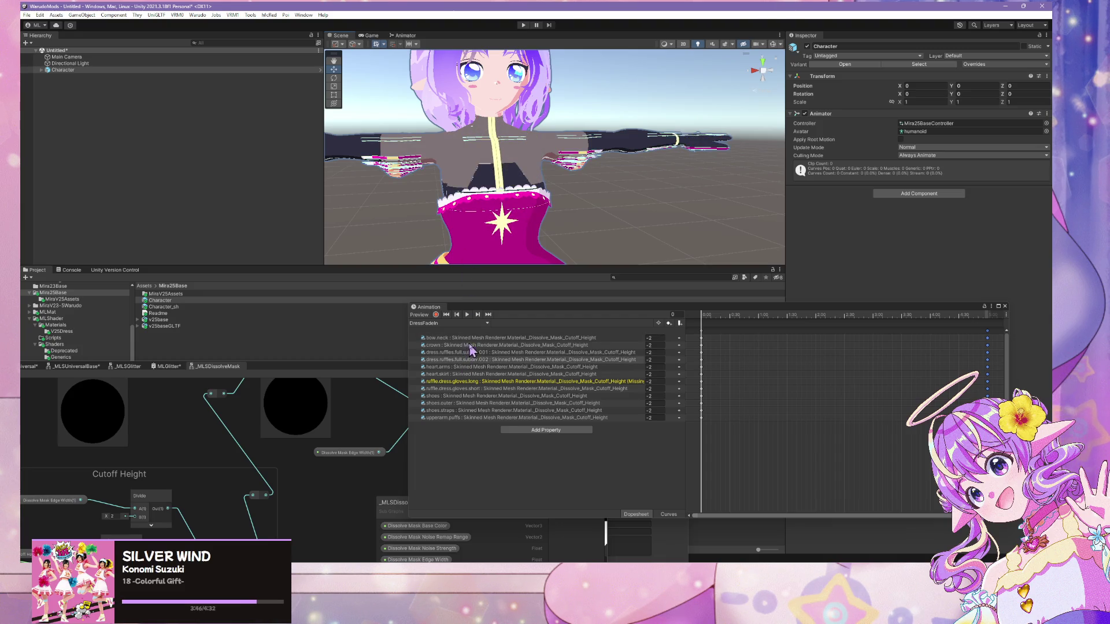
pyautogui.moveTo(370, 362)
pyautogui.mouseDown()
pyautogui.moveTo(393, 428)
pyautogui.moveTo(582, 496)
pyautogui.mouseUp()
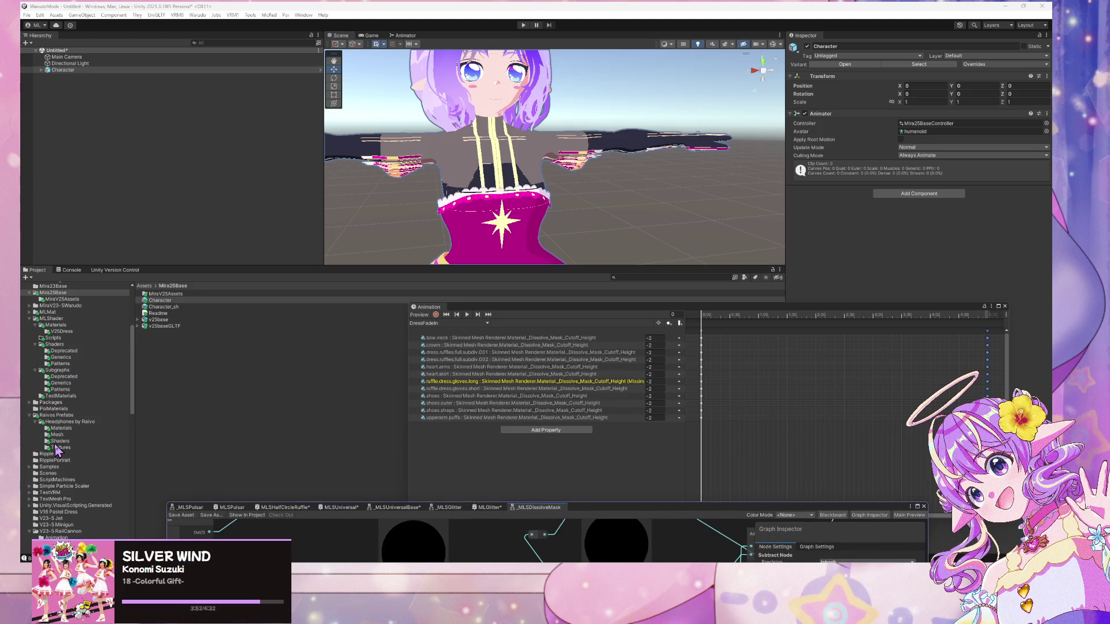
# - Open the MiraV25Assets V25Dress materials folder in the Project window
pyautogui.scroll(2, 79, 363)
pyautogui.click(72, 324)
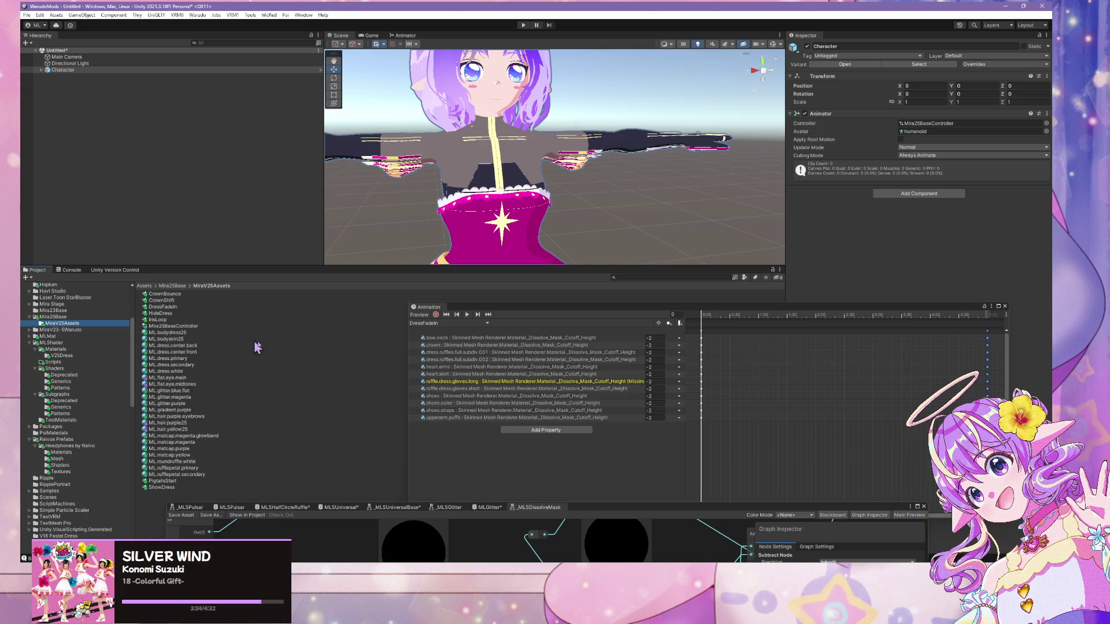
pyautogui.scroll(-3, 66, 341)
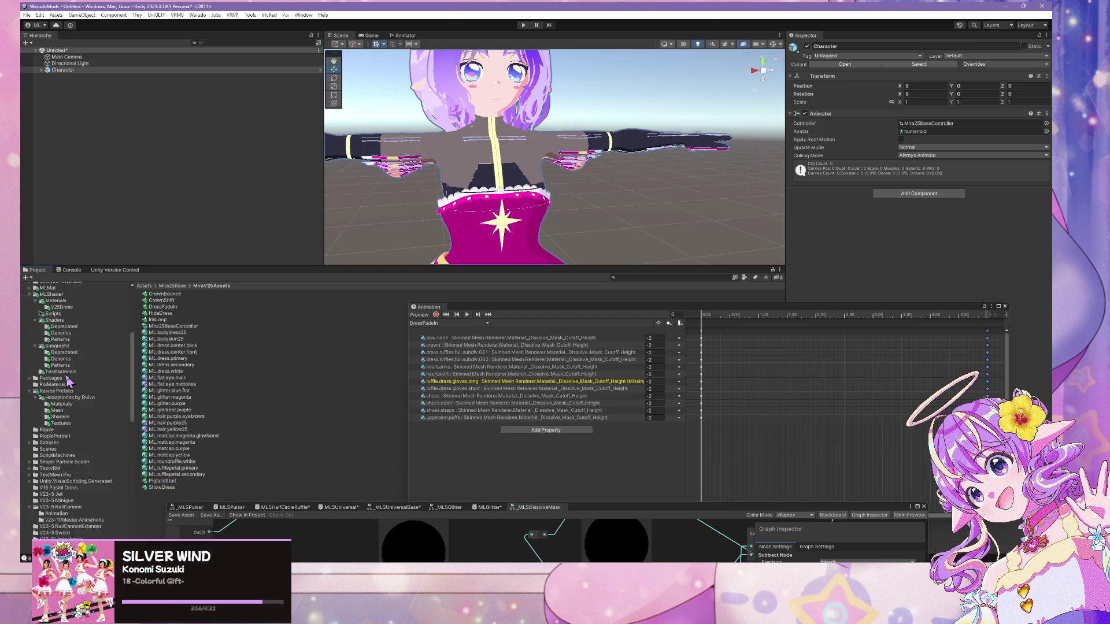
pyautogui.click(62, 307)
pyautogui.click(174, 294)
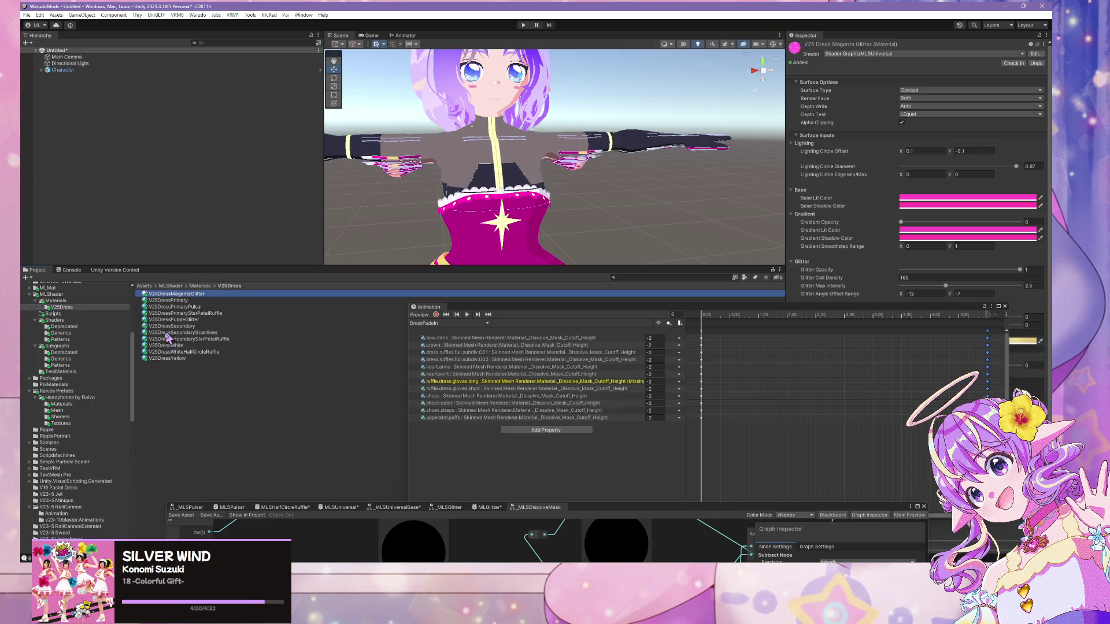
pyautogui.click(633, 307)
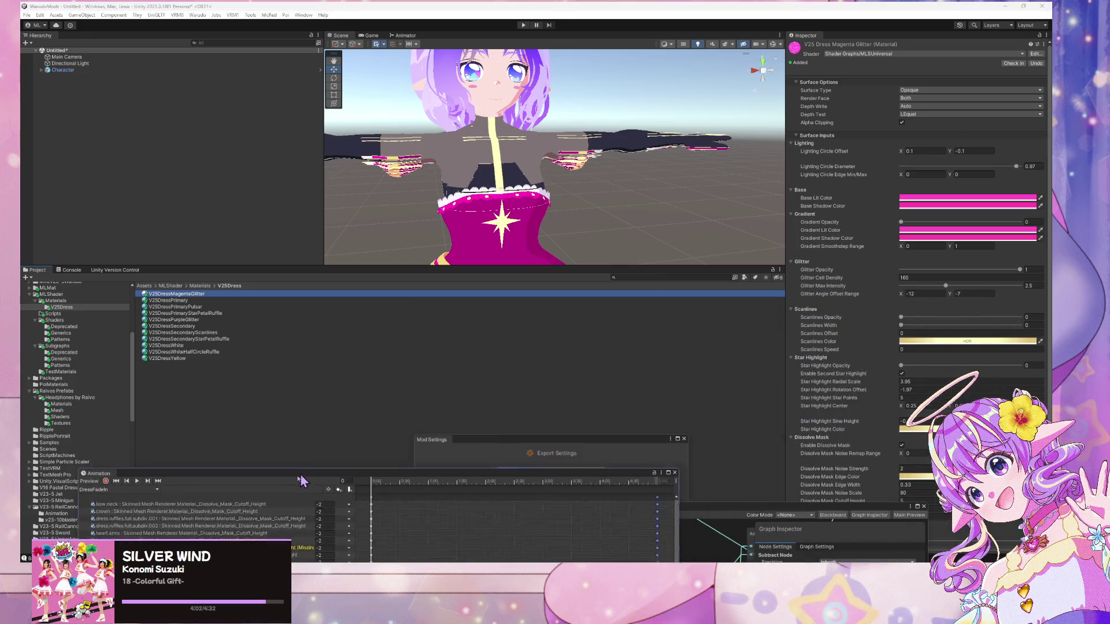
pyautogui.scroll(-2, 832, 356)
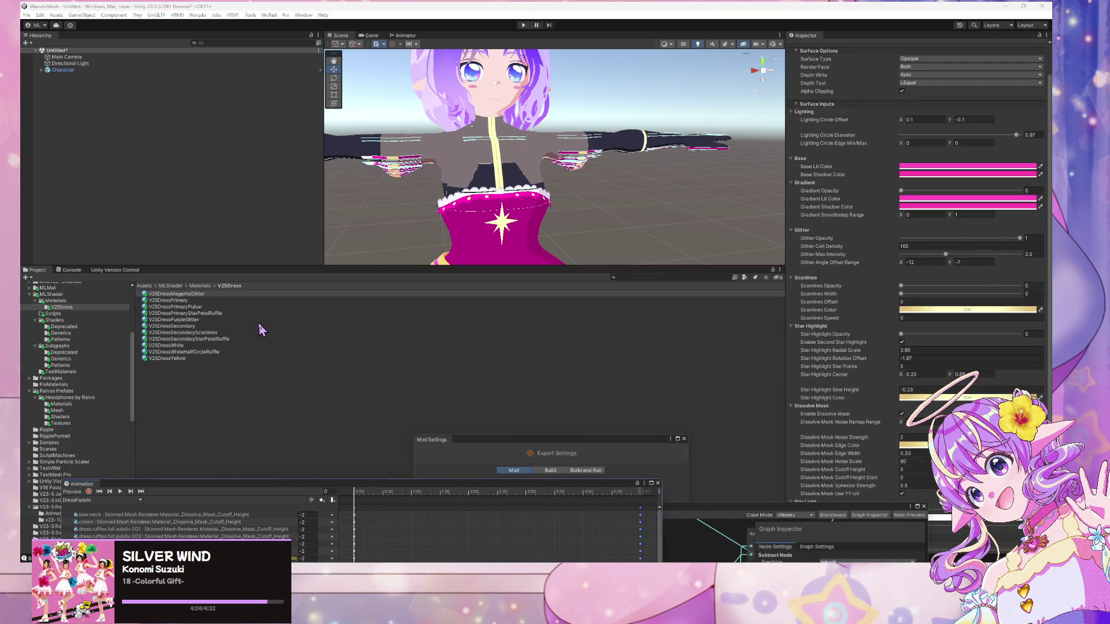
# - Turn off Enable Dissolve Mask on the Primary, Glitter, Secondary, Scanlines, White and Yellow dress materials
pyautogui.click(202, 301)
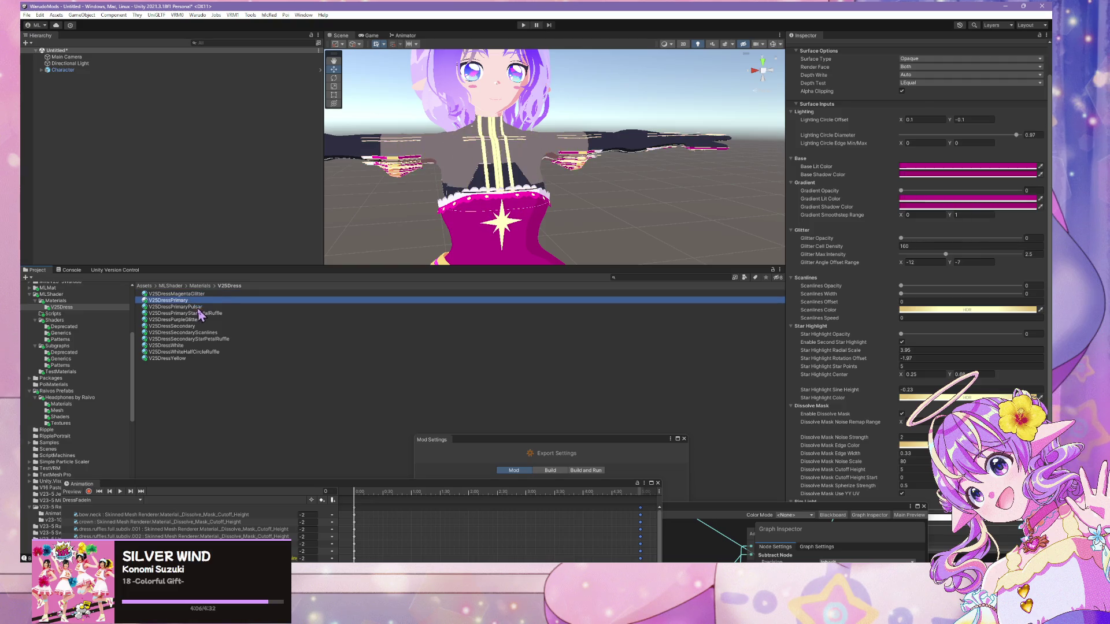
pyautogui.hotkey('shift', 'Up')
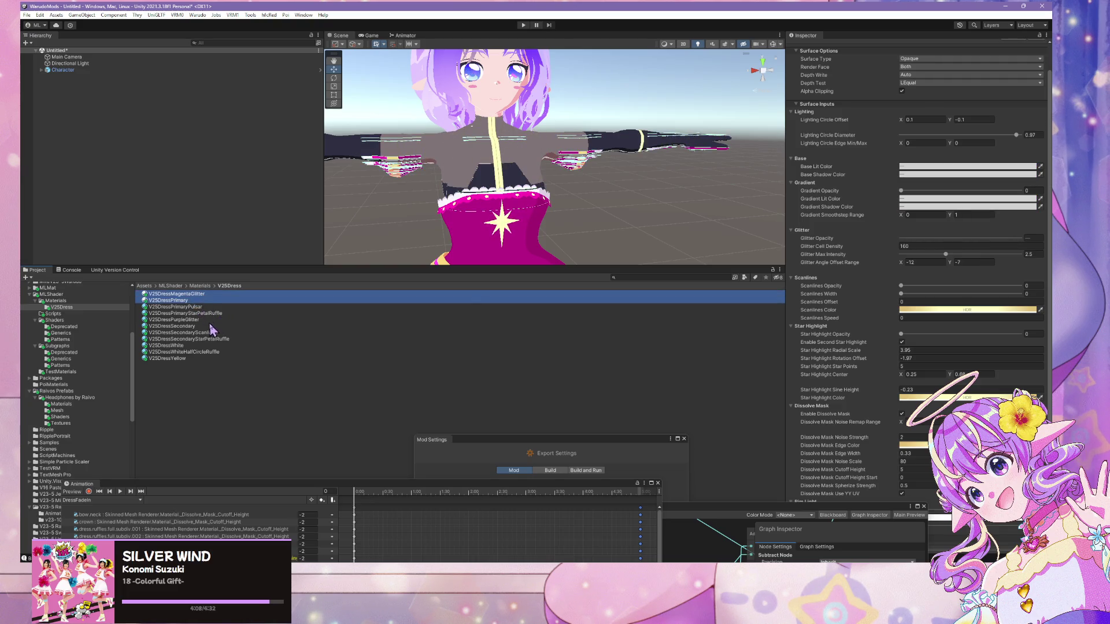
pyautogui.keyDown('ctrl'); pyautogui.click(197, 320); pyautogui.keyUp('ctrl')
pyautogui.keyDown('ctrl'); pyautogui.click(197, 326); pyautogui.keyUp('ctrl')
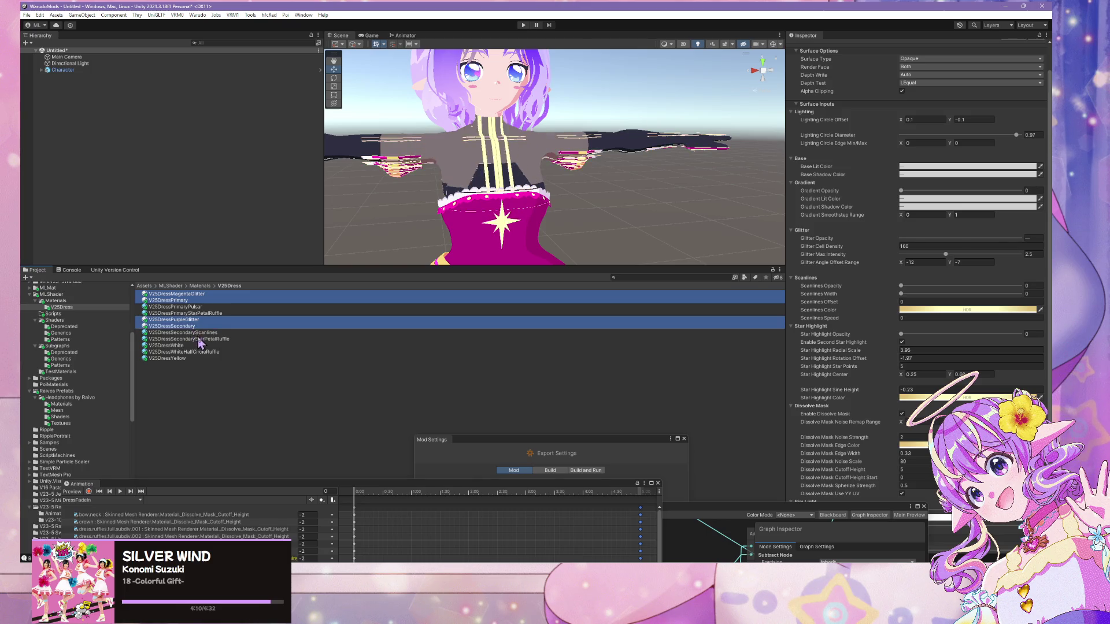
pyautogui.hotkey('shift', 'Down')
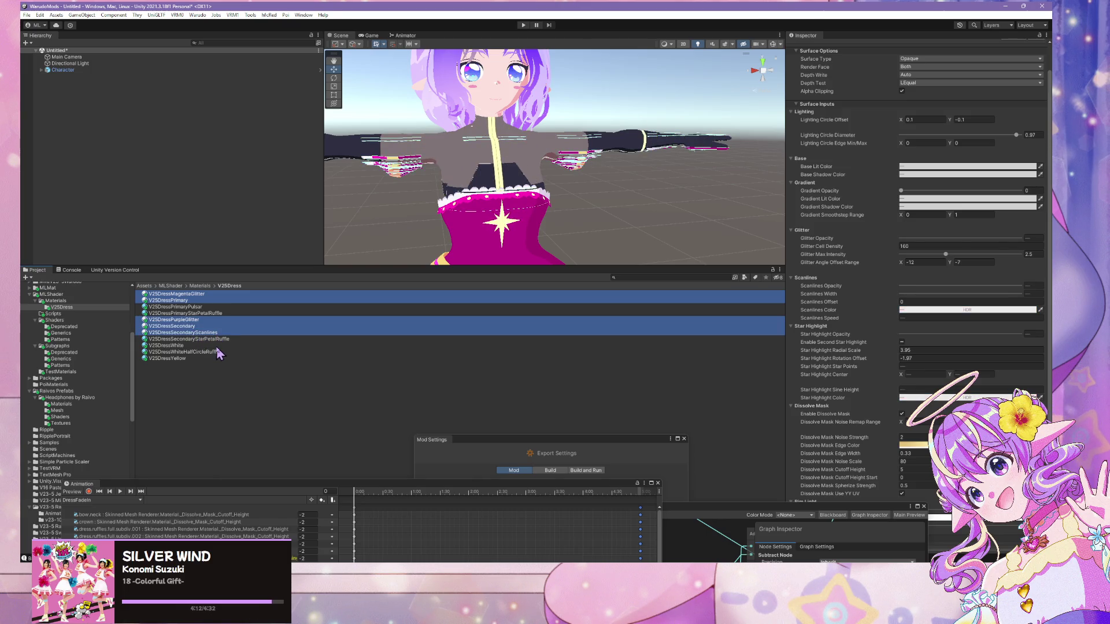
pyautogui.keyDown('ctrl'); pyautogui.click(208, 346); pyautogui.keyUp('ctrl')
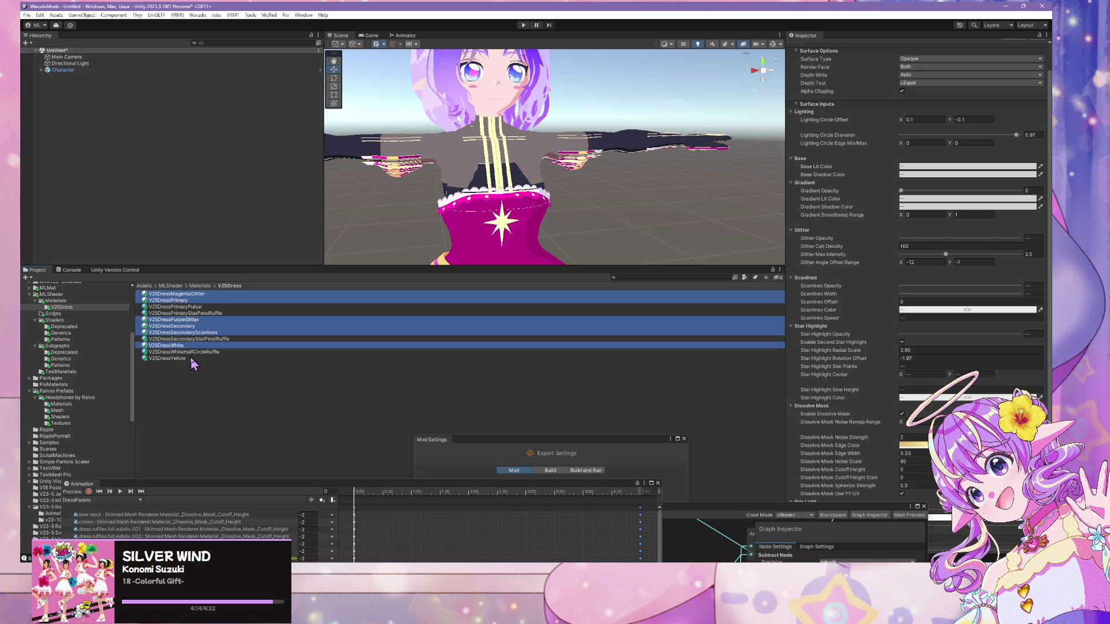
pyautogui.keyDown('ctrl'); pyautogui.click(186, 359); pyautogui.keyUp('ctrl')
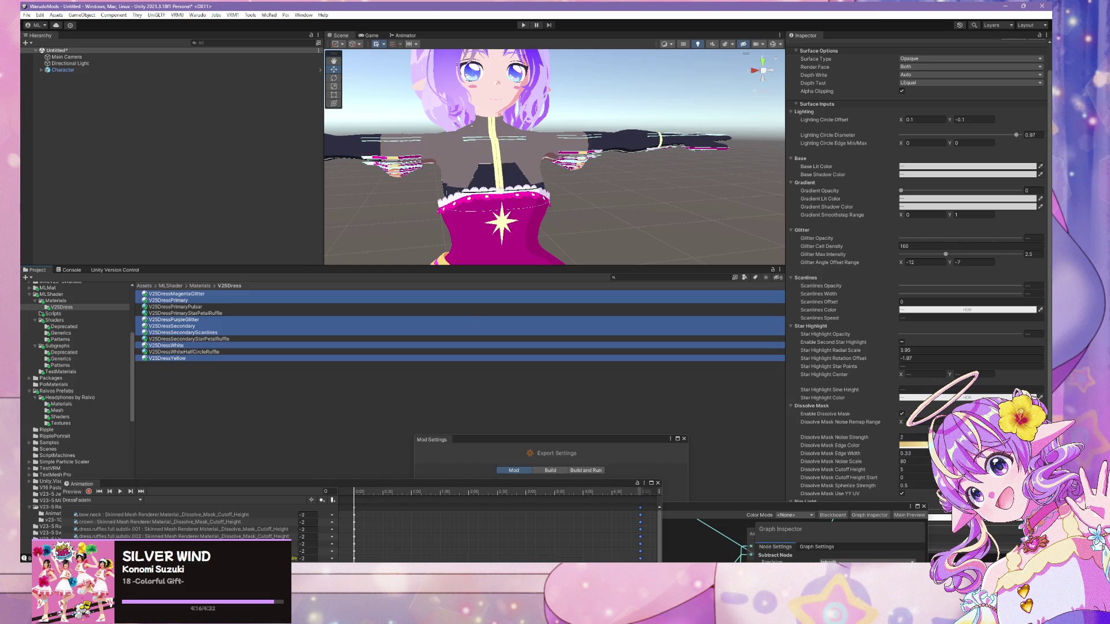
pyautogui.click(902, 414)
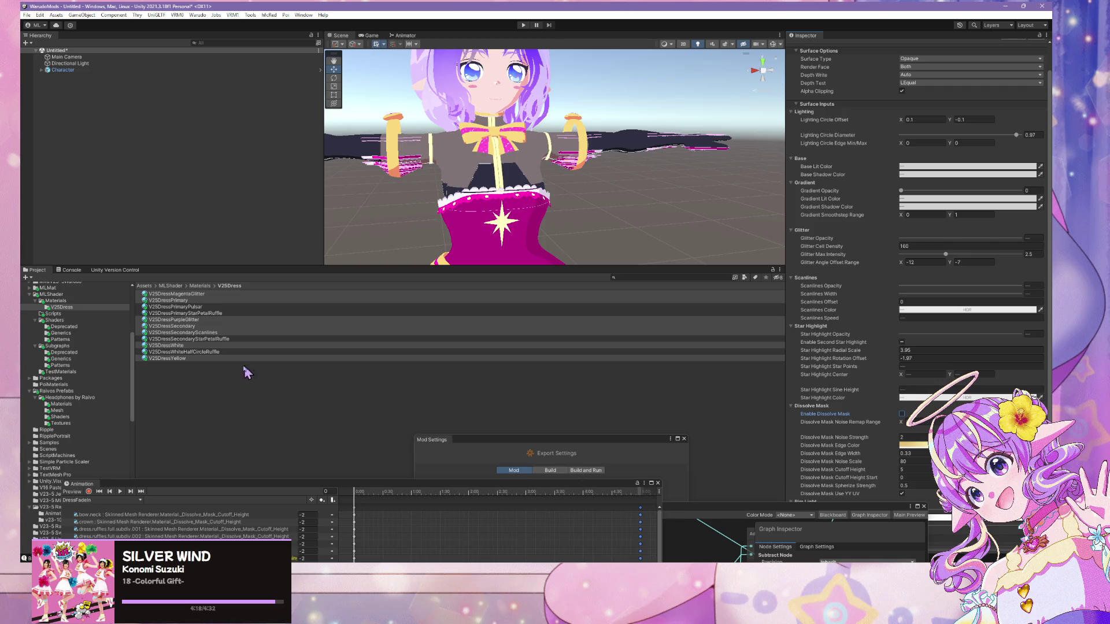
pyautogui.click(191, 352)
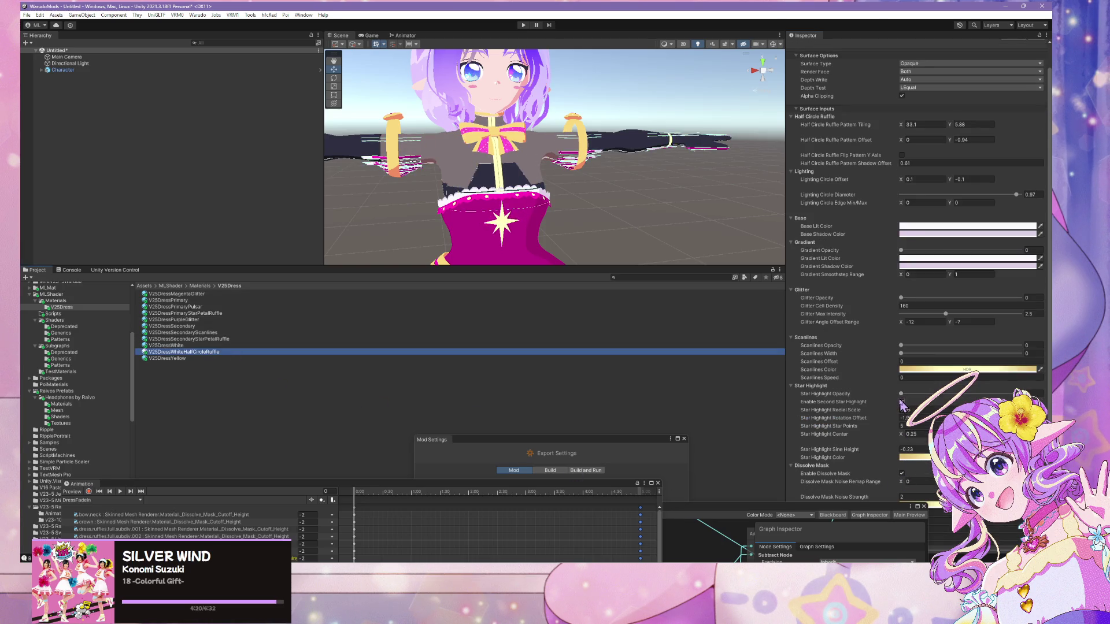
# - Turn off the dissolve mask on V25DressWhiteHalfCircleRuffle and inspect the White, Secondary and PurpleGlitter materials
pyautogui.click(901, 472)
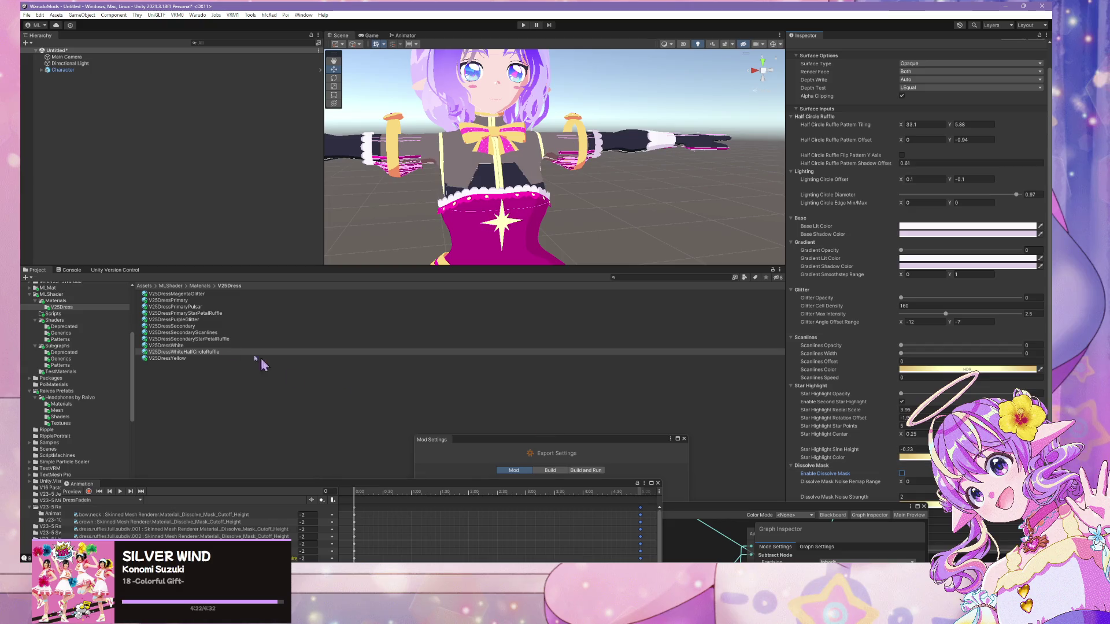
pyautogui.click(181, 352)
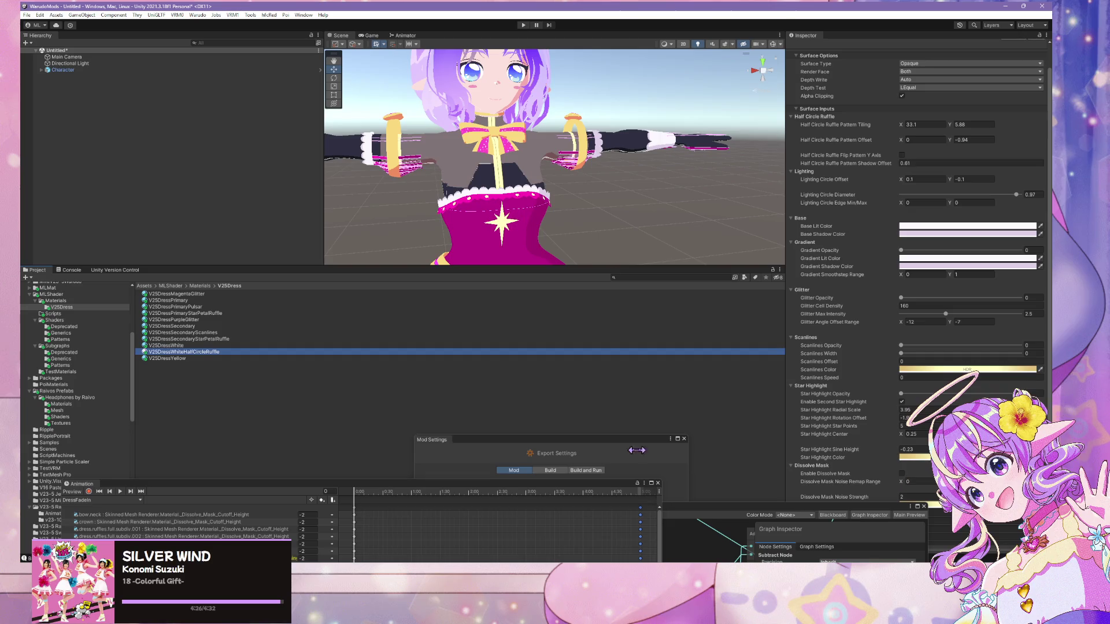
pyautogui.click(246, 345)
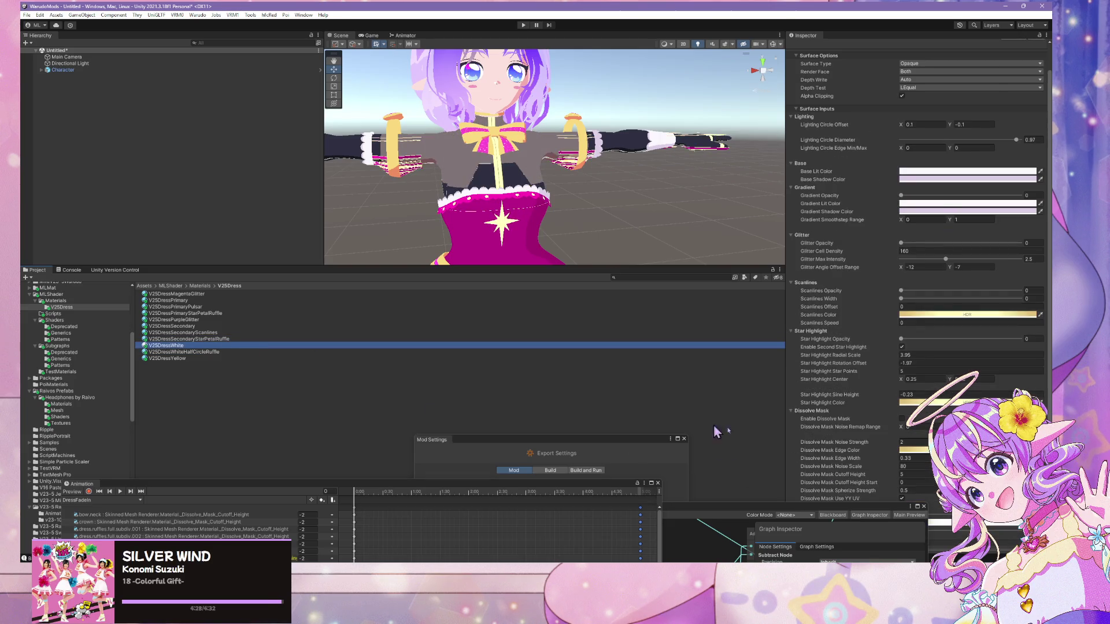
pyautogui.click(320, 338)
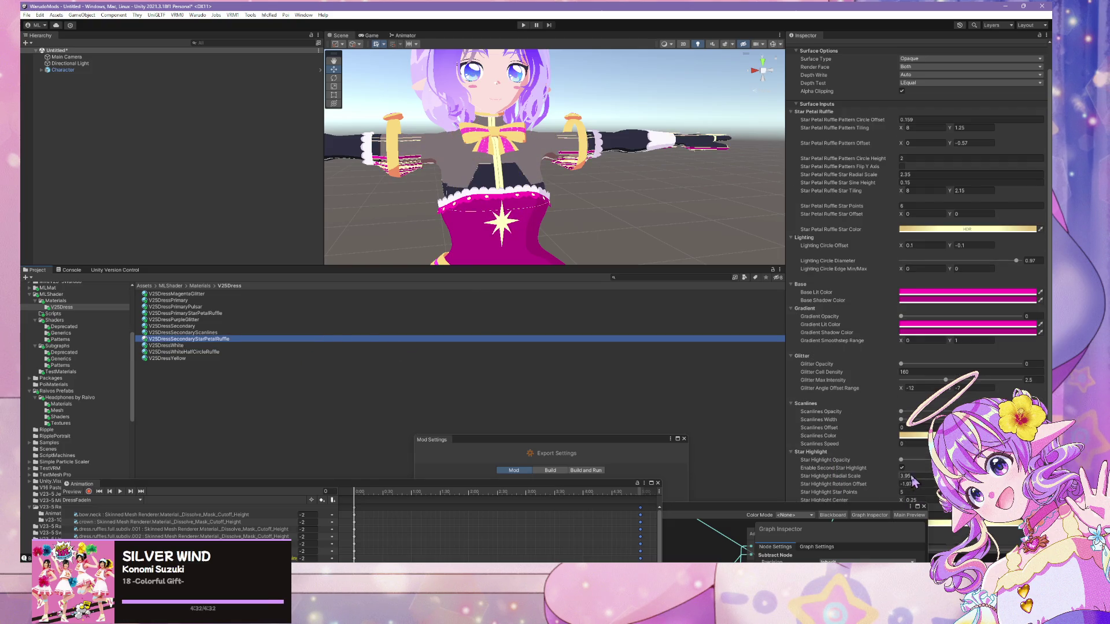
pyautogui.scroll(-4, 881, 471)
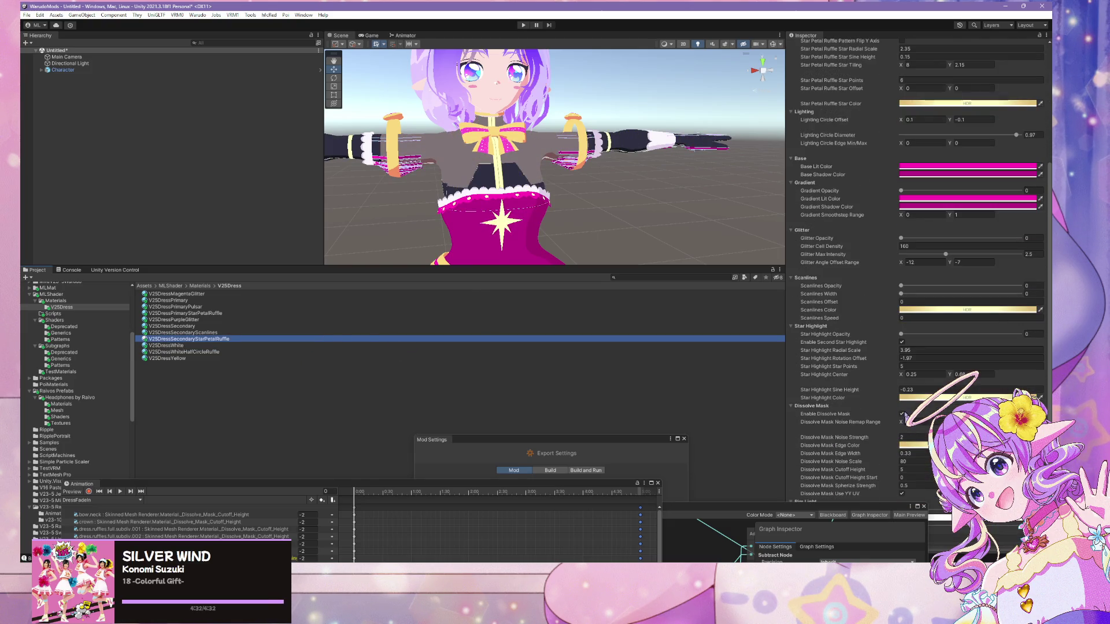
pyautogui.click(239, 332)
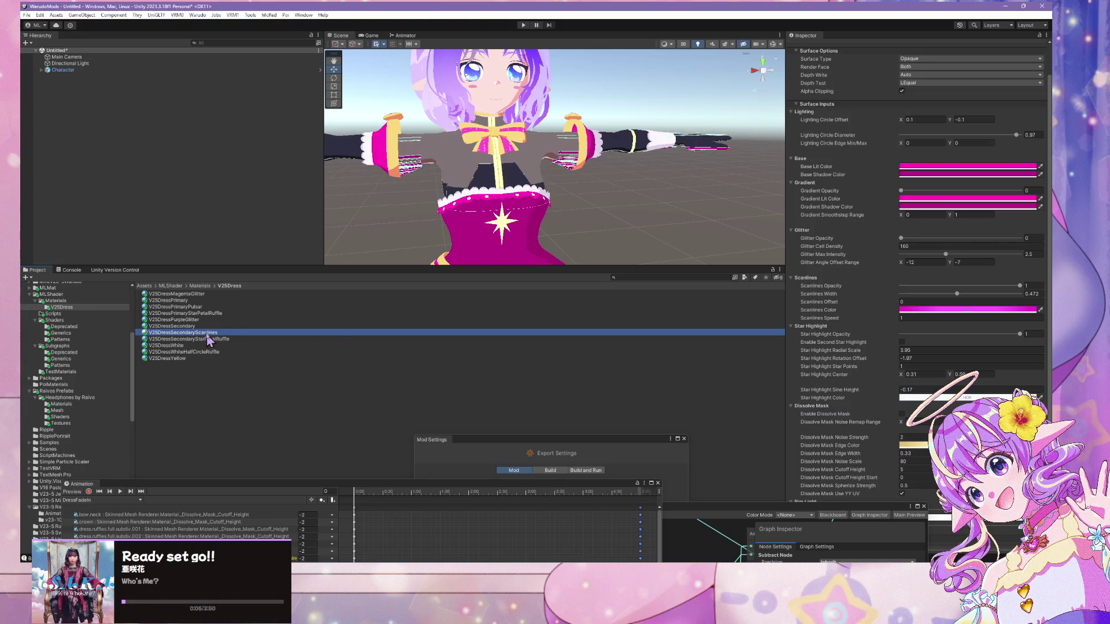
pyautogui.click(209, 327)
pyautogui.click(178, 321)
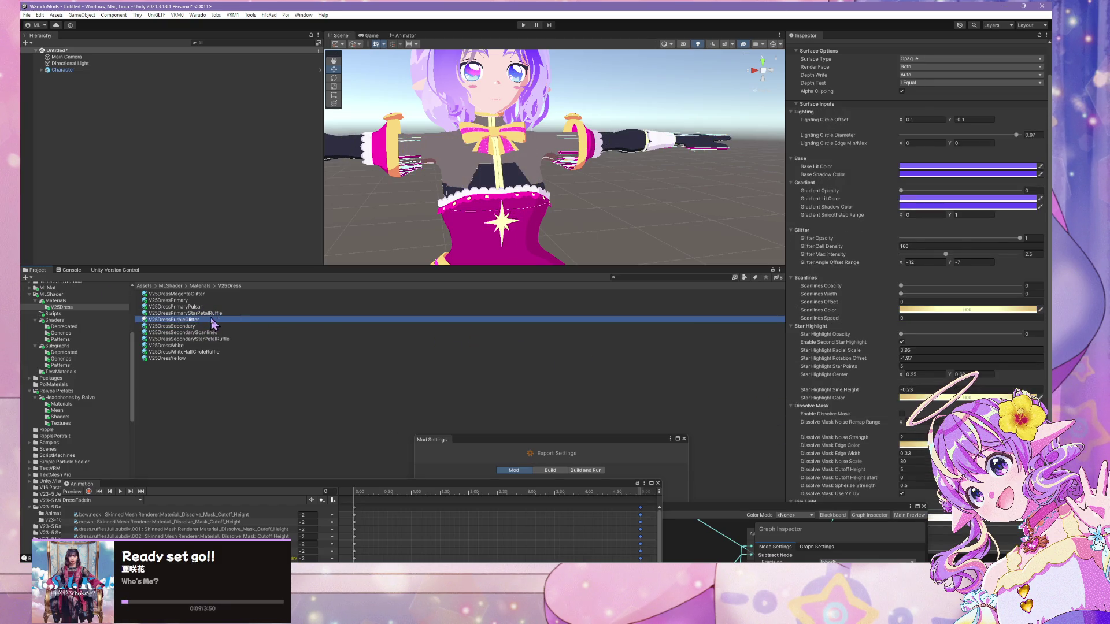
# - Turn off the dissolve mask on V25DressPrimaryPulsar, then check V25DressPrimary and MagentaGlitter
pyautogui.press('Up')
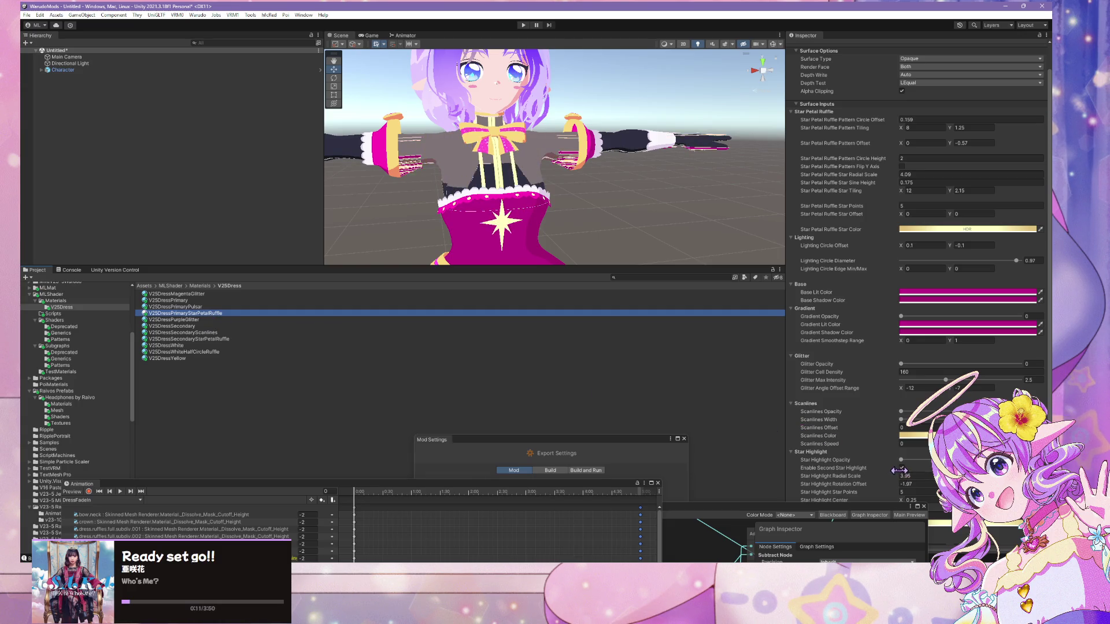
pyautogui.scroll(-3, 903, 470)
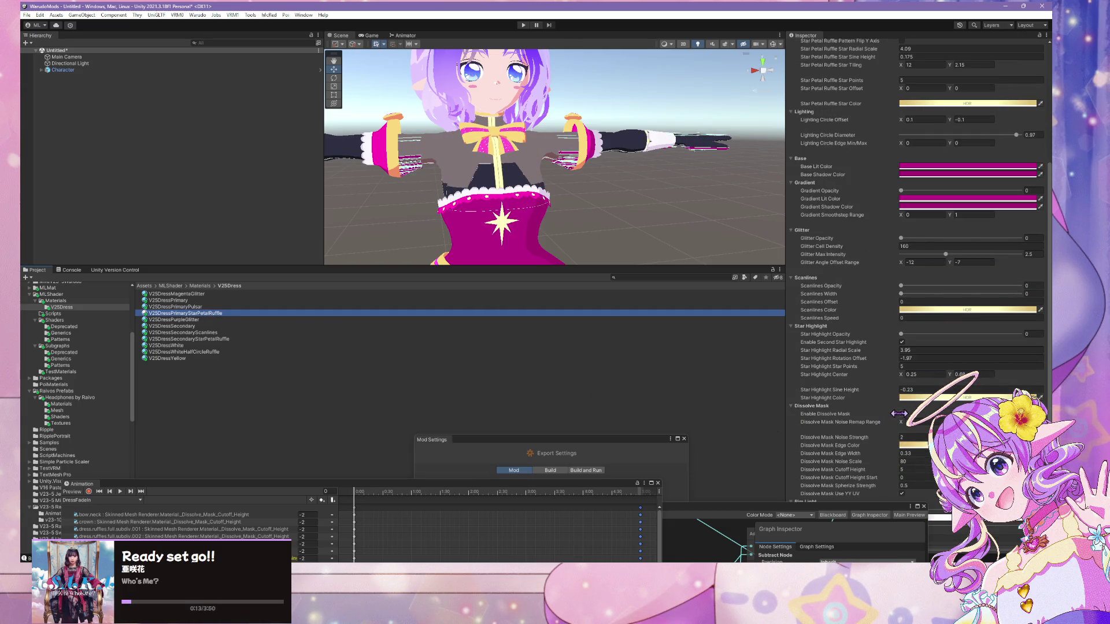
pyautogui.click(205, 307)
pyautogui.press('Down')
pyautogui.press('Down')
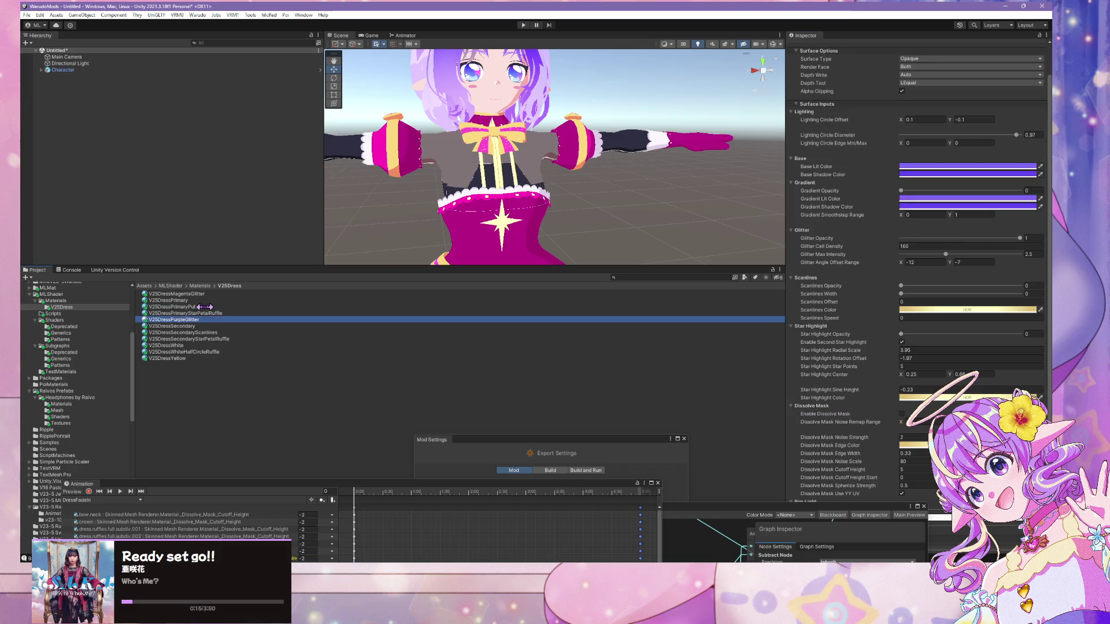
pyautogui.press('Up')
pyautogui.scroll(-3, 806, 406)
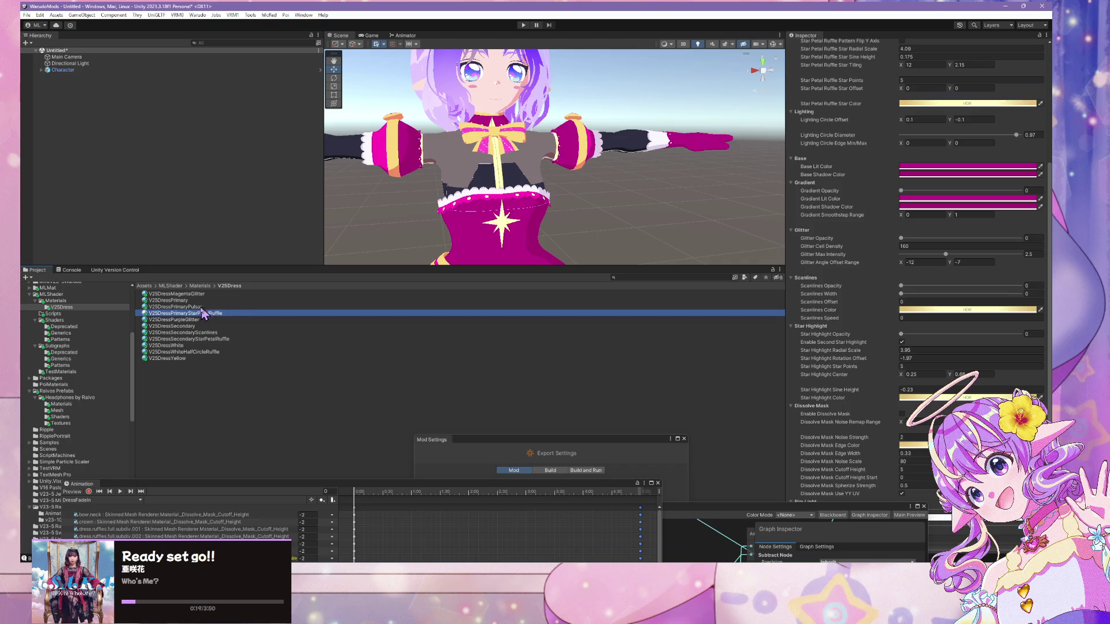
pyautogui.press('Up')
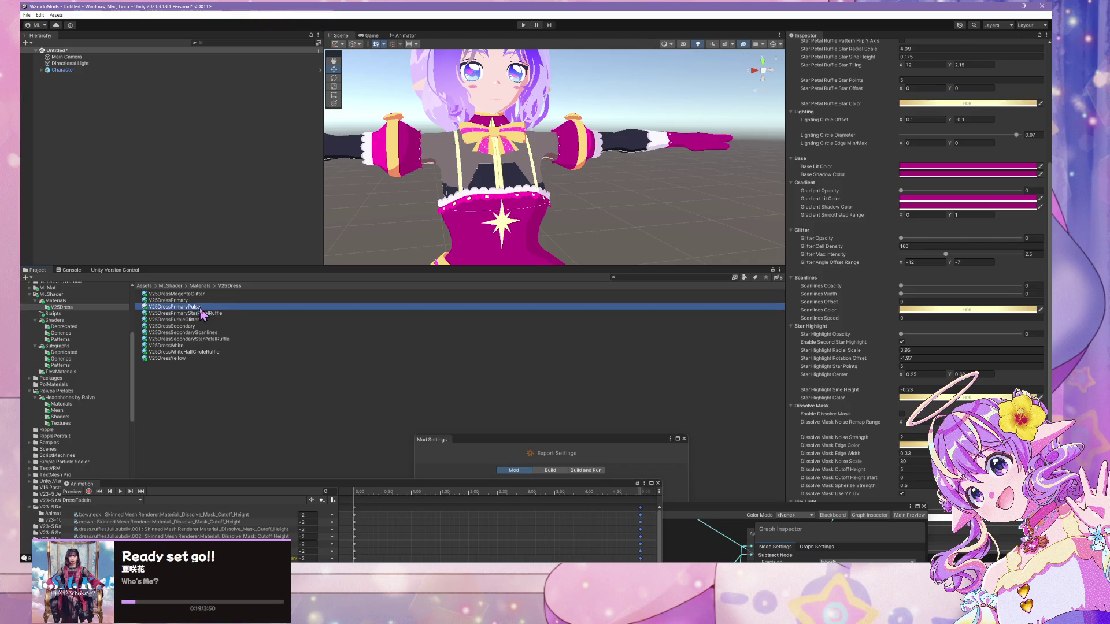
pyautogui.click(902, 415)
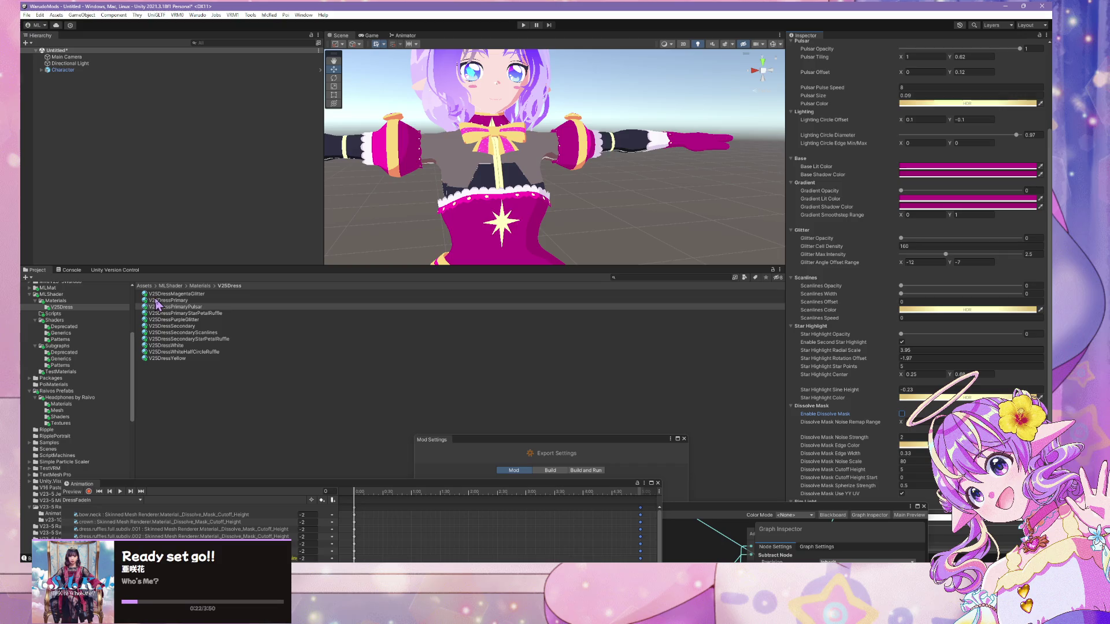
pyautogui.click(156, 301)
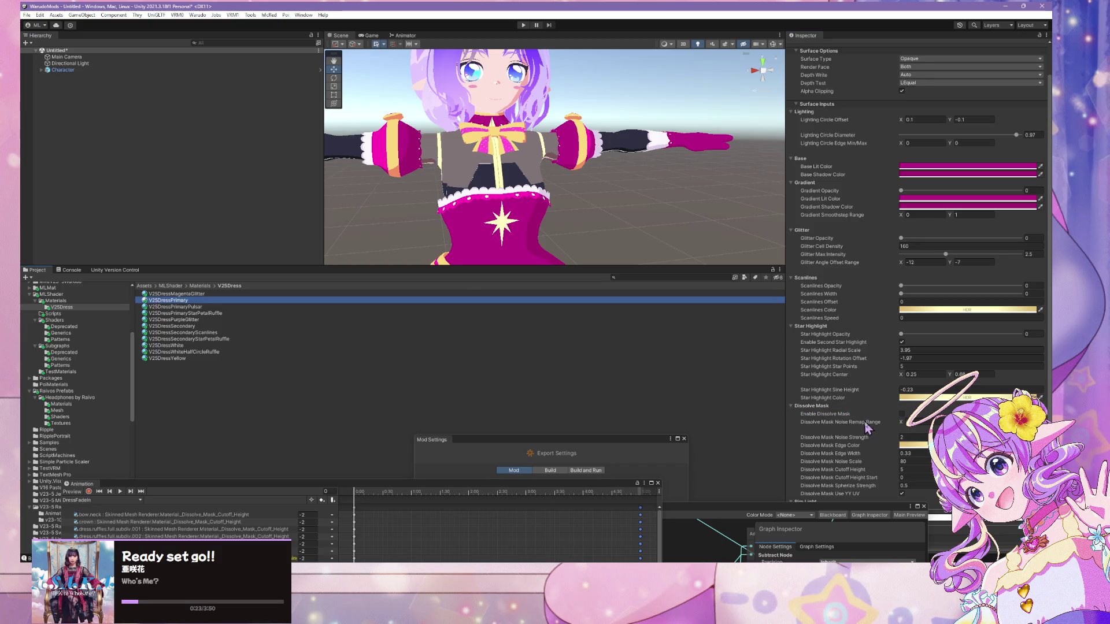
pyautogui.press('Up')
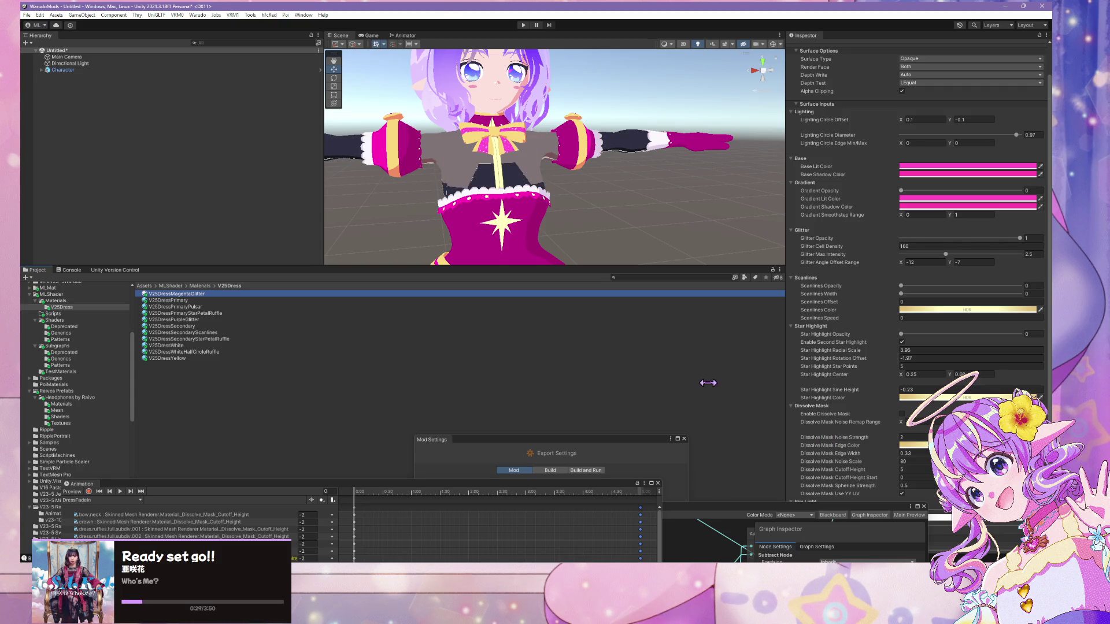
# - Review the remaining V25Dress materials and float DressFadeIn's animated properties as a larger centre view
pyautogui.moveTo(512, 491)
pyautogui.mouseDown()
pyautogui.moveTo(581, 360)
pyautogui.moveTo(652, 364)
pyautogui.moveTo(567, 519)
pyautogui.mouseUp()
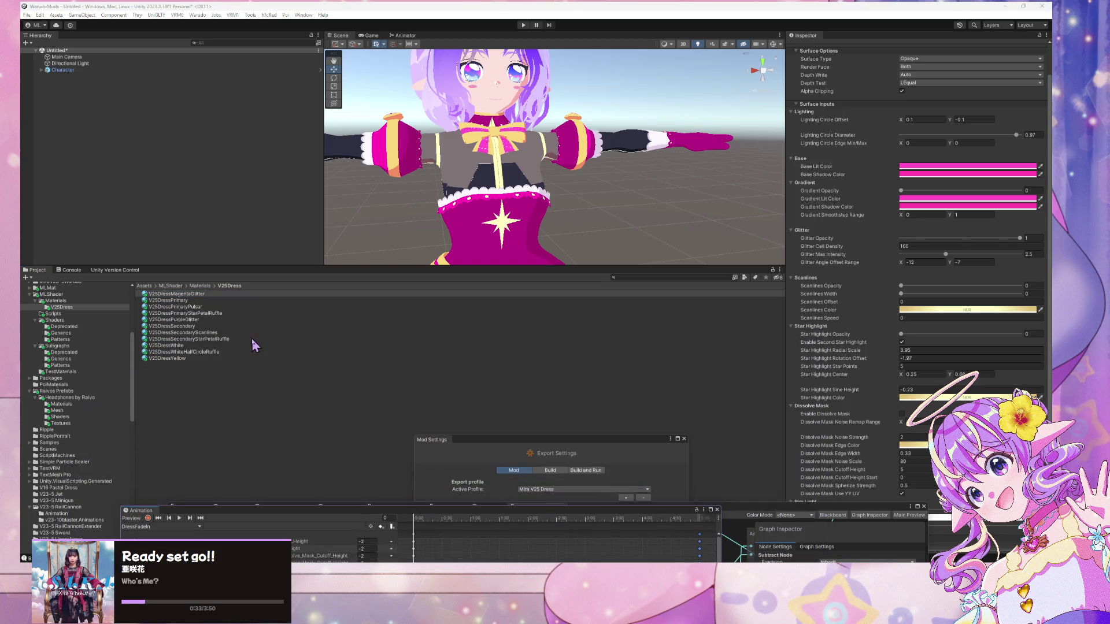
pyautogui.click(213, 302)
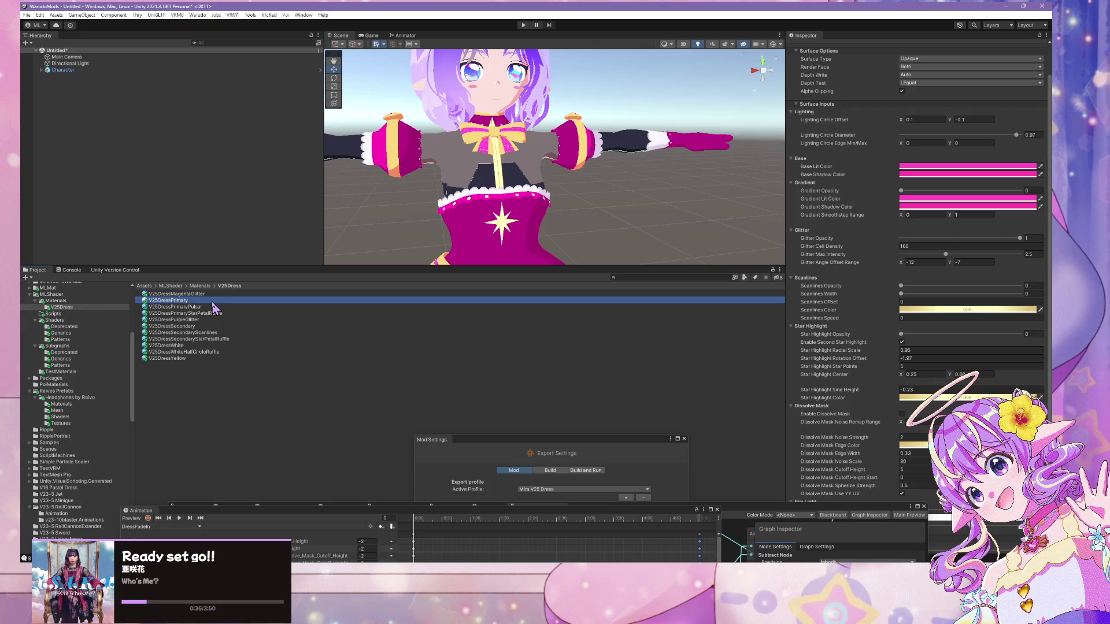
pyautogui.click(214, 306)
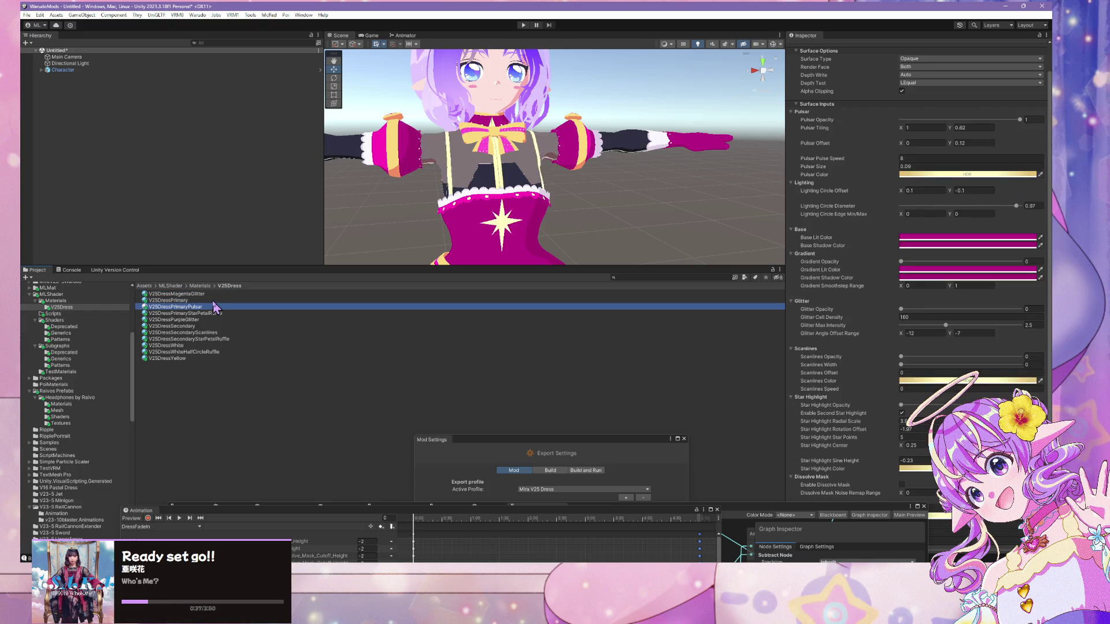
pyautogui.press('Down')
pyautogui.scroll(-5, 894, 425)
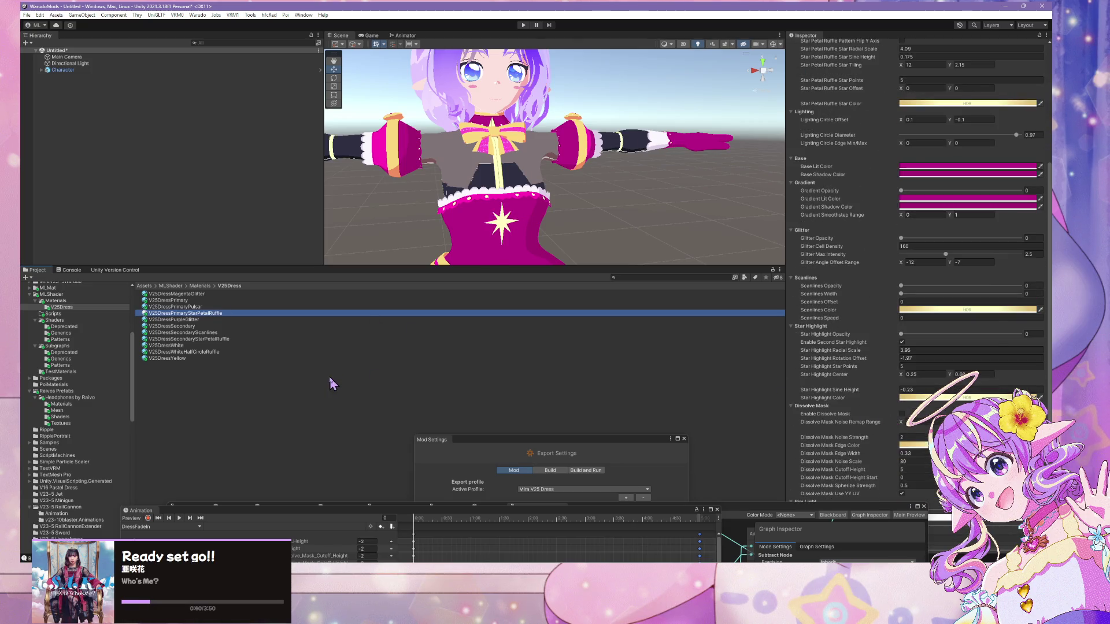
pyautogui.press('Down')
pyautogui.press('Down')
pyautogui.press('Down')
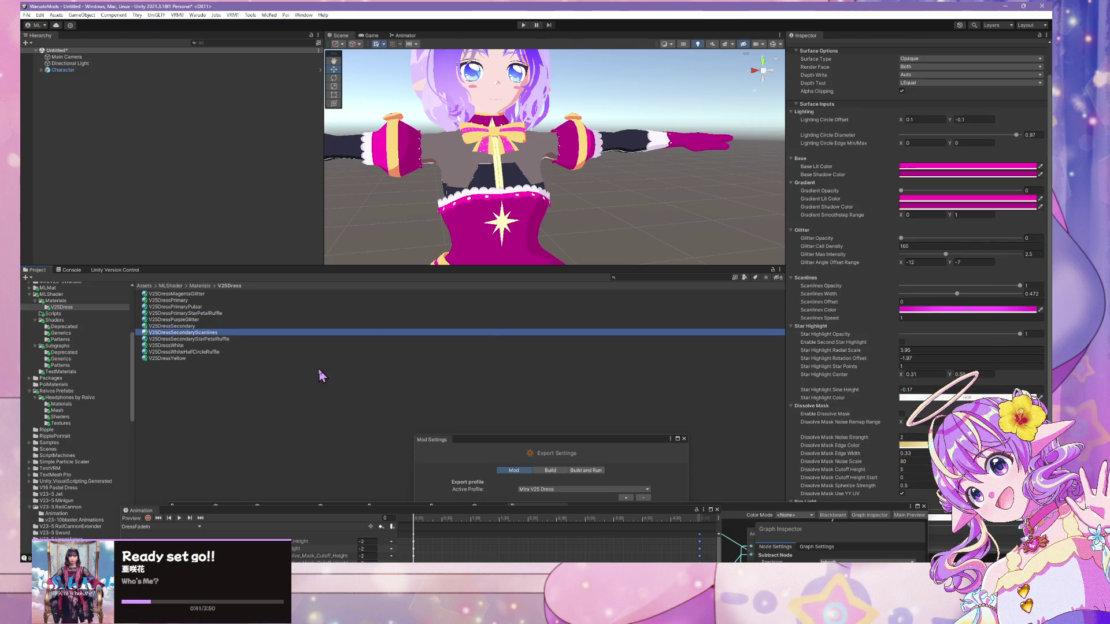
pyautogui.press('Down')
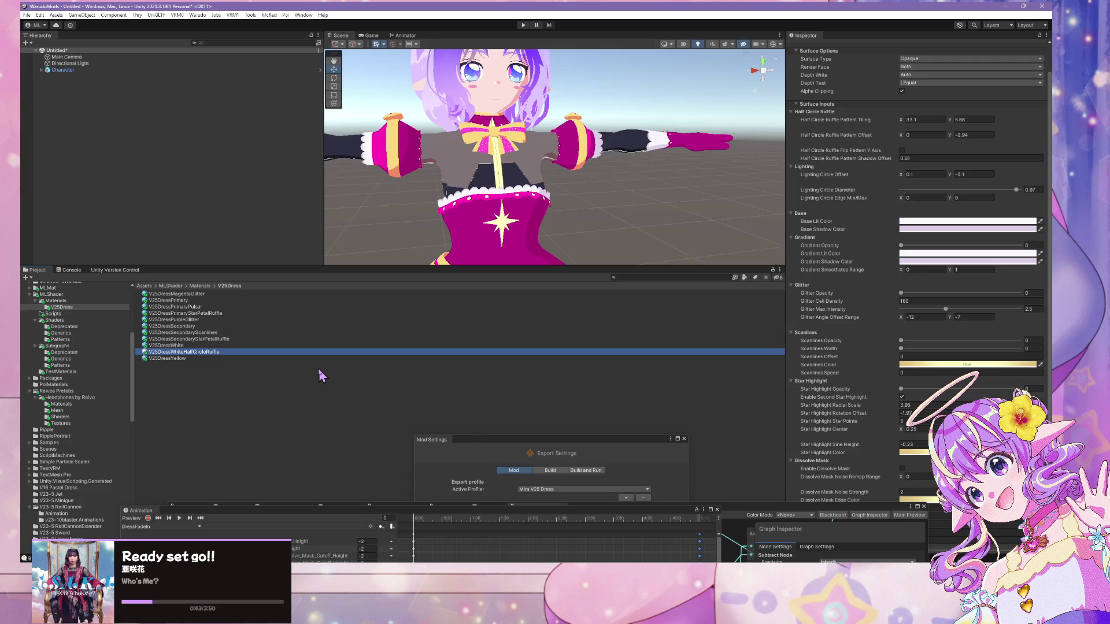
pyautogui.press('Down')
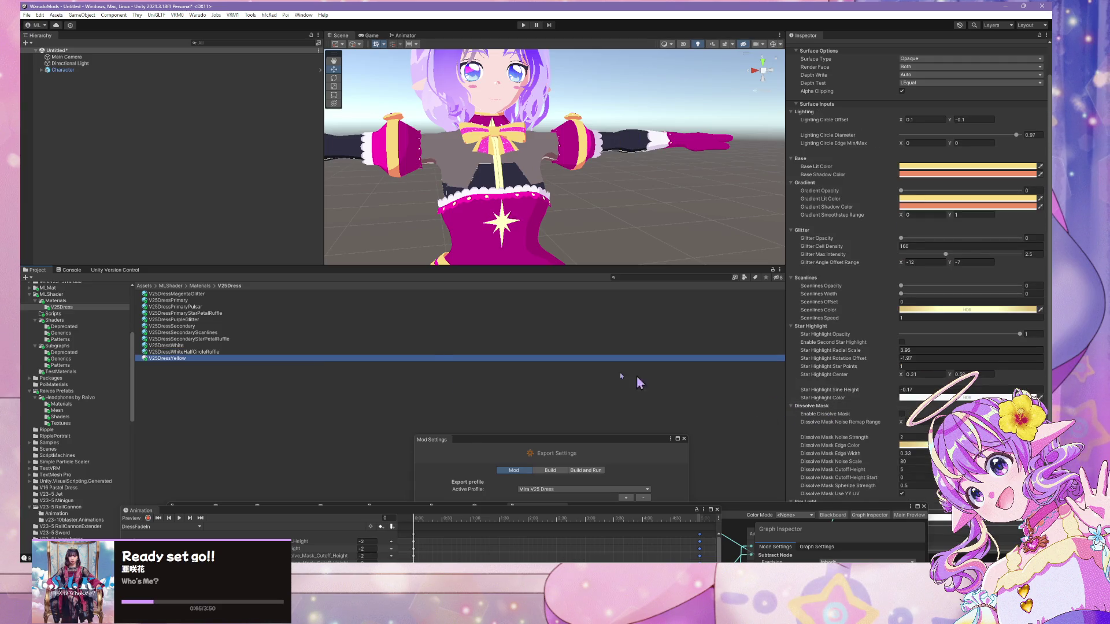
pyautogui.press('Up')
pyautogui.press('Up')
pyautogui.press('Up')
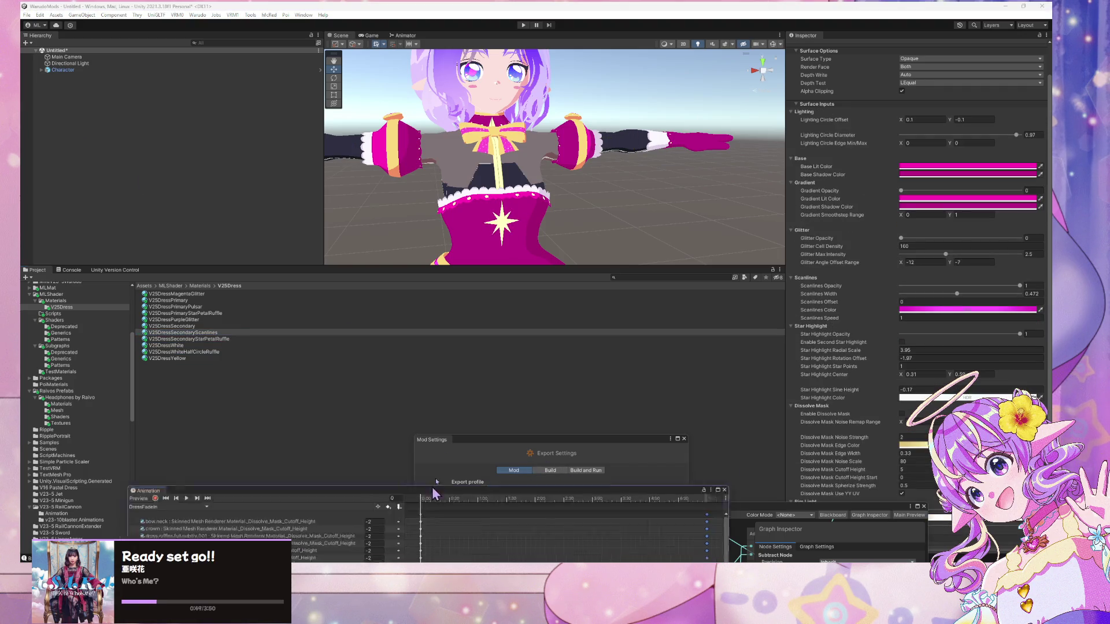
pyautogui.moveTo(141, 510); pyautogui.dragTo(344, 276)
pyautogui.scroll(-5, 627, 350)
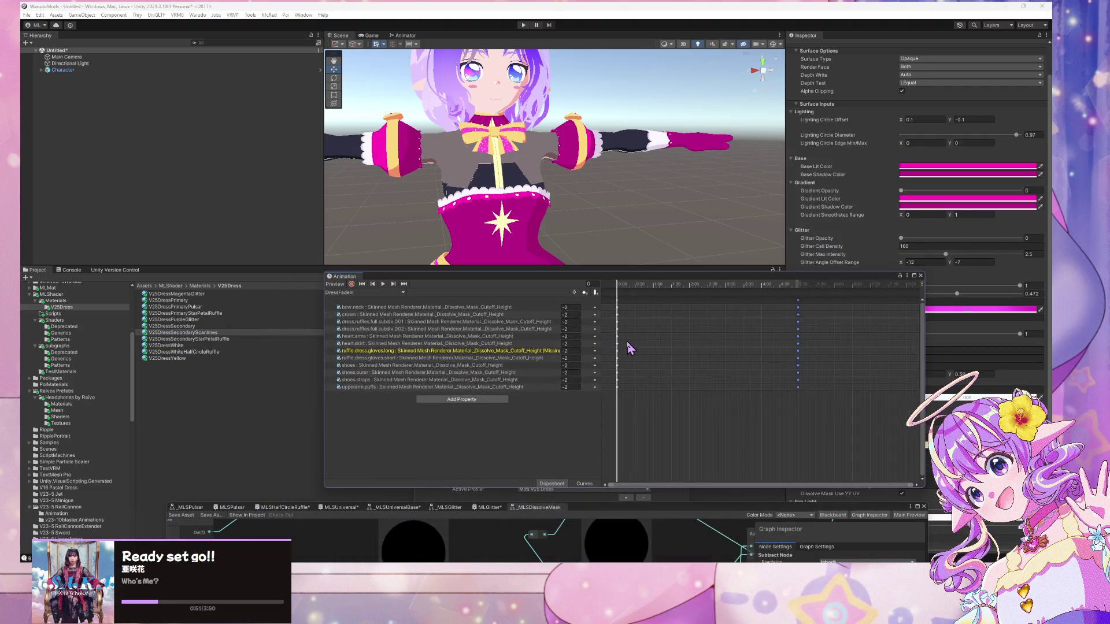
# - Select the upperarm.puffs object, scroll to its Dissolve Mask settings, and start key recording
pyautogui.click(404, 307)
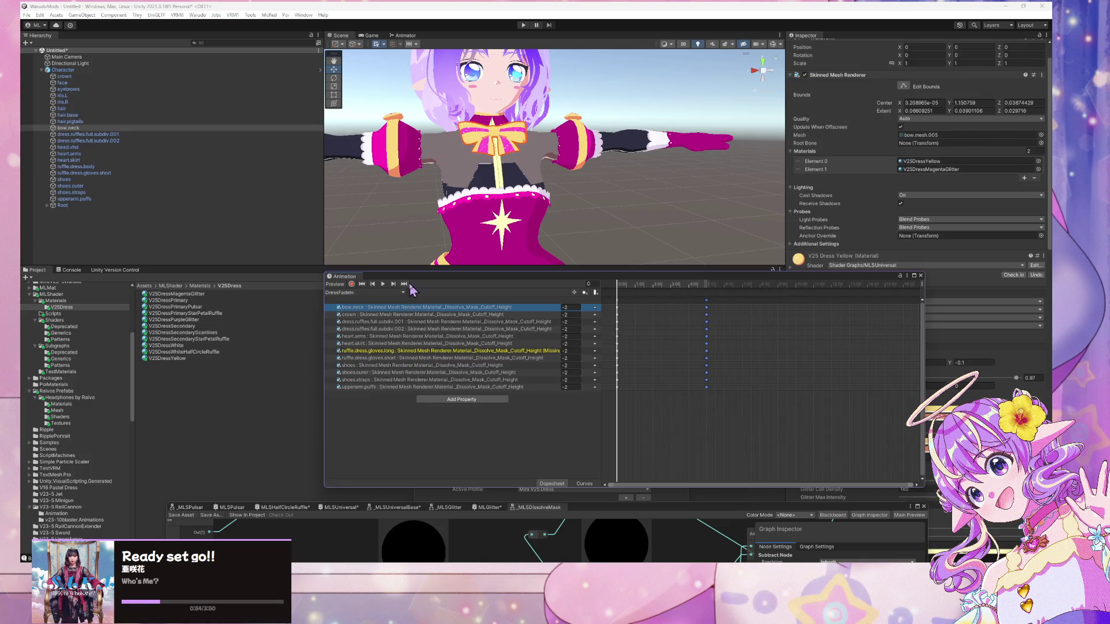
pyautogui.click(81, 199)
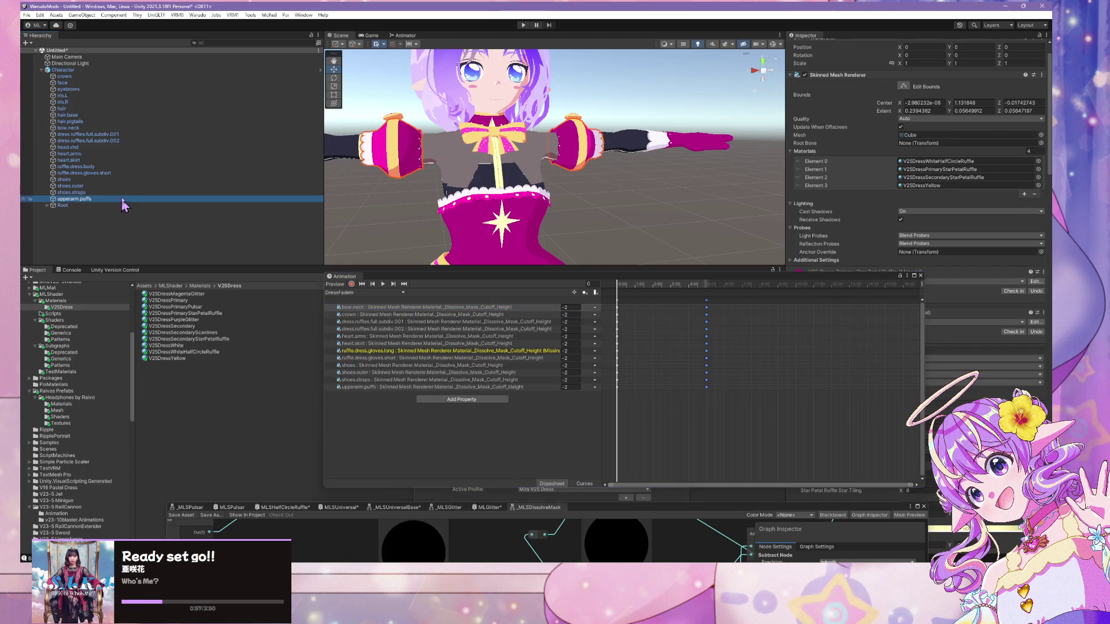
pyautogui.moveTo(497, 191); pyautogui.dragTo(519, 149)
pyautogui.click(453, 387)
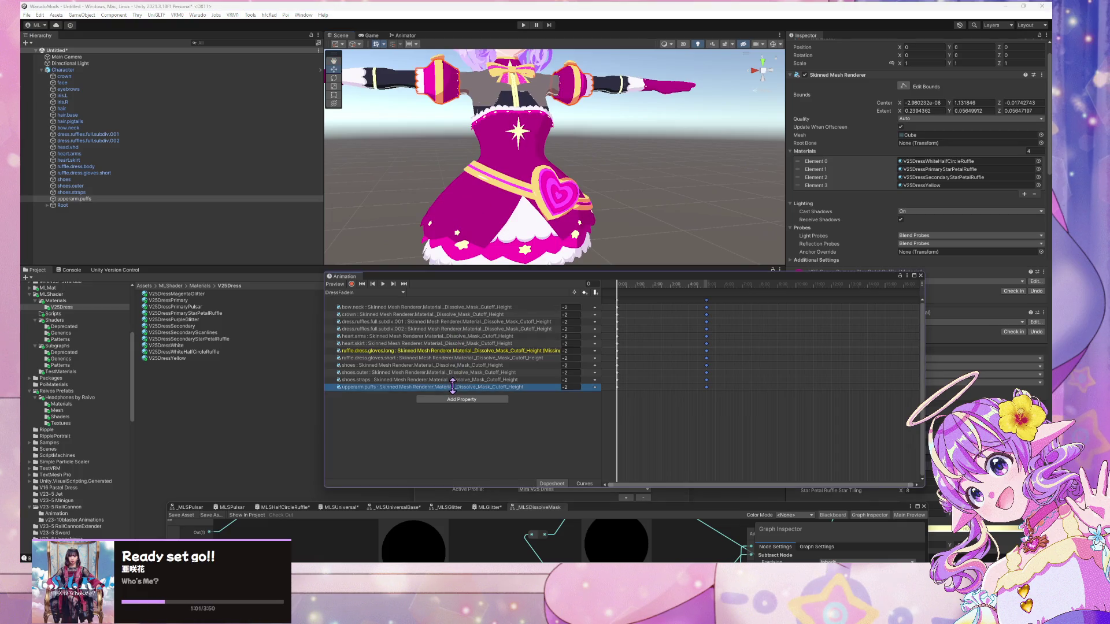
pyautogui.keyDown('shift'); pyautogui.click(470, 307); pyautogui.keyUp('shift')
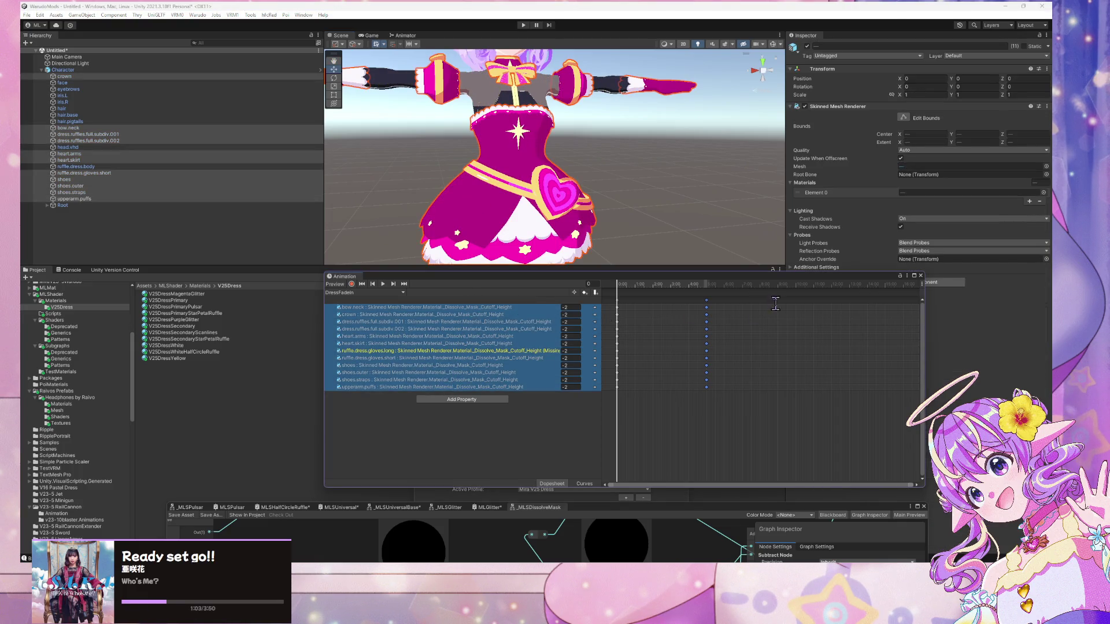
pyautogui.click(73, 200)
pyautogui.moveTo(817, 279)
pyautogui.mouseDown()
pyautogui.moveTo(634, 274)
pyautogui.moveTo(683, 300)
pyautogui.moveTo(645, 248)
pyautogui.mouseUp()
pyautogui.scroll(-3, 918, 463)
pyautogui.scroll(-4, 919, 463)
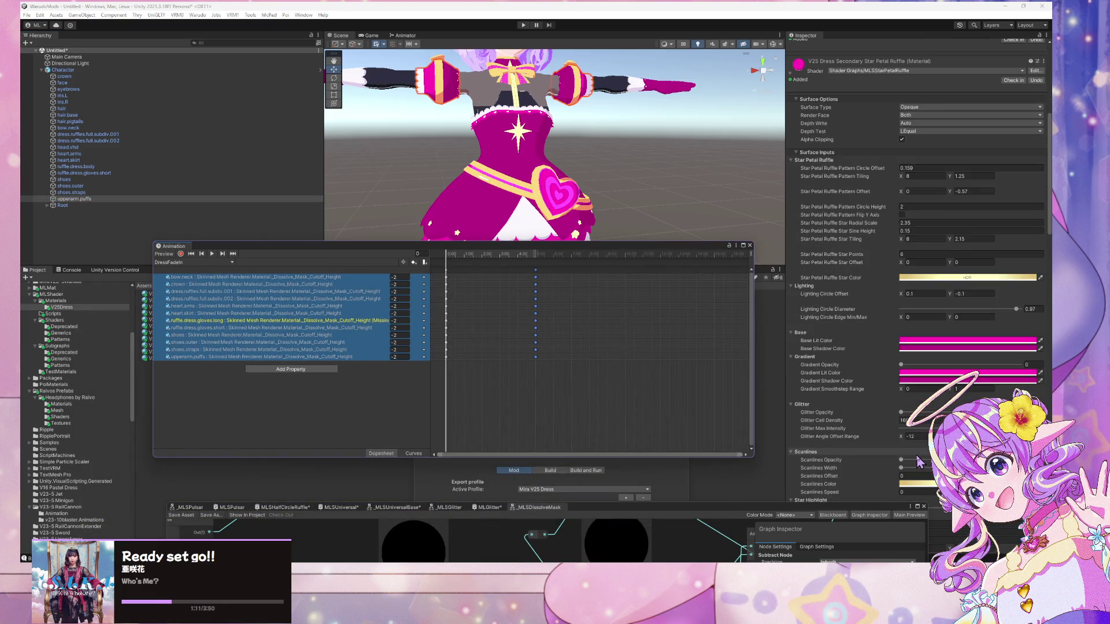
pyautogui.scroll(-10, 840, 377)
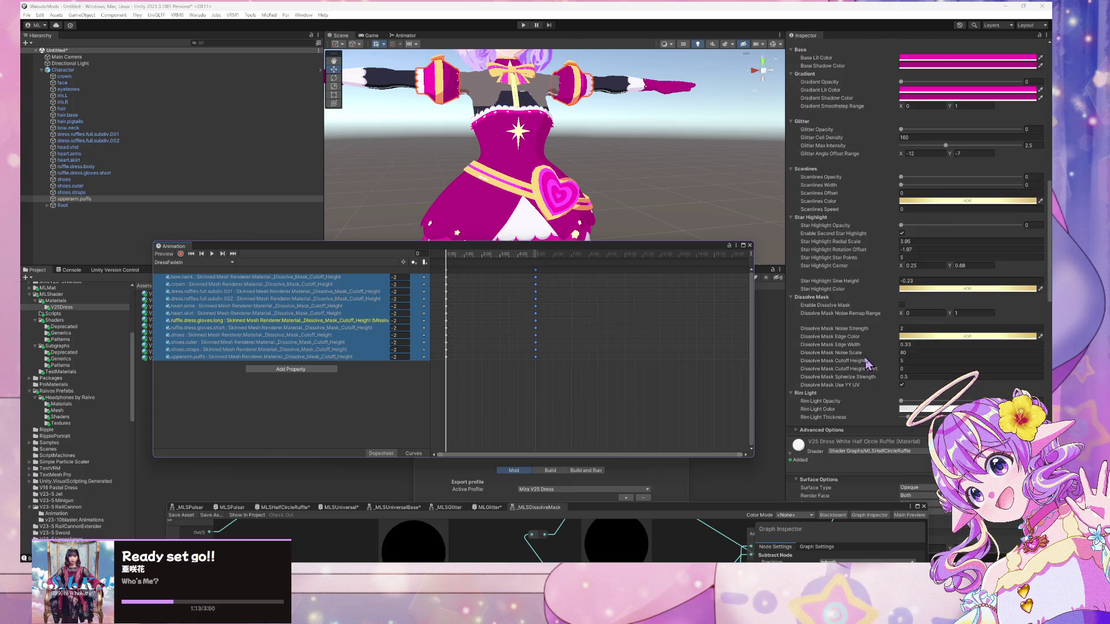
pyautogui.click(180, 253)
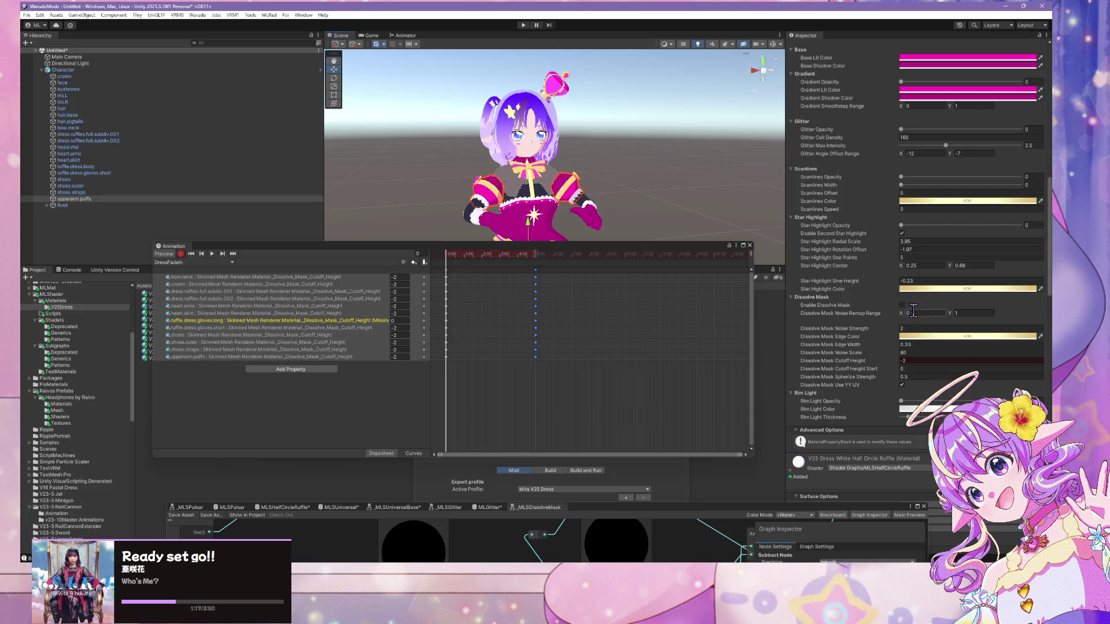
# - Key the dissolve mask on for upperarm.puffs and shoes.straps, deleting the missing ruffle.dress.gloves.long track
pyautogui.click(902, 305)
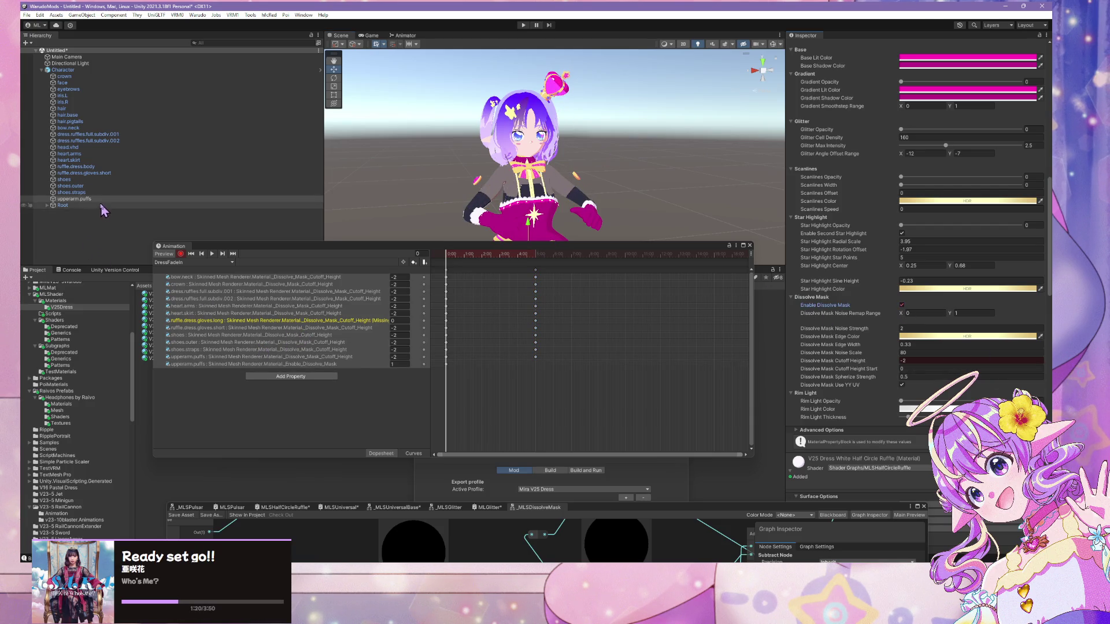
pyautogui.click(103, 193)
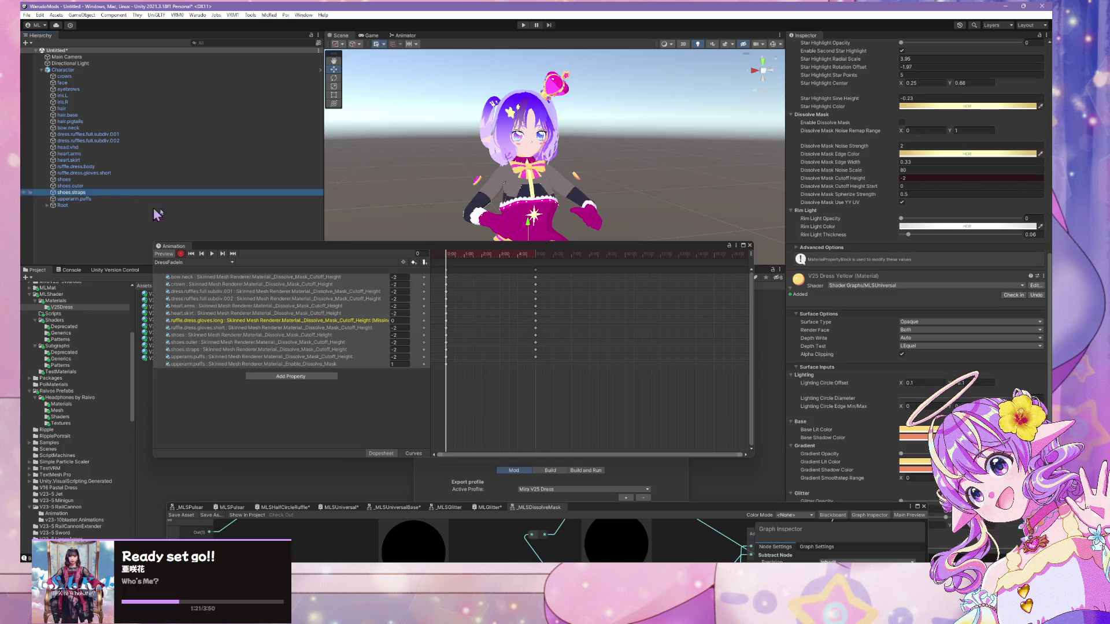
pyautogui.click(336, 321)
pyautogui.press('Delete')
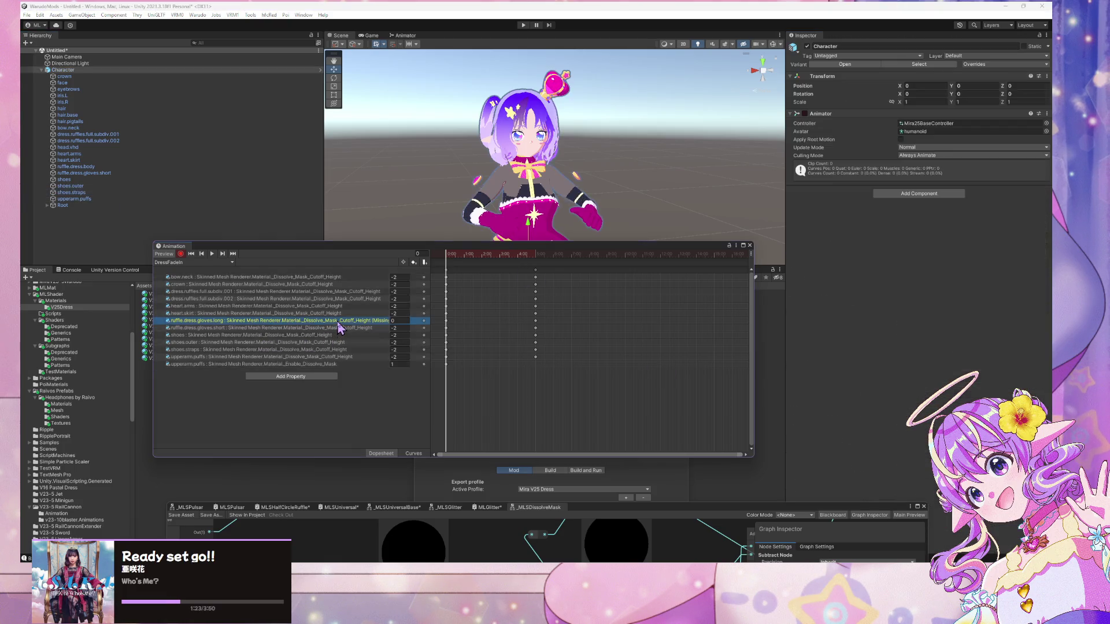
pyautogui.click(289, 350)
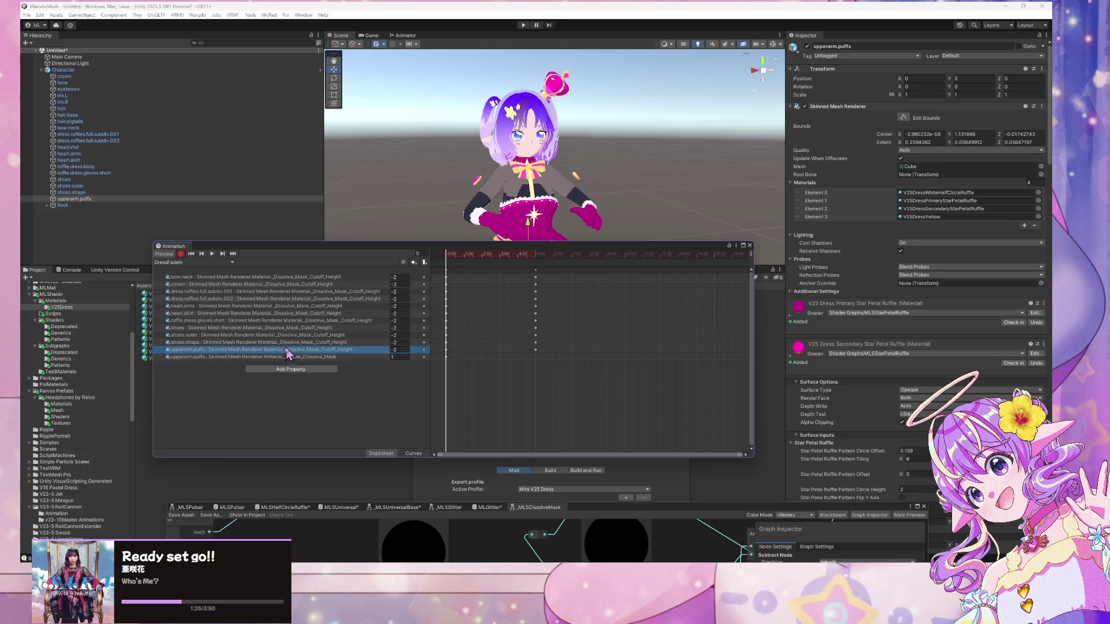
pyautogui.click(287, 344)
pyautogui.scroll(-10, 900, 391)
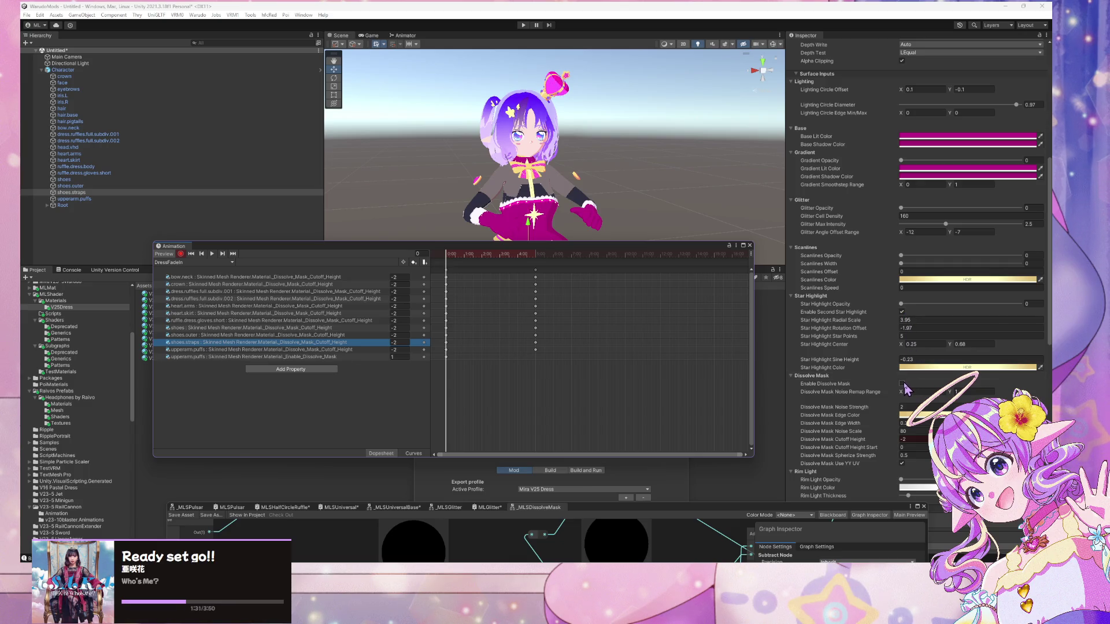
pyautogui.click(901, 384)
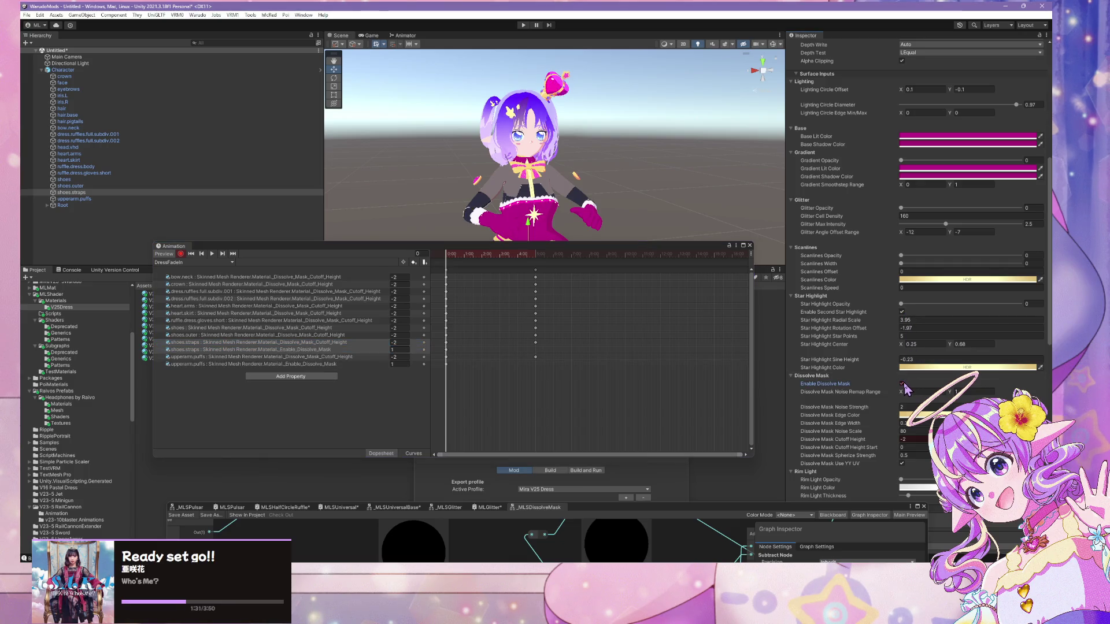
# - Key the dissolve mask on for shoes.outer, shoes and ruffle.dress.gloves.short
pyautogui.click(241, 336)
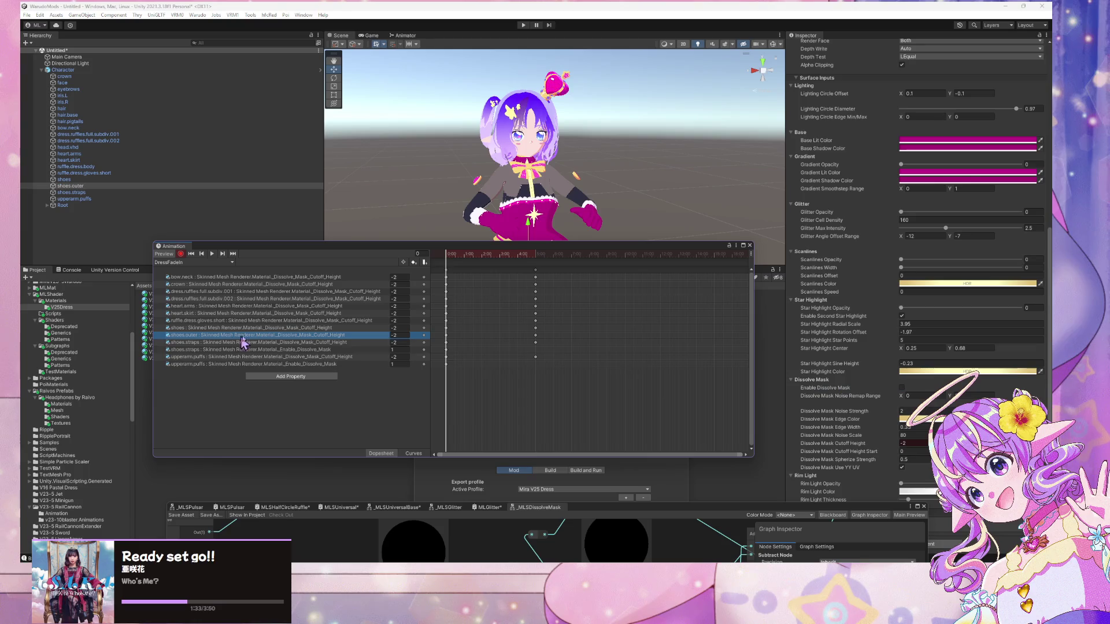
pyautogui.click(902, 388)
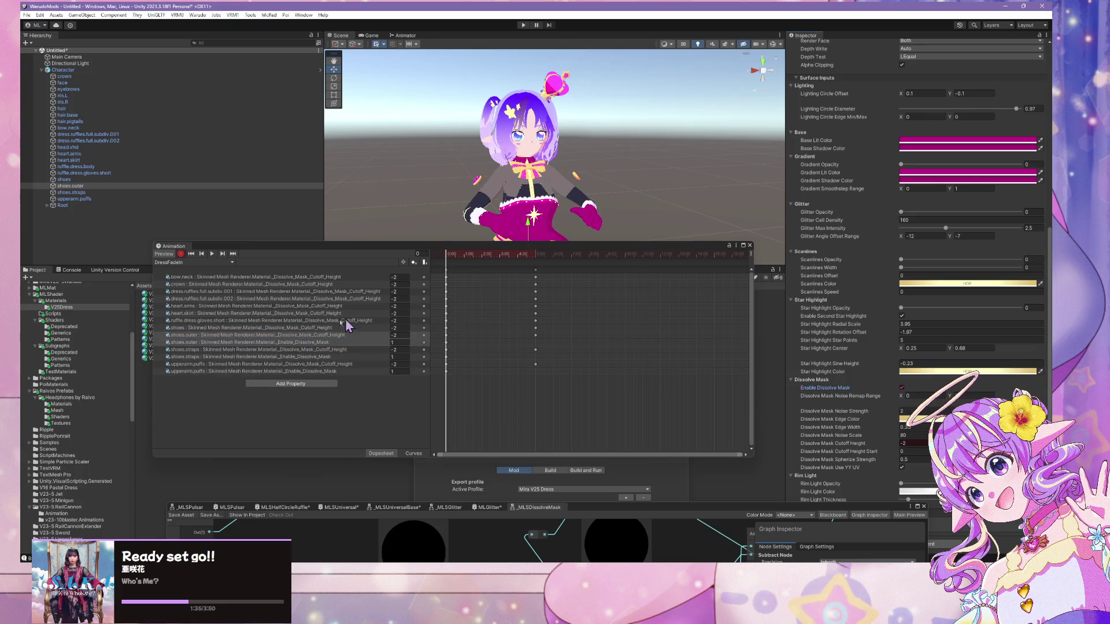
pyautogui.click(309, 327)
pyautogui.scroll(-3, 905, 405)
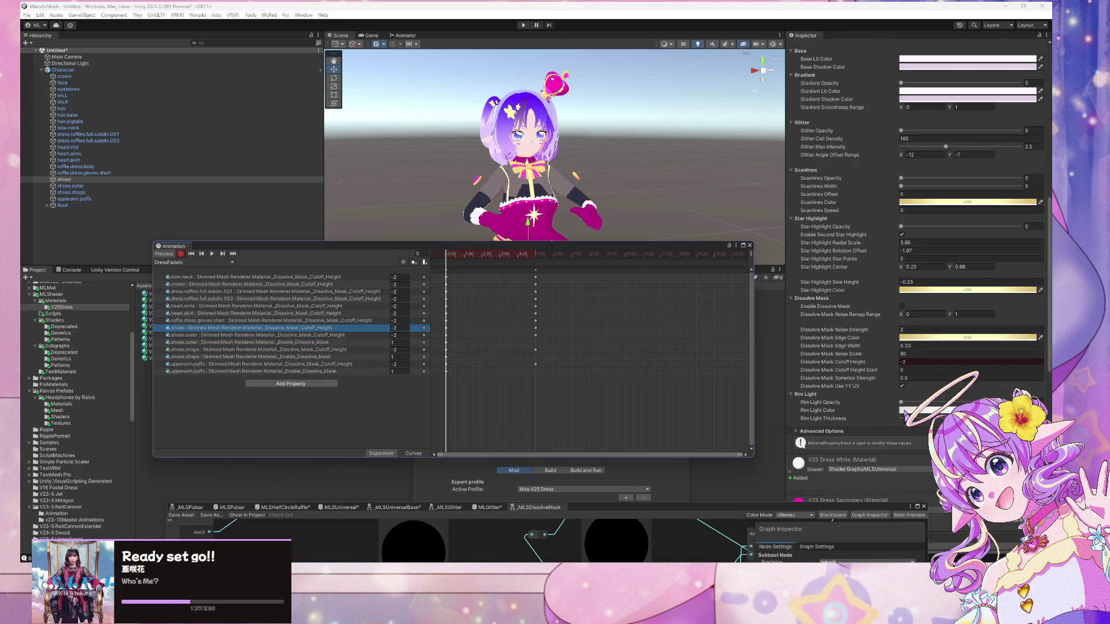
pyautogui.click(902, 306)
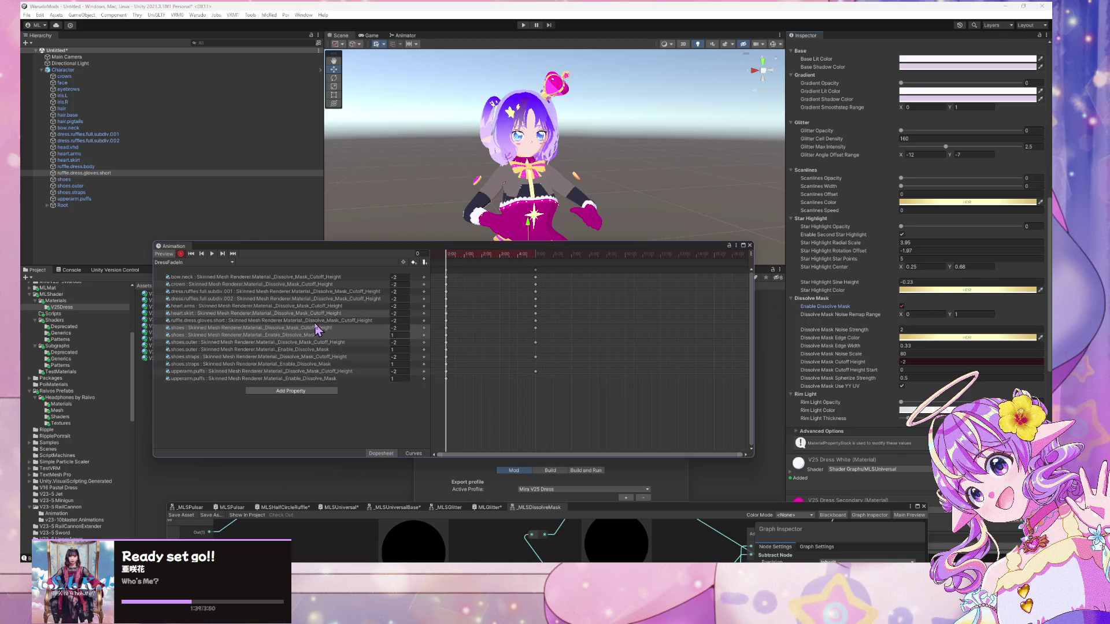
pyautogui.click(315, 321)
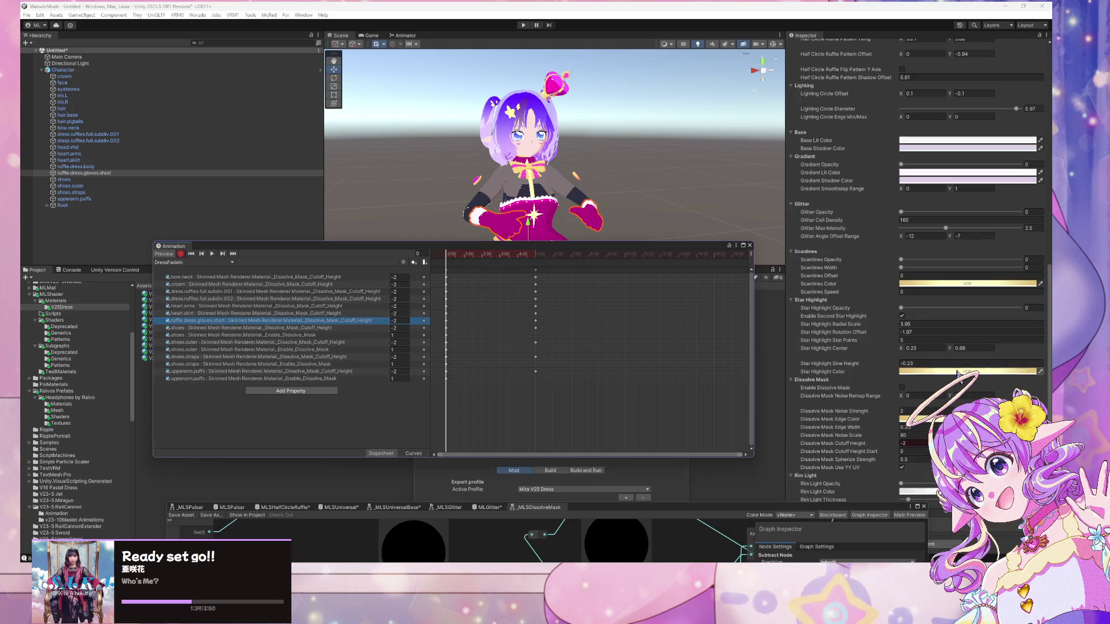
pyautogui.click(901, 388)
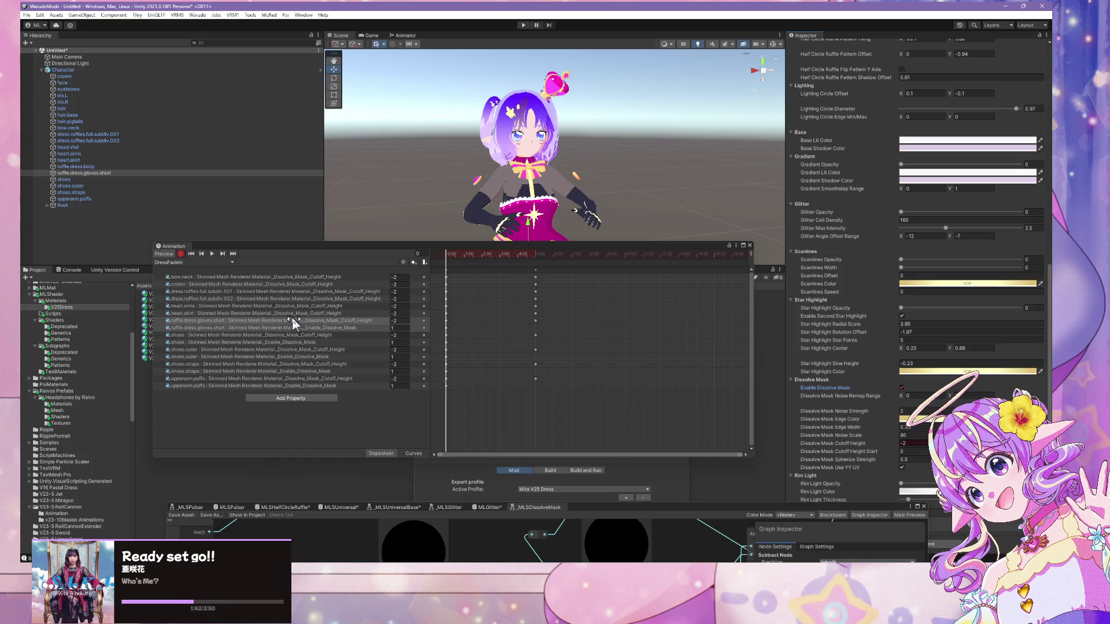
pyautogui.click(293, 319)
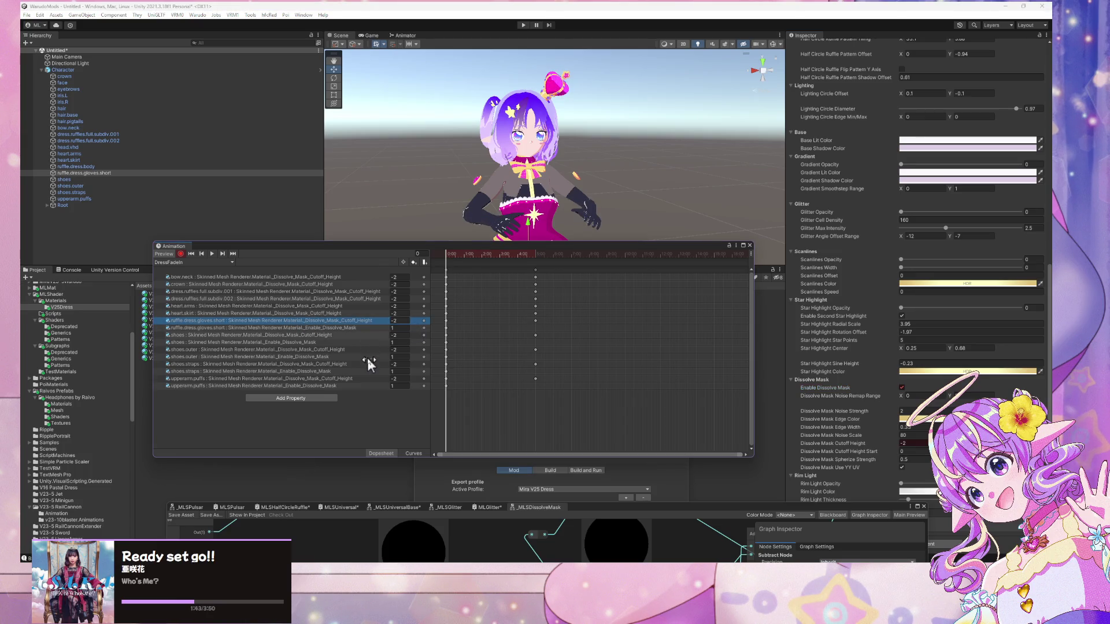
# - Key the dissolve mask on for the heart skirt and heart arms
pyautogui.click(355, 313)
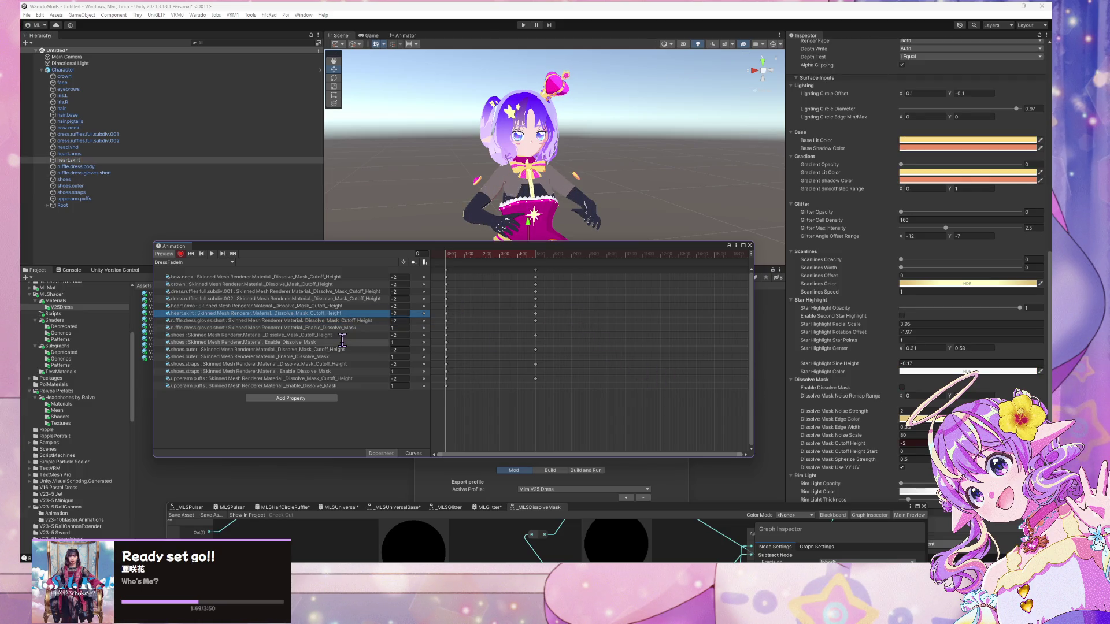
pyautogui.press('Down')
pyautogui.press('Down')
pyautogui.press('Down')
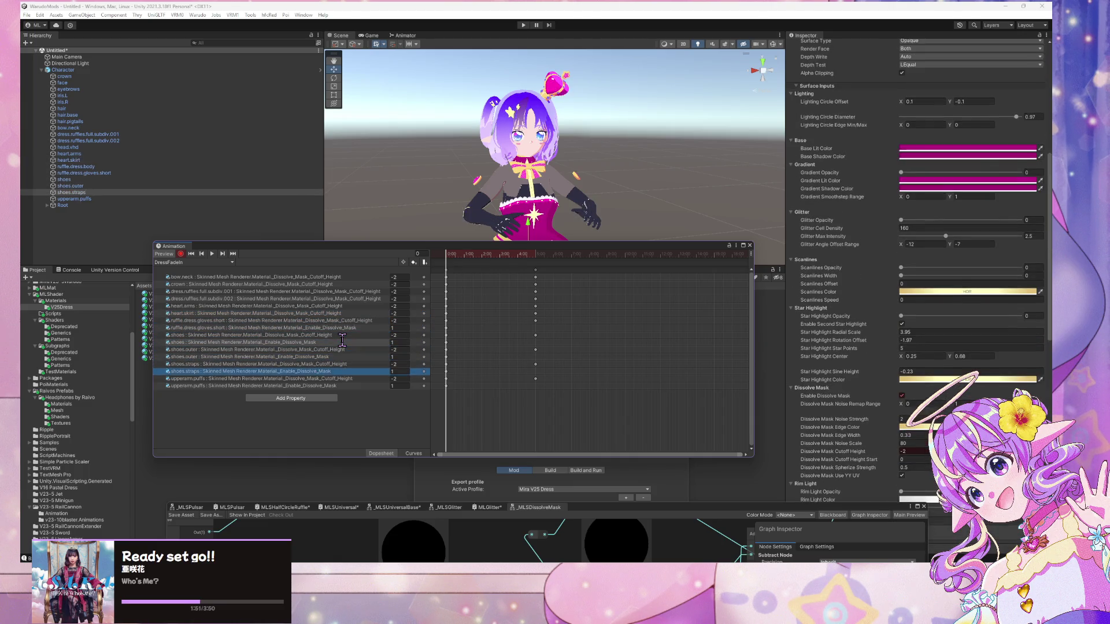
pyautogui.press('Up')
pyautogui.press('Up')
pyautogui.press('Up')
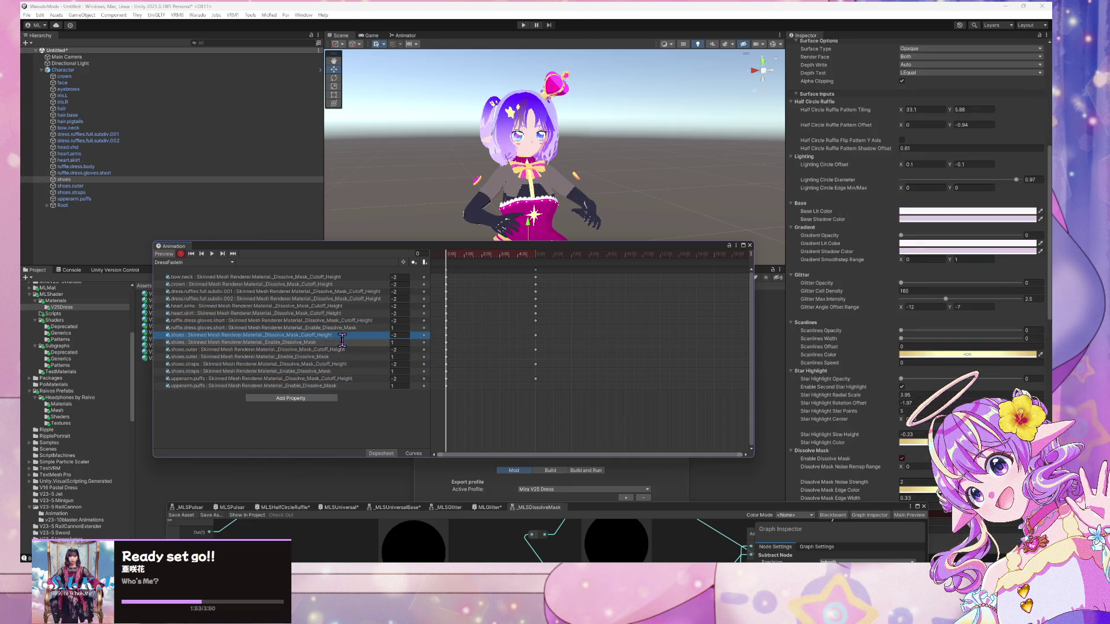
pyautogui.press('Up')
pyautogui.press('Up')
pyautogui.press('Up')
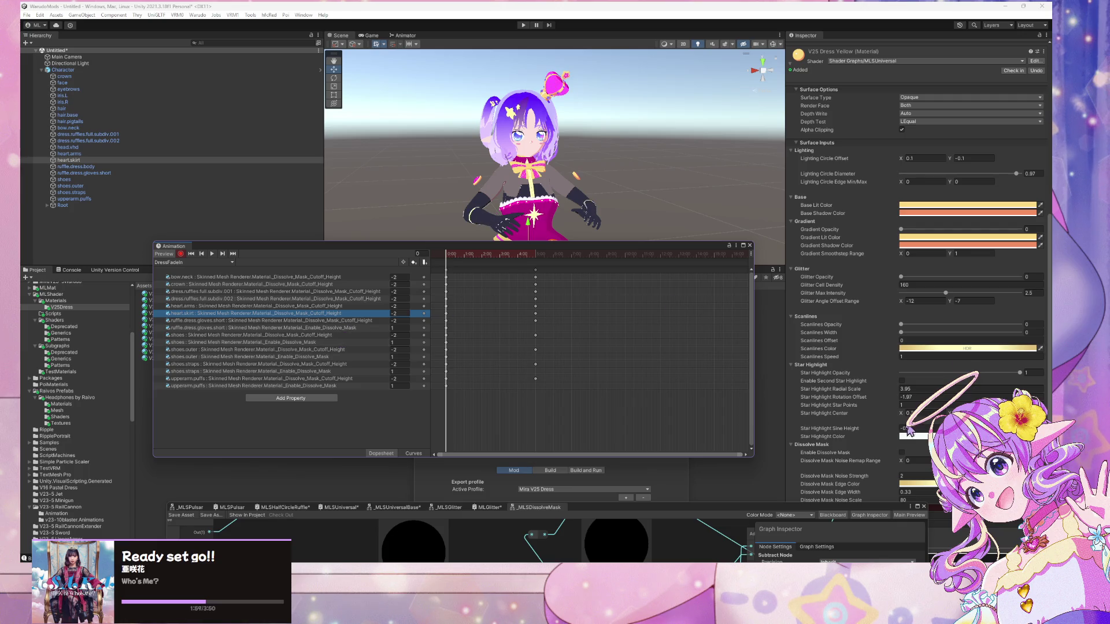
pyautogui.click(902, 453)
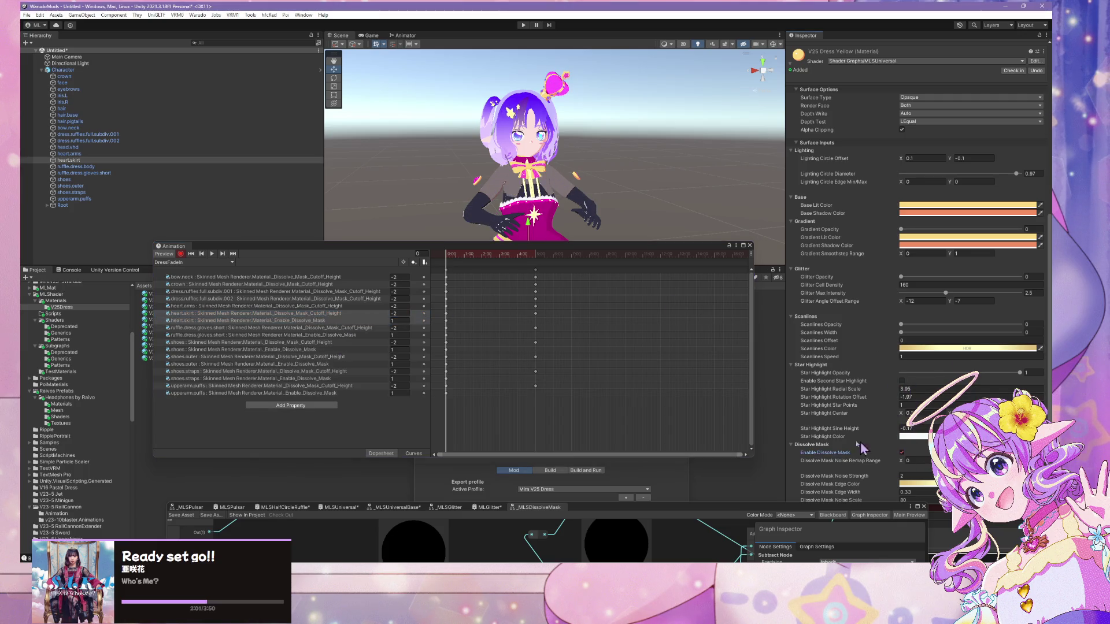
pyautogui.press('Up')
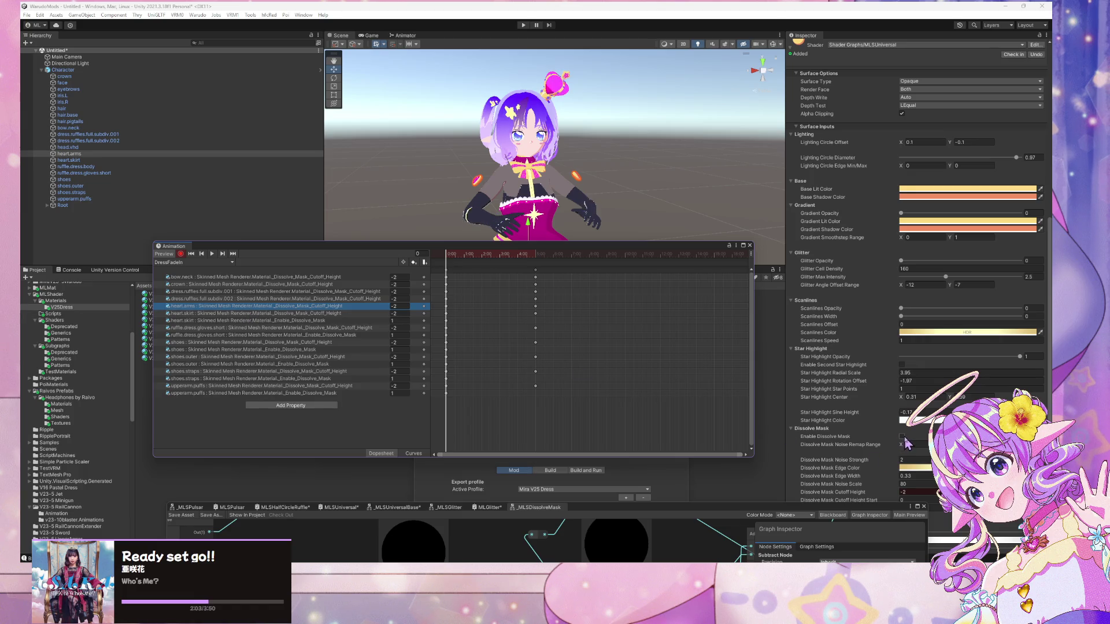
pyautogui.click(902, 437)
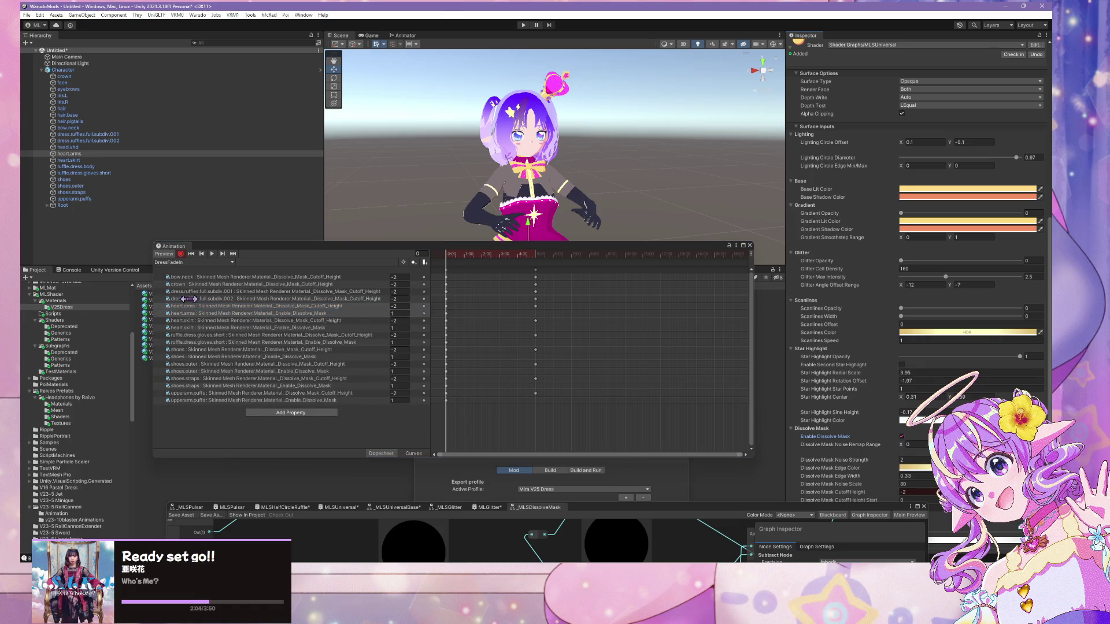
# - Key the dissolve mask on for both dress.ruffles.full.subdiv meshes, the crown and bow.neck
pyautogui.click(189, 298)
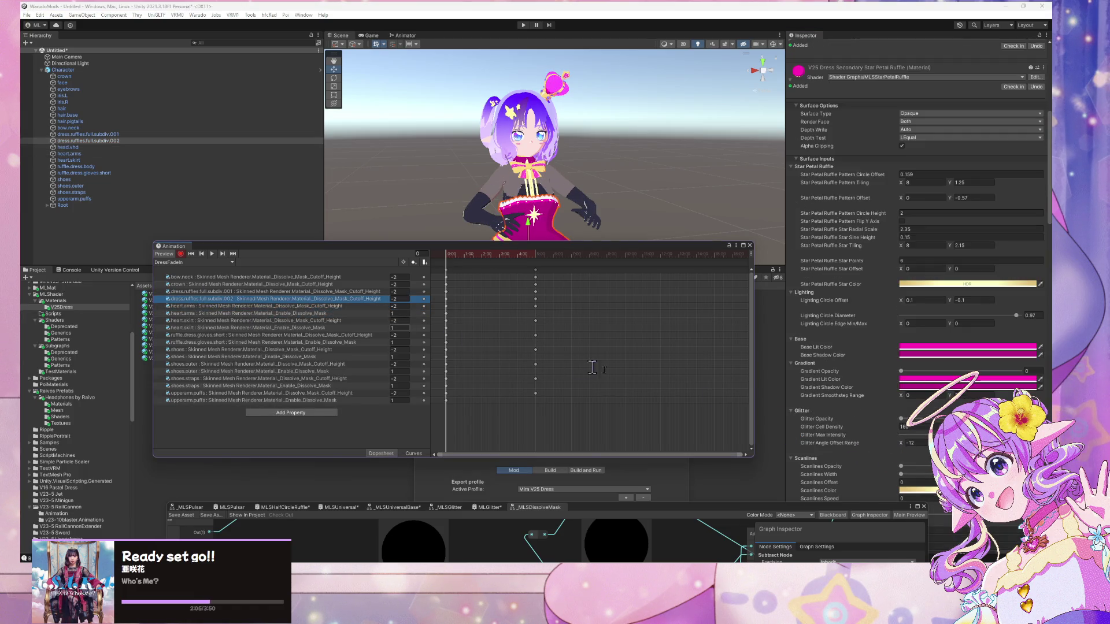
pyautogui.scroll(-10, 909, 457)
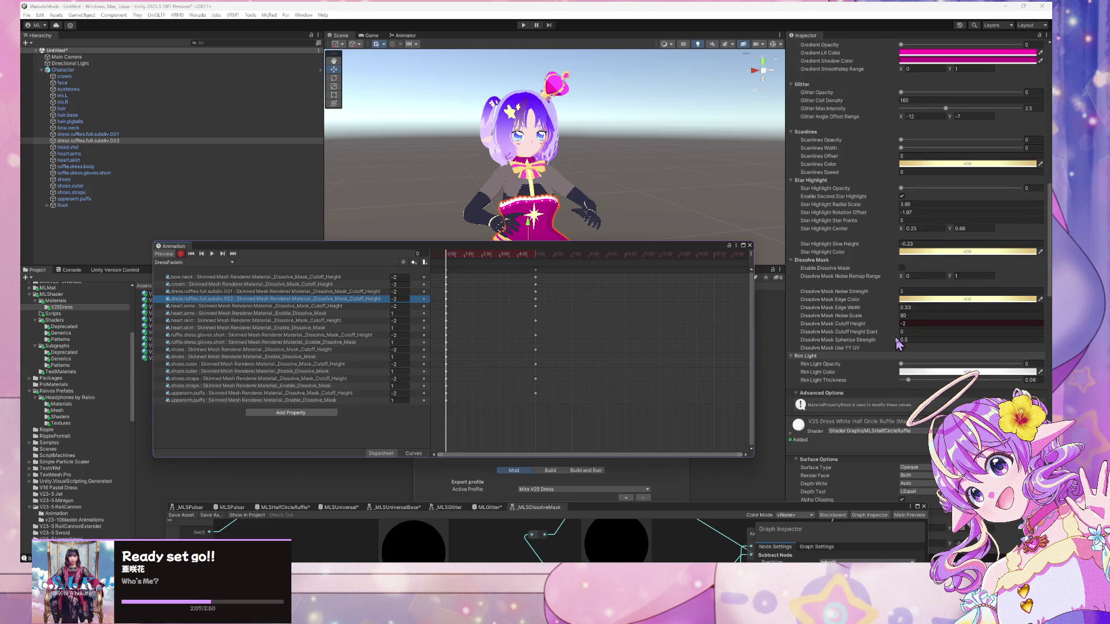
pyautogui.click(902, 268)
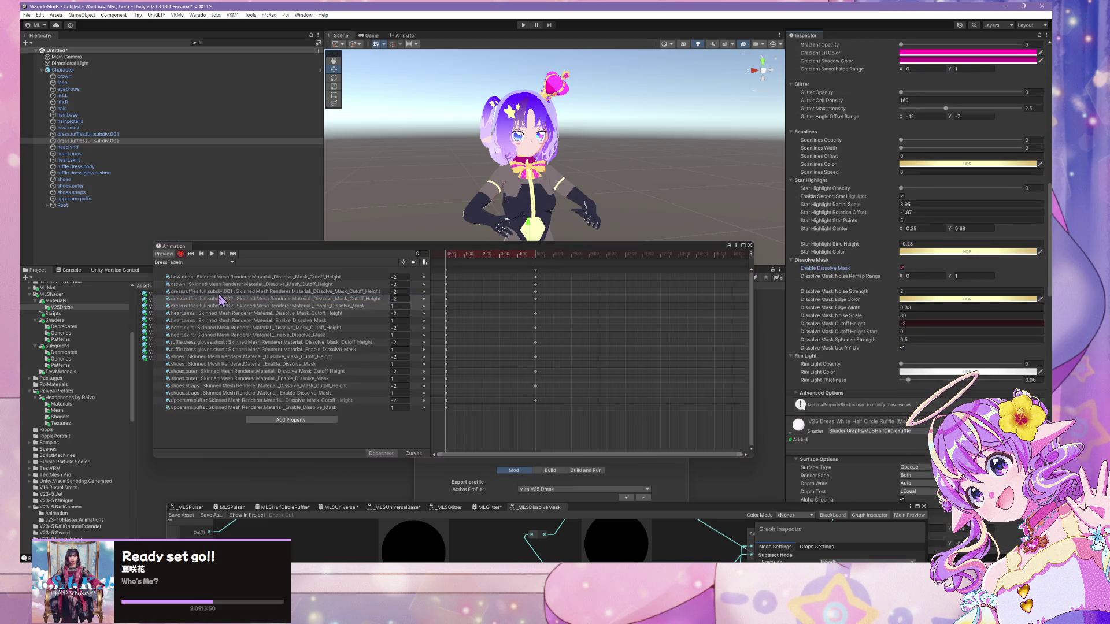
pyautogui.click(219, 292)
pyautogui.click(902, 388)
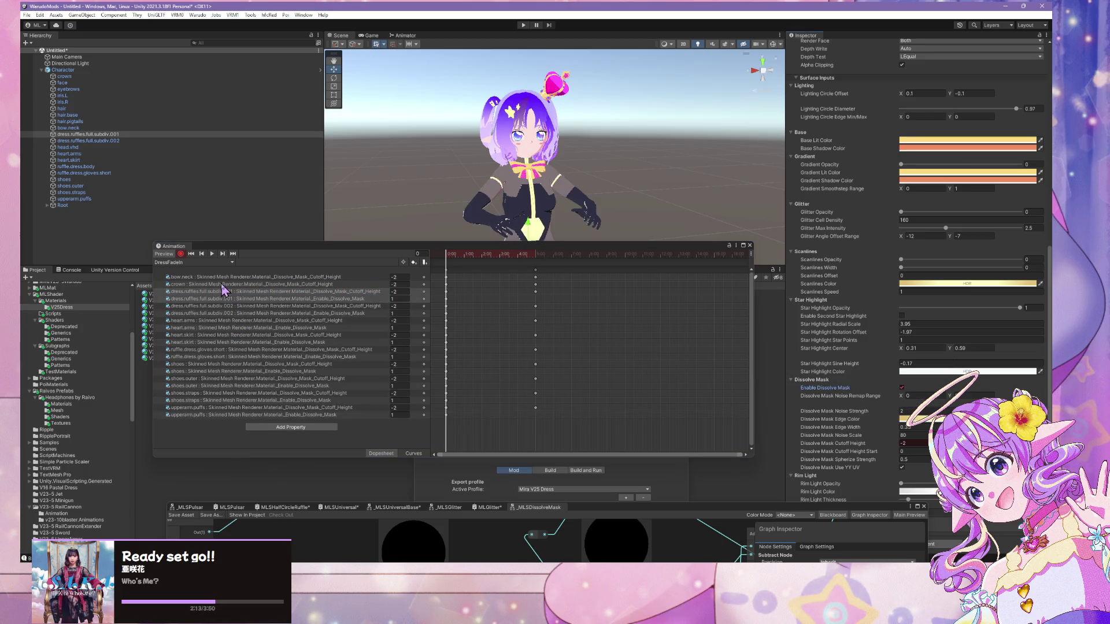
pyautogui.click(222, 285)
pyautogui.click(902, 436)
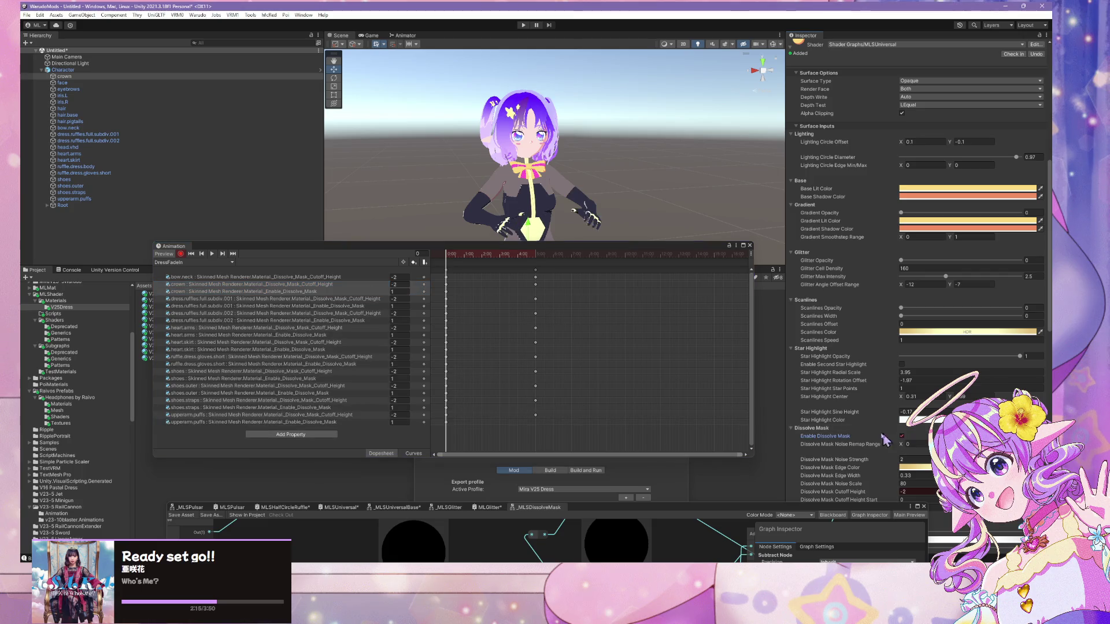
pyautogui.click(219, 277)
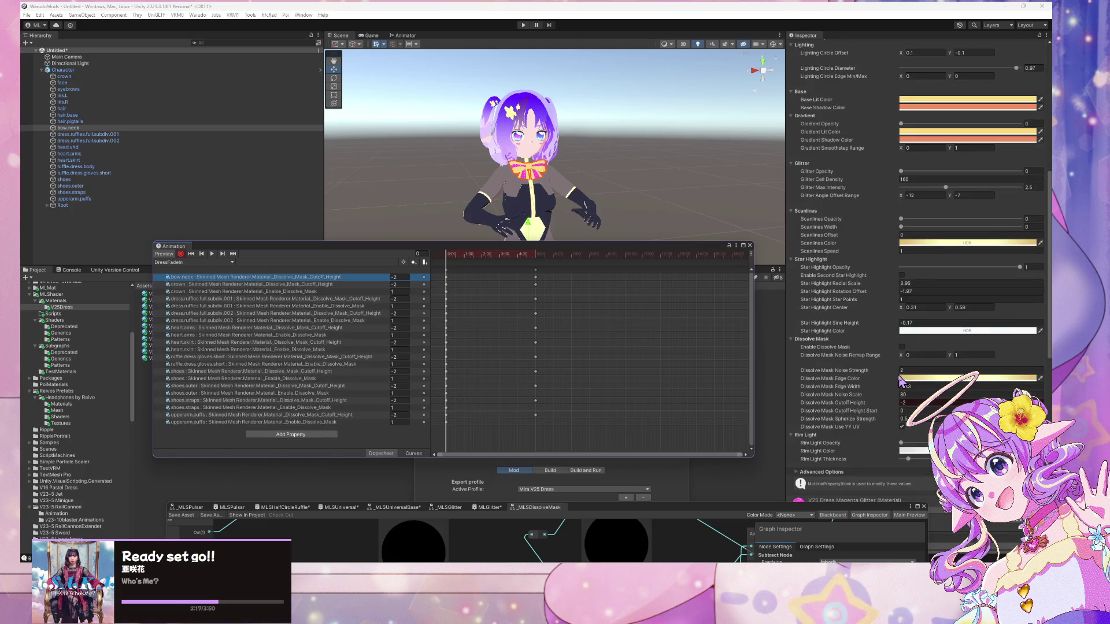
pyautogui.click(902, 347)
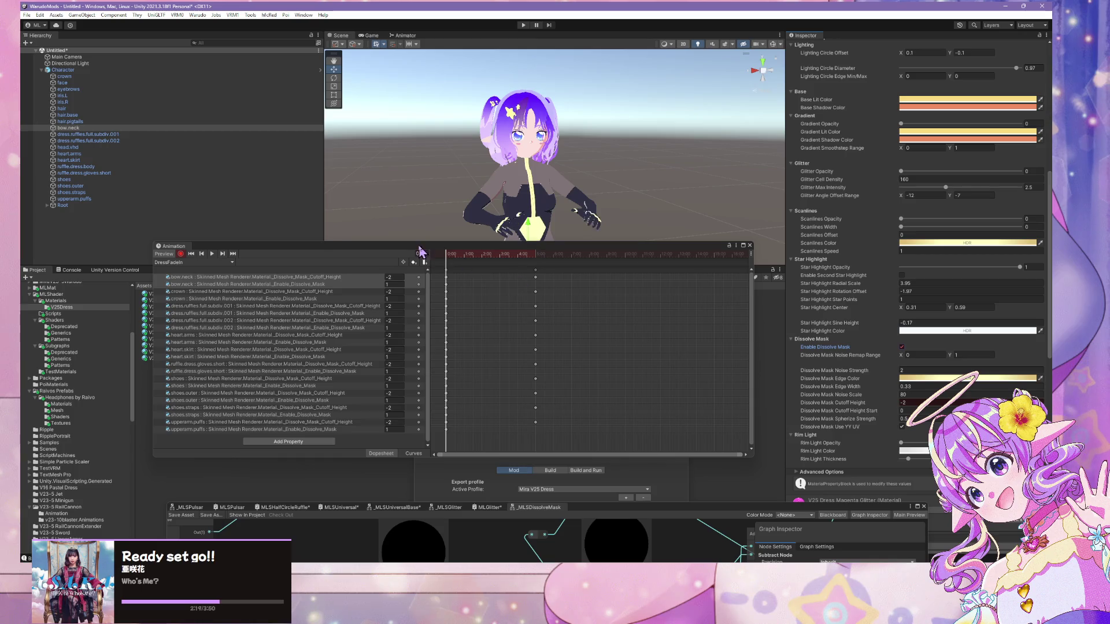
pyautogui.scroll(-3, 459, 277)
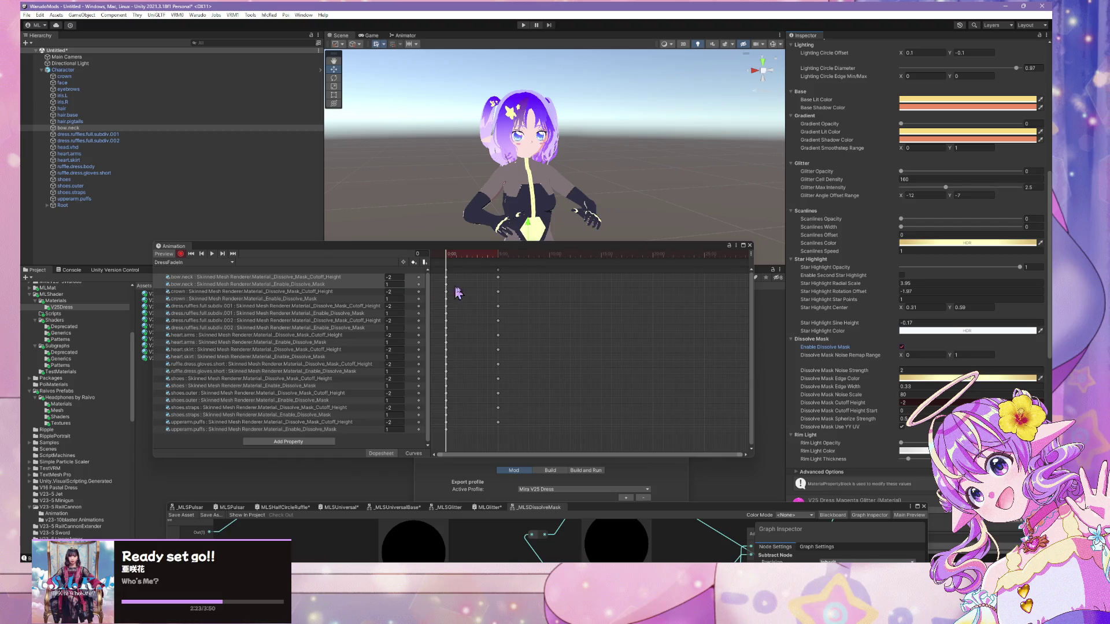
# - Set Enable_Dissolve_Mask to 0 at frame 300, then preview and play the dress fade-in on the character
pyautogui.moveTo(446, 273); pyautogui.dragTo(501, 280)
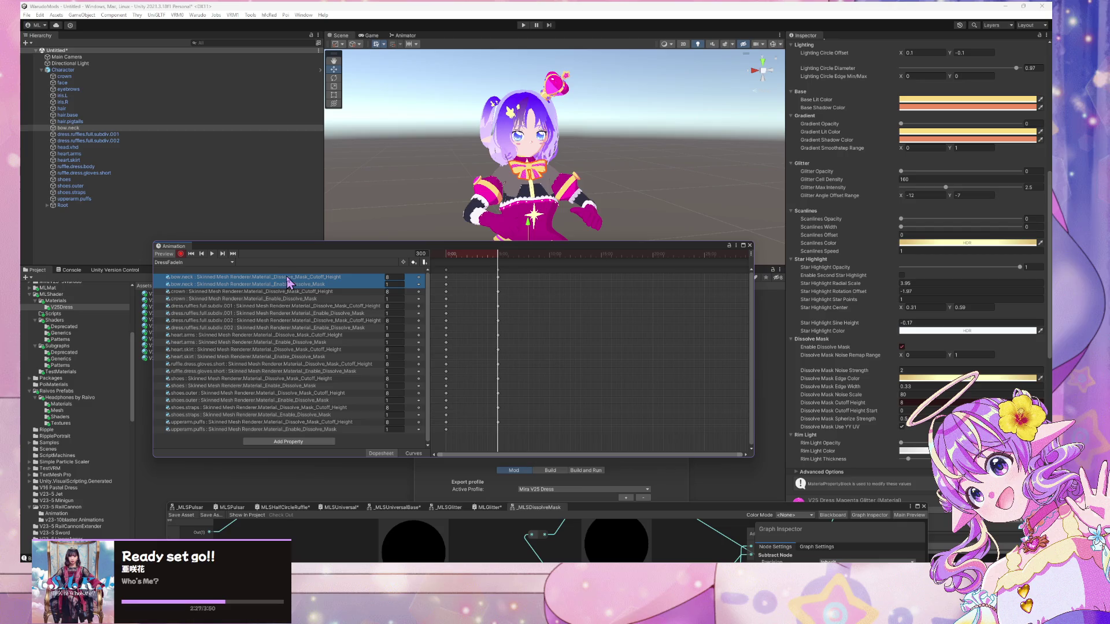
pyautogui.click(398, 284)
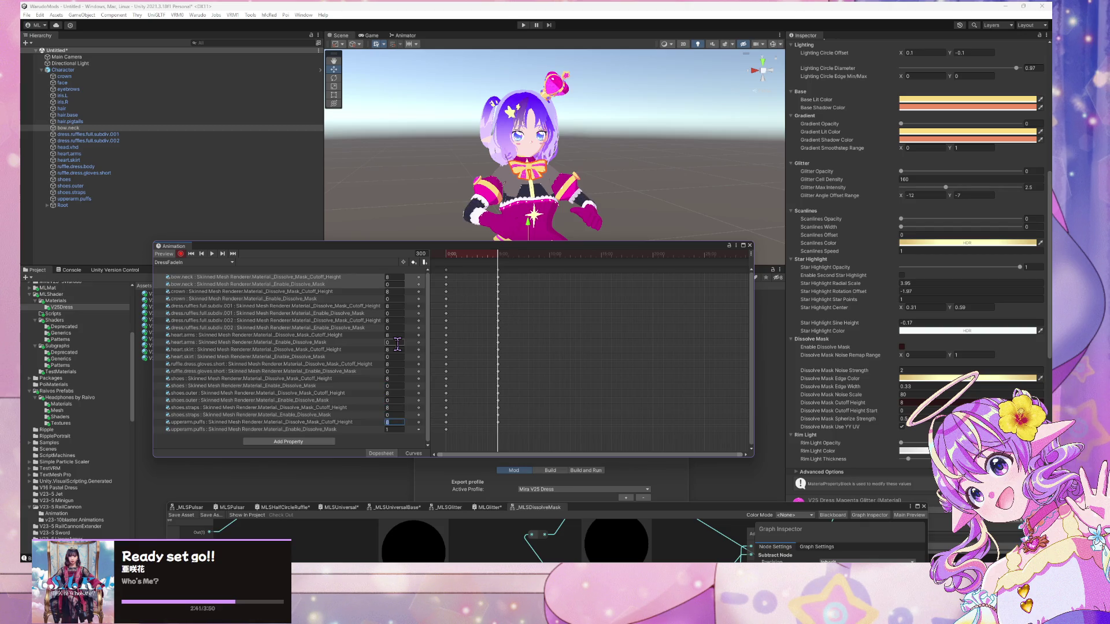
pyautogui.click(167, 254)
pyautogui.scroll(-5, 460, 93)
pyautogui.moveTo(460, 93)
pyautogui.mouseDown()
pyautogui.moveTo(443, 102)
pyautogui.moveTo(443, 132)
pyautogui.mouseUp()
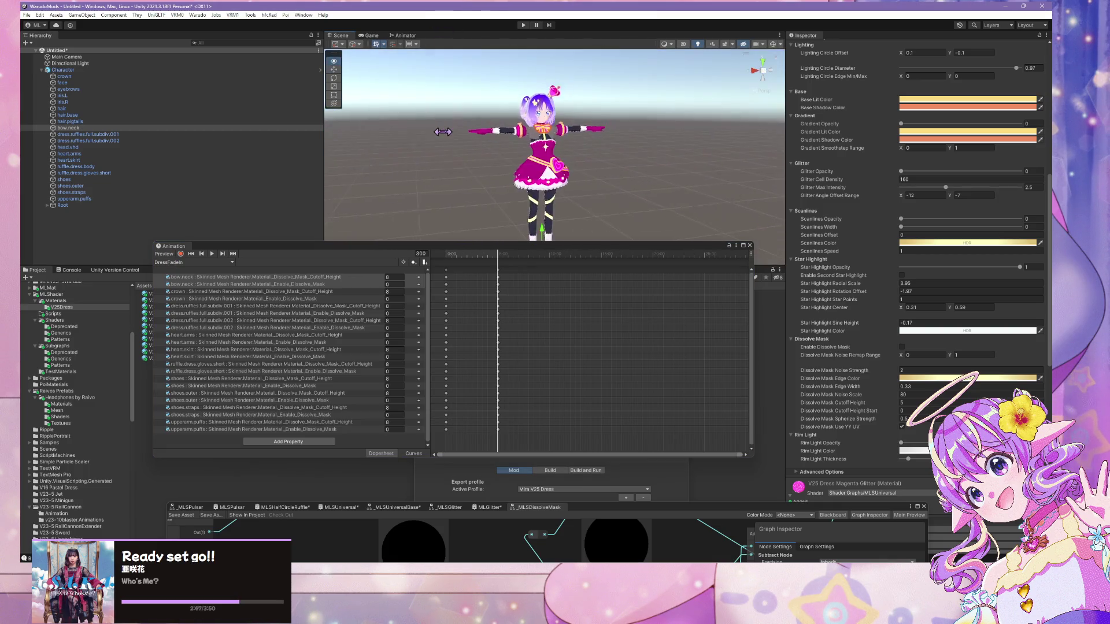
pyautogui.click(163, 254)
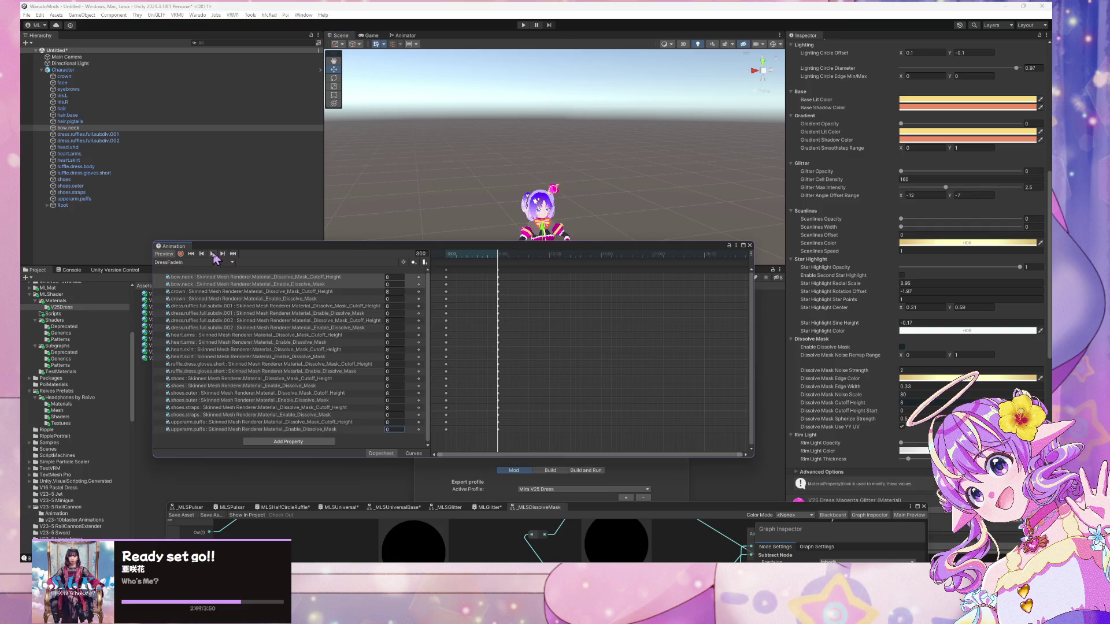
pyautogui.scroll(5, 421, 156)
pyautogui.moveTo(421, 156)
pyautogui.mouseDown()
pyautogui.moveTo(376, 156)
pyautogui.moveTo(447, 142)
pyautogui.moveTo(507, 156)
pyautogui.mouseUp()
pyautogui.click(213, 254)
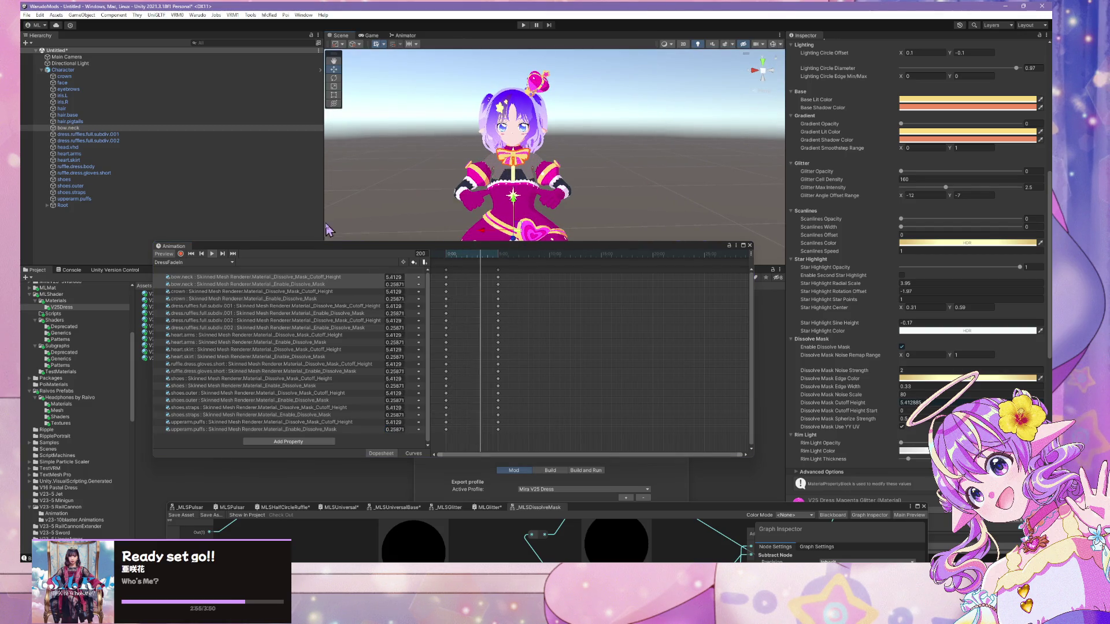
pyautogui.click(191, 255)
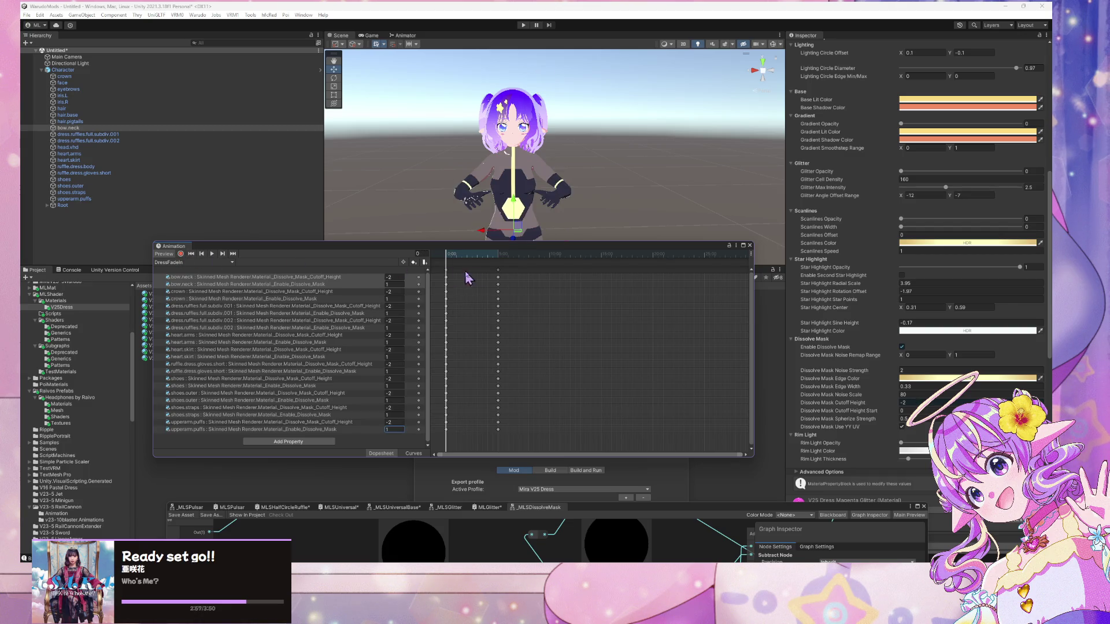
# - Drag DressFadeIn's end keys earlier to about frame 180 and scrub to check the values
pyautogui.click(499, 271)
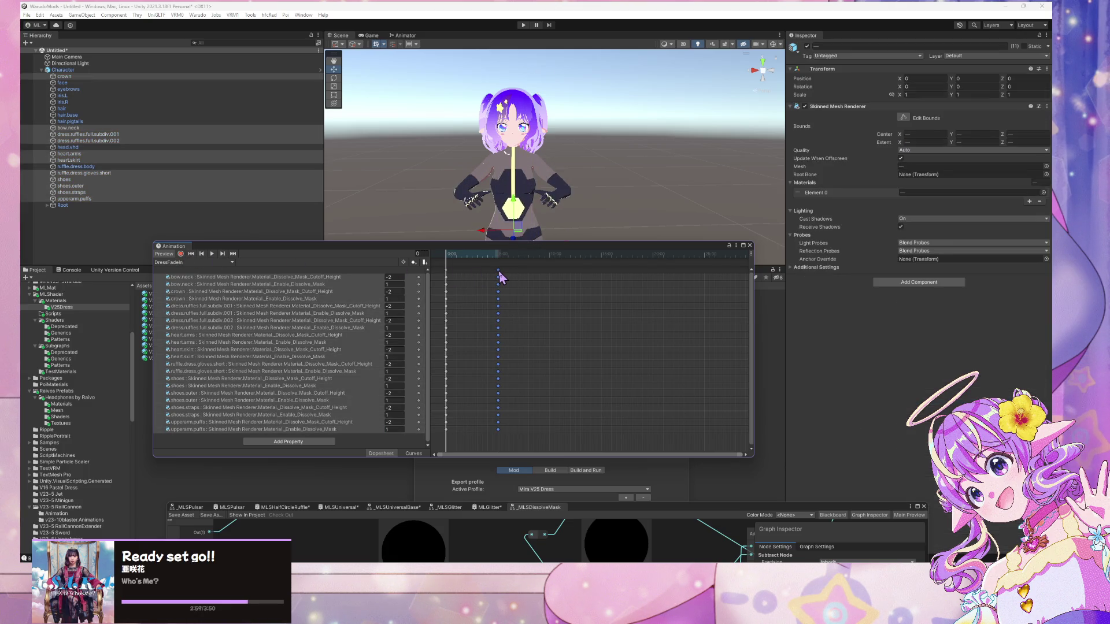
pyautogui.moveTo(499, 274)
pyautogui.mouseDown()
pyautogui.moveTo(484, 279)
pyautogui.moveTo(482, 266)
pyautogui.moveTo(496, 278)
pyautogui.mouseUp()
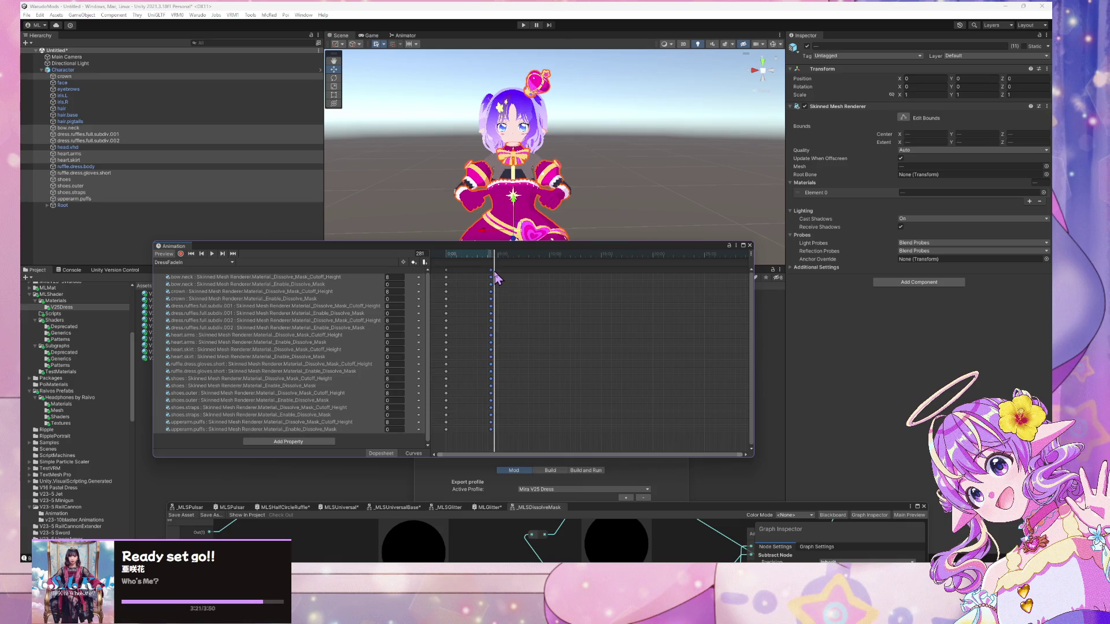
pyautogui.scroll(2, 509, 275)
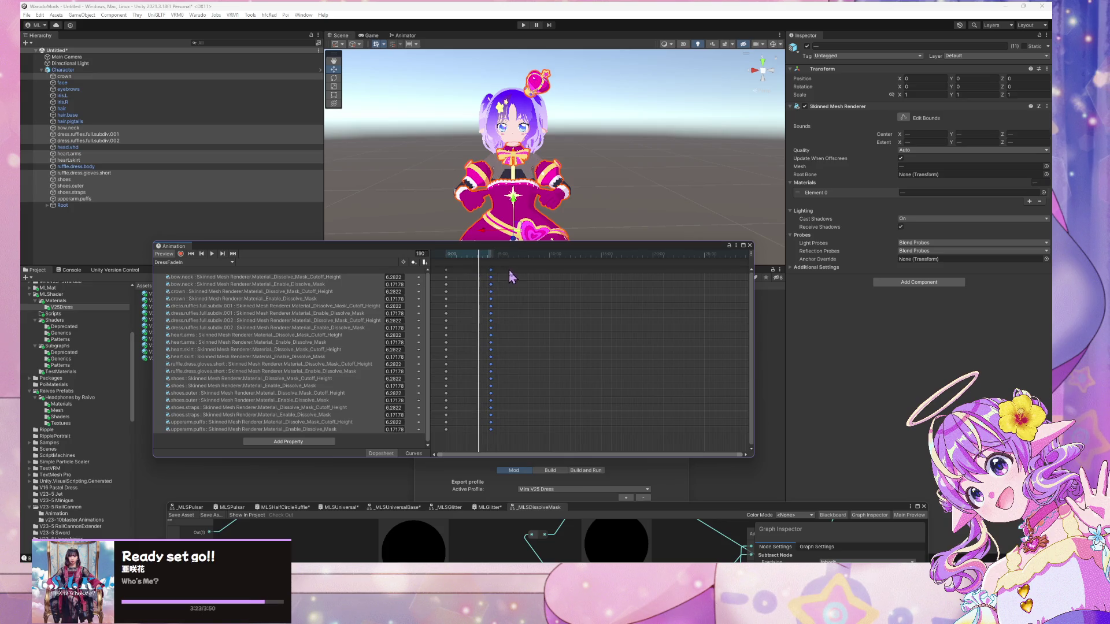
pyautogui.scroll(3, 515, 268)
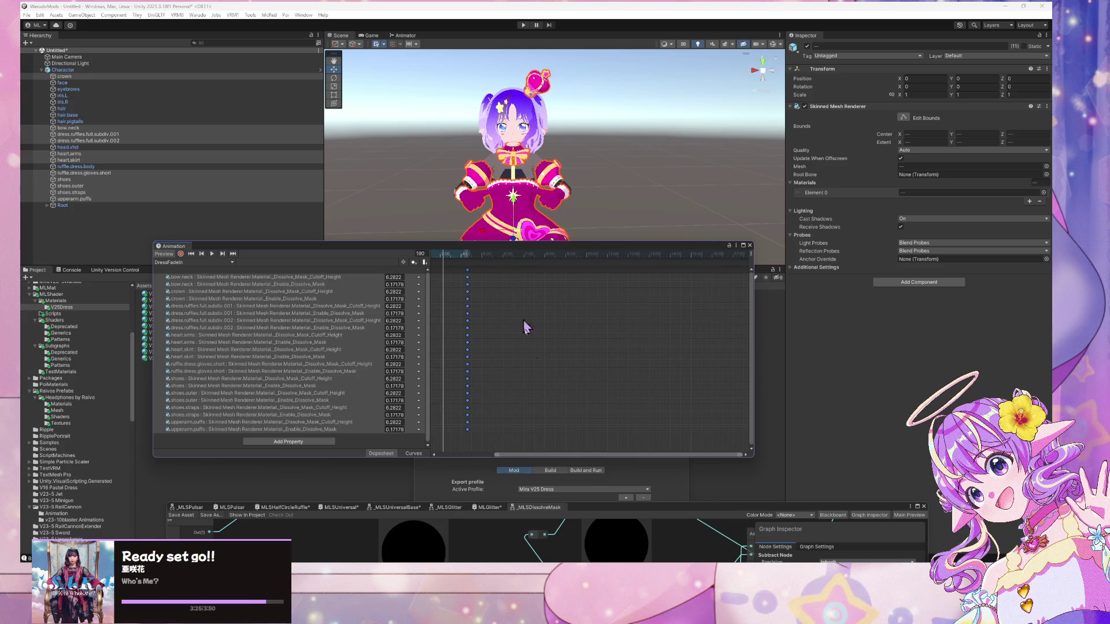
pyautogui.moveTo(526, 459); pyautogui.dragTo(497, 458)
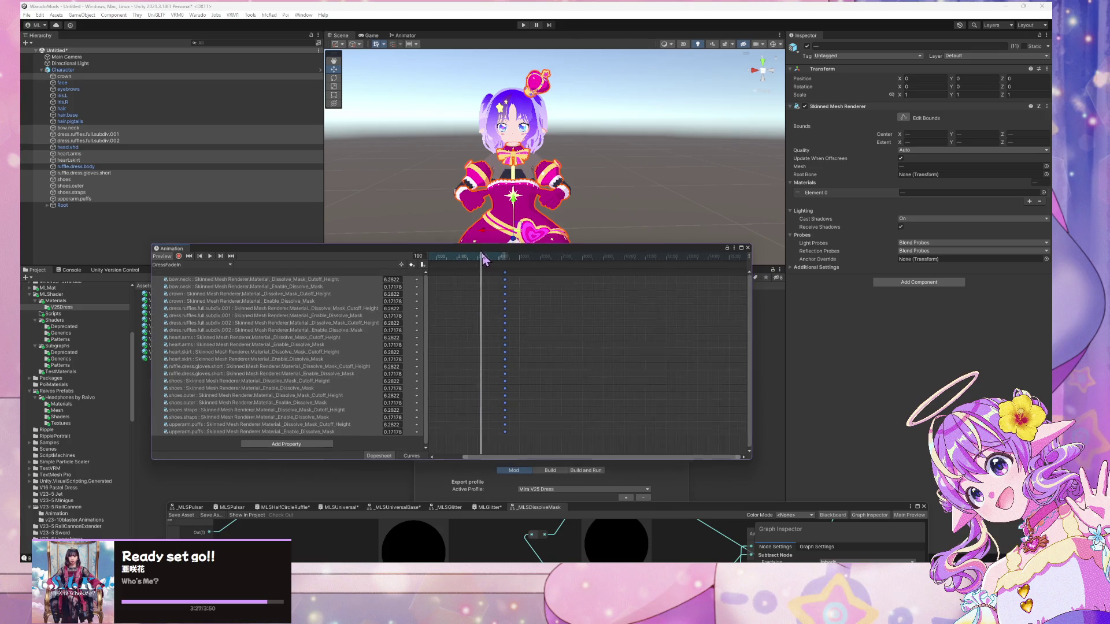
pyautogui.moveTo(481, 263); pyautogui.dragTo(478, 293)
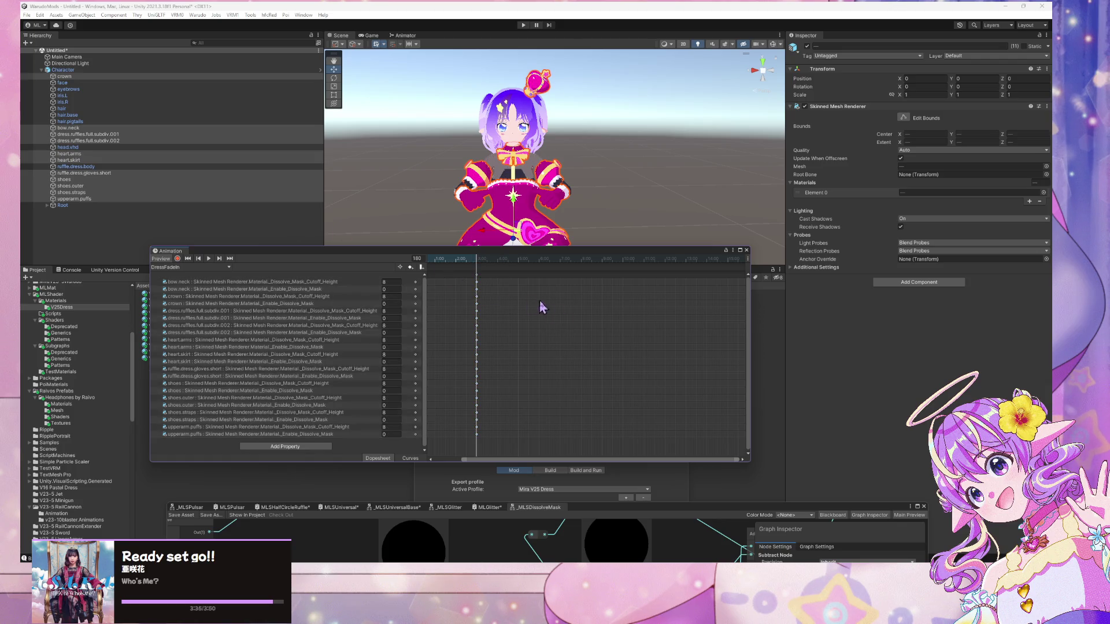
# - Replay the dress fade-in animation from the first frame
pyautogui.click(188, 258)
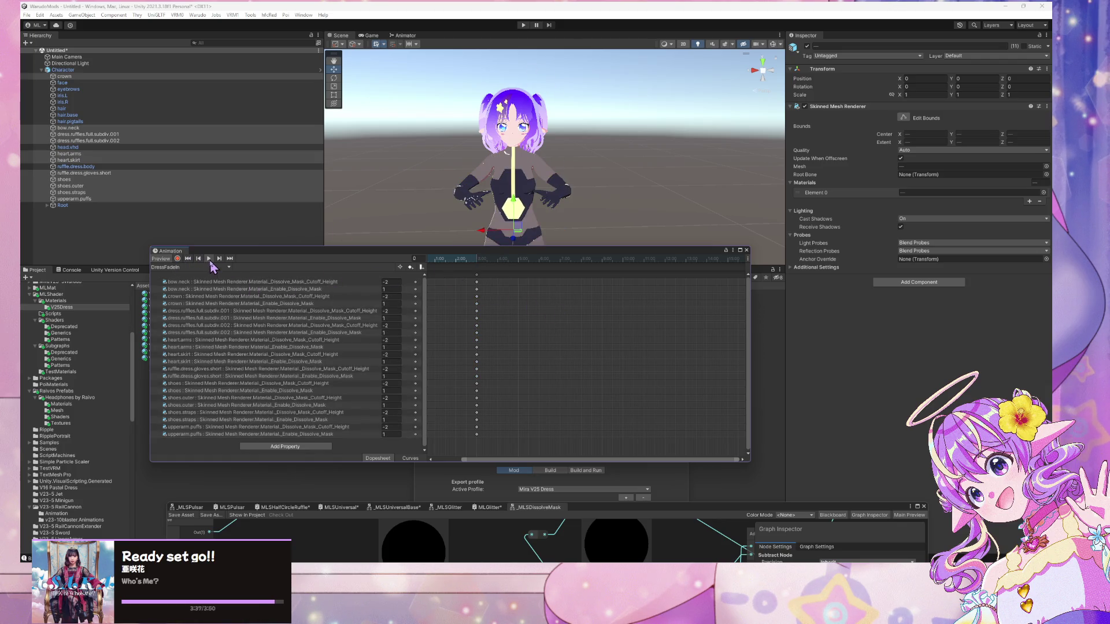
pyautogui.click(211, 261)
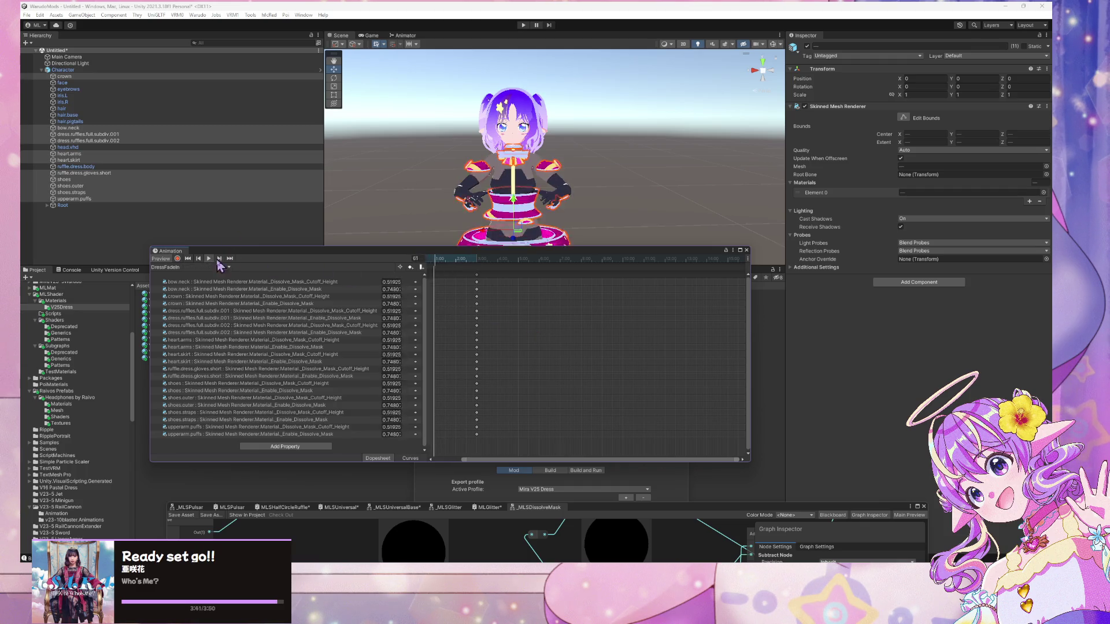
pyautogui.click(188, 259)
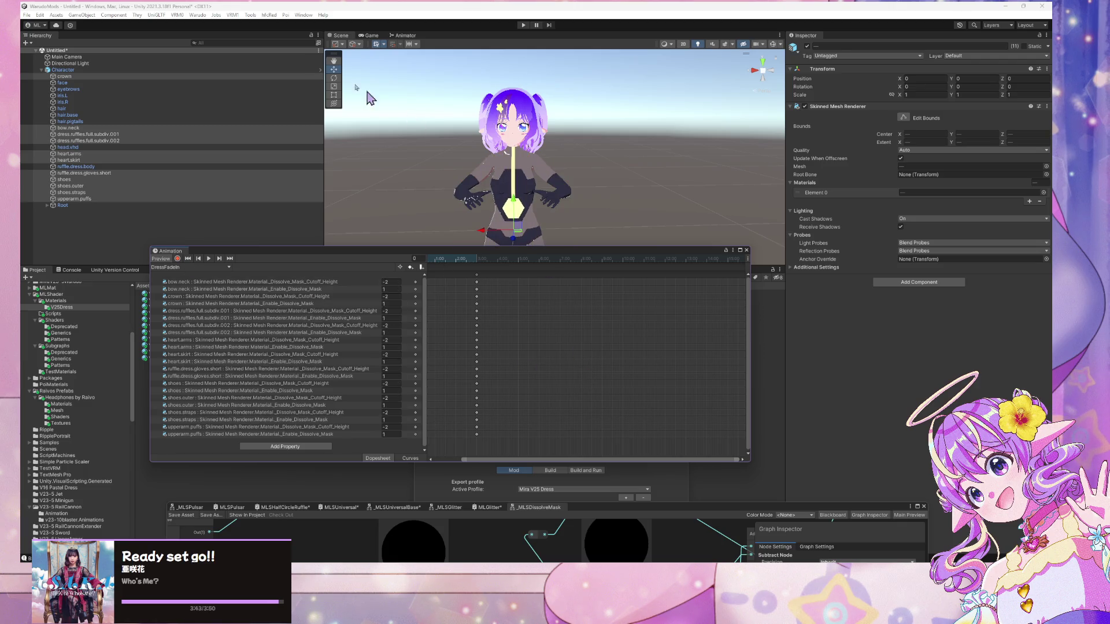
# - Build the avatar as a Warudo mod, dismissing the prefab restructure error
pyautogui.click(197, 15)
pyautogui.click(231, 67)
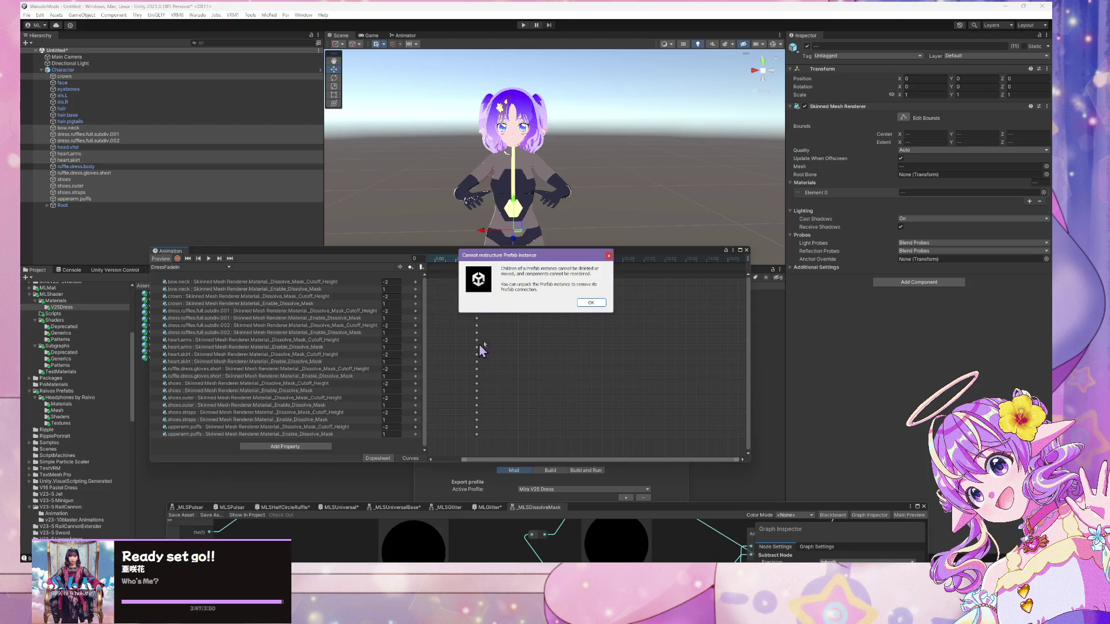
pyautogui.click(592, 304)
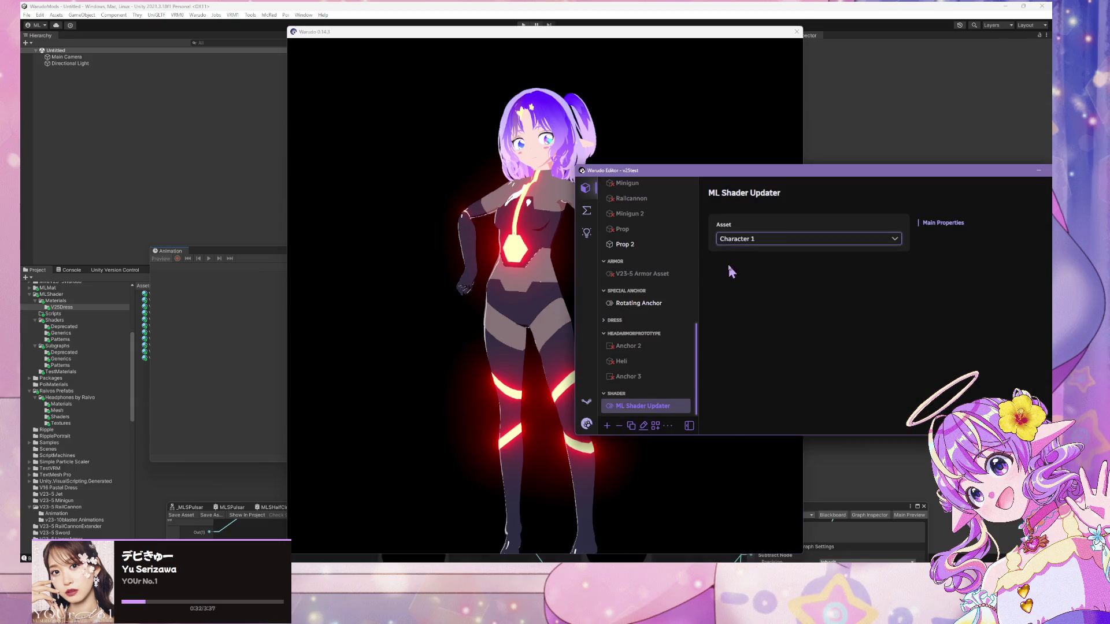
# - Raise Character 1 slightly in the scene and keep Character 1 as the ML Shader Updater target
pyautogui.scroll(10, 653, 301)
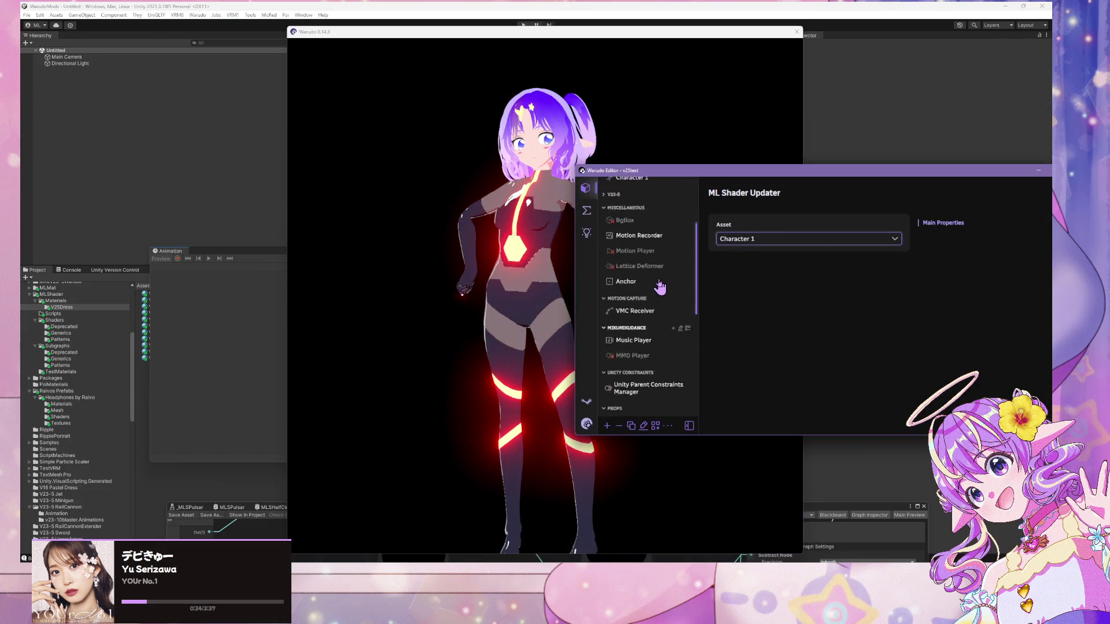
pyautogui.click(643, 291)
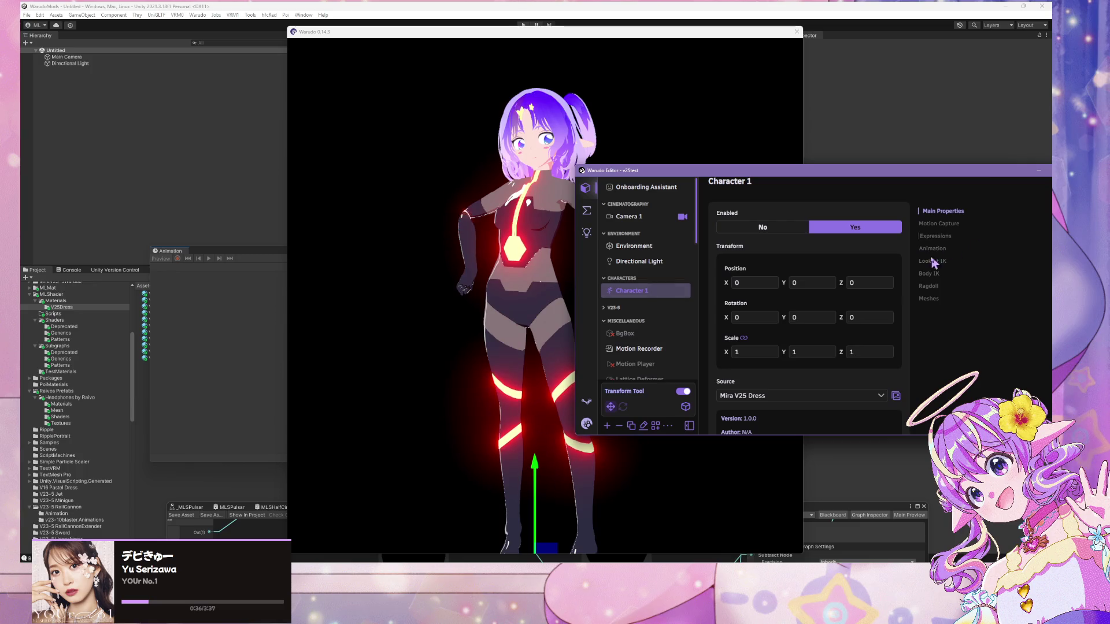
pyautogui.moveTo(536, 492)
pyautogui.mouseDown()
pyautogui.moveTo(544, 184)
pyautogui.moveTo(568, 512)
pyautogui.moveTo(546, 328)
pyautogui.mouseUp()
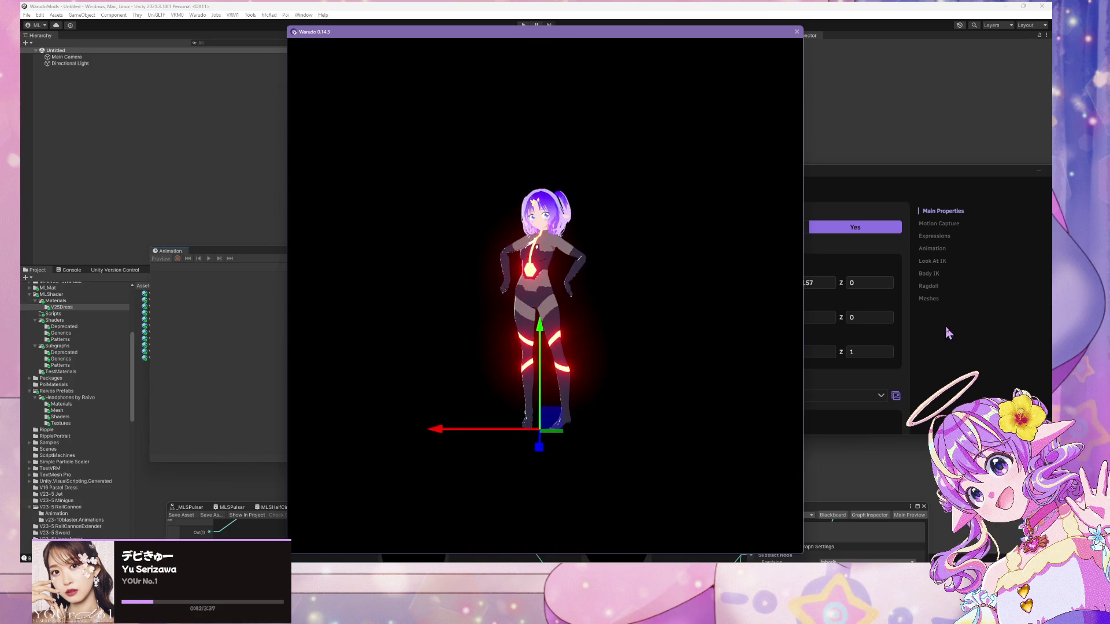
pyautogui.click(945, 326)
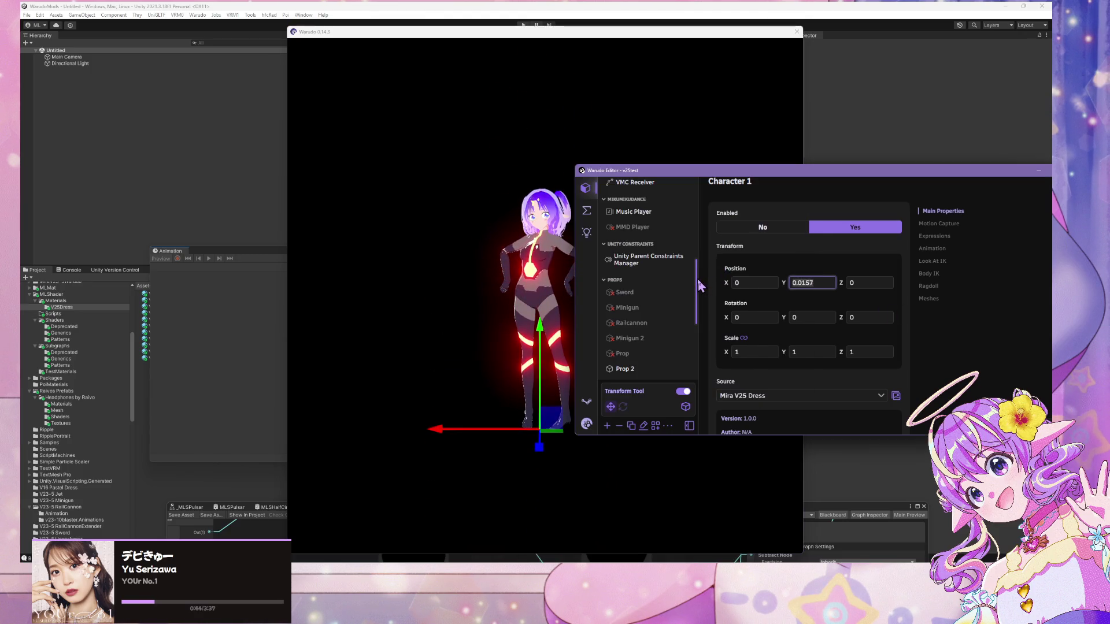
pyautogui.scroll(-5, 682, 364)
pyautogui.click(651, 375)
pyautogui.click(810, 239)
pyautogui.click(810, 239)
pyautogui.scroll(5, 652, 275)
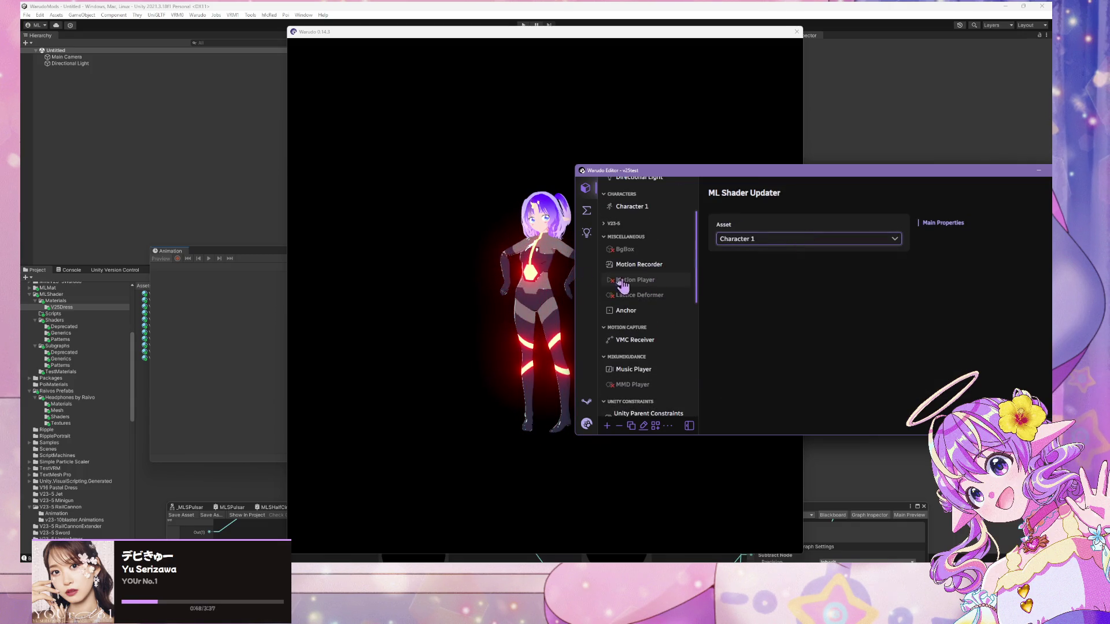
pyautogui.click(508, 229)
pyautogui.click(809, 324)
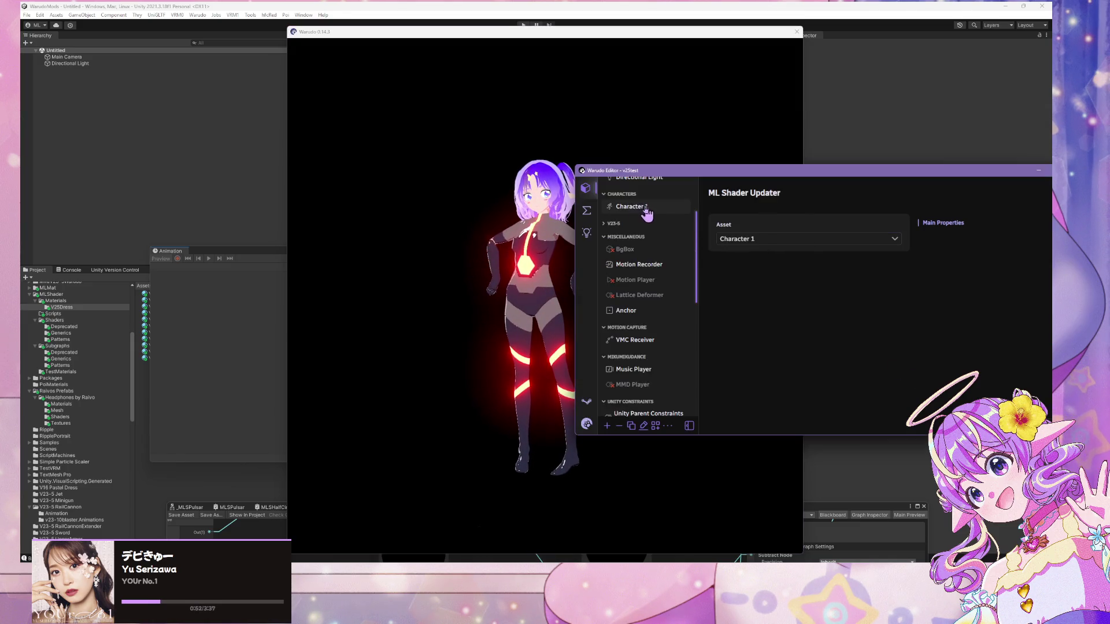
# - Set Character 1's idle animation to 010_0012 after trying 010_0032
pyautogui.click(635, 209)
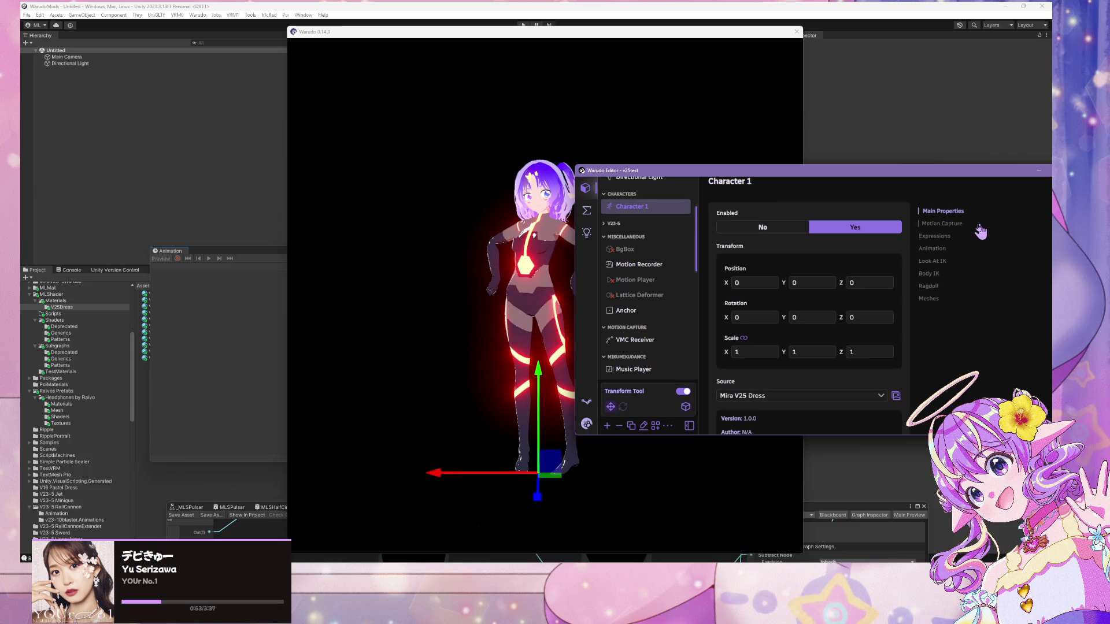
pyautogui.click(937, 250)
pyautogui.click(895, 333)
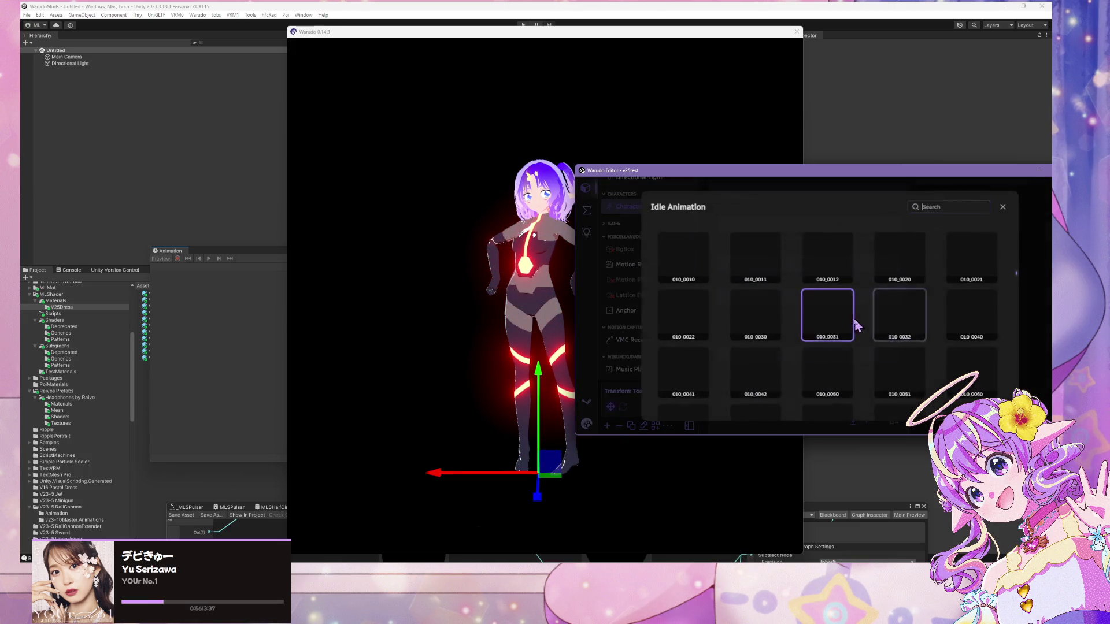
pyautogui.click(912, 323)
pyautogui.click(705, 278)
pyautogui.click(827, 258)
pyautogui.click(571, 272)
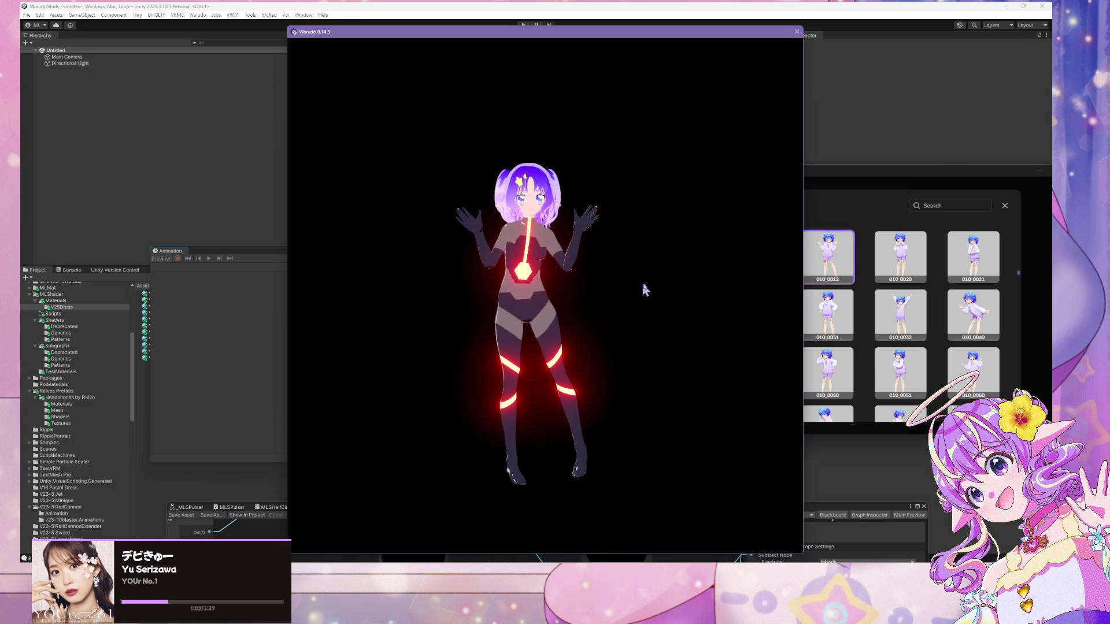
pyautogui.scroll(5, 665, 295)
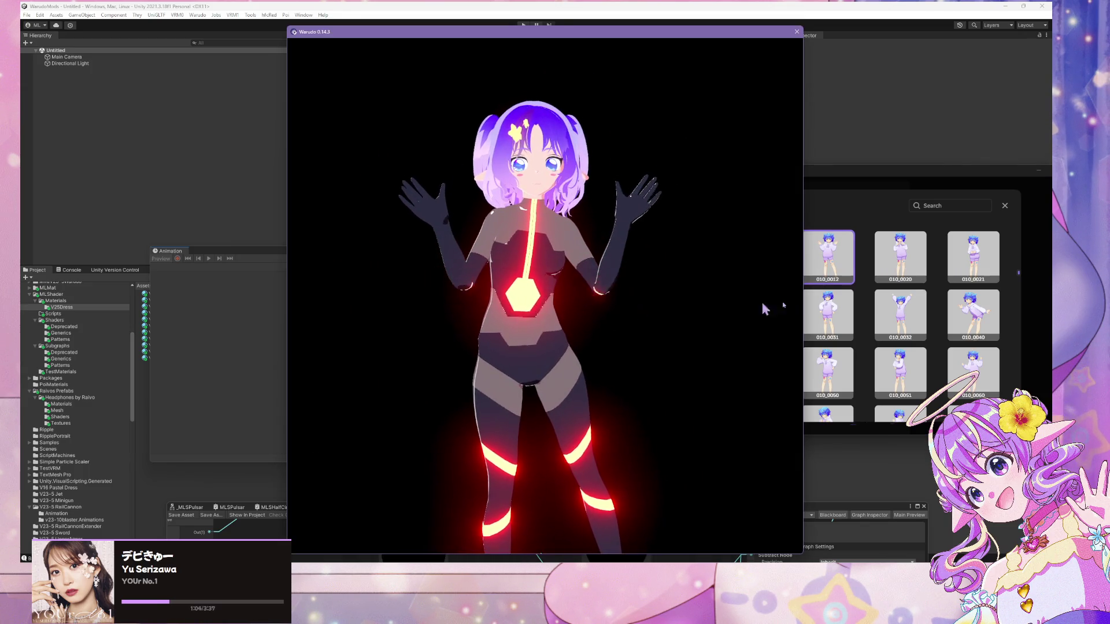
pyautogui.click(809, 299)
pyautogui.click(585, 211)
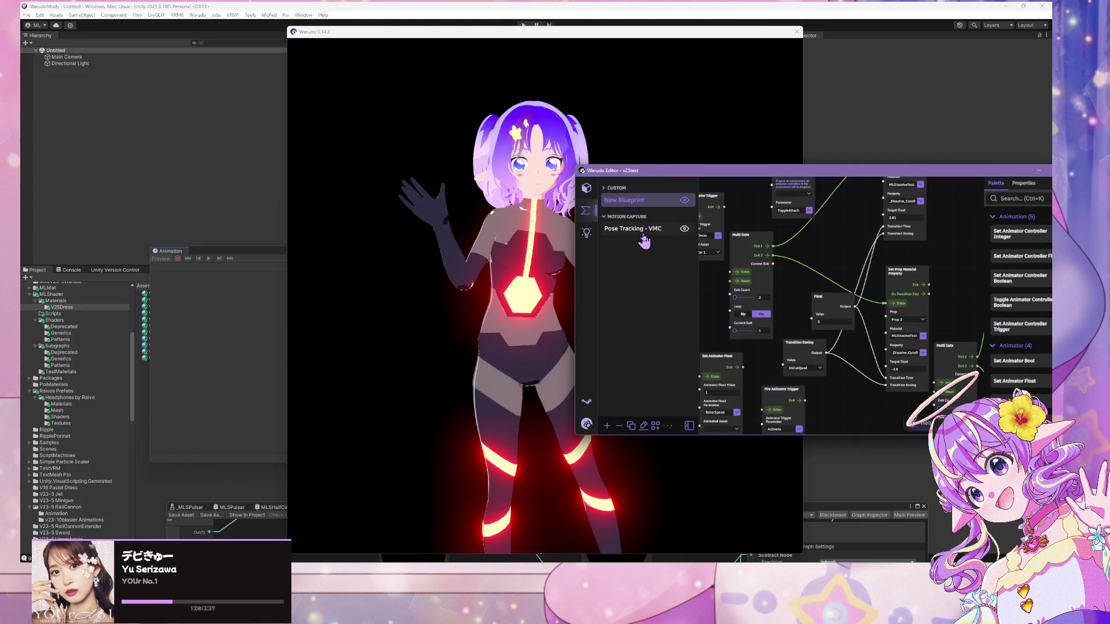
# - Delete each leftover New Blueprint entry, confirming every removal, until only Armor remains
pyautogui.moveTo(726, 181); pyautogui.dragTo(620, 191)
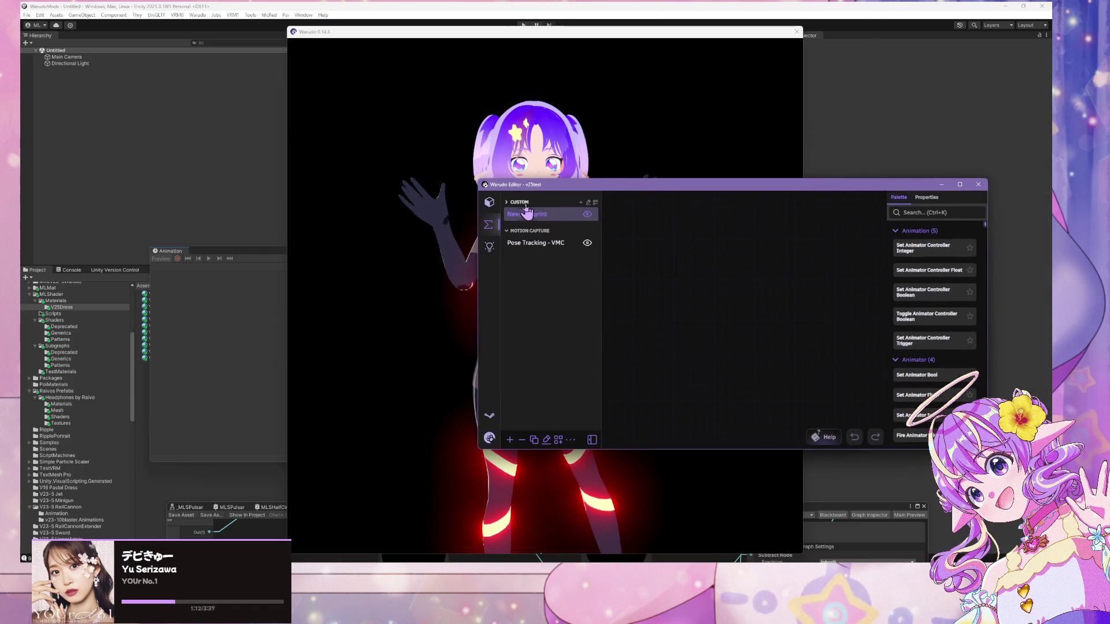
pyautogui.click(522, 440)
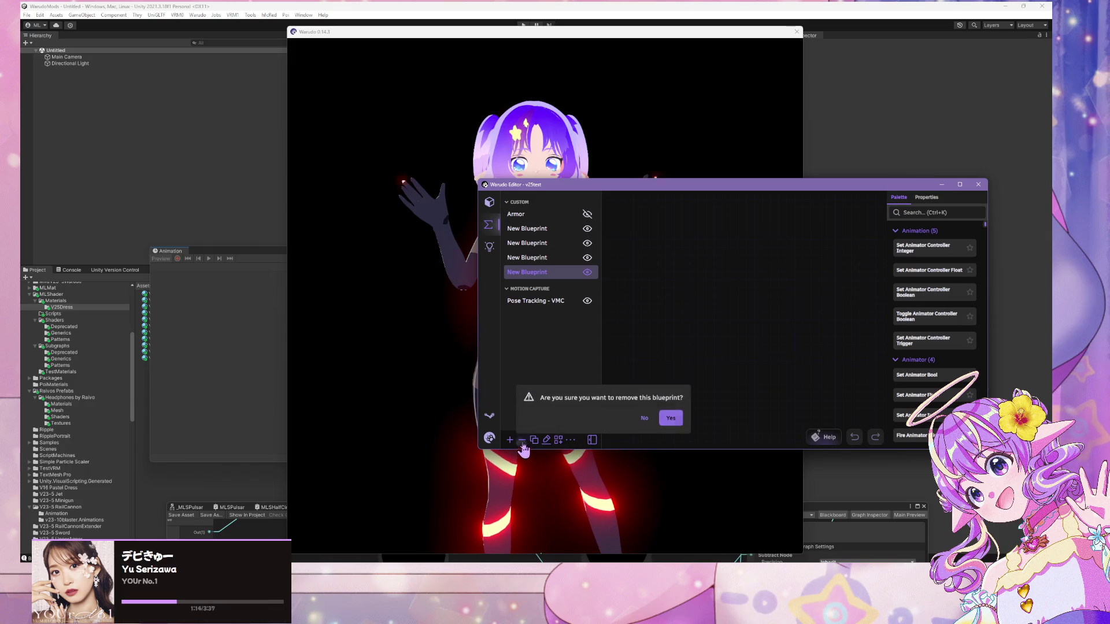
pyautogui.click(670, 418)
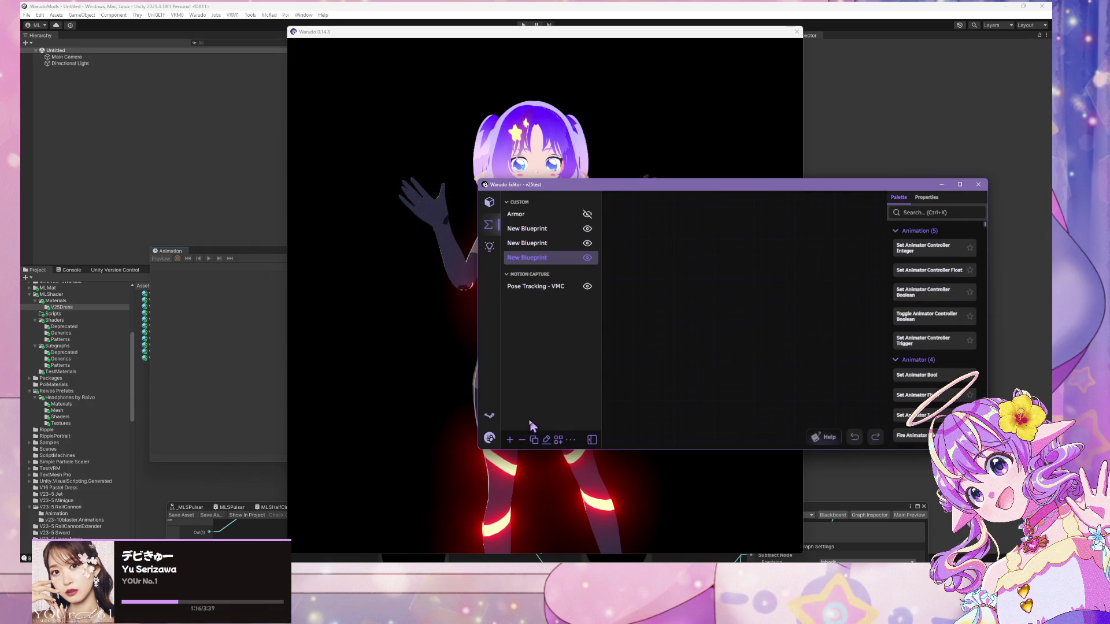
pyautogui.click(522, 440)
pyautogui.click(669, 418)
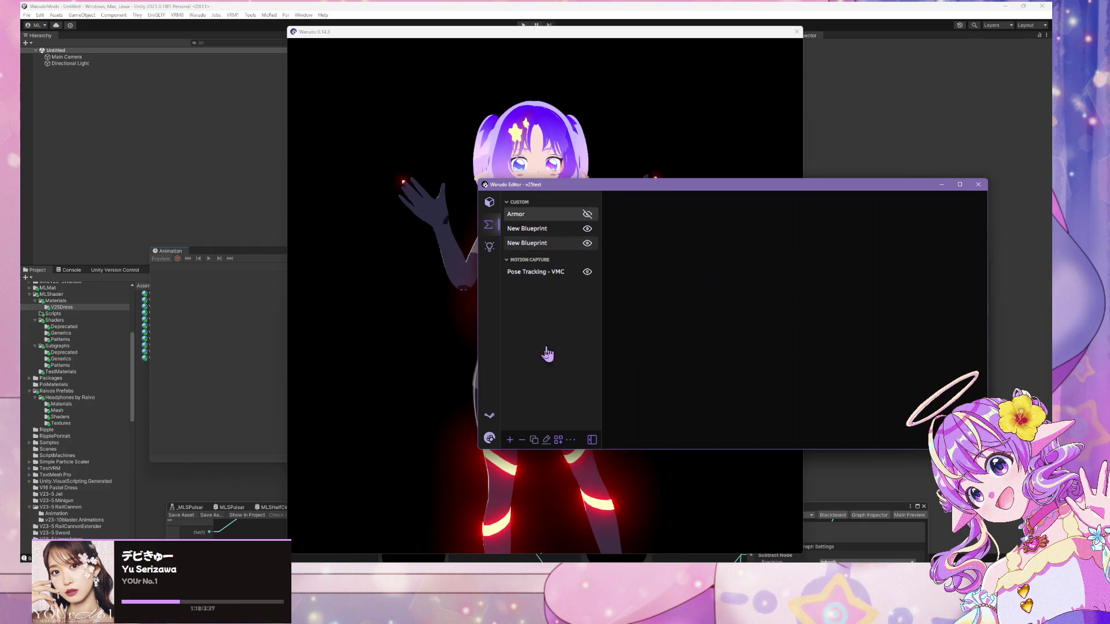
pyautogui.click(526, 243)
pyautogui.click(522, 440)
pyautogui.click(671, 421)
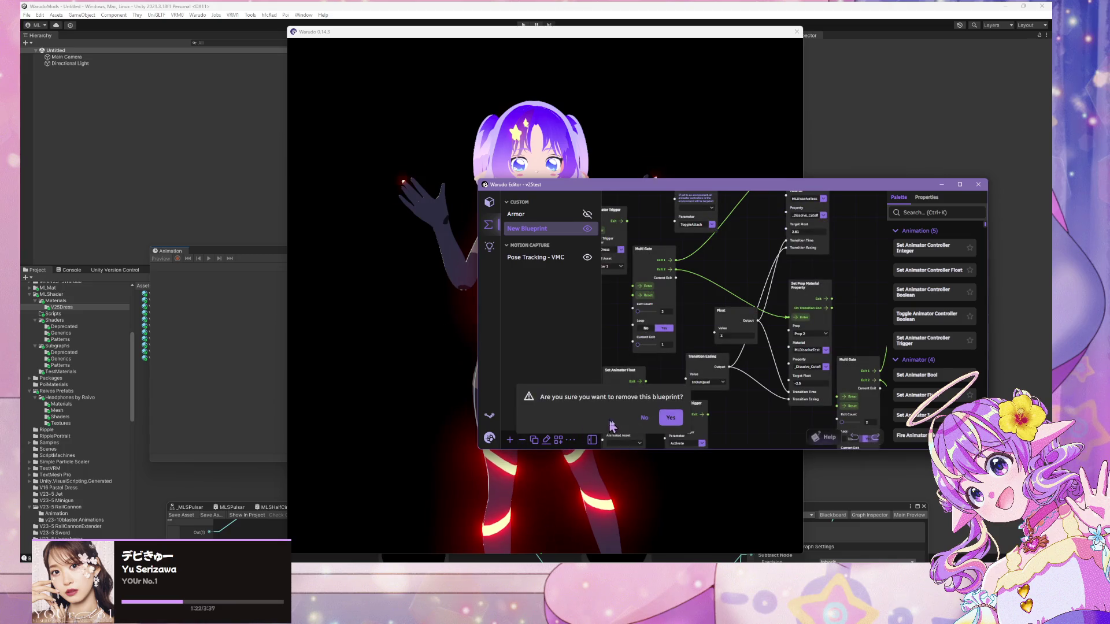
pyautogui.click(670, 419)
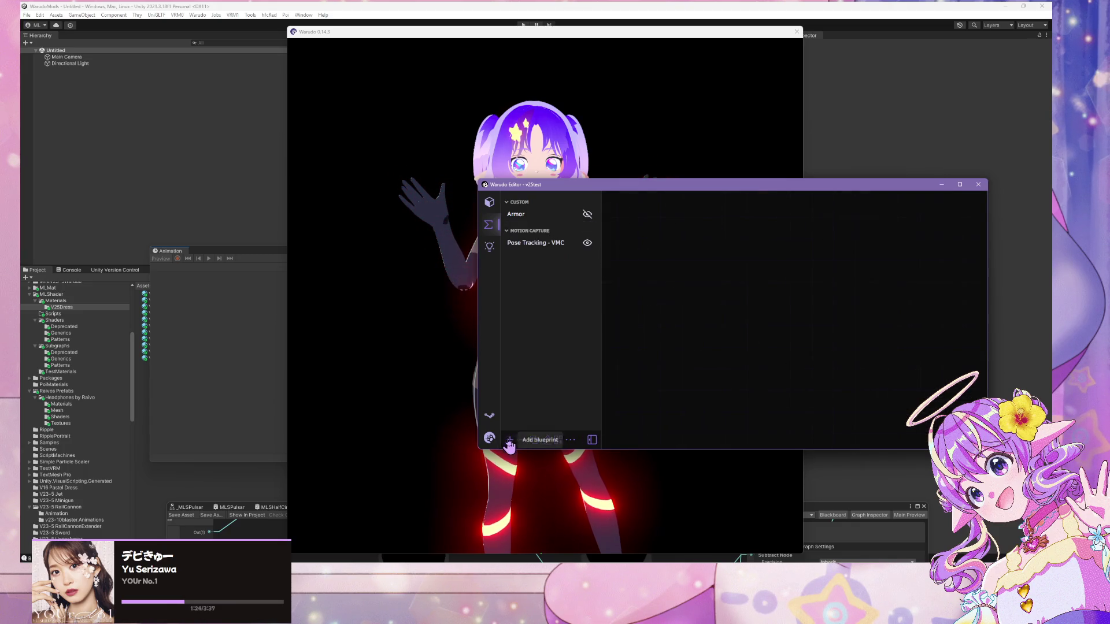
pyautogui.click(509, 441)
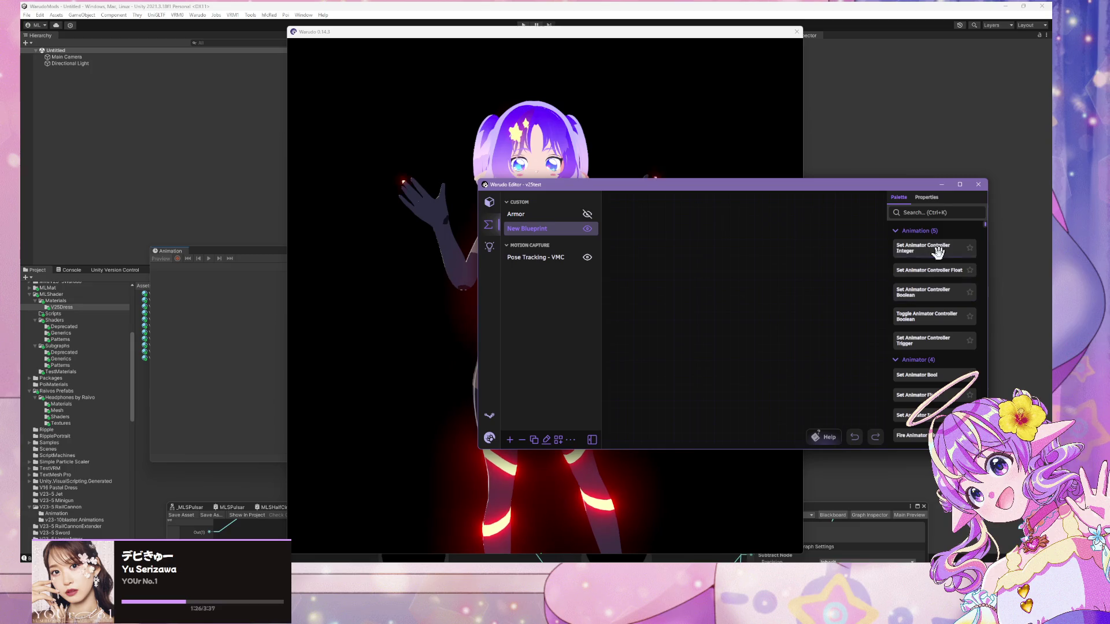
# - Search the palette for 'trigger', try a Set Animator Controller Trigger node on Character 1, then delete it
pyautogui.click(918, 215)
pyautogui.write('trigger')
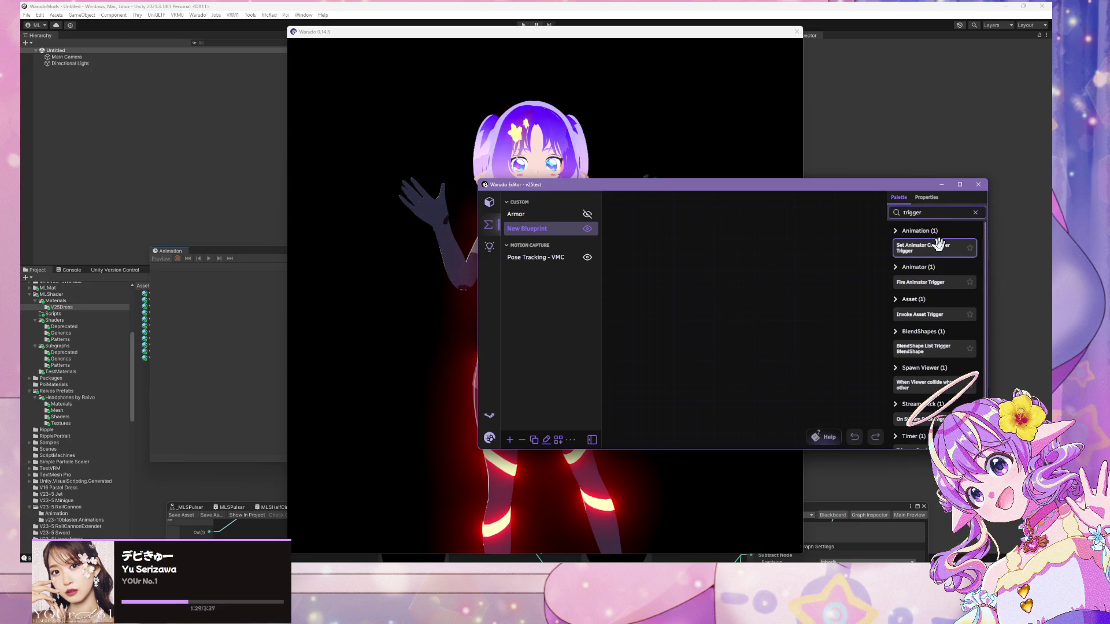
pyautogui.moveTo(939, 248); pyautogui.dragTo(700, 318)
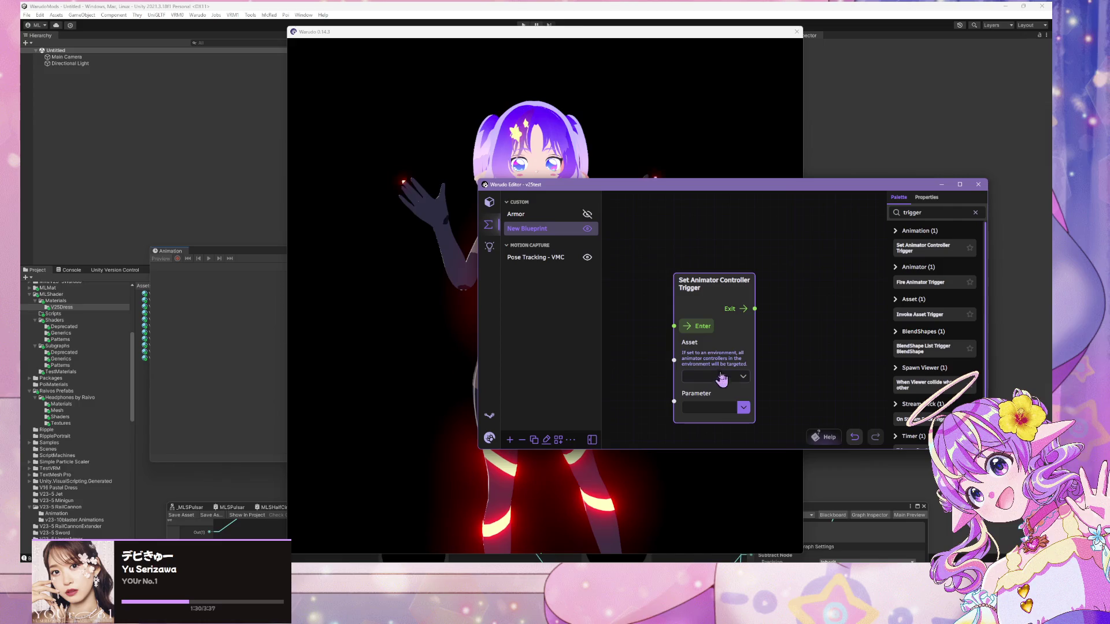
pyautogui.click(742, 377)
pyautogui.click(739, 406)
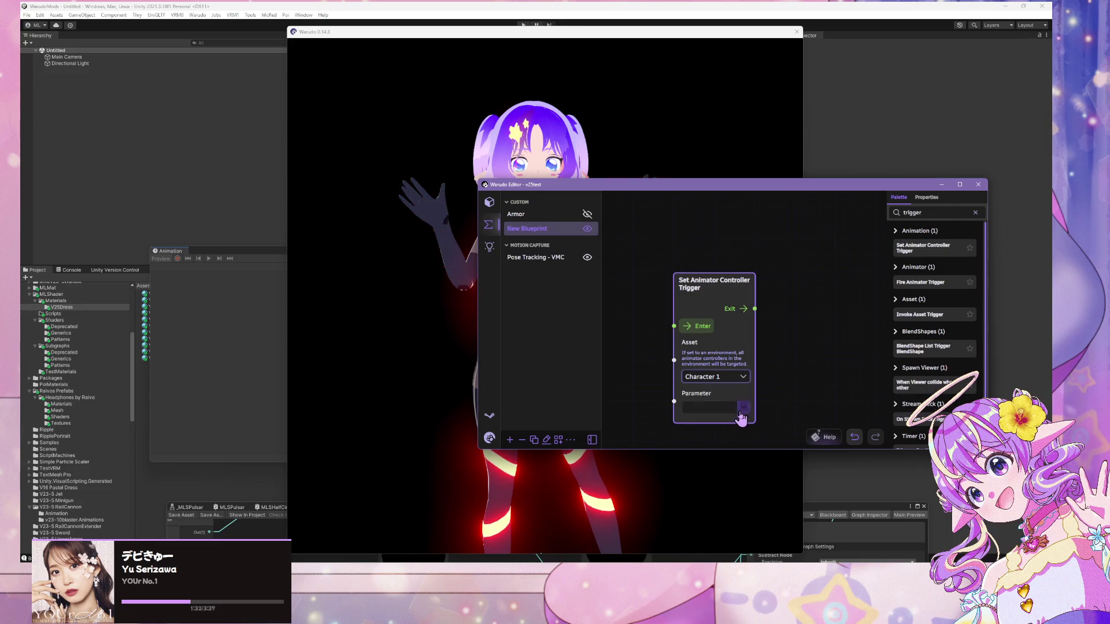
pyautogui.press('Delete')
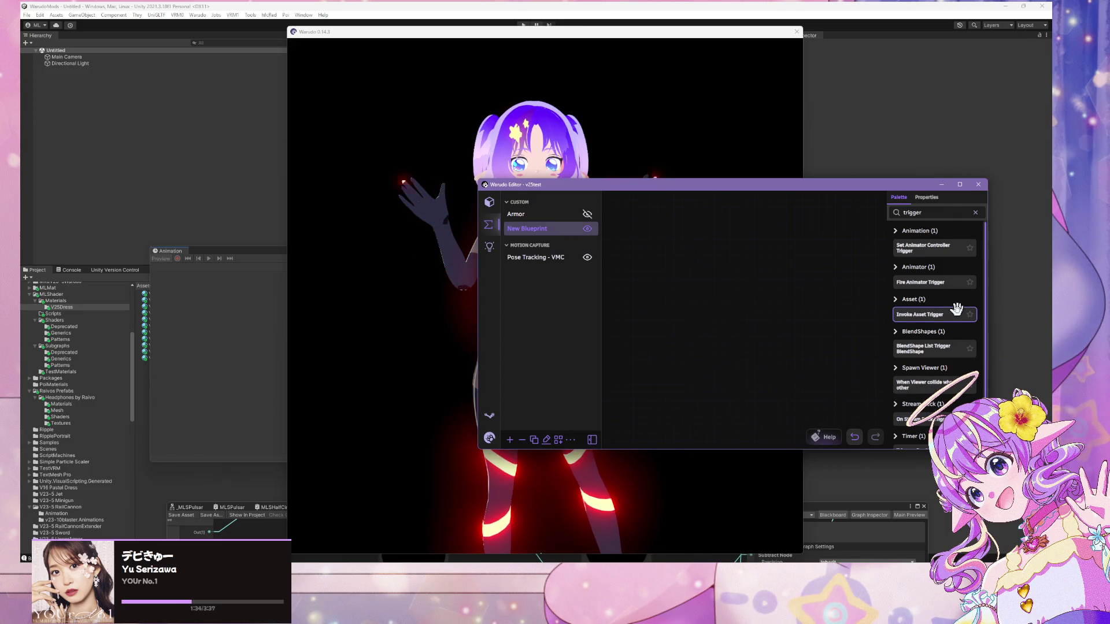
# - Add a Fire Animator Trigger node targeting Character 1 with the ToggleDress trigger
pyautogui.click(921, 283)
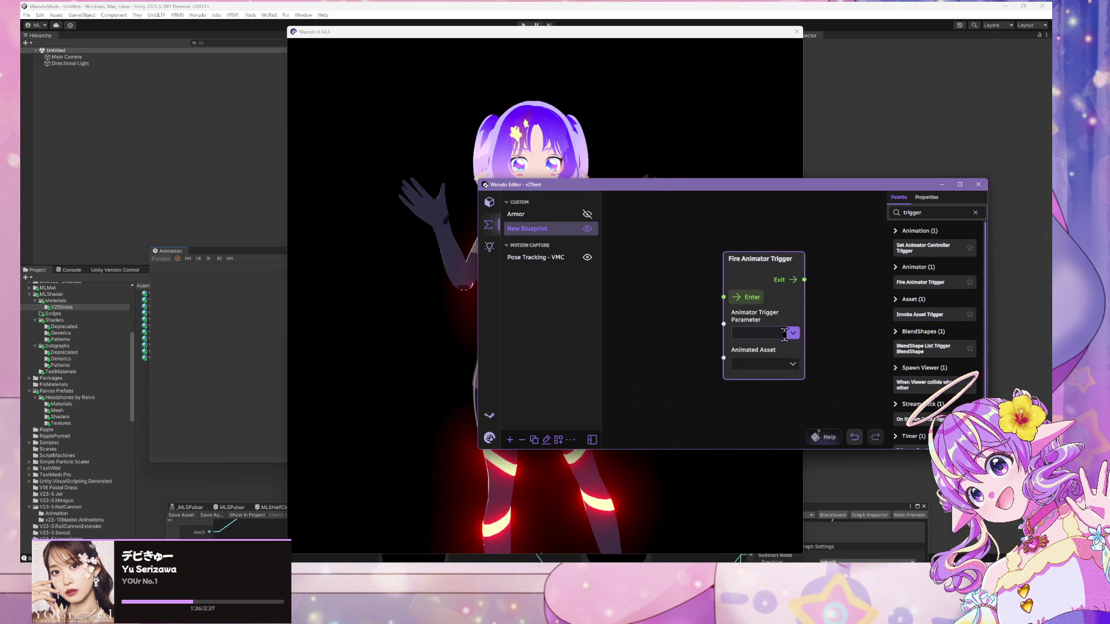
pyautogui.click(791, 363)
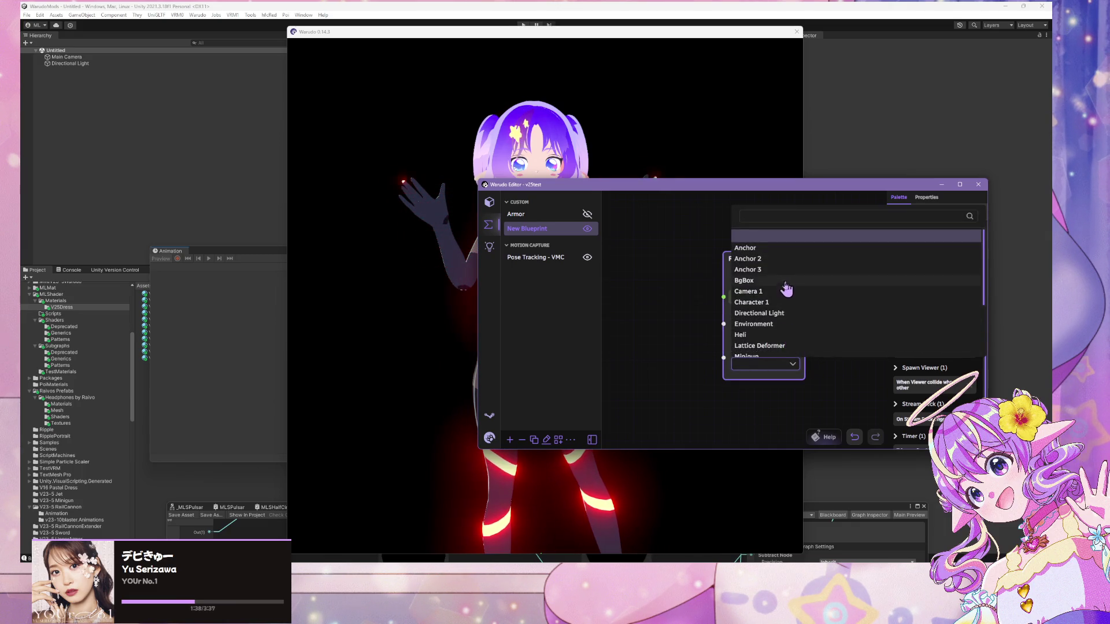
pyautogui.click(772, 303)
pyautogui.click(795, 335)
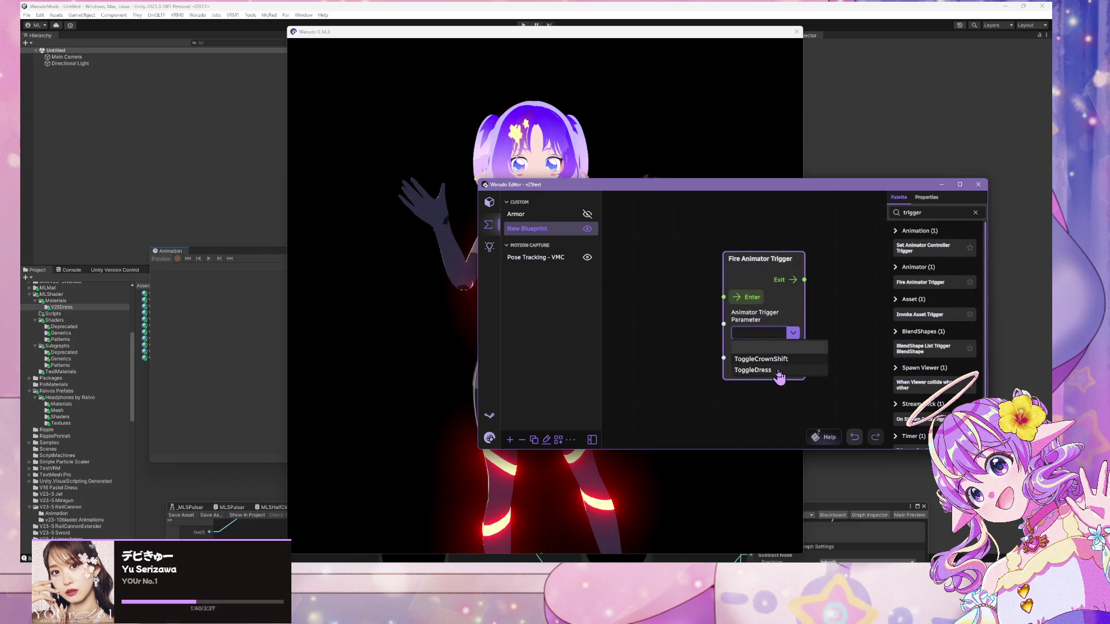
pyautogui.click(779, 359)
pyautogui.click(793, 333)
pyautogui.click(774, 370)
# - Fire ToggleDress twice to check the dress fades in and then disappears on the avatar
pyautogui.moveTo(688, 183); pyautogui.dragTo(960, 189)
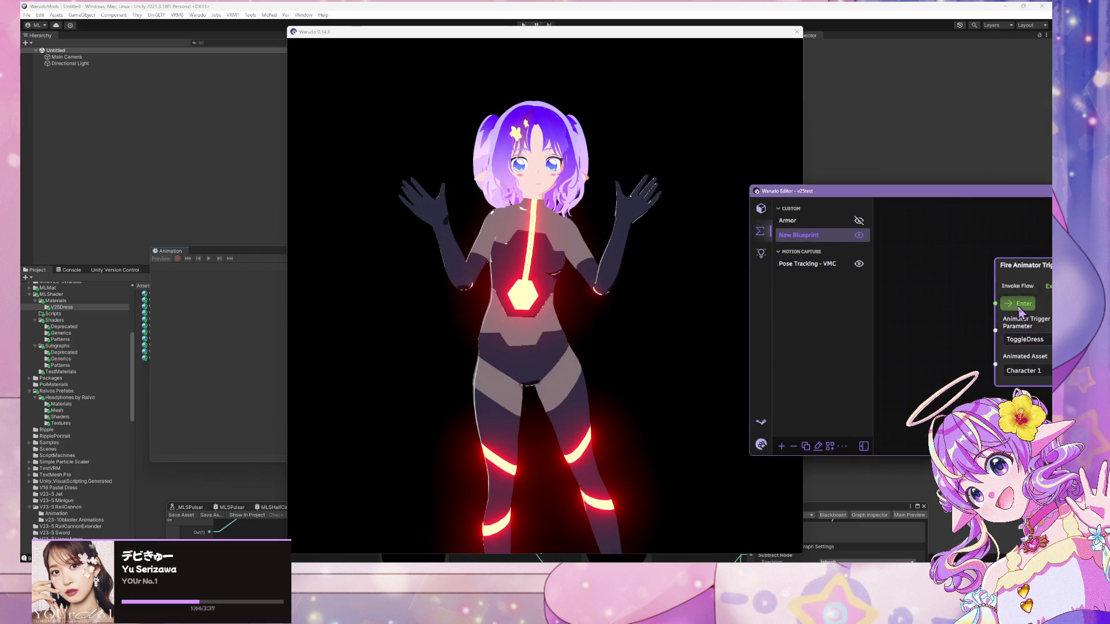
pyautogui.click(1015, 311)
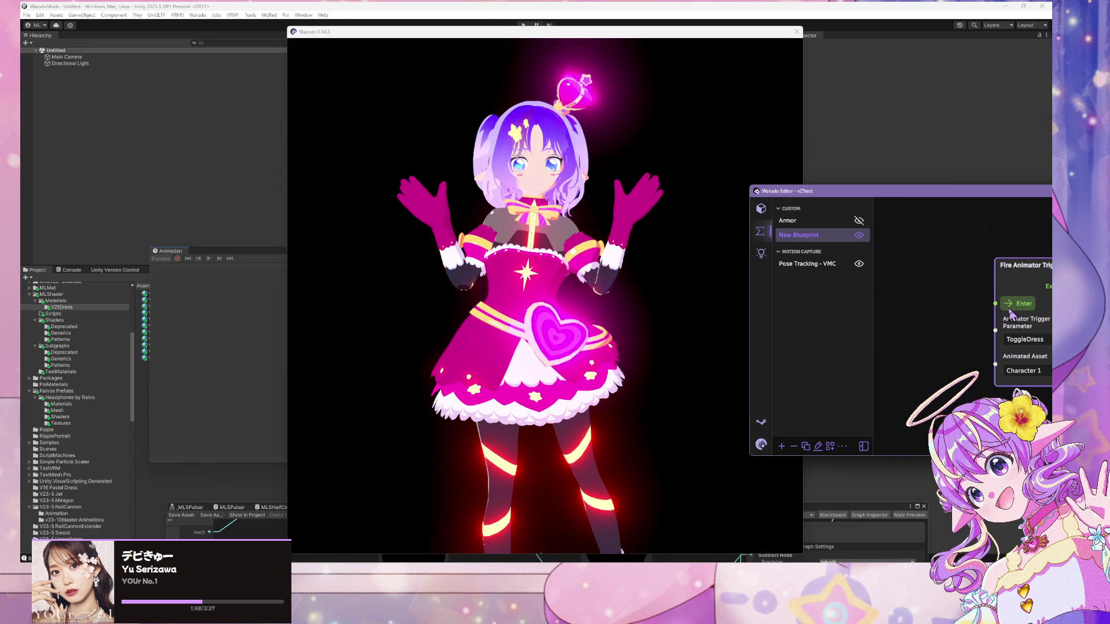
pyautogui.click(1013, 313)
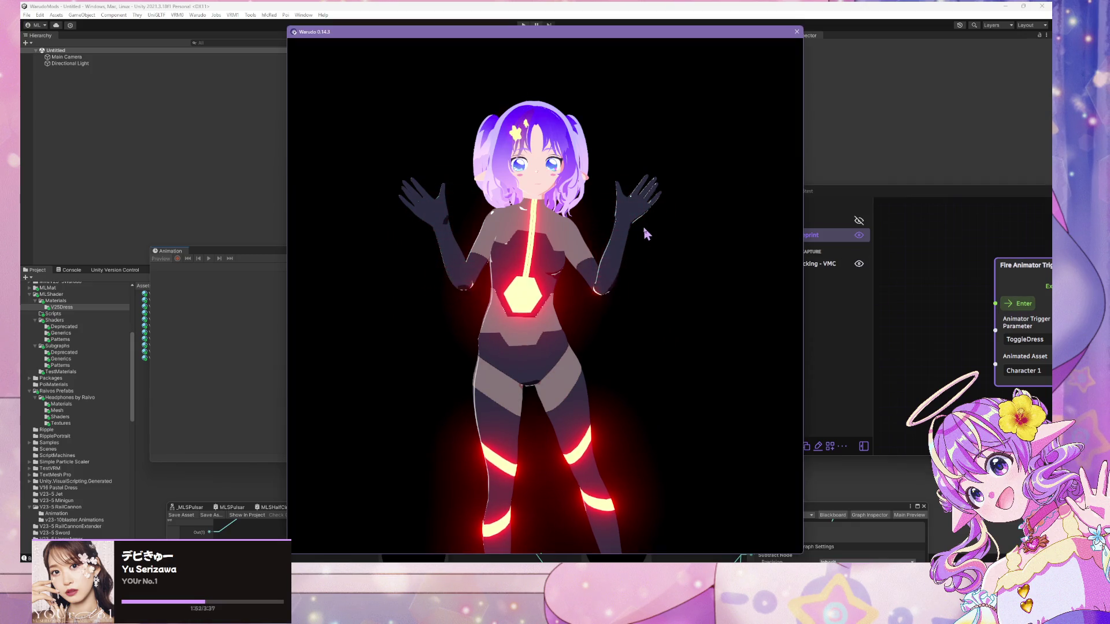
pyautogui.click(650, 234)
pyautogui.moveTo(650, 234); pyautogui.dragTo(547, 260)
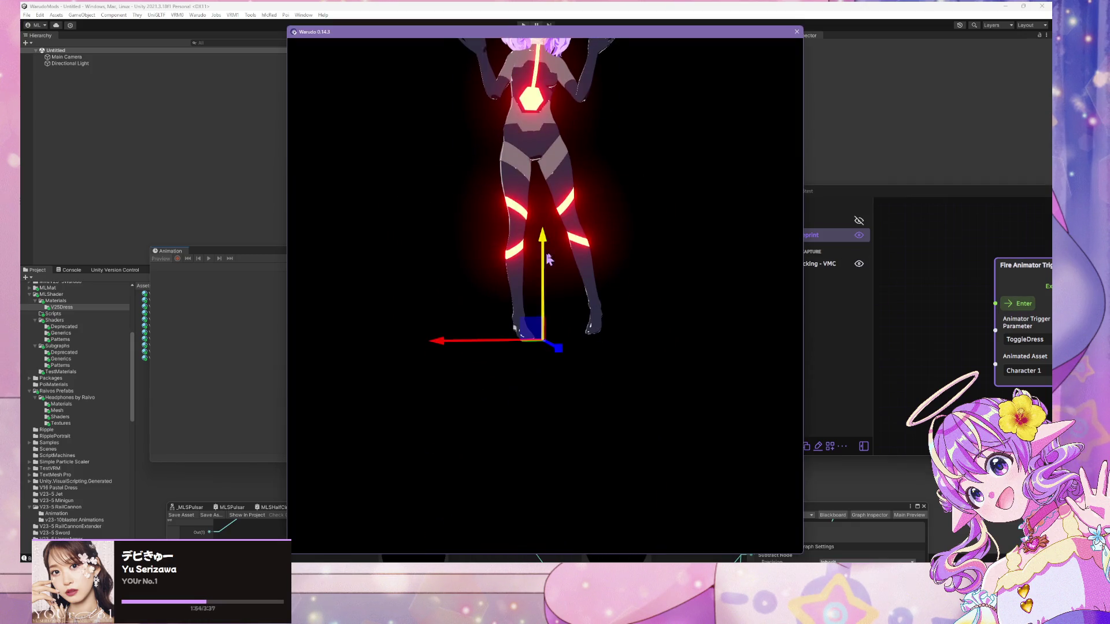